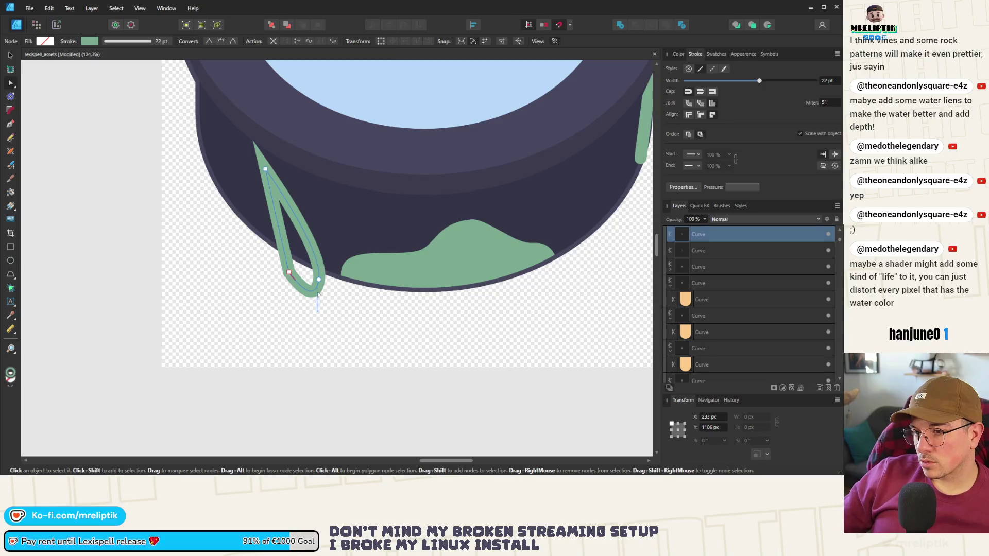
Bend the curve into a rounded leaf shape and fill it green.
{"action": "mouse_move", "coordinate": [317, 311]}
{"action": "left_mouse_down"}
{"action": "mouse_move", "coordinate": [312, 282]}
{"action": "mouse_move", "coordinate": [289, 271]}
{"action": "left_mouse_up"}
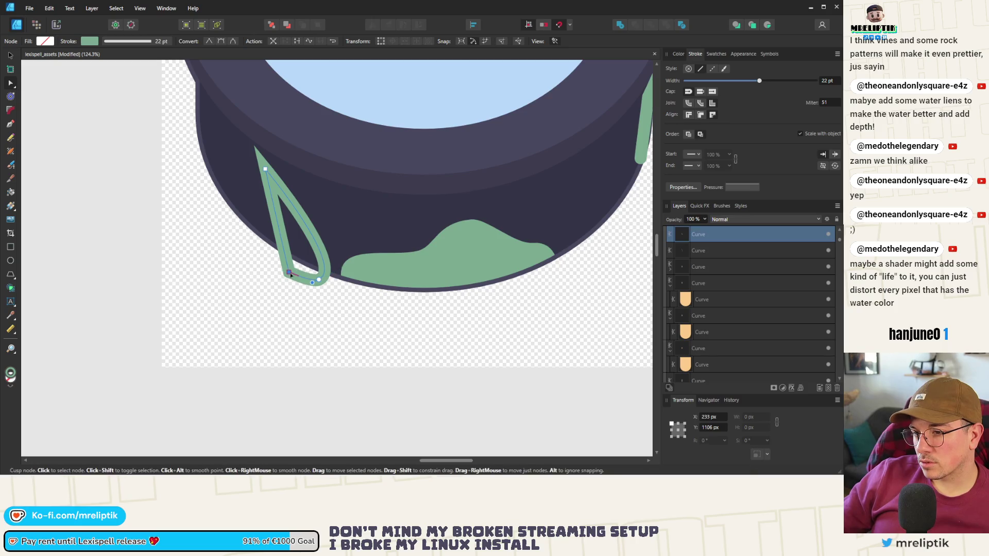
{"action": "left_click", "coordinate": [677, 54]}
{"action": "left_click", "coordinate": [677, 78]}
{"action": "left_click", "coordinate": [702, 72]}
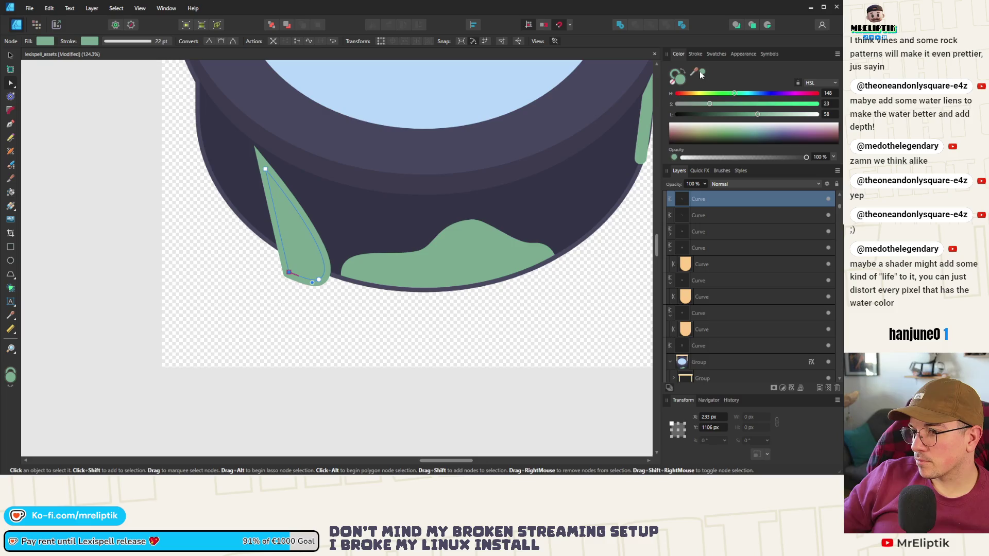
Move the green leaf slightly left and shrink it to about half size.
{"action": "scroll", "coordinate": [264, 235], "scroll_direction": "up", "scroll_amount": 3}
{"action": "left_click", "coordinate": [10, 55]}
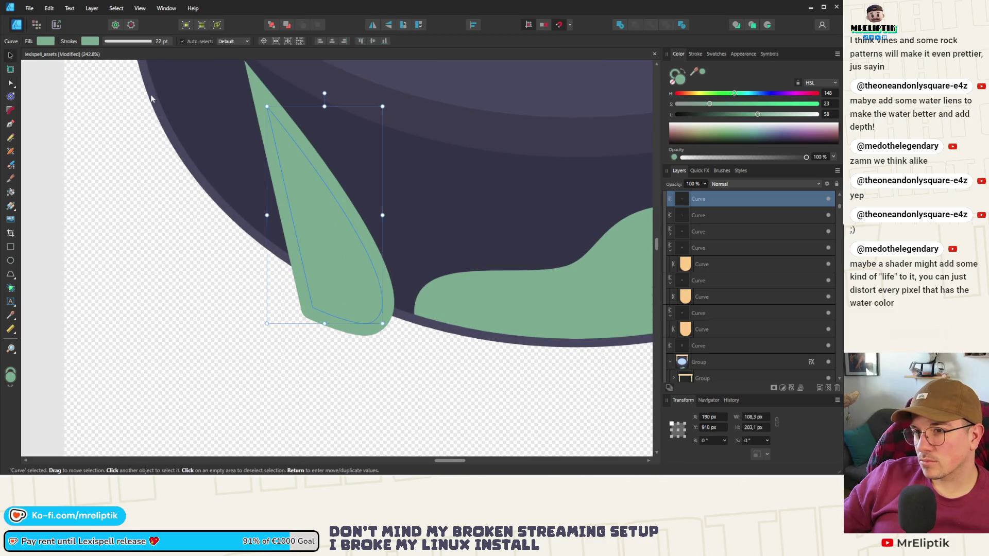
{"action": "scroll", "coordinate": [349, 276], "scroll_direction": "down", "scroll_amount": 3}
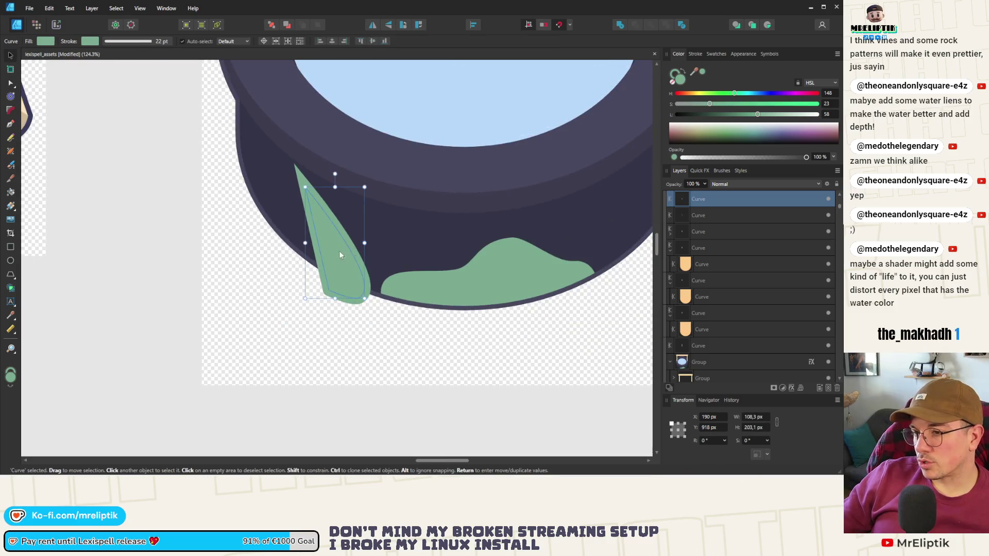
{"action": "left_click_drag", "start_coordinate": [339, 251], "coordinate": [327, 255]}
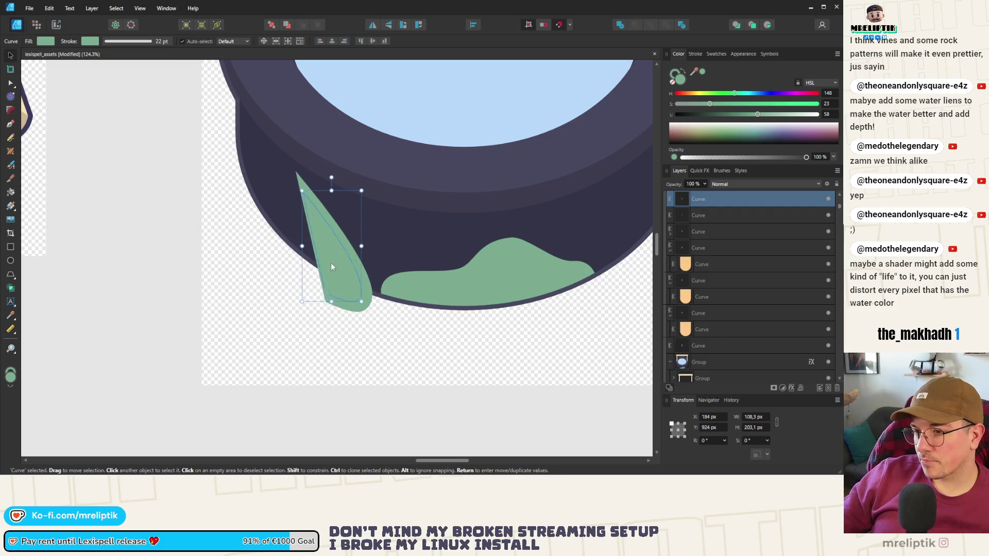
{"action": "left_click_drag", "start_coordinate": [353, 190], "coordinate": [330, 242]}
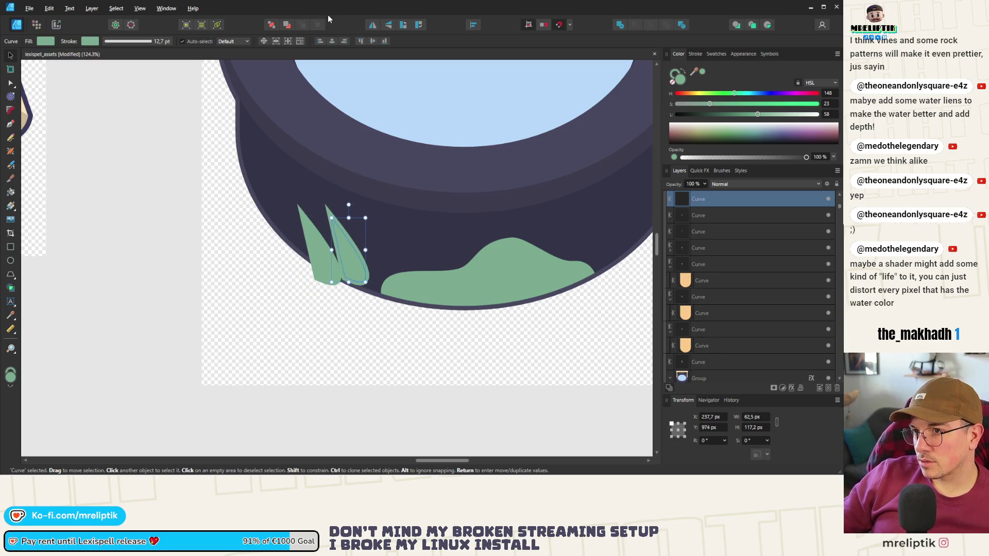
Add a mirrored copy of the leaf.
{"action": "left_click", "coordinate": [372, 25]}
{"action": "key", "text": "ctrl+d"}
{"action": "scroll", "coordinate": [333, 257], "scroll_direction": "down", "scroll_amount": 5}
{"action": "scroll", "coordinate": [299, 257], "scroll_direction": "up", "scroll_amount": 5}
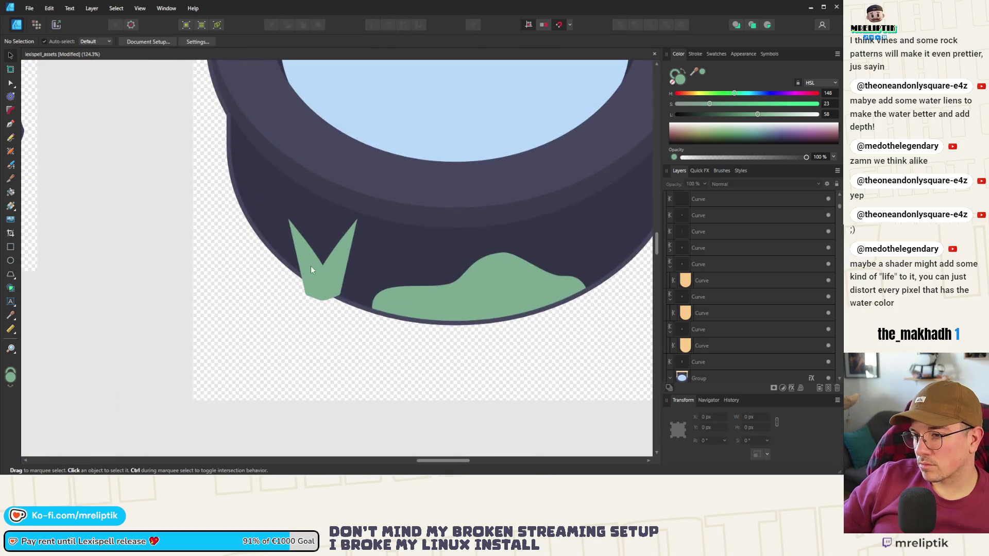
Enlarge the right leaf upward, then move both leaves down-left and tilt them -8.9°.
{"action": "left_click", "coordinate": [311, 266]}
{"action": "left_click", "coordinate": [336, 279], "text": "shift"}
{"action": "scroll", "coordinate": [340, 279], "scroll_direction": "up", "scroll_amount": 5}
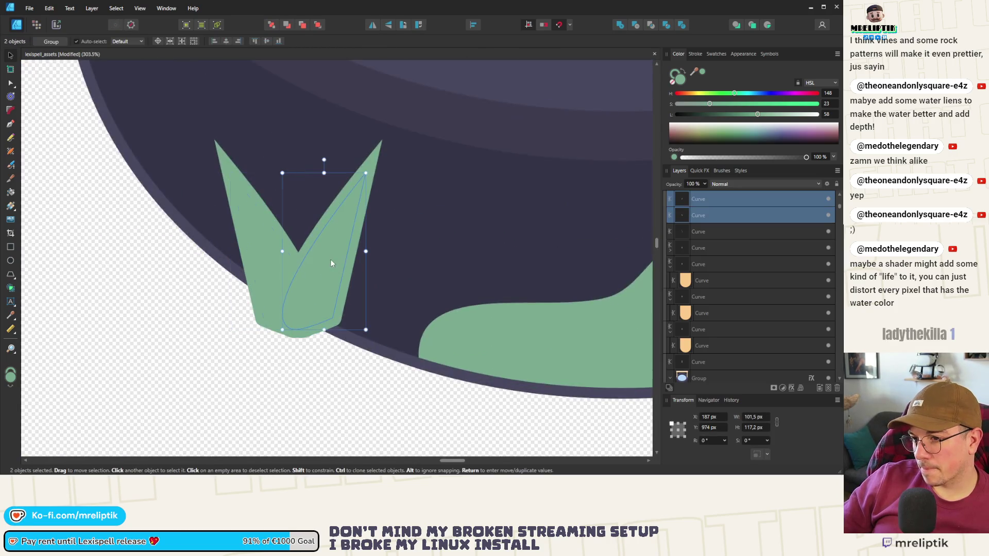
{"action": "left_click", "coordinate": [330, 258]}
{"action": "left_click_drag", "start_coordinate": [378, 185], "coordinate": [399, 149]}
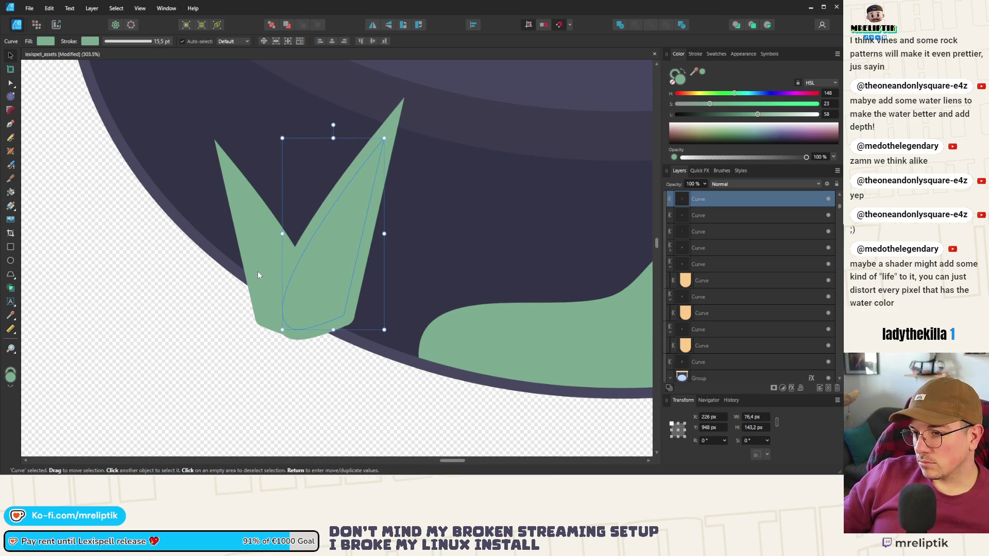
{"action": "left_click", "coordinate": [257, 271], "text": "shift"}
{"action": "left_click_drag", "start_coordinate": [324, 289], "coordinate": [302, 312]}
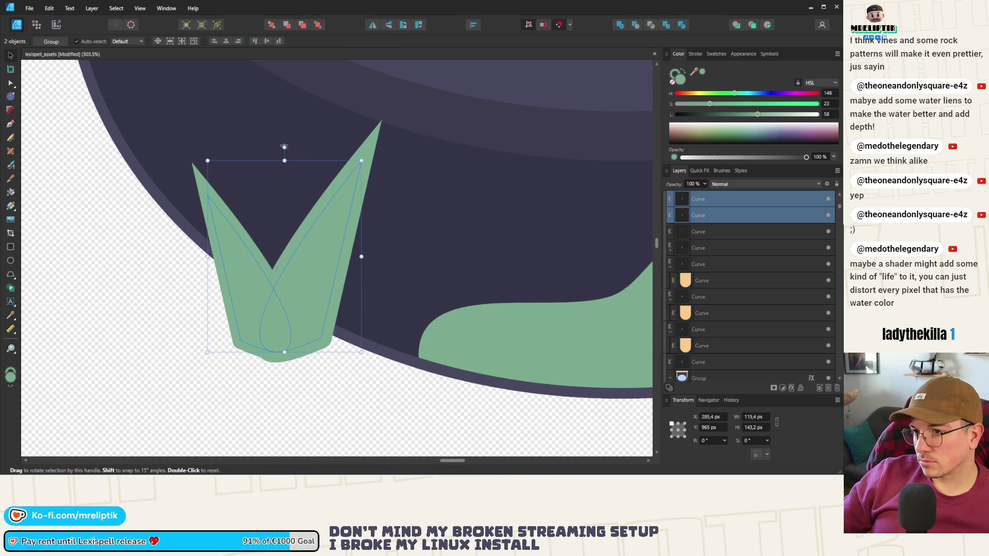
{"action": "left_click_drag", "start_coordinate": [285, 147], "coordinate": [302, 150]}
Select both green leaves and delete them.
{"action": "scroll", "coordinate": [249, 309], "scroll_direction": "down", "scroll_amount": 6}
{"action": "scroll", "coordinate": [248, 309], "scroll_direction": "down", "scroll_amount": 3}
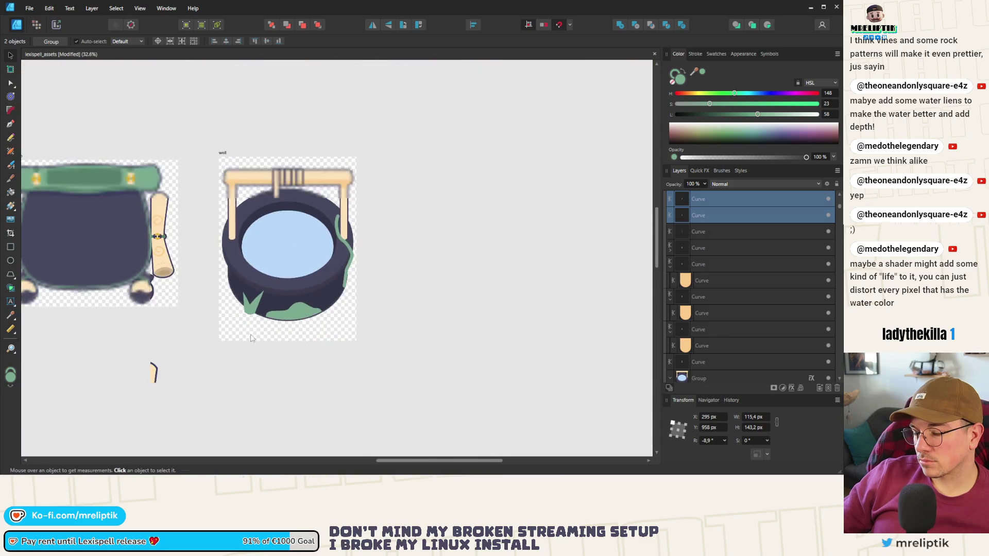
{"action": "left_click", "coordinate": [203, 317]}
{"action": "scroll", "coordinate": [202, 317], "scroll_direction": "up", "scroll_amount": 2}
{"action": "left_click_drag", "start_coordinate": [244, 321], "coordinate": [260, 305]}
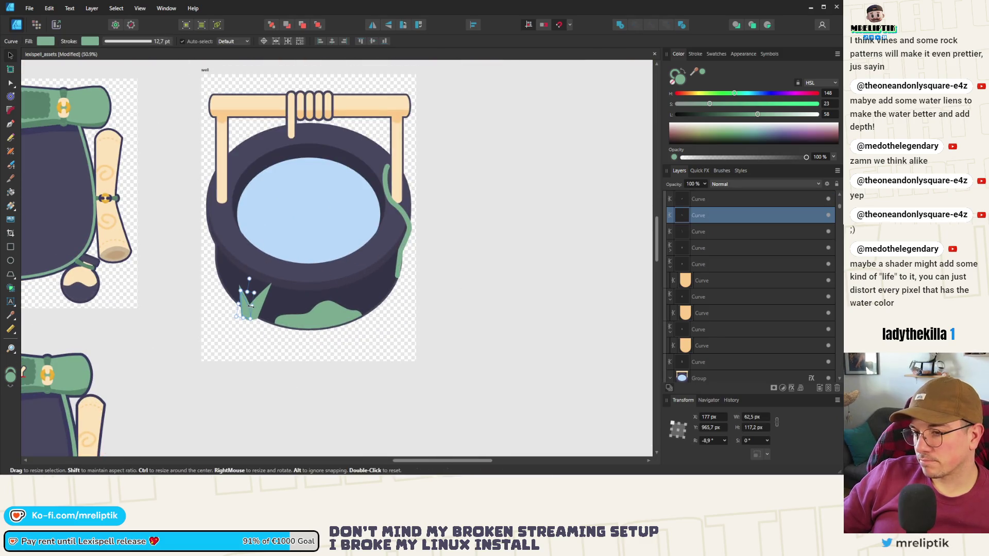
{"action": "key", "text": "Delete"}
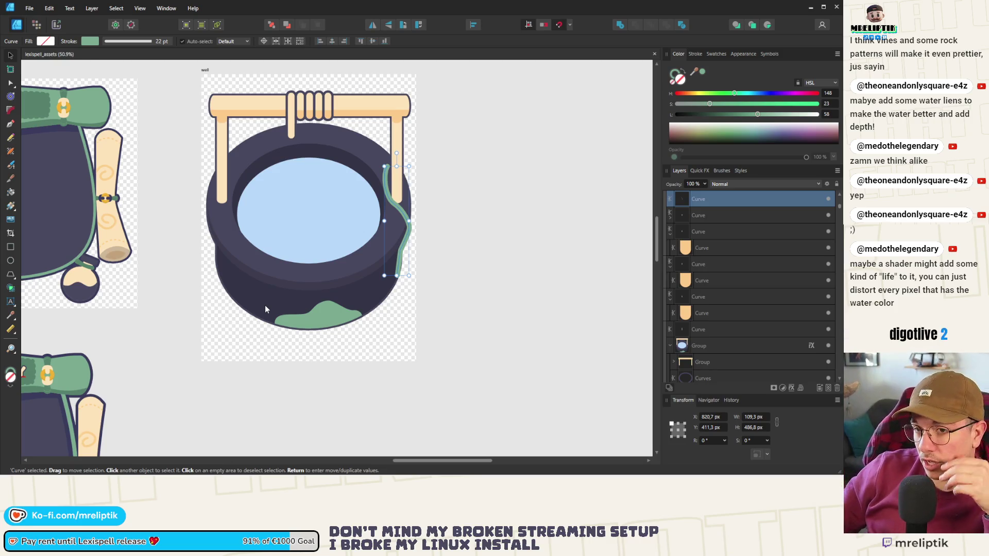
Glance at the Godot project window, then return to the well artwork.
{"action": "key", "text": "alt+Tab"}
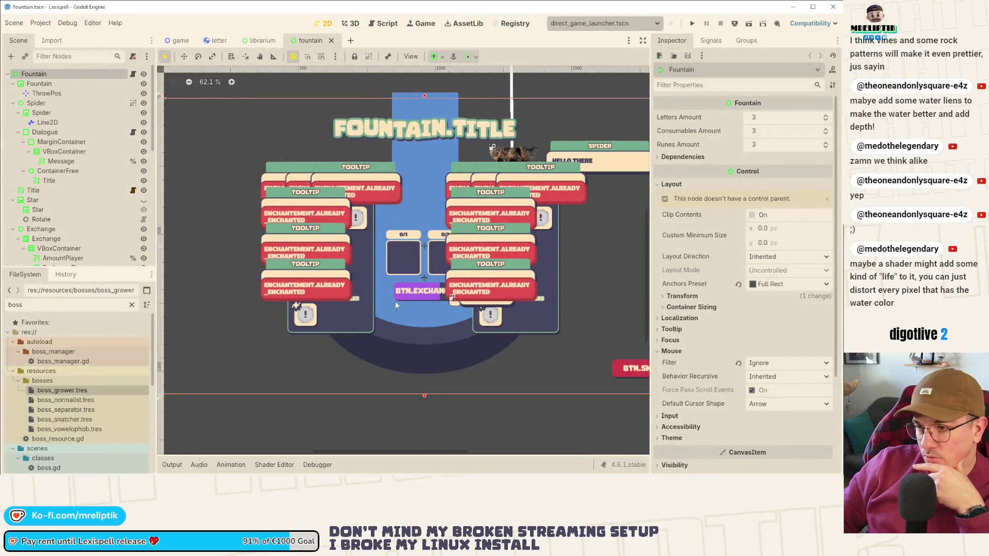
{"action": "mouse_move", "coordinate": [361, 474]}
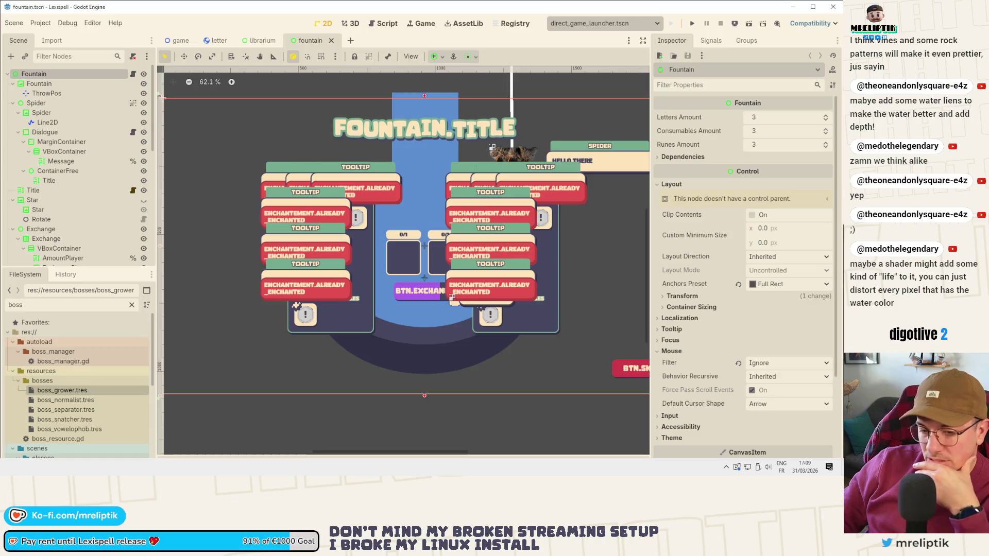
{"action": "key", "text": "alt+Tab"}
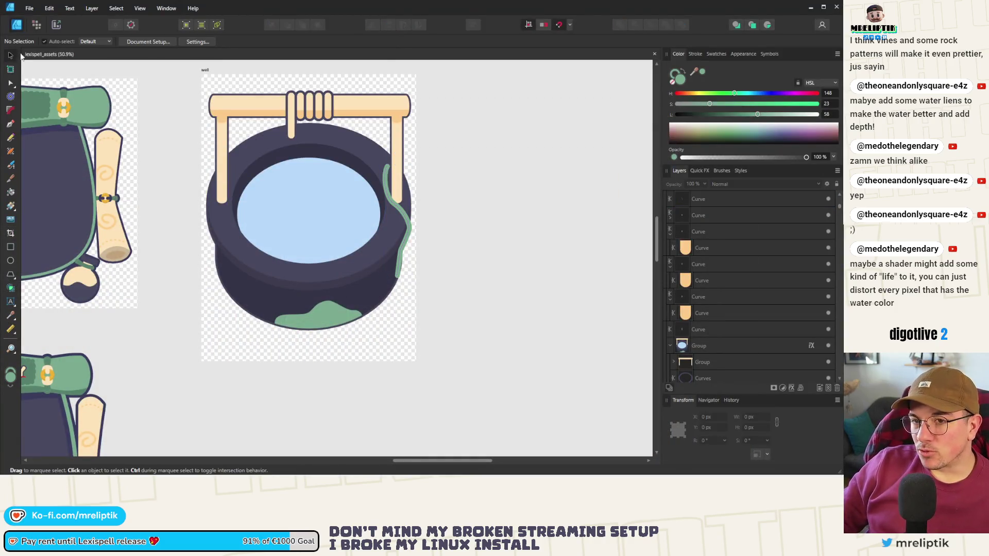
Shorten the well artboard from the bottom and move the well artwork up inside it.
{"action": "scroll", "coordinate": [196, 192], "scroll_direction": "down", "scroll_amount": 3}
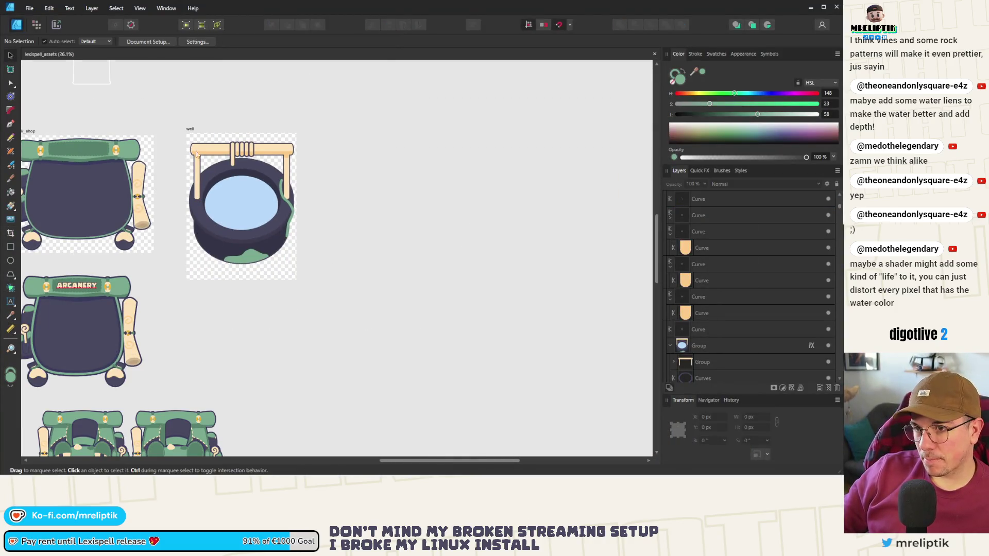
{"action": "left_click", "coordinate": [187, 129]}
{"action": "scroll", "coordinate": [202, 181], "scroll_direction": "up", "scroll_amount": 3}
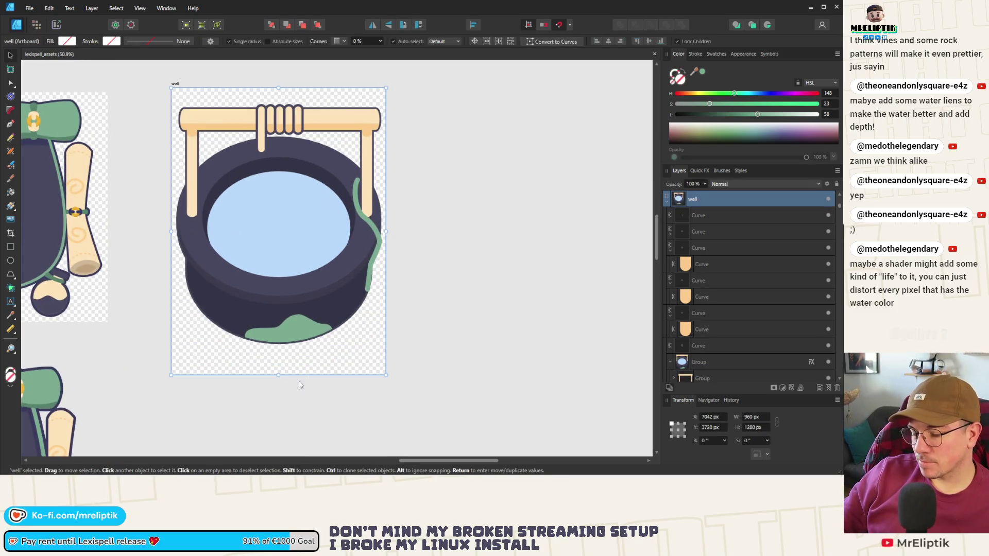
{"action": "left_click_drag", "start_coordinate": [279, 376], "coordinate": [282, 350]}
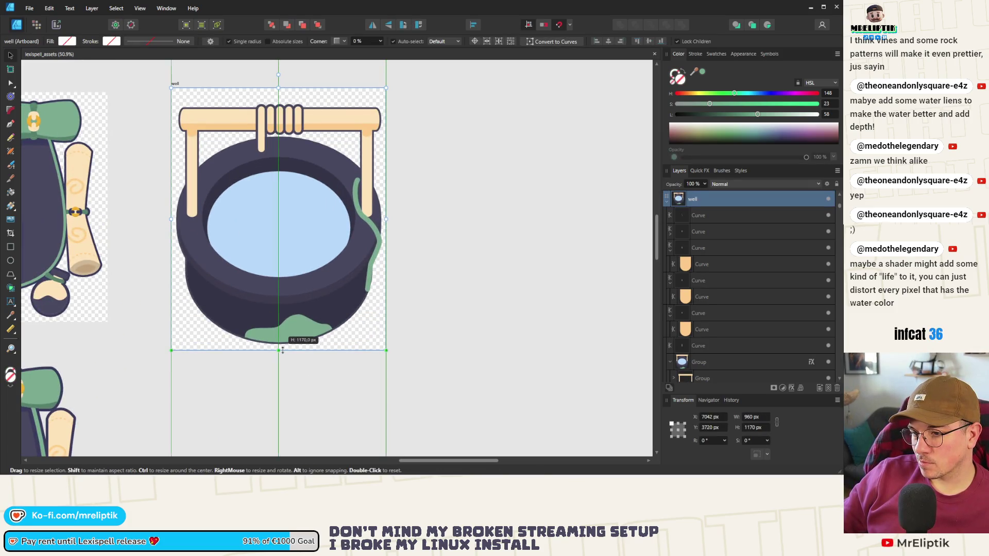
{"action": "mouse_move", "coordinate": [436, 95]}
{"action": "left_mouse_down"}
{"action": "mouse_move", "coordinate": [332, 320]}
{"action": "mouse_move", "coordinate": [172, 365]}
{"action": "left_mouse_up"}
{"action": "scroll", "coordinate": [261, 268], "scroll_direction": "up", "scroll_amount": 1}
{"action": "left_click_drag", "start_coordinate": [276, 286], "coordinate": [279, 266]}
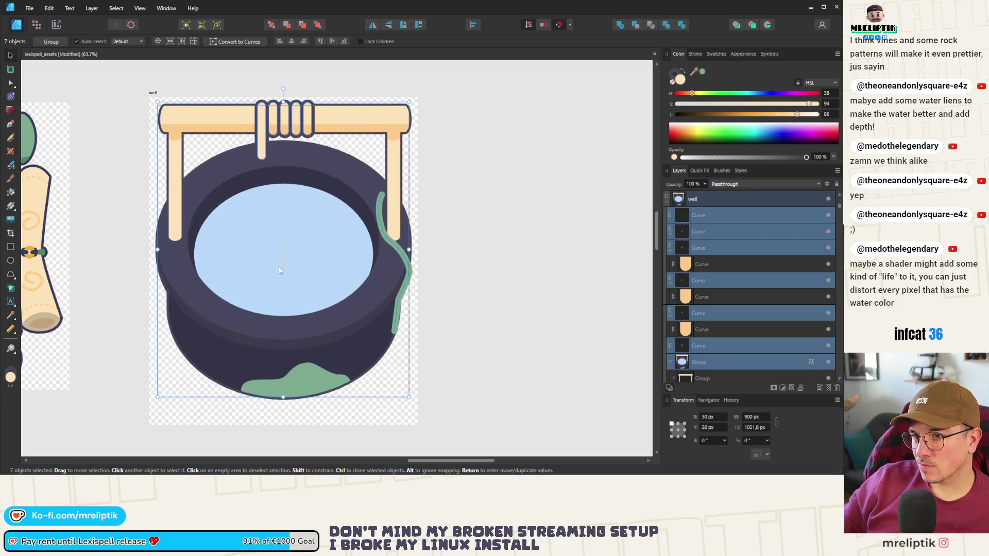
Trim the artboard a little further, committing a height of 1100 px.
{"action": "left_click", "coordinate": [159, 92]}
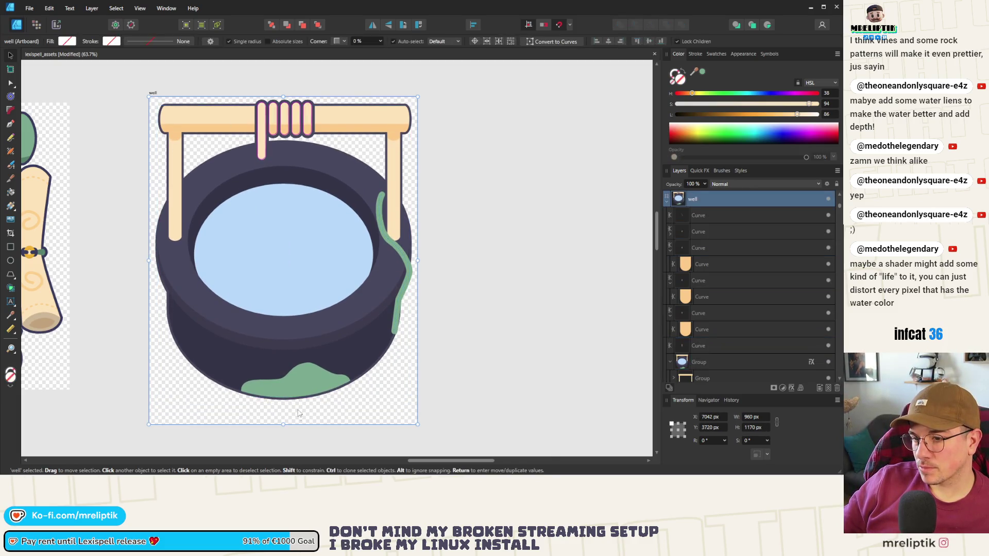
{"action": "left_click_drag", "start_coordinate": [283, 425], "coordinate": [283, 404]}
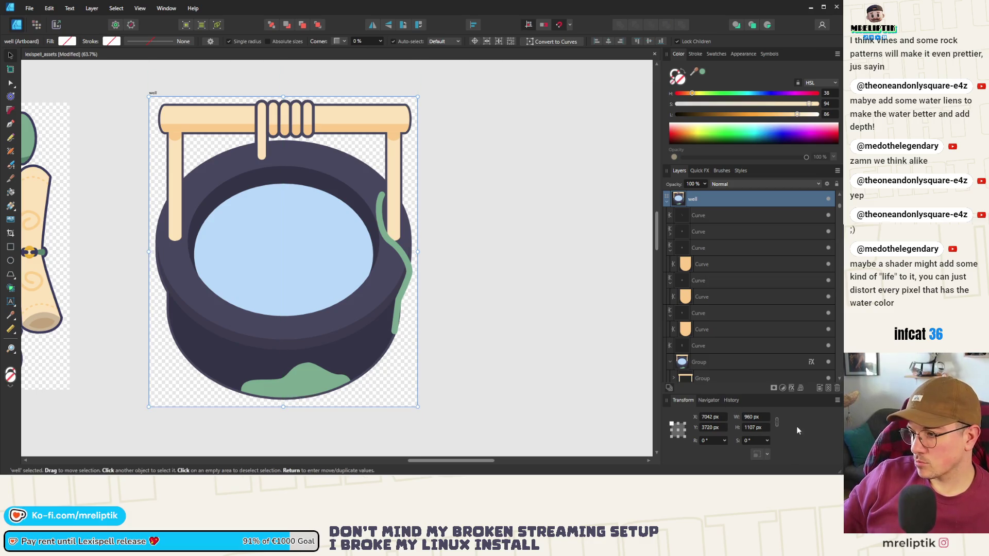
{"action": "key", "text": "Return"}
{"action": "left_click", "coordinate": [459, 276]}
Select all seven well pieces and fine-tune their position, back at X 30.
{"action": "left_click", "coordinate": [329, 228]}
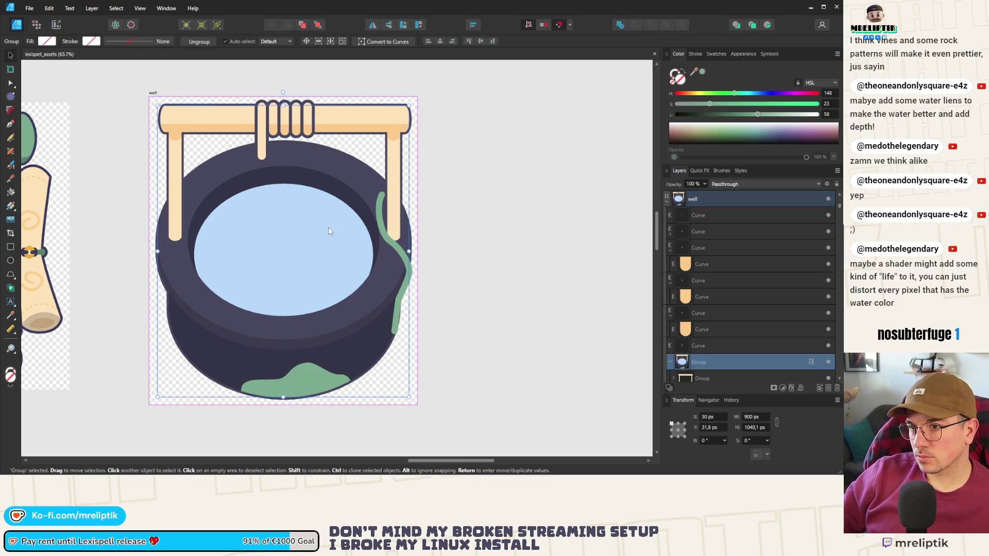
{"action": "left_click_drag", "start_coordinate": [520, 93], "coordinate": [26, 454]}
{"action": "left_click_drag", "start_coordinate": [301, 273], "coordinate": [298, 277]}
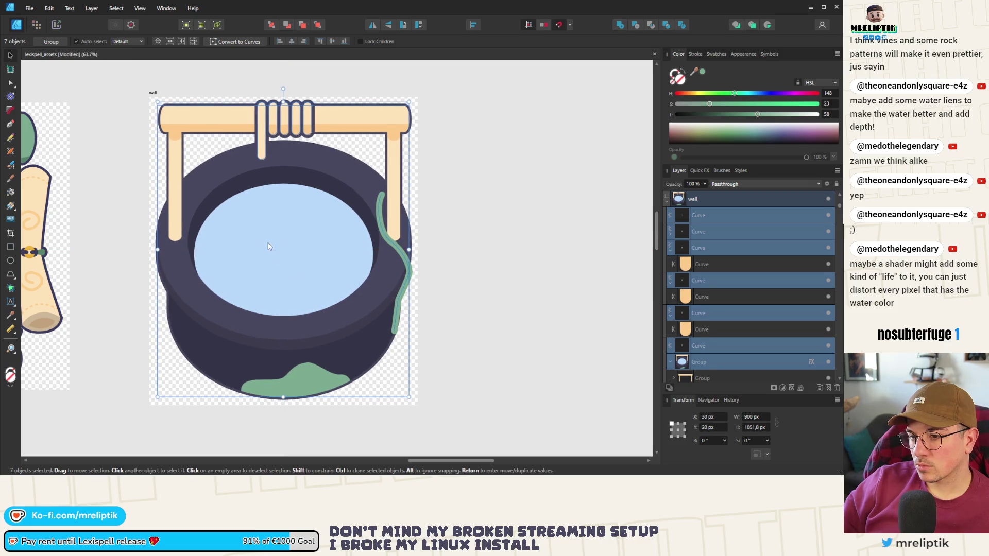
{"action": "scroll", "coordinate": [269, 246], "scroll_direction": "up", "scroll_amount": 3}
{"action": "scroll", "coordinate": [335, 311], "scroll_direction": "down", "scroll_amount": 4}
{"action": "key", "text": "shift+Right"}
{"action": "key", "text": "shift+Right"}
{"action": "key", "text": "shift+Right"}
{"action": "key", "text": "shift+Left"}
{"action": "key", "text": "shift+Left"}
{"action": "key", "text": "shift+Left"}
{"action": "scroll", "coordinate": [345, 283], "scroll_direction": "up", "scroll_amount": 2}
{"action": "mouse_move", "coordinate": [340, 288]}
{"action": "left_mouse_down"}
{"action": "mouse_move", "coordinate": [343, 297]}
{"action": "mouse_move", "coordinate": [346, 290]}
{"action": "left_mouse_up"}
{"action": "scroll", "coordinate": [344, 291], "scroll_direction": "up", "scroll_amount": 4}
{"action": "scroll", "coordinate": [355, 293], "scroll_direction": "down", "scroll_amount": 5}
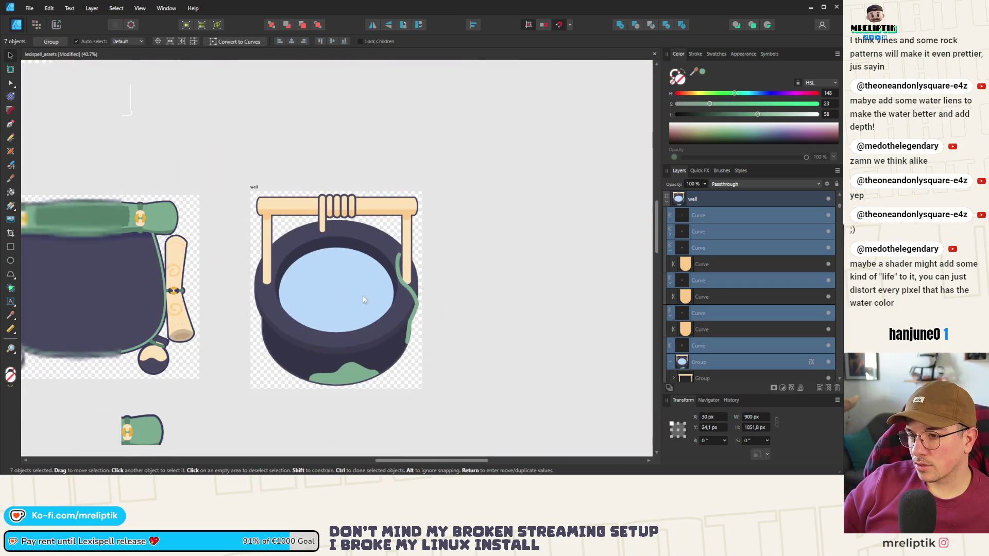
Start a PNG export of the well artboard and bring up the save dialog.
{"action": "left_click", "coordinate": [255, 188]}
{"action": "key", "text": "ctrl+alt+shift+w"}
{"action": "key", "text": "Return"}
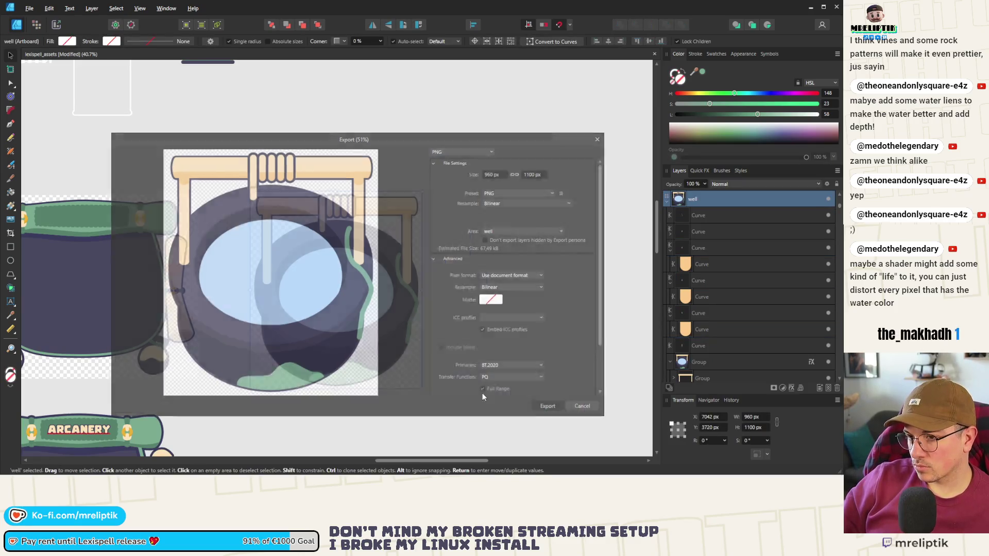
{"action": "left_click_drag", "start_coordinate": [267, 85], "coordinate": [248, 125]}
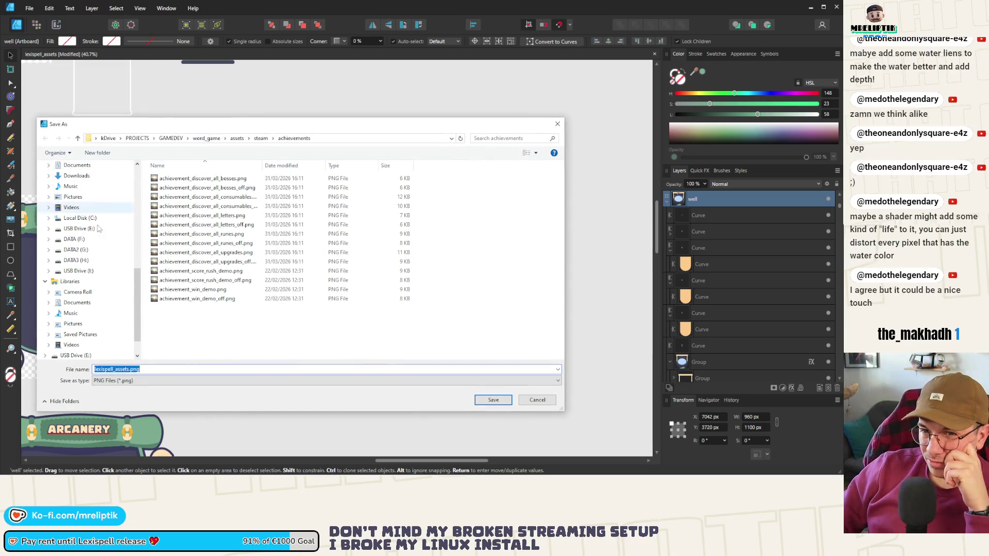
{"action": "scroll", "coordinate": [82, 252], "scroll_direction": "up", "scroll_amount": 7}
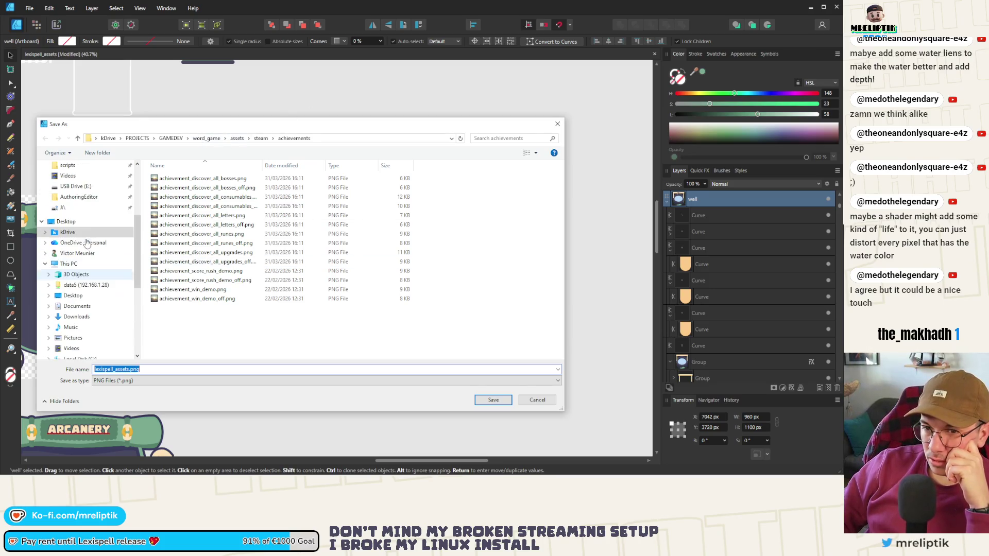
{"action": "scroll", "coordinate": [82, 253], "scroll_direction": "up", "scroll_amount": 2}
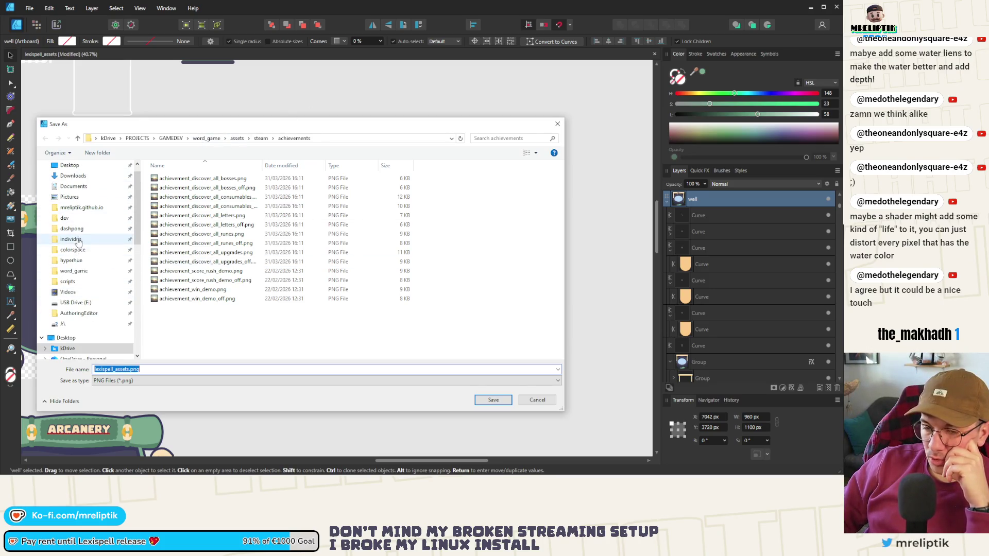
Browse to word_game > scenes > ui > fountain > visuals and save the PNG as well.
{"action": "left_click", "coordinate": [80, 273]}
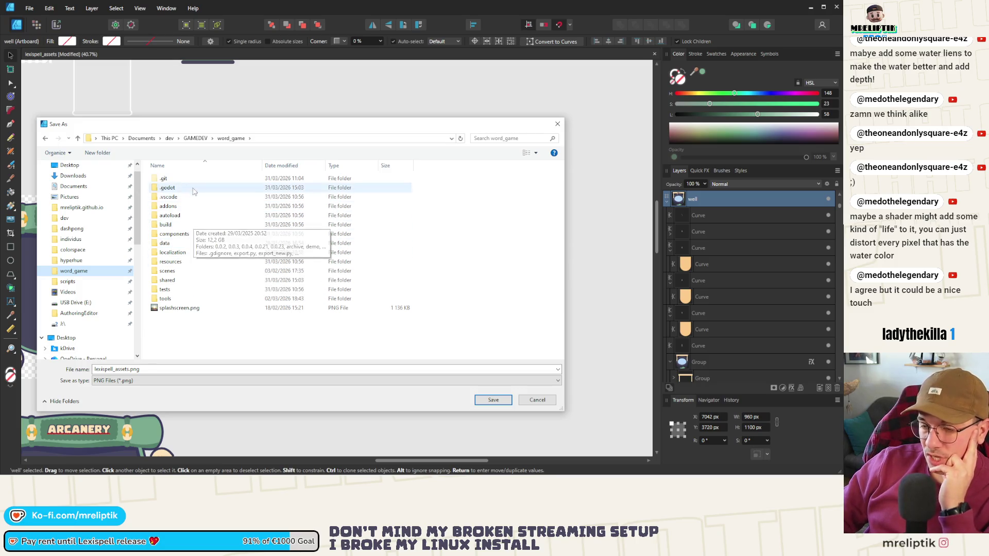
{"action": "double_click", "coordinate": [181, 273]}
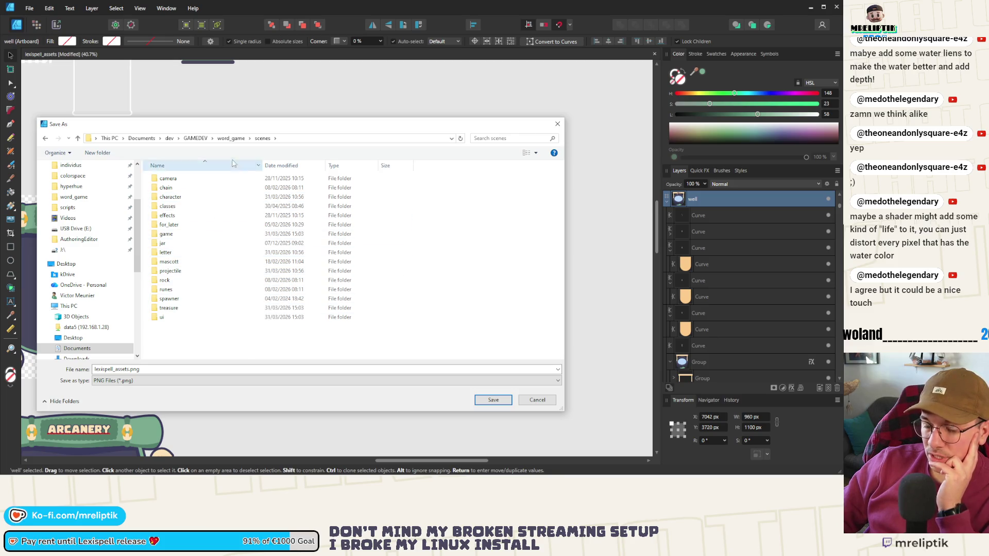
{"action": "left_click", "coordinate": [233, 139]}
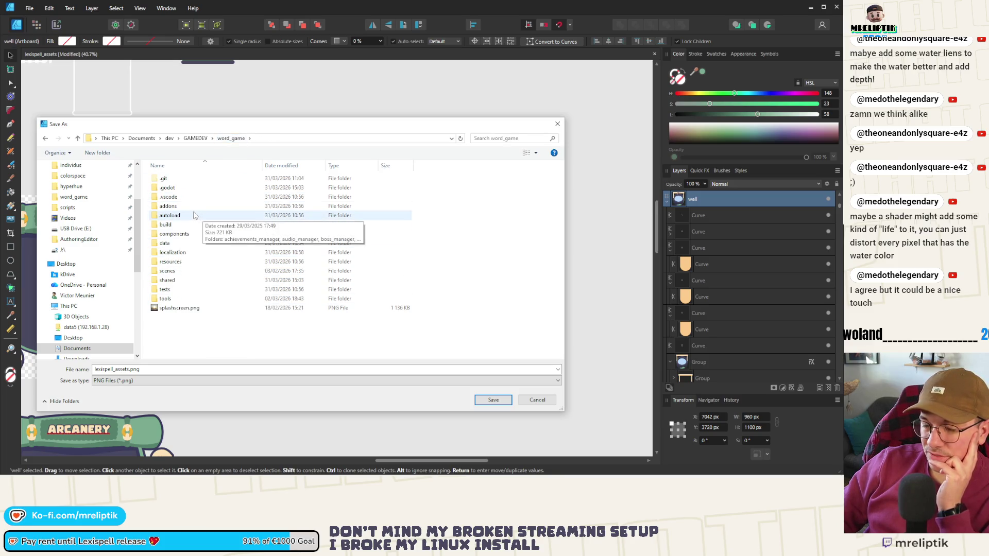
{"action": "left_click", "coordinate": [176, 272]}
{"action": "double_click", "coordinate": [176, 273]}
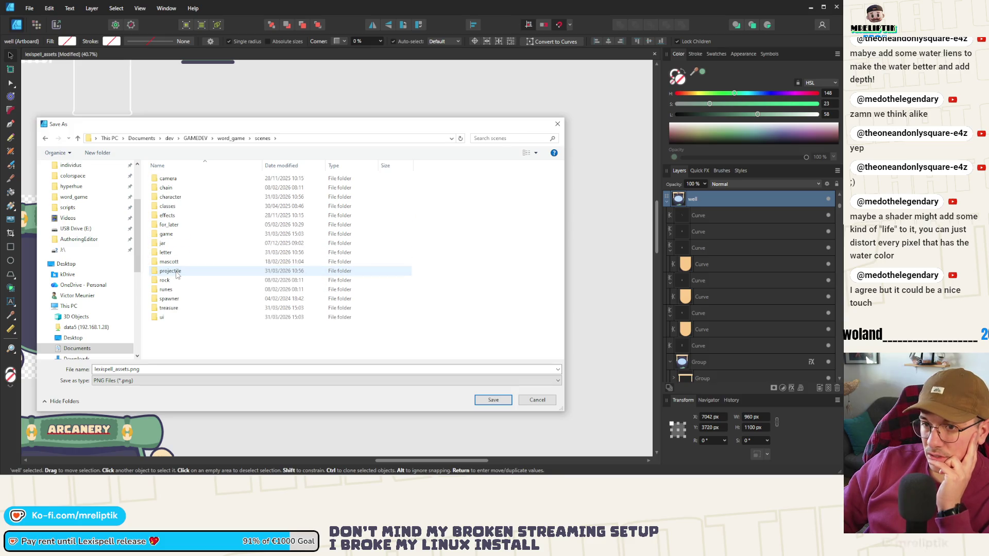
{"action": "double_click", "coordinate": [170, 319]}
{"action": "left_click", "coordinate": [212, 215]}
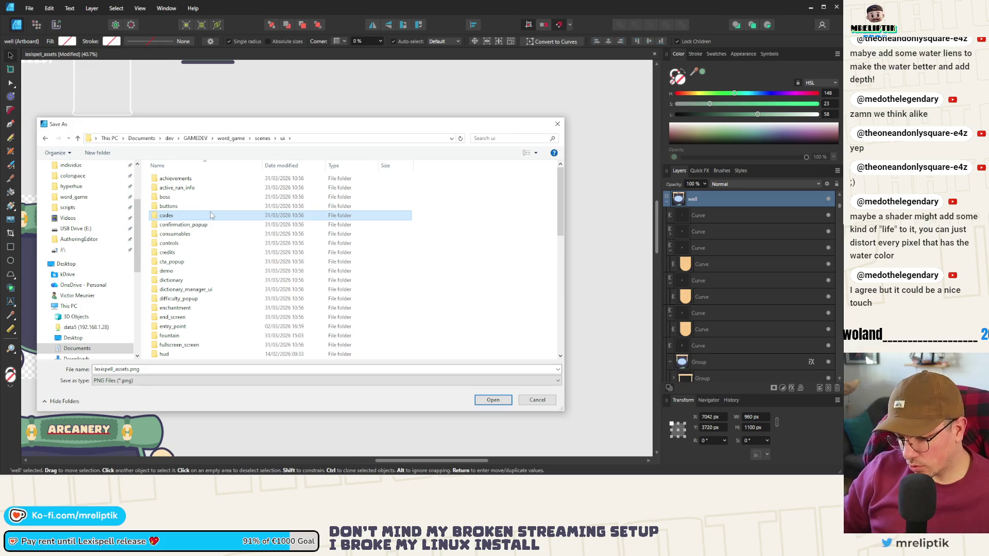
{"action": "key", "text": "f"}
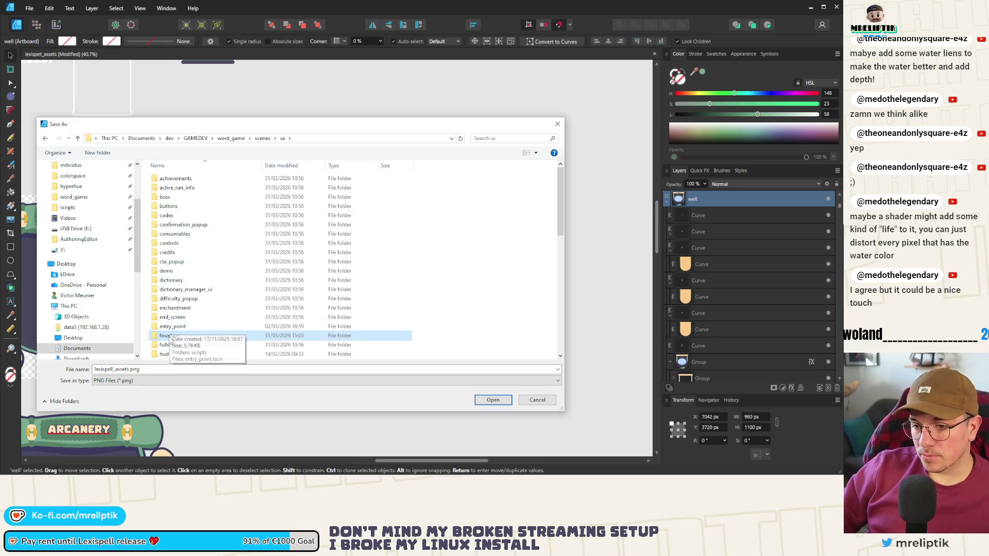
{"action": "double_click", "coordinate": [170, 336]}
{"action": "left_click", "coordinate": [180, 199]}
{"action": "double_click", "coordinate": [181, 199]}
{"action": "type", "text": "well"}
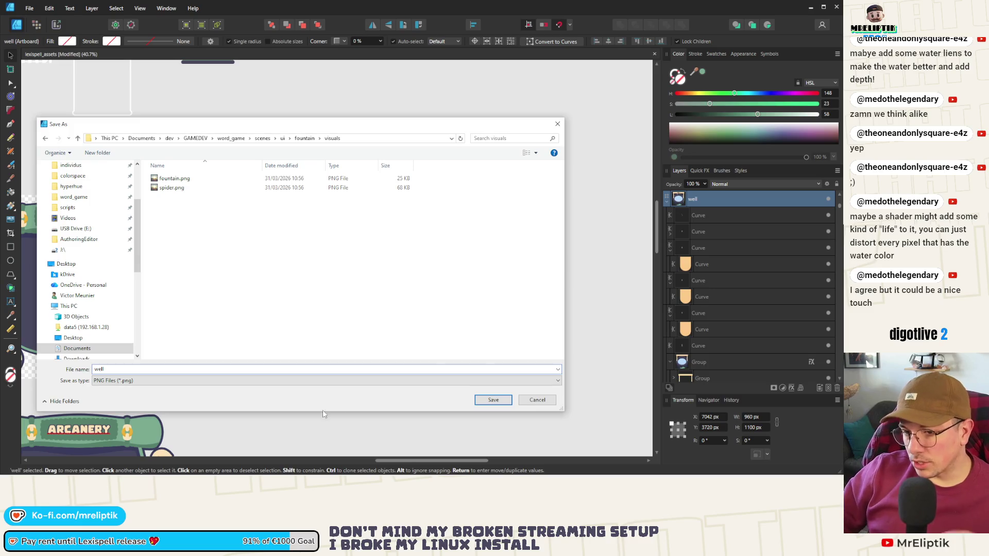
{"action": "left_click", "coordinate": [493, 400]}
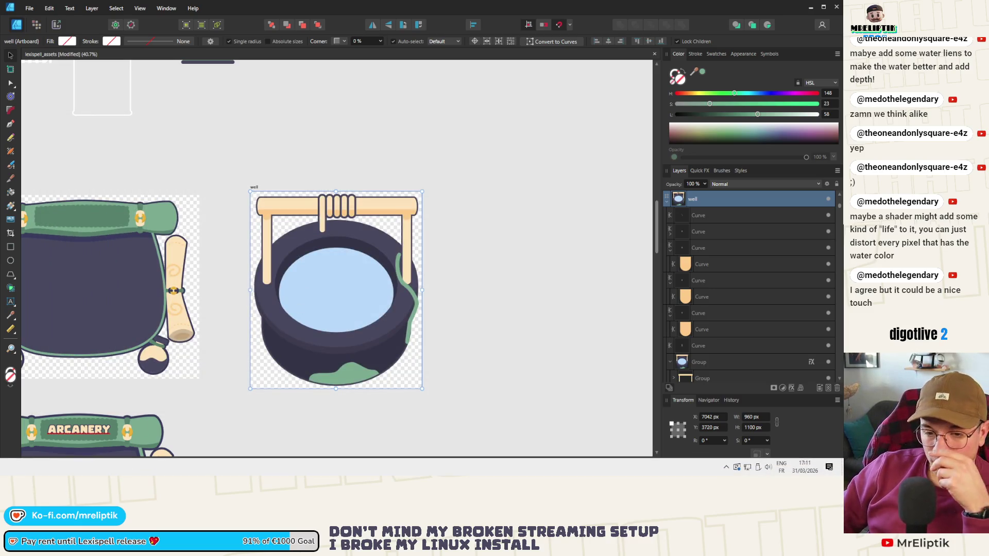
{"action": "key", "text": "alt+Tab"}
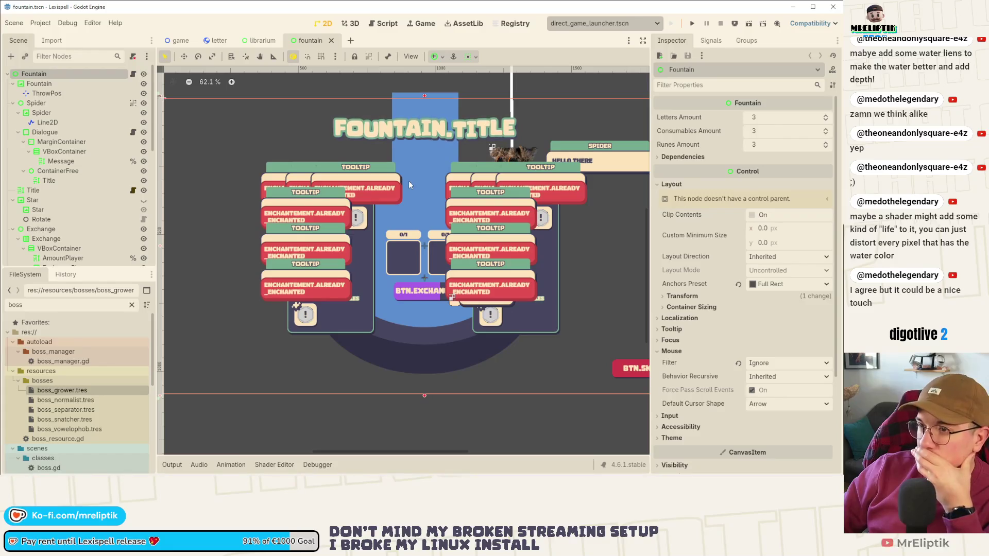
Quick Load search the Fountain texture for 'well' twice, dismissing each time.
{"action": "left_click", "coordinate": [826, 126]}
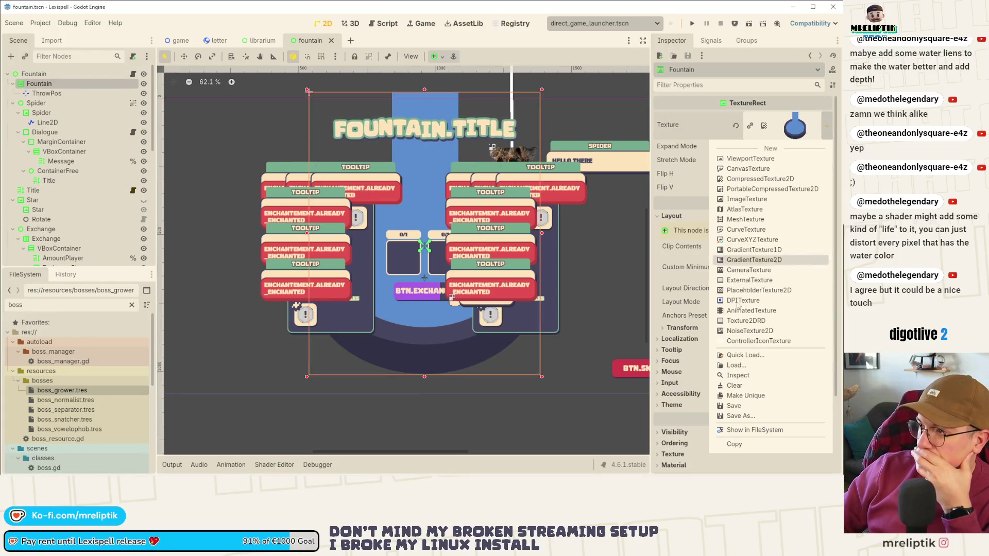
{"action": "left_click", "coordinate": [729, 357]}
{"action": "type", "text": "well"}
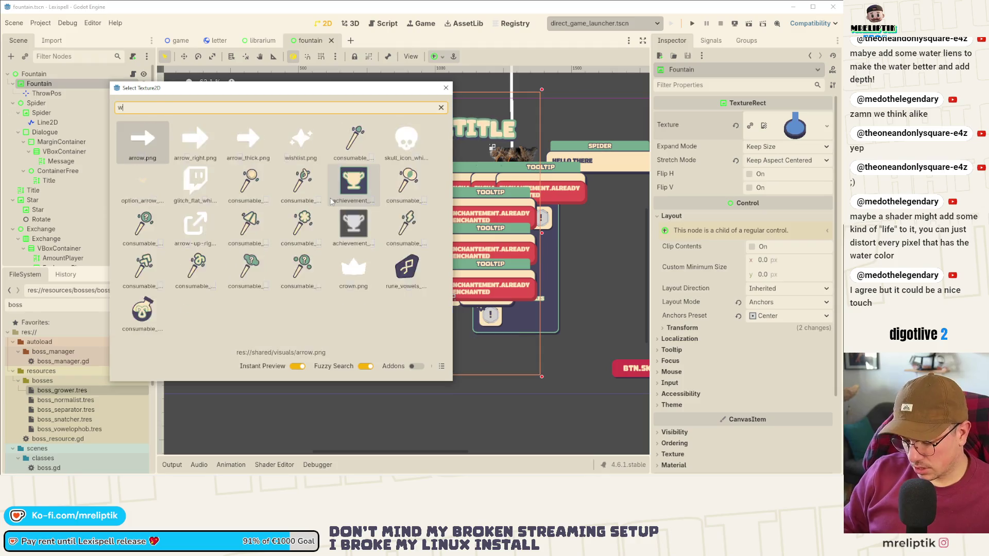
{"action": "key", "text": "Escape"}
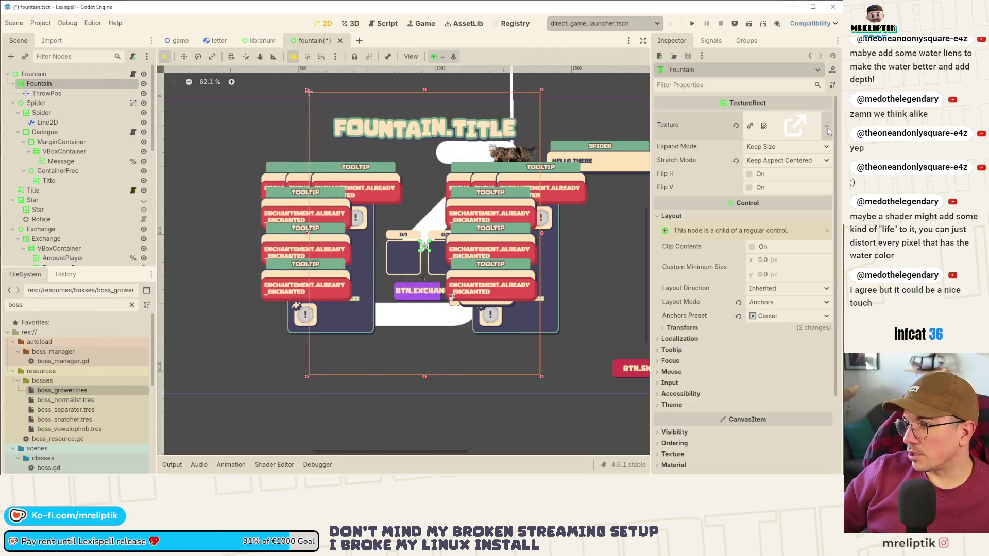
{"action": "left_click", "coordinate": [827, 126]}
{"action": "left_click", "coordinate": [729, 356]}
{"action": "type", "text": "well"}
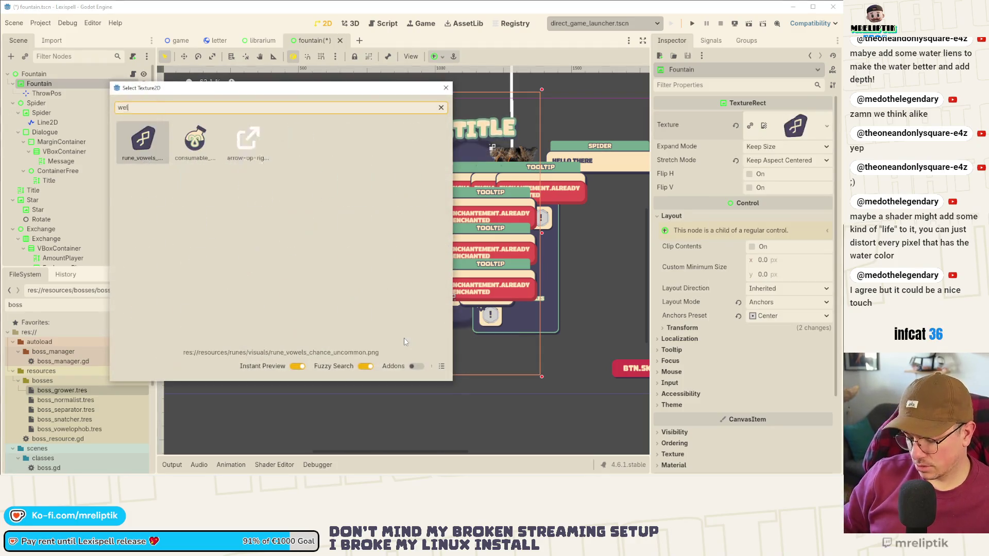
{"action": "key", "text": "Escape"}
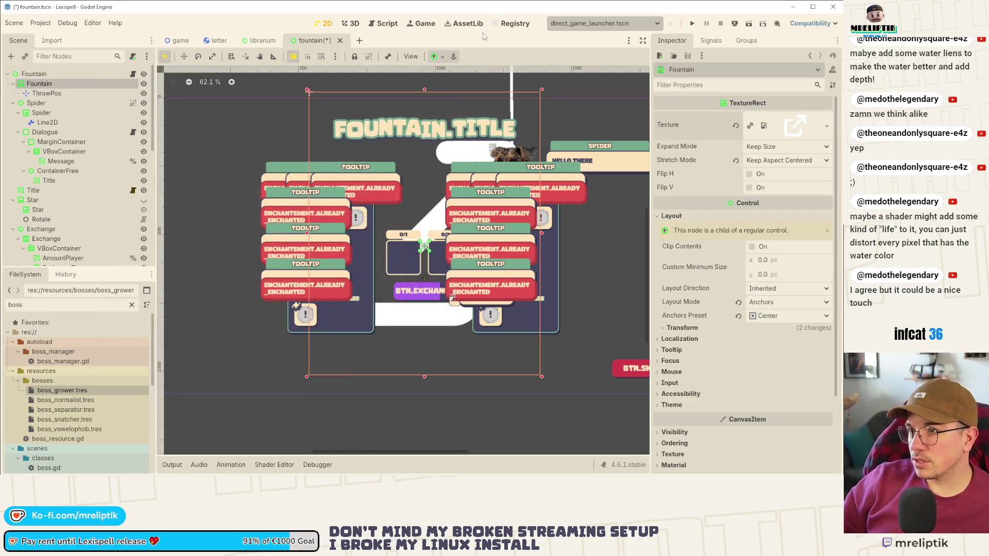
{"action": "scroll", "coordinate": [404, 175], "scroll_direction": "down", "scroll_amount": 1}
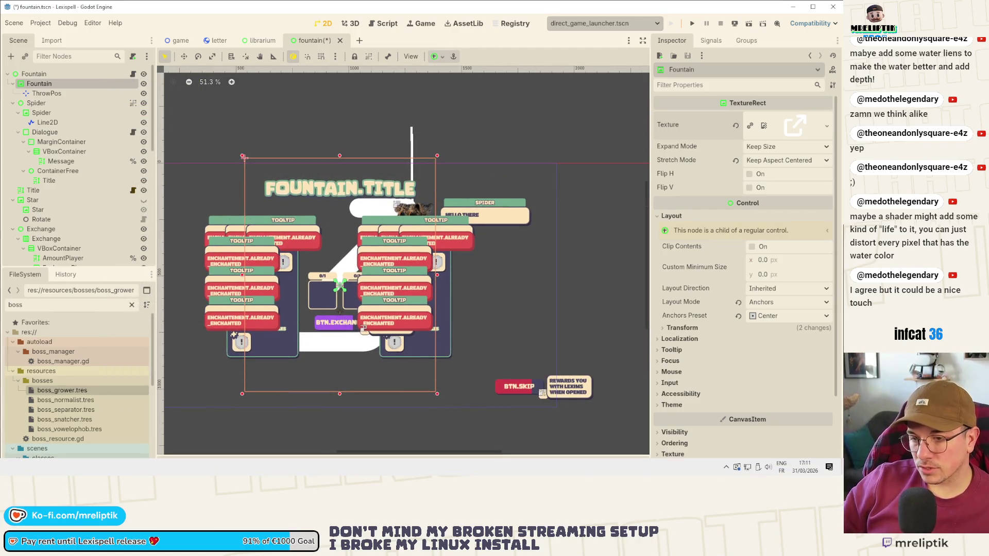
Quick Load 'wel' and assign well.png as the Fountain TextureRect's texture.
{"action": "key", "text": "alt+Tab"}
{"action": "key", "text": "alt+Tab"}
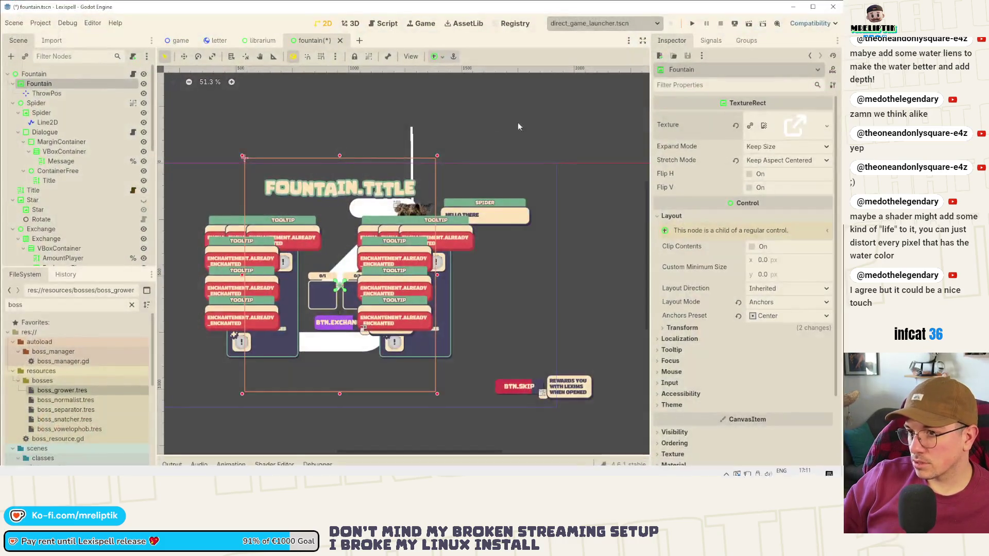
{"action": "scroll", "coordinate": [409, 226], "scroll_direction": "up", "scroll_amount": 2}
{"action": "scroll", "coordinate": [409, 227], "scroll_direction": "down", "scroll_amount": 5}
{"action": "scroll", "coordinate": [408, 227], "scroll_direction": "up", "scroll_amount": 3}
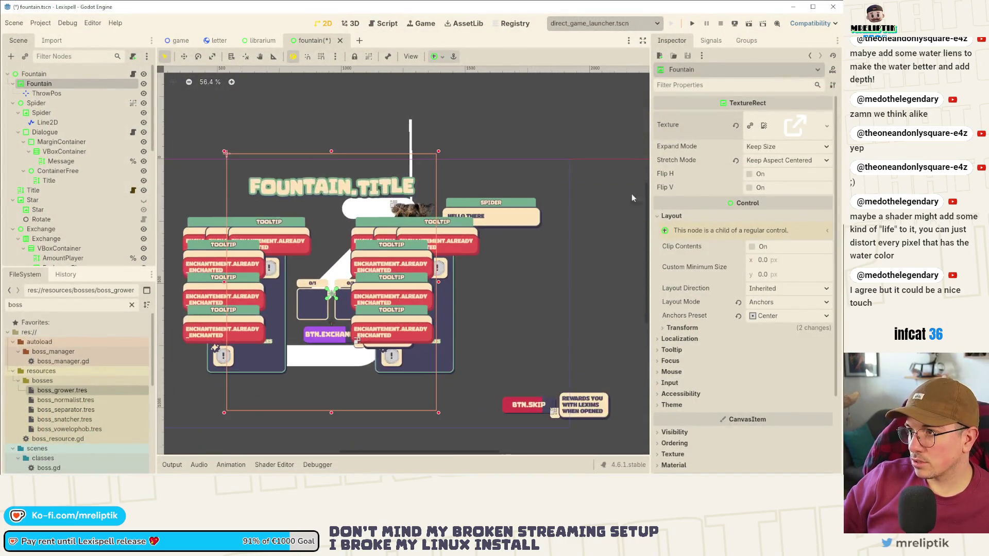
{"action": "left_click", "coordinate": [826, 133]}
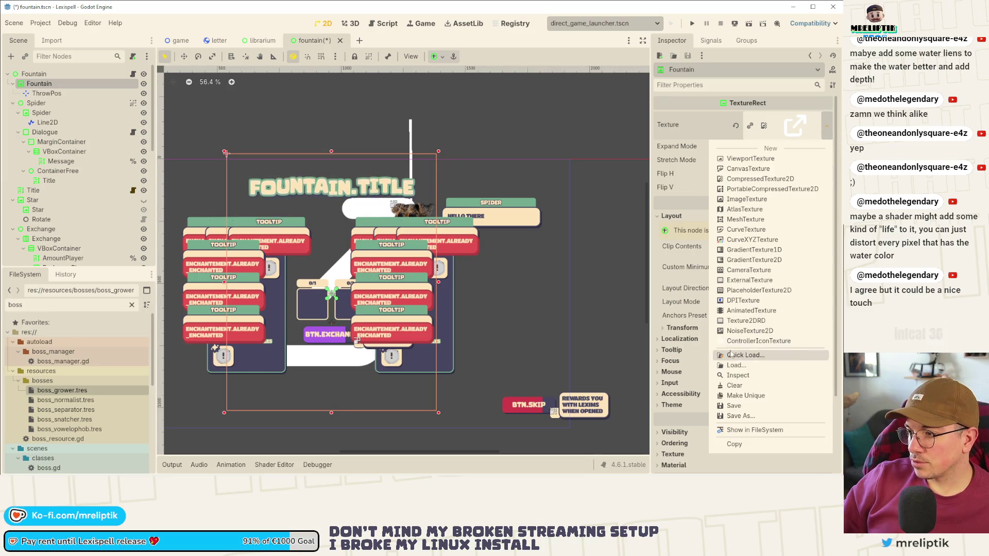
{"action": "left_click", "coordinate": [771, 354]}
{"action": "type", "text": "wel"}
{"action": "key", "text": "Return"}
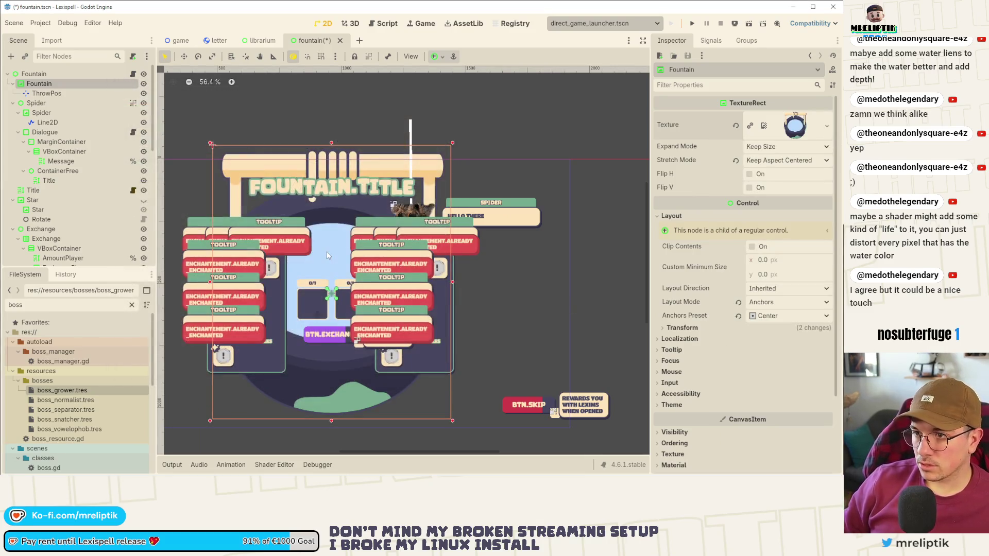
{"action": "scroll", "coordinate": [307, 209], "scroll_direction": "down", "scroll_amount": 1}
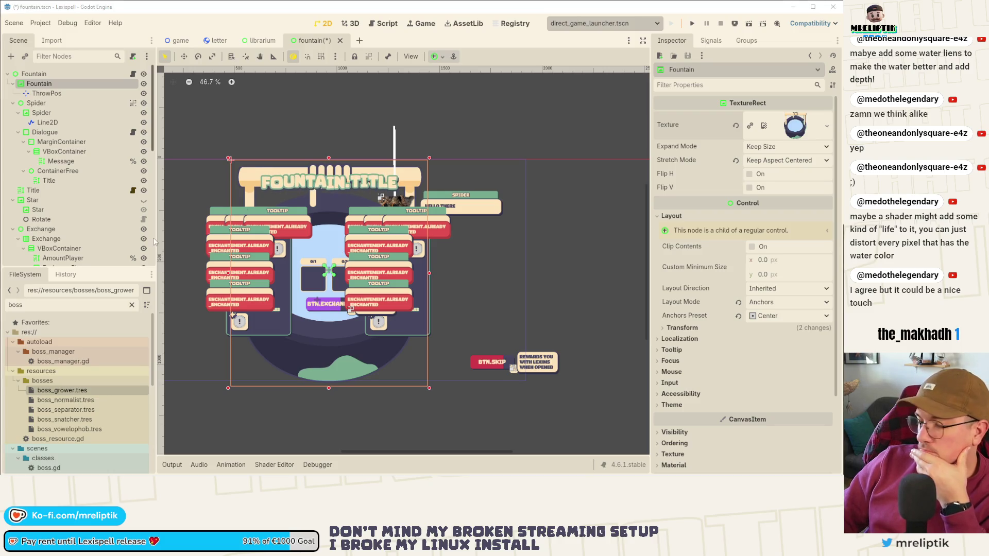
Collapse the Spider, Star and Exchange nodes, then save and run the fountain scene.
{"action": "left_click", "coordinate": [12, 103]}
{"action": "left_click", "coordinate": [12, 123]}
{"action": "left_click", "coordinate": [13, 131]}
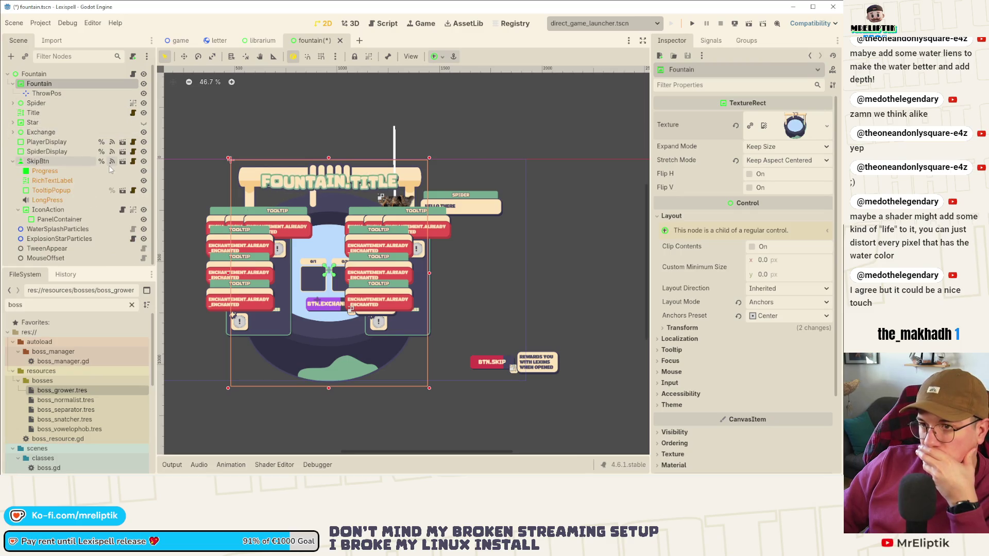
{"action": "left_click", "coordinate": [749, 24]}
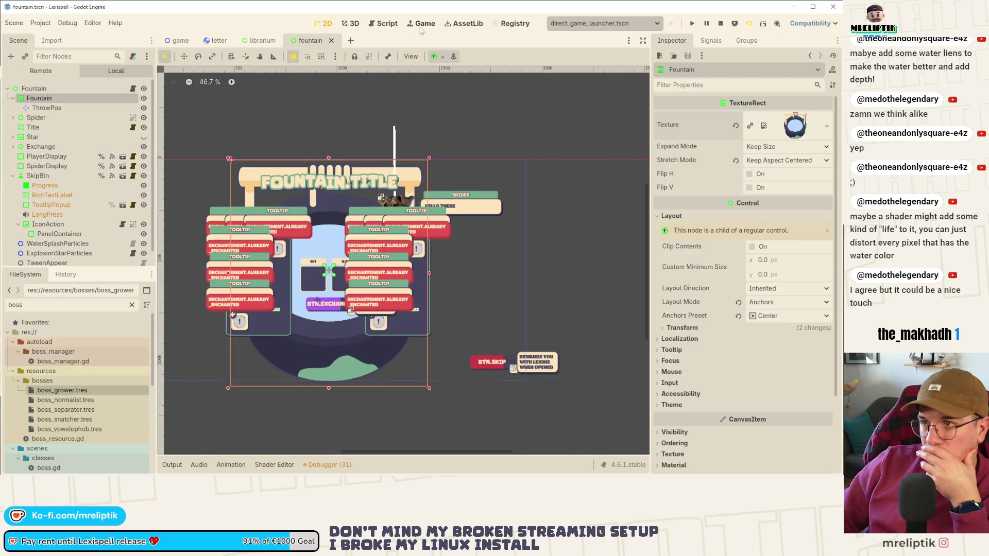
Change the Game workspace's embedding option for the running game.
{"action": "left_click", "coordinate": [420, 23]}
{"action": "left_click", "coordinate": [437, 56]}
{"action": "left_click", "coordinate": [453, 72]}
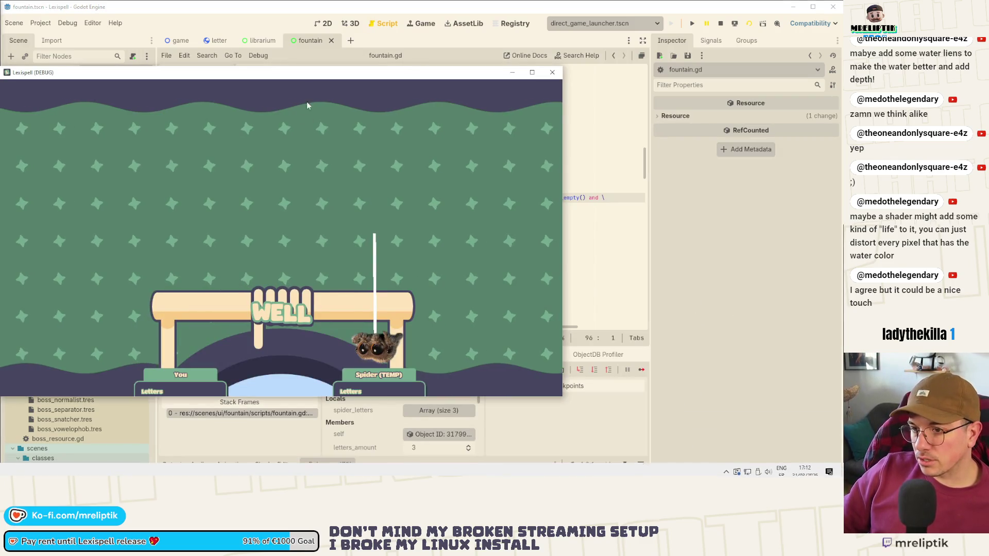
Move the floating game window, check the output log, then stop and rerun with F5.
{"action": "left_click_drag", "start_coordinate": [307, 73], "coordinate": [397, 101]}
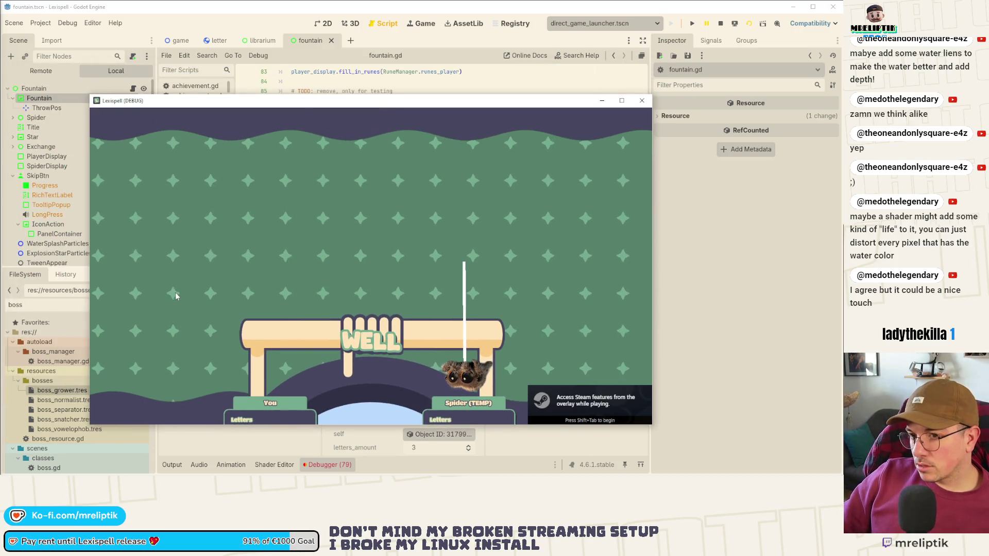
{"action": "left_click_drag", "start_coordinate": [306, 101], "coordinate": [263, 72]}
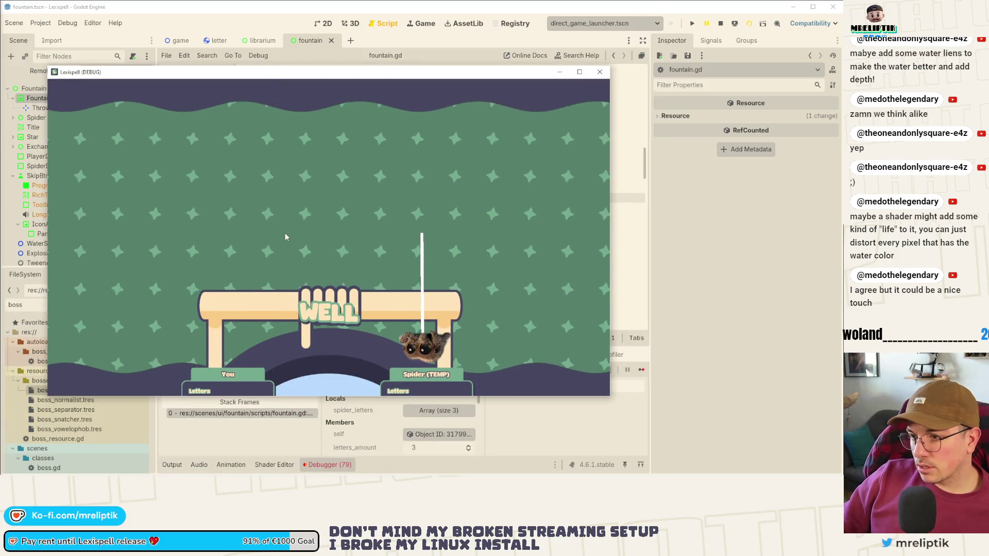
{"action": "left_click", "coordinate": [172, 465]}
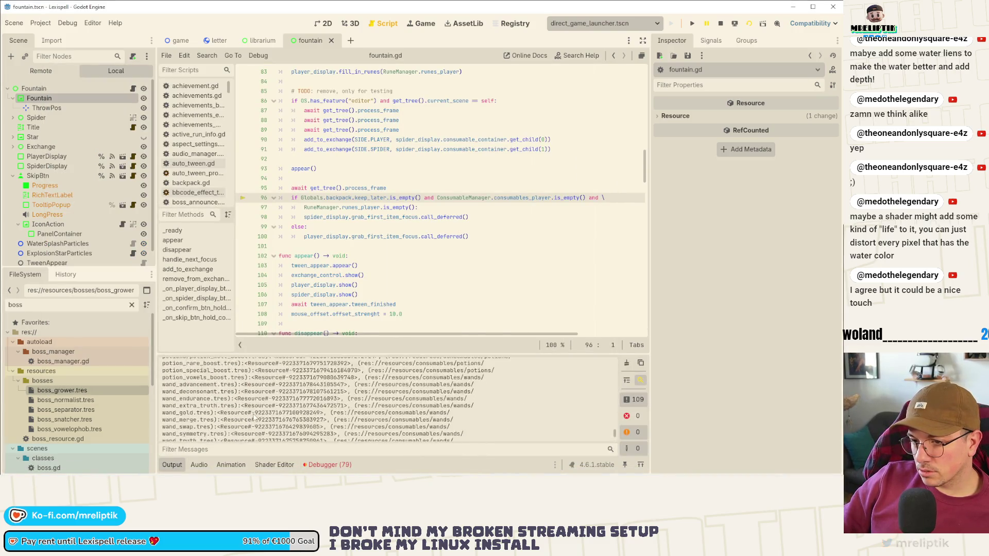
{"action": "left_click_drag", "start_coordinate": [615, 437], "coordinate": [614, 359]}
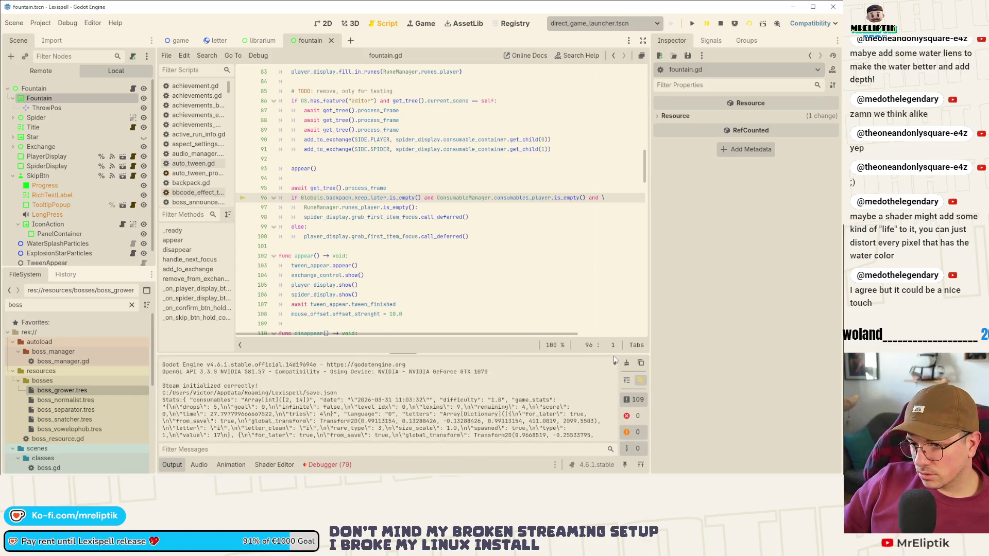
{"action": "left_click", "coordinate": [162, 469]}
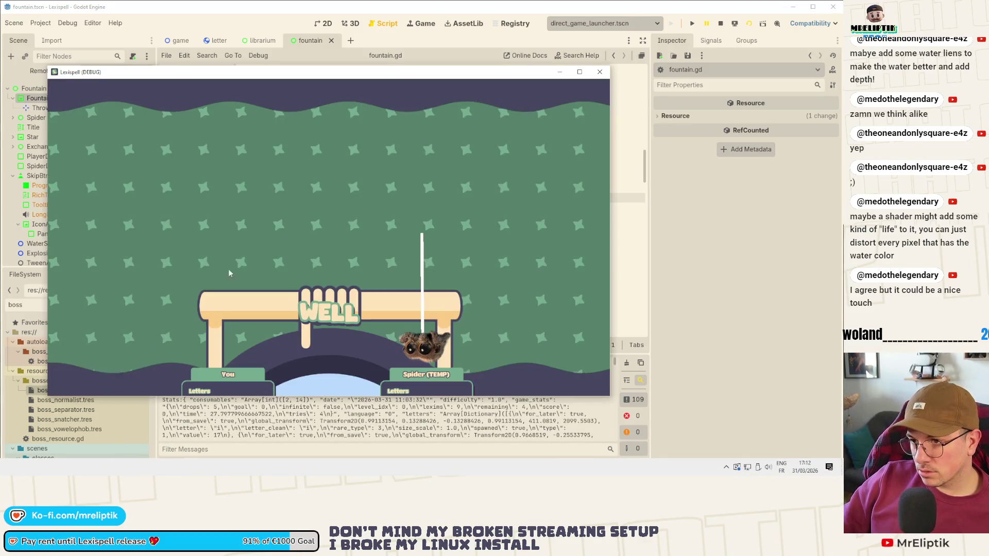
{"action": "left_click", "coordinate": [720, 24]}
{"action": "key", "text": "F5"}
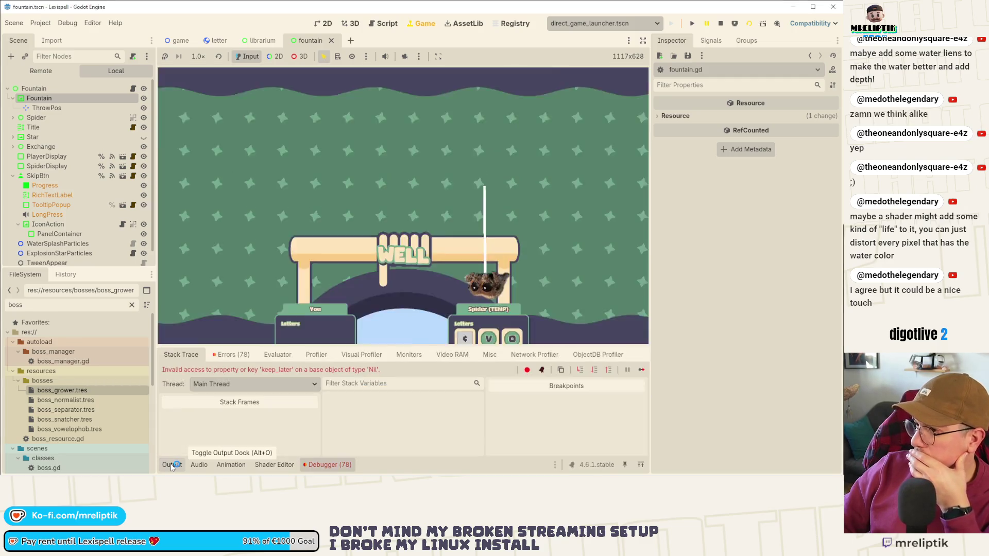
Resume the paused game, hide the output log, then stop it with F8 and return to Affinity Designer.
{"action": "left_click", "coordinate": [641, 369]}
{"action": "left_click", "coordinate": [171, 464]}
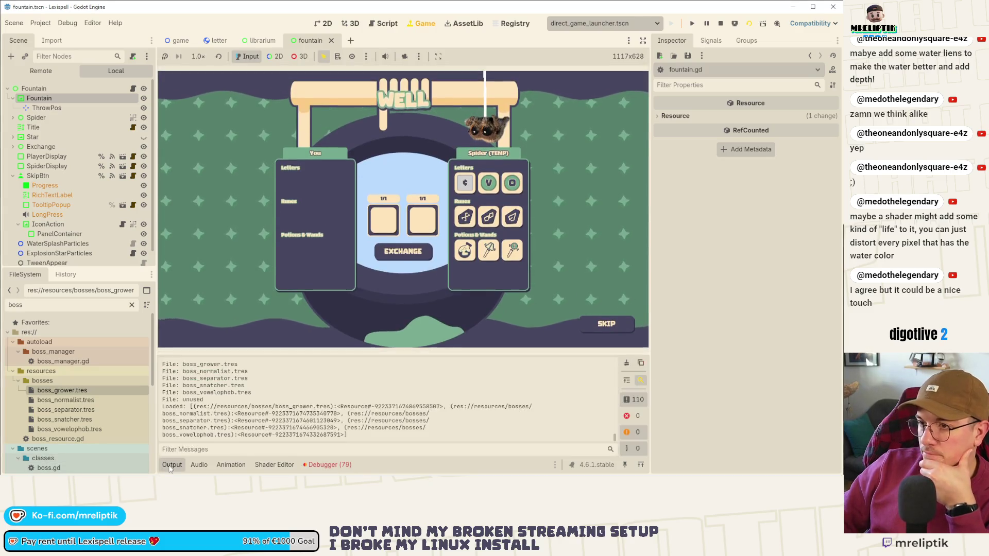
{"action": "left_click", "coordinate": [171, 466]}
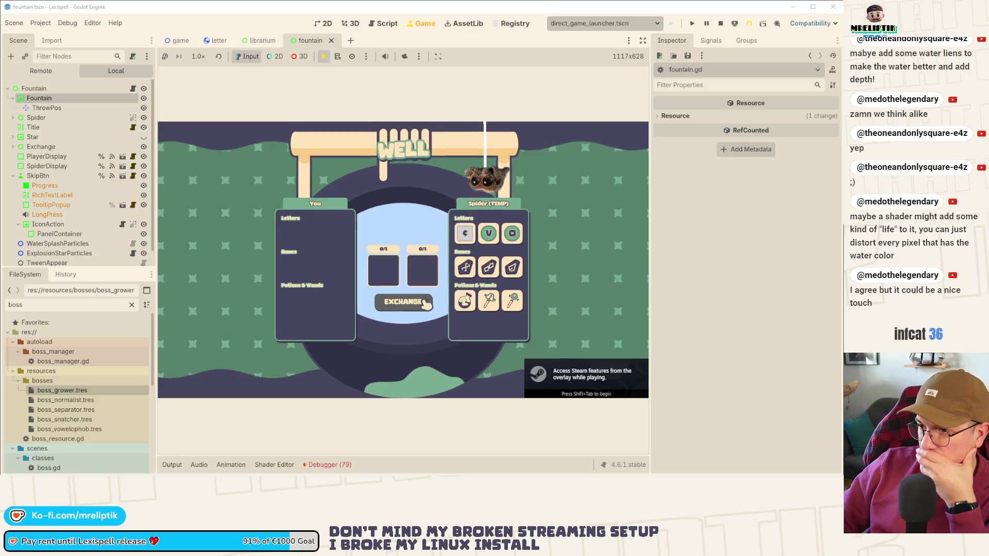
{"action": "mouse_move", "coordinate": [499, 268]}
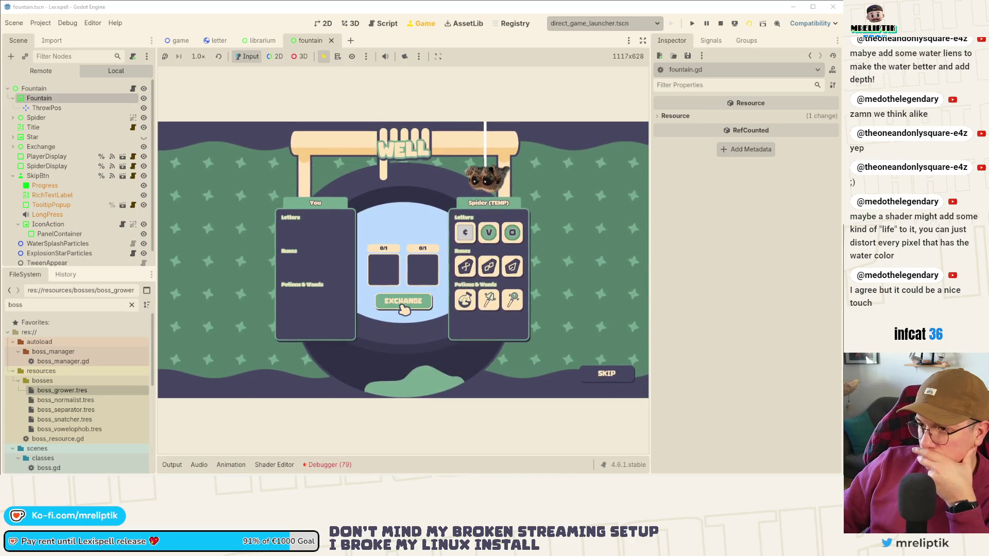
{"action": "mouse_move", "coordinate": [473, 240]}
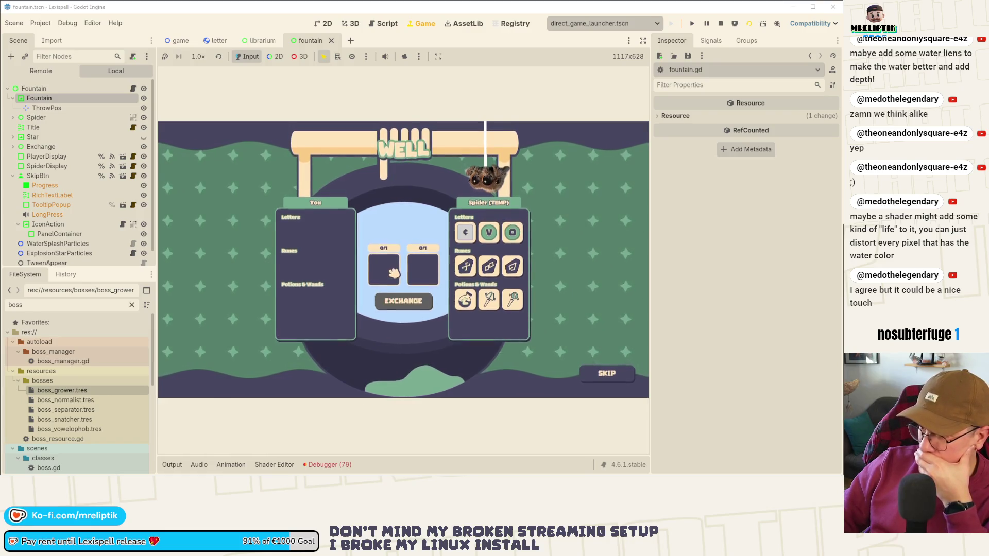
{"action": "mouse_move", "coordinate": [521, 231]}
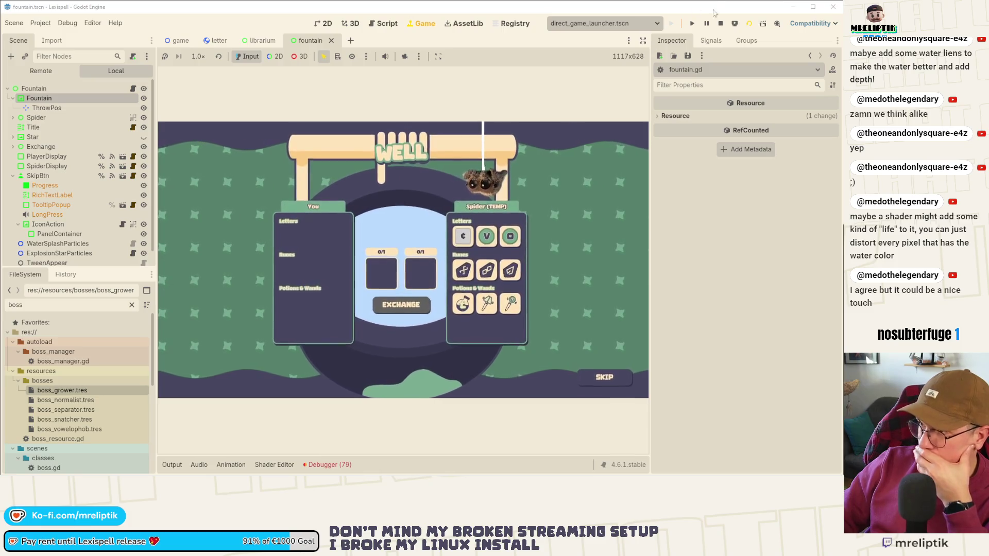
{"action": "key", "text": "F8"}
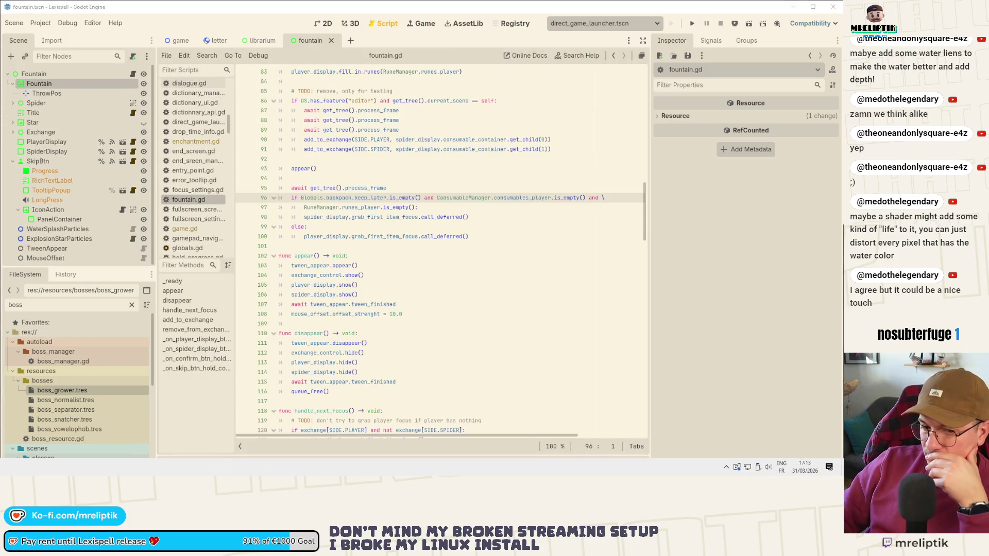
{"action": "key", "text": "alt+Tab"}
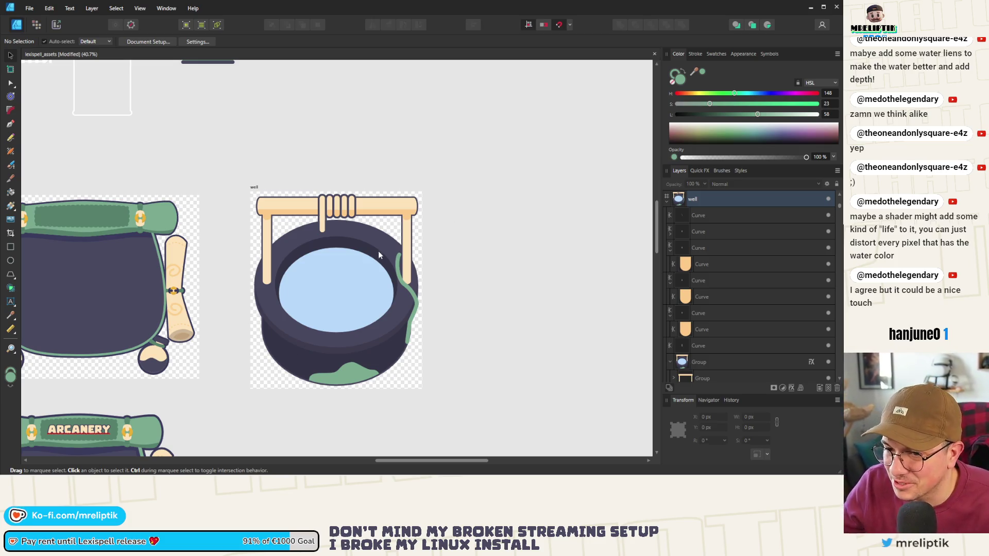
{"action": "mouse_move", "coordinate": [295, 252]}
{"action": "left_mouse_down"}
{"action": "mouse_move", "coordinate": [366, 242]}
{"action": "mouse_move", "coordinate": [375, 256]}
{"action": "left_mouse_up"}
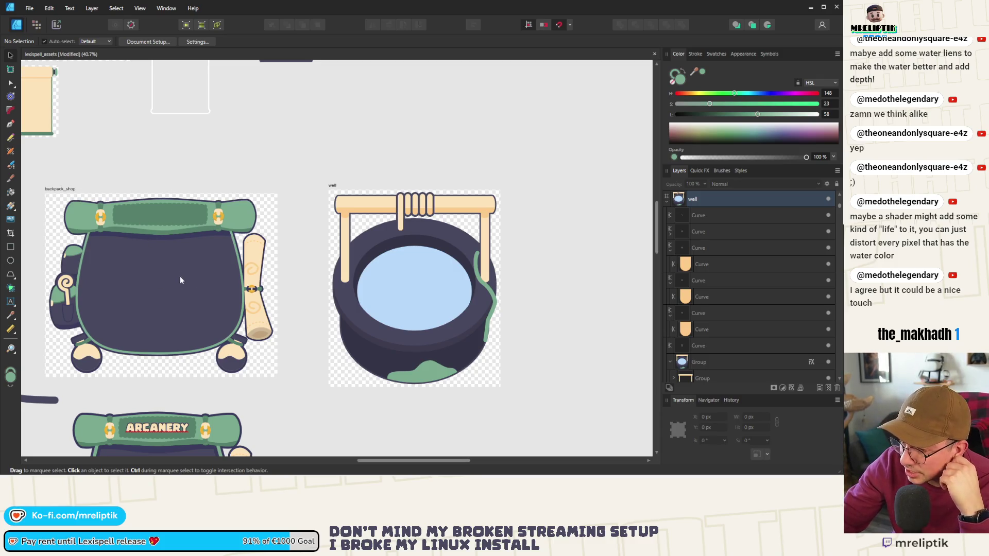
{"action": "scroll", "coordinate": [217, 288], "scroll_direction": "down", "scroll_amount": 1}
{"action": "scroll", "coordinate": [216, 288], "scroll_direction": "left", "scroll_amount": 1}
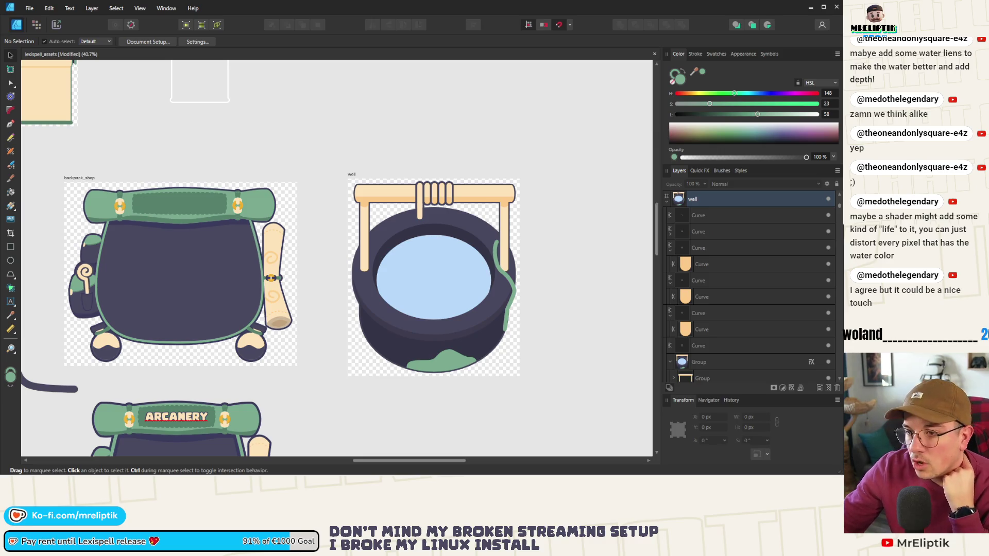
{"action": "scroll", "coordinate": [268, 126], "scroll_direction": "down", "scroll_amount": 5}
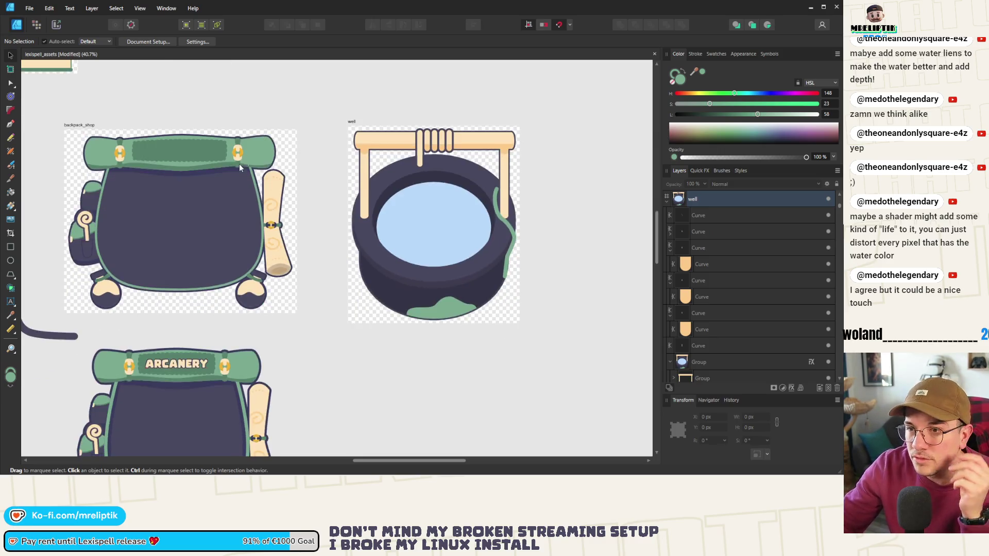
{"action": "scroll", "coordinate": [249, 222], "scroll_direction": "up", "scroll_amount": 6}
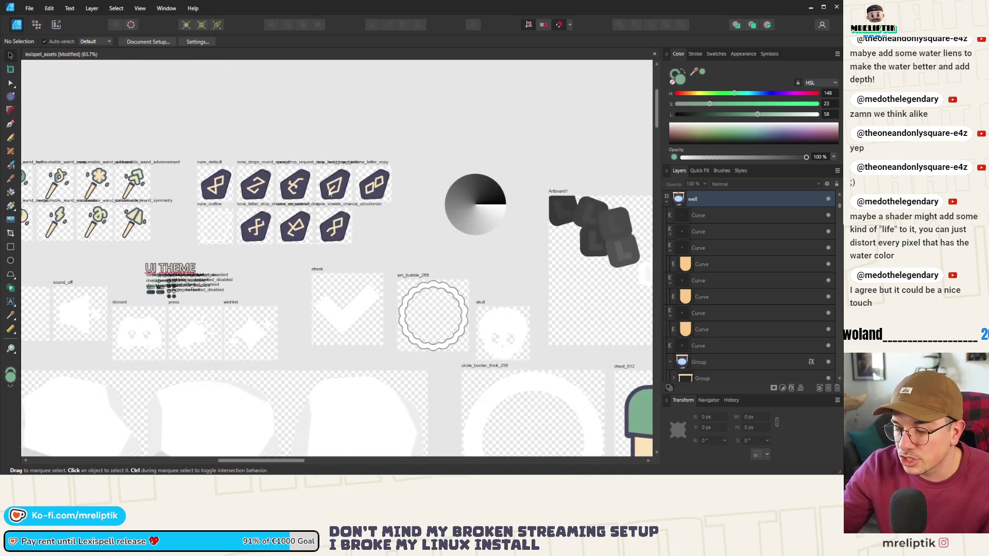
Delete the stray gradient ellipse and both Artboard1 artboards.
{"action": "left_click", "coordinate": [355, 232]}
{"action": "key", "text": "Delete"}
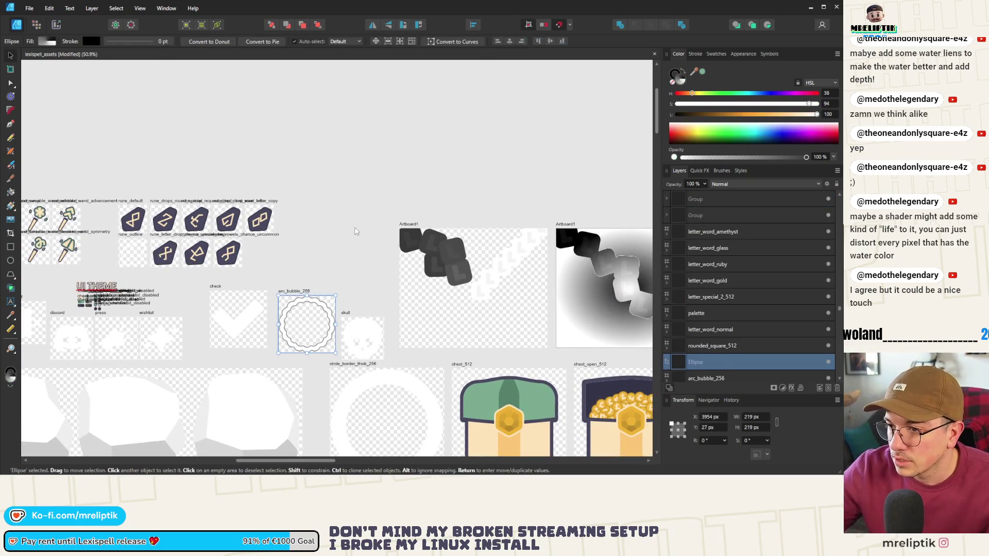
{"action": "left_click", "coordinate": [564, 225]}
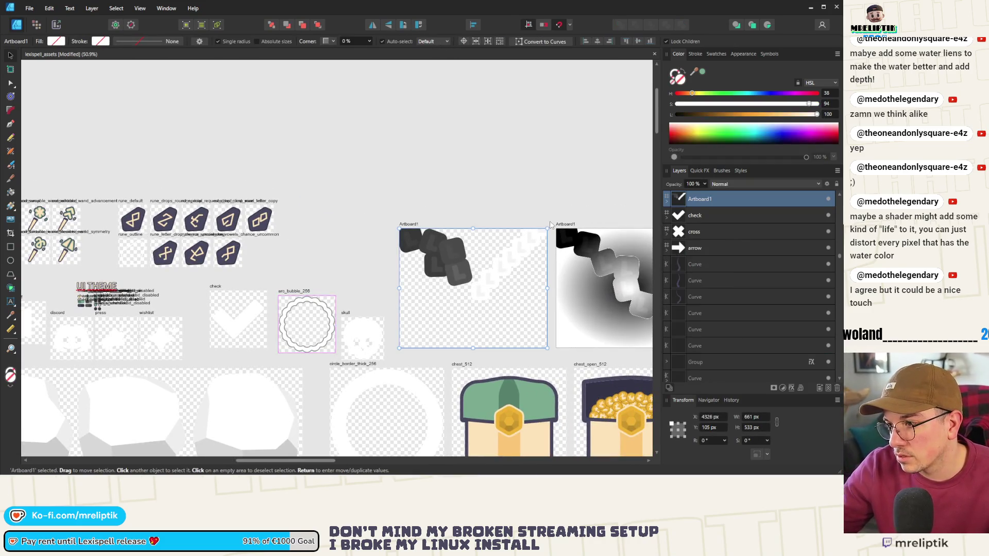
{"action": "key", "text": "Delete"}
{"action": "left_click", "coordinate": [412, 249]}
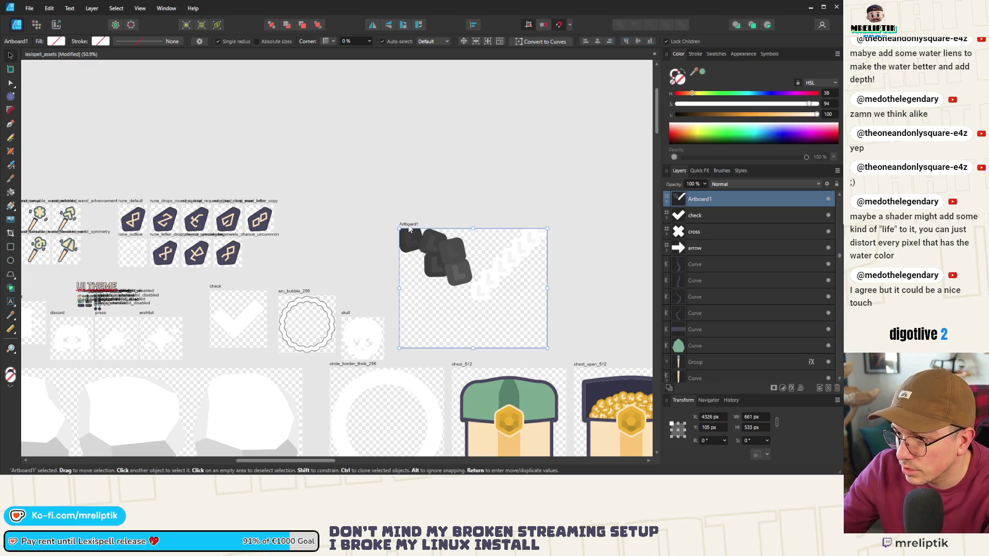
{"action": "key", "text": "Delete"}
{"action": "left_click", "coordinate": [420, 250]}
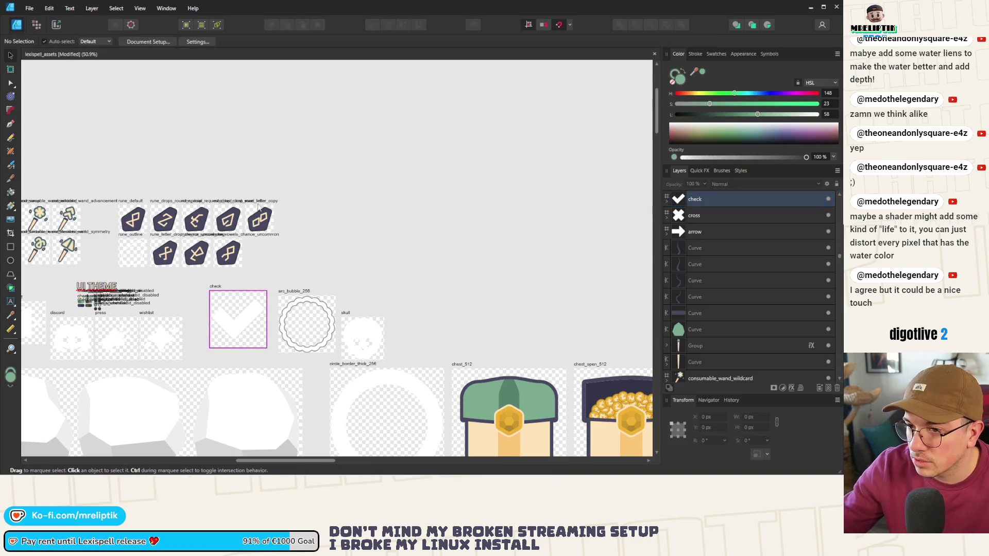
Copy the rune_default artboard into empty space and set its X position to 4248 px.
{"action": "left_click", "coordinate": [131, 203]}
{"action": "mouse_move", "coordinate": [132, 203]}
{"action": "left_mouse_down"}
{"action": "mouse_move", "coordinate": [421, 204]}
{"action": "mouse_move", "coordinate": [387, 204]}
{"action": "left_mouse_up"}
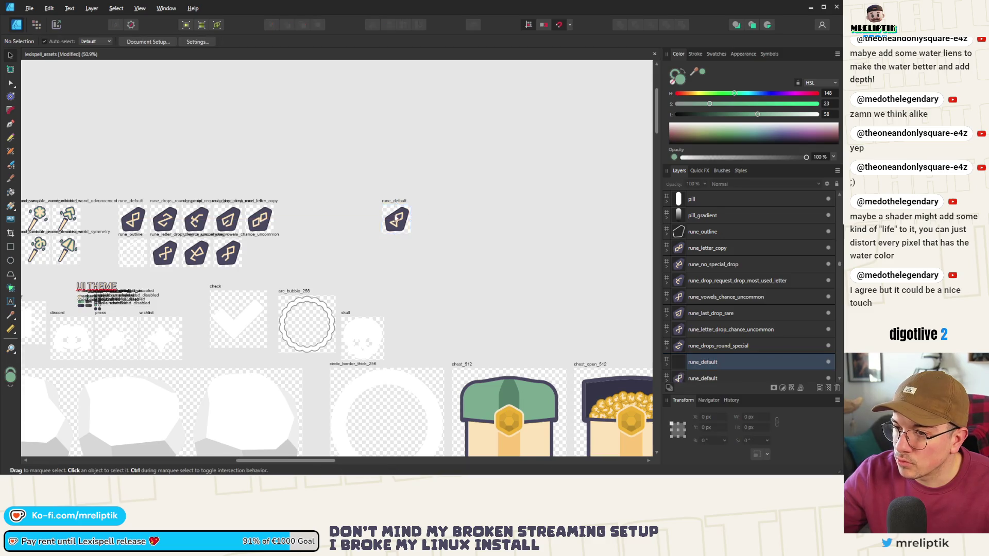
{"action": "scroll", "coordinate": [396, 212], "scroll_direction": "up", "scroll_amount": 3}
{"action": "left_click", "coordinate": [716, 419]}
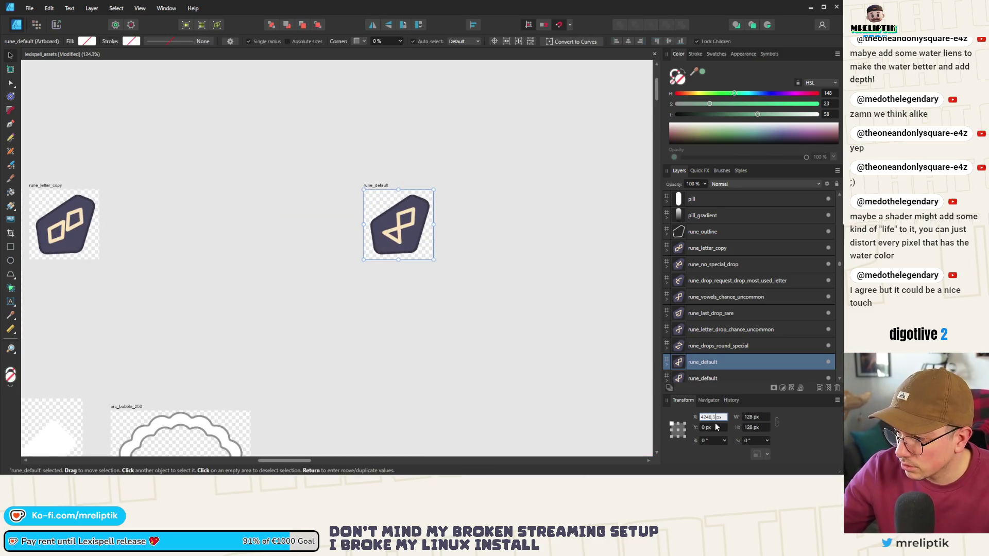
{"action": "type", "text": "4248"}
{"action": "key", "text": "Return"}
{"action": "left_click", "coordinate": [708, 426]}
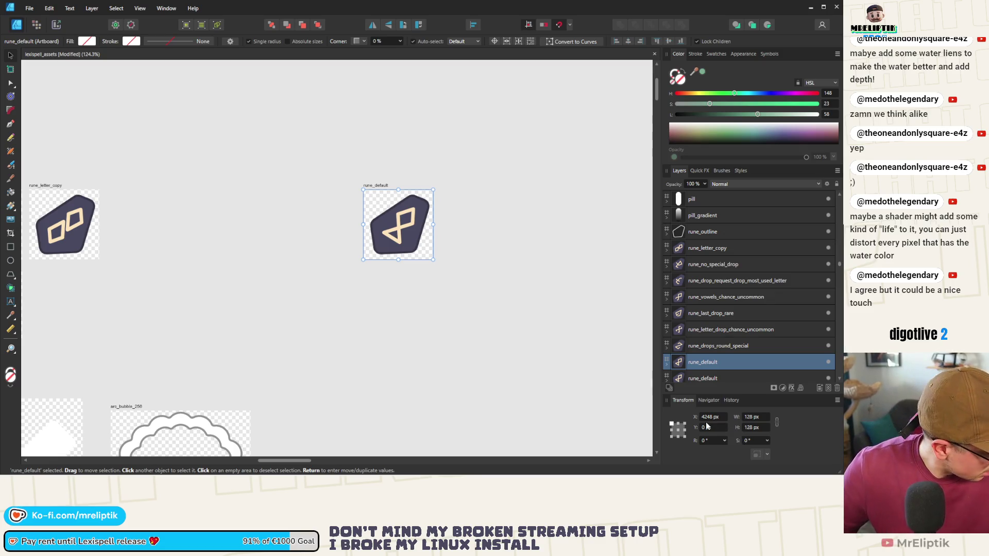
Remove the rune artwork from the copy and rename the artboard 'enchantment'.
{"action": "left_click_drag", "start_coordinate": [362, 222], "coordinate": [422, 209]}
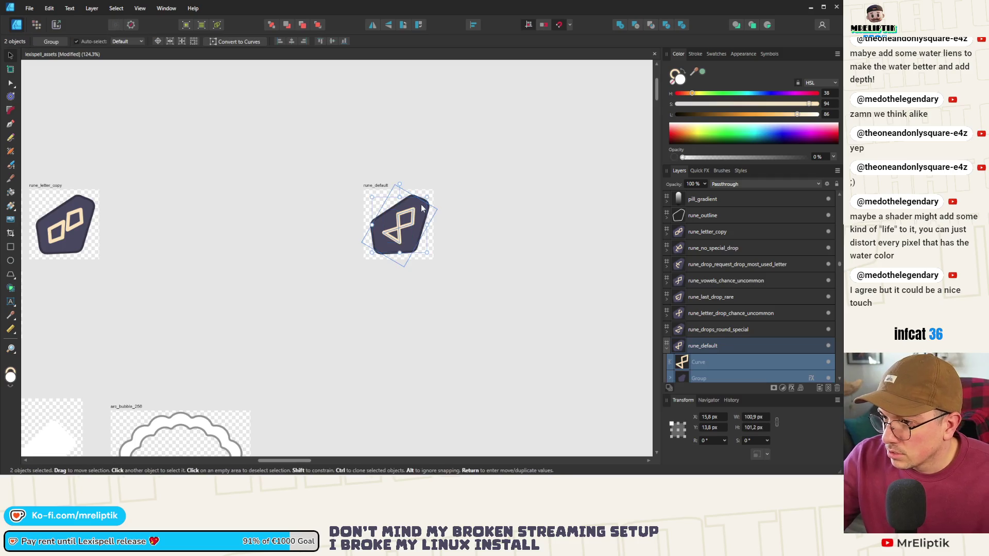
{"action": "key", "text": "Delete"}
{"action": "double_click", "coordinate": [378, 187]}
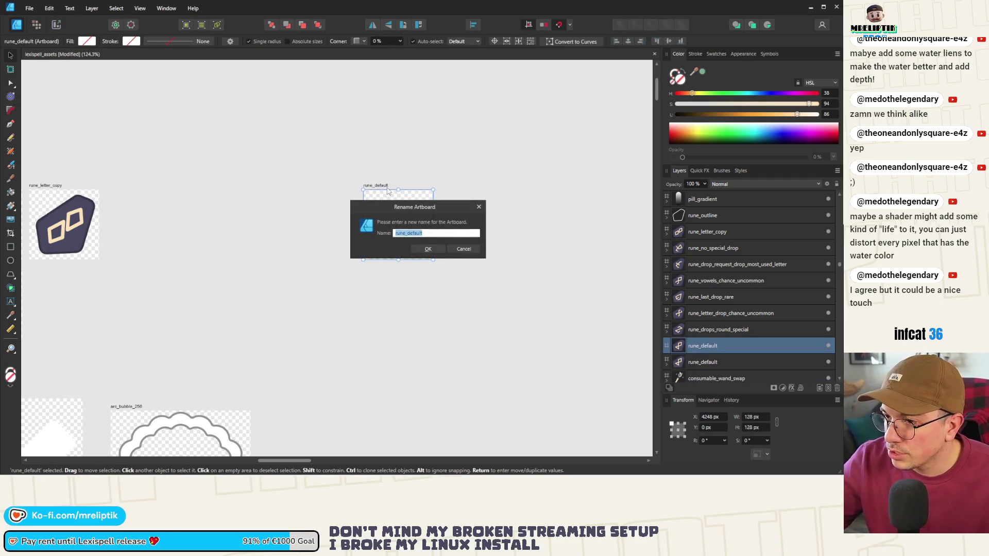
{"action": "type", "text": "enchantm"}
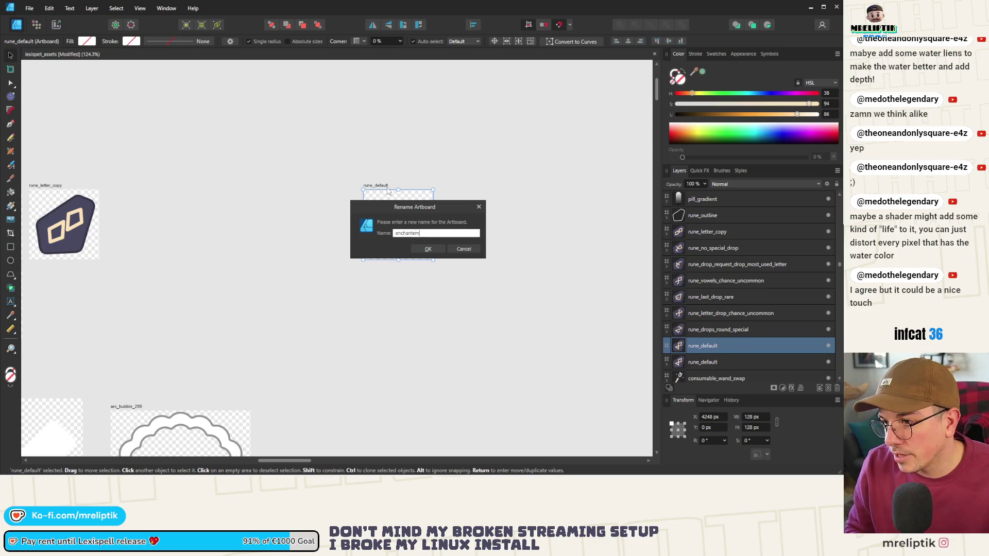
{"action": "type", "text": "ent"}
{"action": "key", "text": "Return"}
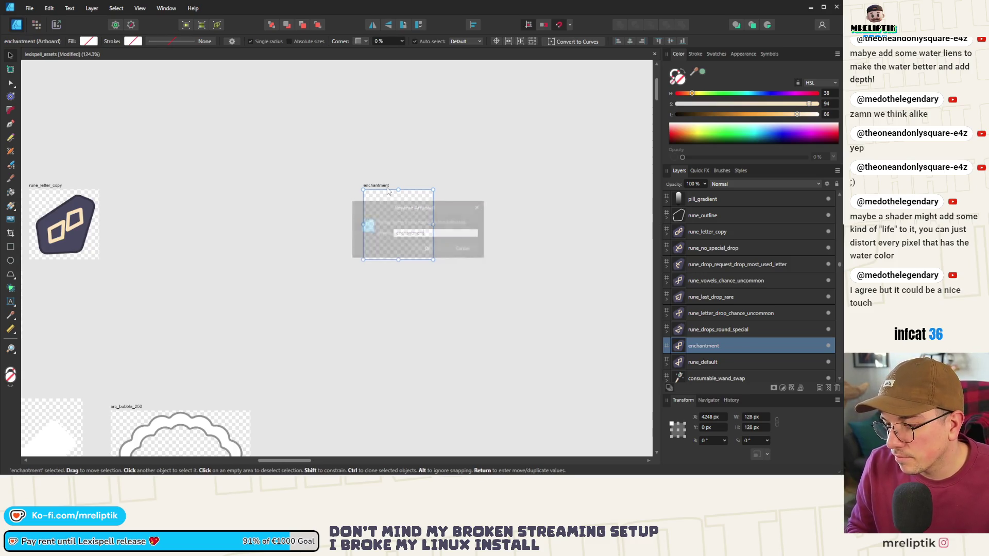
{"action": "left_click", "coordinate": [210, 309]}
Place the star_10_rounded.png image near the enchantment artboard.
{"action": "scroll", "coordinate": [114, 302], "scroll_direction": "down", "scroll_amount": 1}
{"action": "scroll", "coordinate": [114, 302], "scroll_direction": "down", "scroll_amount": 3}
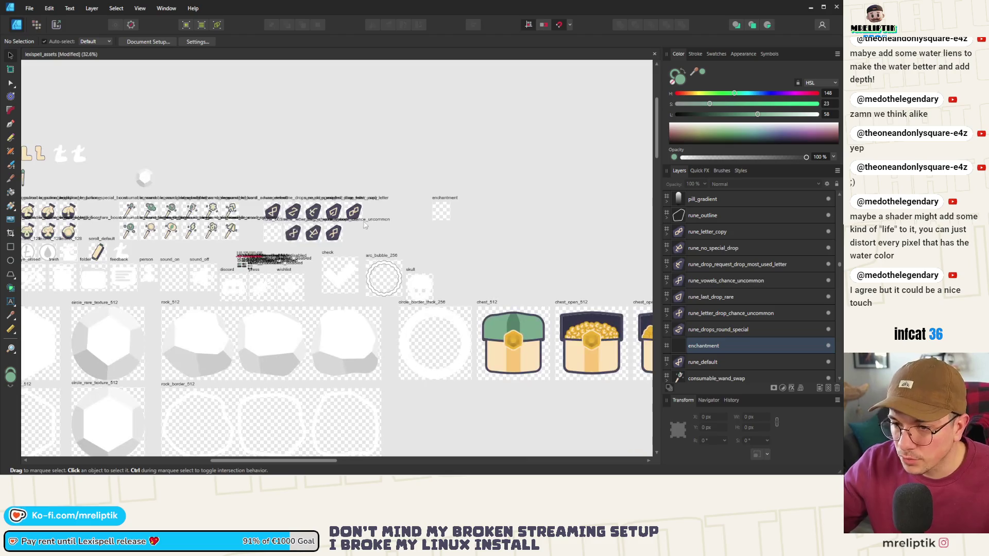
{"action": "scroll", "coordinate": [154, 289], "scroll_direction": "up", "scroll_amount": 1}
{"action": "scroll", "coordinate": [163, 281], "scroll_direction": "down", "scroll_amount": 1}
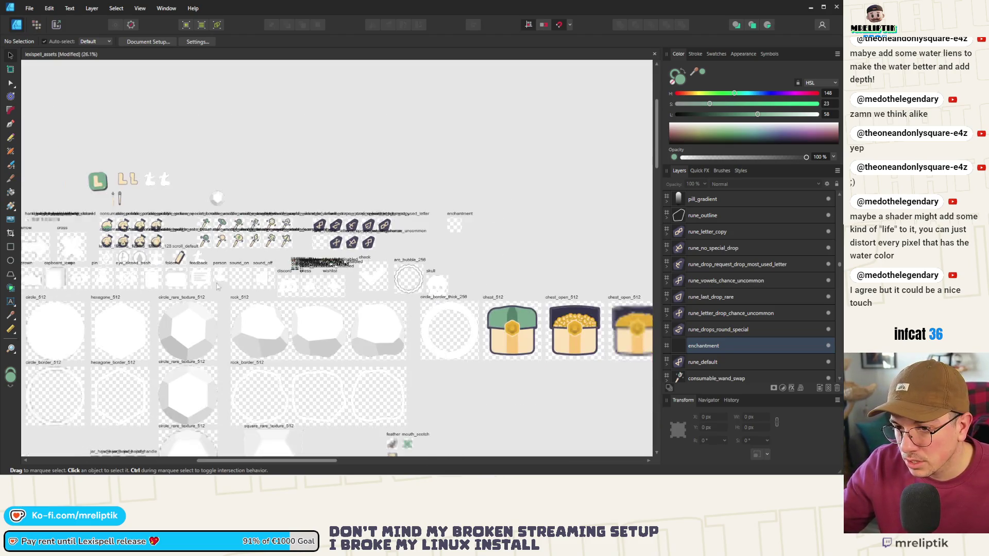
{"action": "scroll", "coordinate": [163, 281], "scroll_direction": "up", "scroll_amount": 2}
{"action": "scroll", "coordinate": [206, 273], "scroll_direction": "down", "scroll_amount": 2}
{"action": "scroll", "coordinate": [223, 266], "scroll_direction": "up", "scroll_amount": 1}
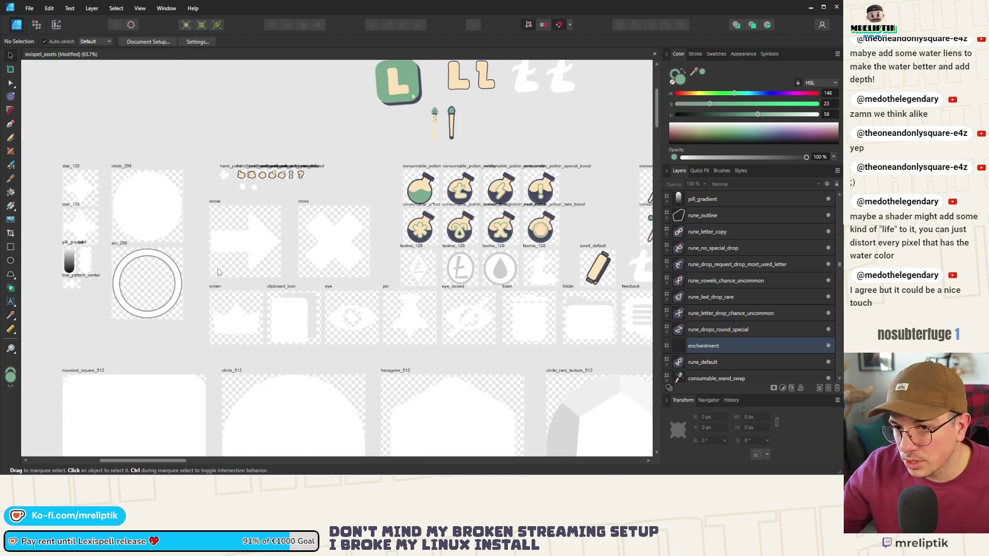
{"action": "scroll", "coordinate": [223, 266], "scroll_direction": "down", "scroll_amount": 3}
{"action": "scroll", "coordinate": [458, 283], "scroll_direction": "up", "scroll_amount": 1}
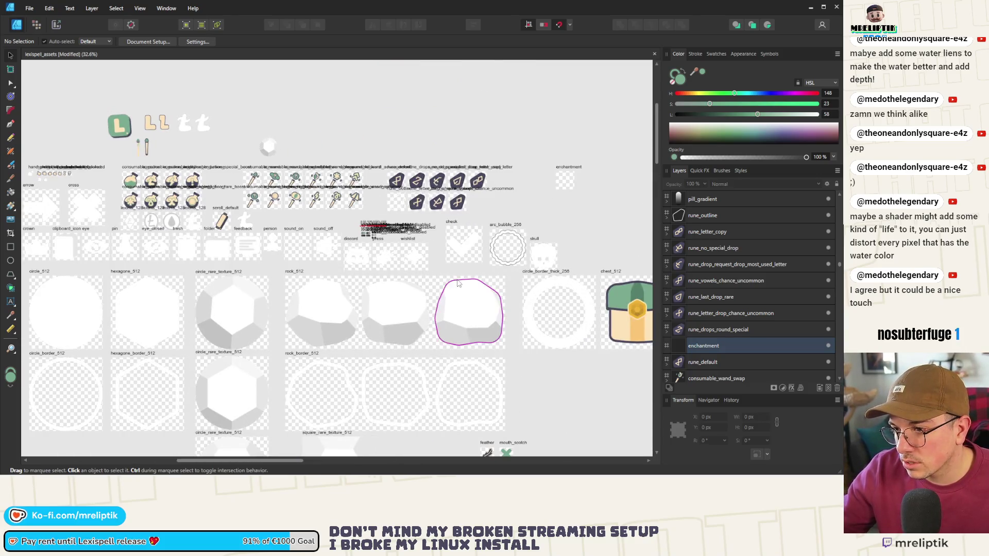
{"action": "scroll", "coordinate": [349, 287], "scroll_direction": "down", "scroll_amount": 3}
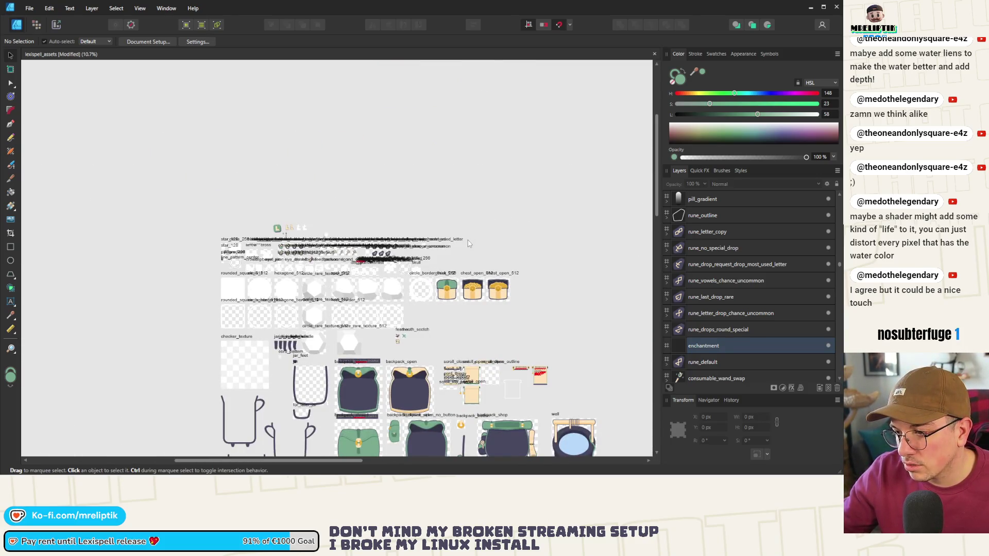
{"action": "scroll", "coordinate": [469, 243], "scroll_direction": "up", "scroll_amount": 5}
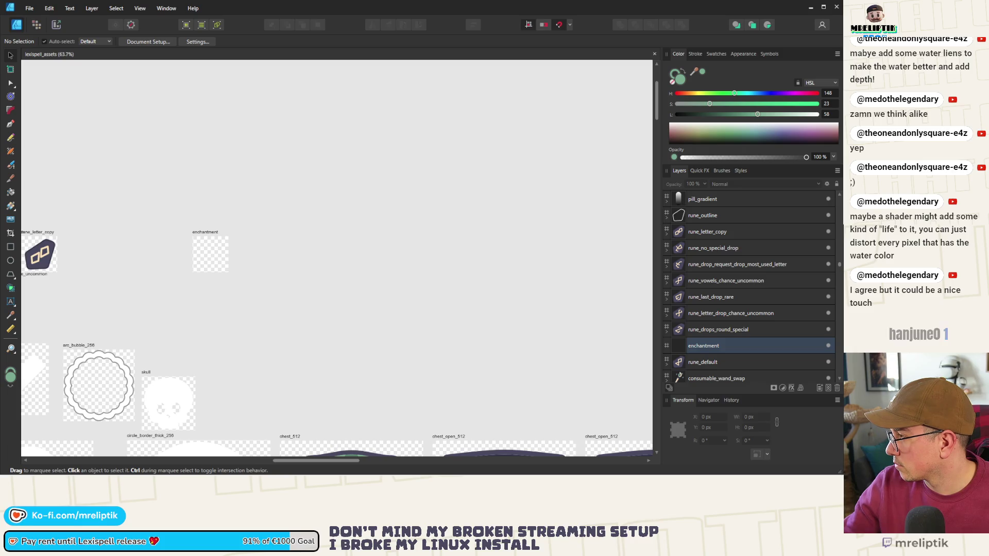
{"action": "left_click_drag", "start_coordinate": [248, 315], "coordinate": [248, 316]}
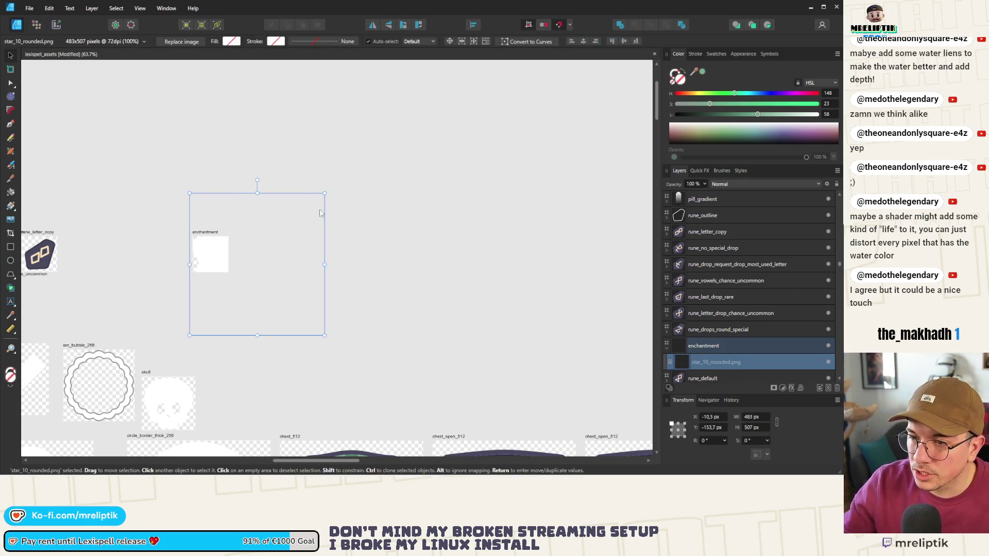
Scale the star_10_rounded.png image to about 128×134 px so it fills the enchantment artboard.
{"action": "mouse_move", "coordinate": [325, 194]}
{"action": "left_mouse_down"}
{"action": "mouse_move", "coordinate": [221, 289]}
{"action": "mouse_move", "coordinate": [212, 309]}
{"action": "mouse_move", "coordinate": [210, 254]}
{"action": "left_mouse_up"}
{"action": "scroll", "coordinate": [195, 243], "scroll_direction": "up", "scroll_amount": 5}
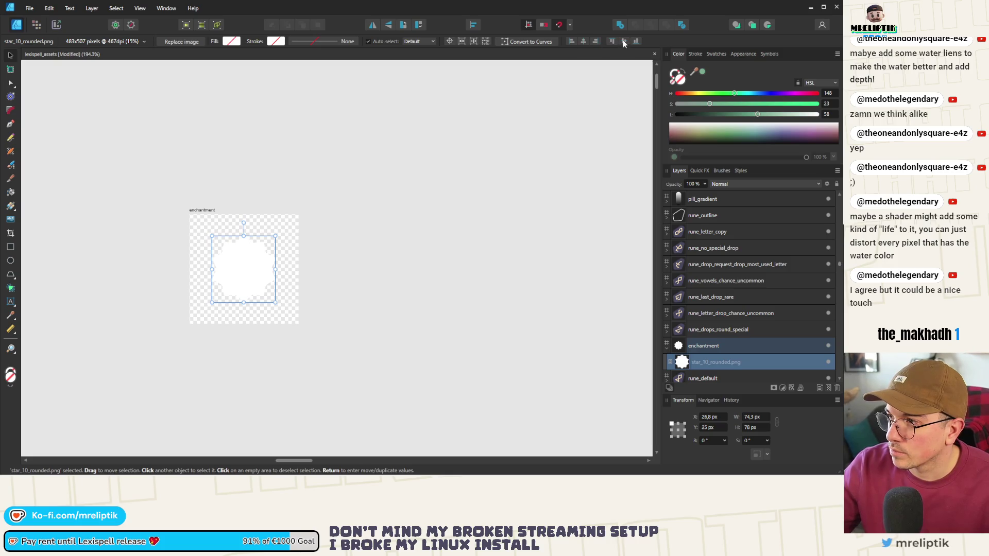
{"action": "mouse_move", "coordinate": [276, 236]}
{"action": "left_mouse_down"}
{"action": "mouse_move", "coordinate": [317, 213]}
{"action": "mouse_move", "coordinate": [300, 209]}
{"action": "mouse_move", "coordinate": [290, 221]}
{"action": "left_mouse_up"}
{"action": "scroll", "coordinate": [320, 237], "scroll_direction": "left", "scroll_amount": 3}
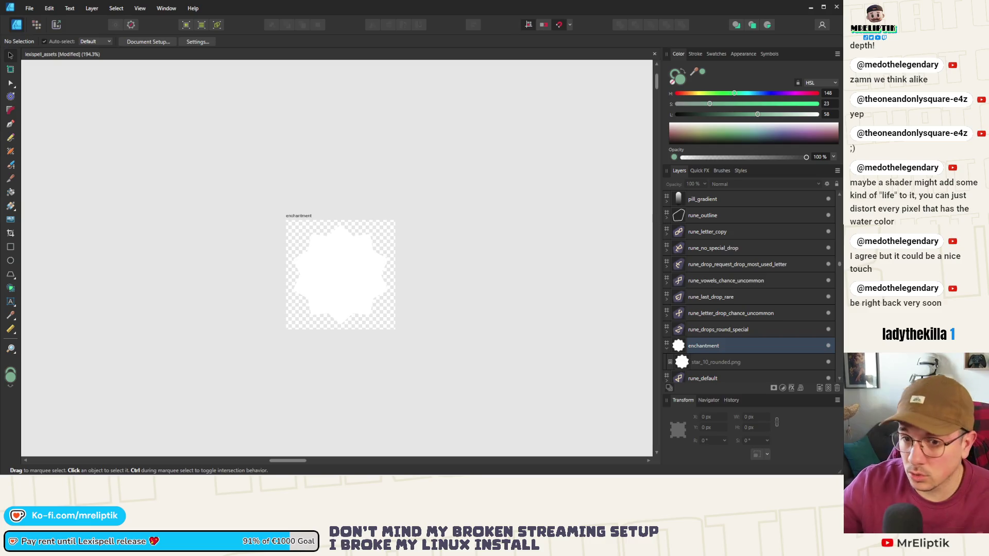
{"action": "scroll", "coordinate": [254, 238], "scroll_direction": "down", "scroll_amount": 5}
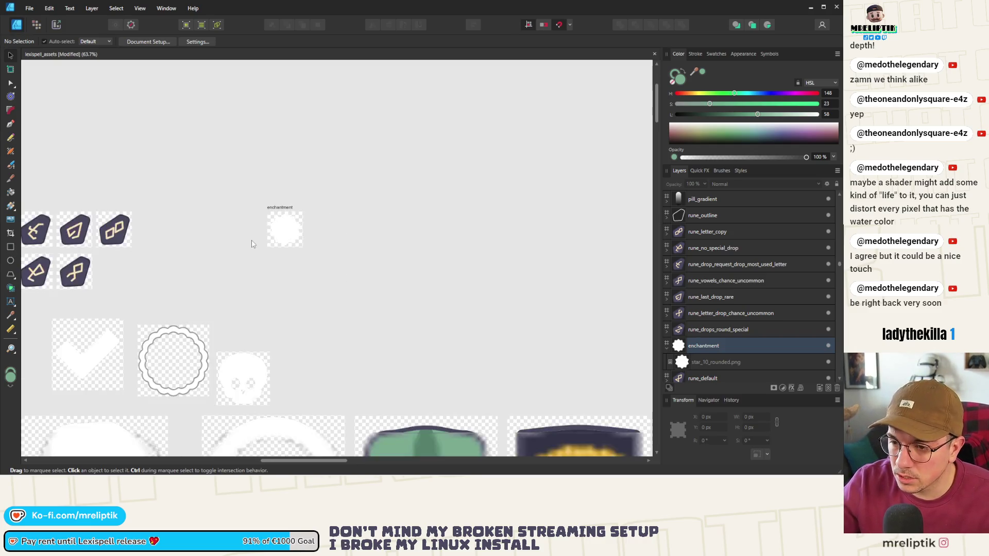
Draw a green square, about 119×119 px, below the enchantment artboard and remove its outline.
{"action": "left_click", "coordinate": [11, 246]}
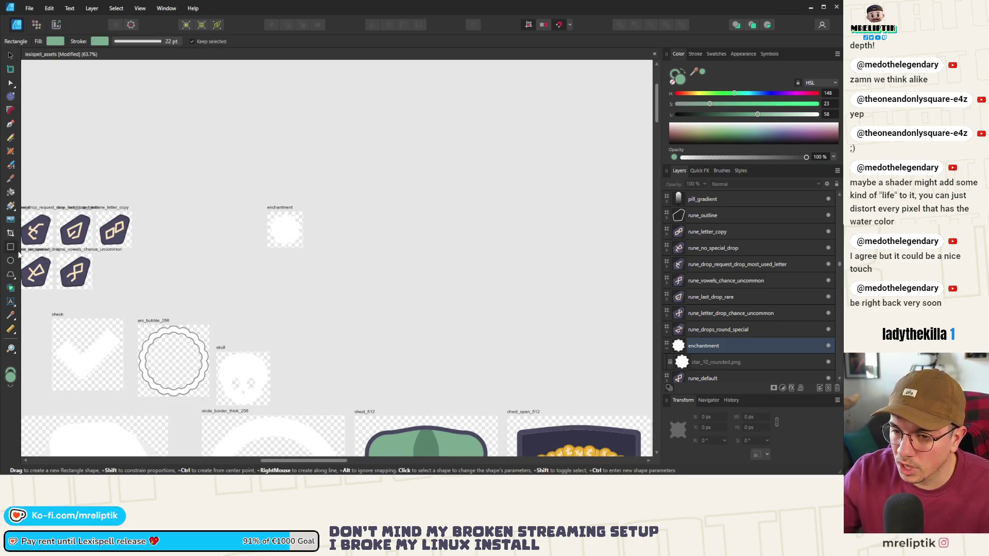
{"action": "scroll", "coordinate": [283, 278], "scroll_direction": "up", "scroll_amount": 4}
{"action": "mouse_move", "coordinate": [250, 226]}
{"action": "left_mouse_down"}
{"action": "mouse_move", "coordinate": [336, 308]}
{"action": "mouse_move", "coordinate": [210, 320]}
{"action": "mouse_move", "coordinate": [336, 308]}
{"action": "left_mouse_up"}
{"action": "left_click_drag", "start_coordinate": [285, 272], "coordinate": [263, 291]}
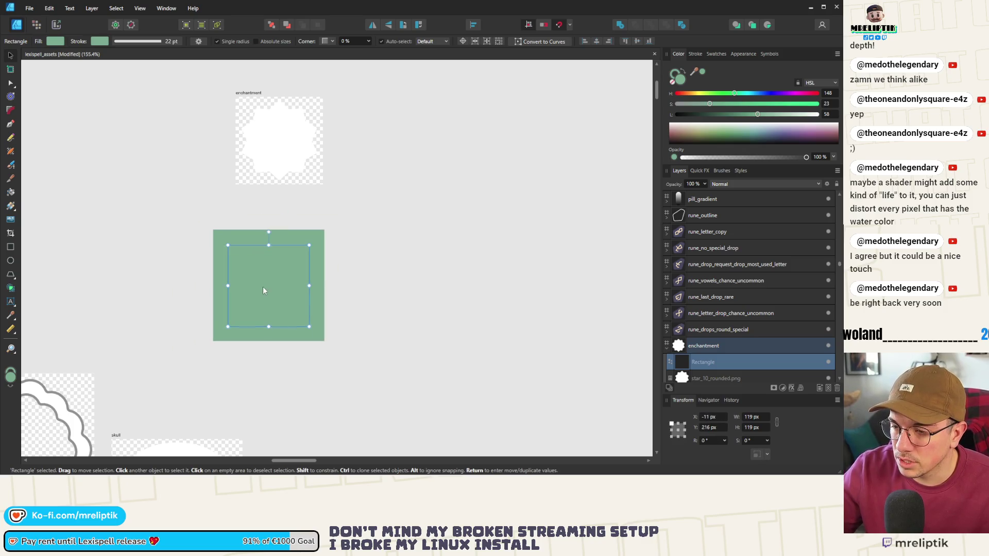
{"action": "left_click", "coordinate": [696, 54]}
{"action": "left_click_drag", "start_coordinate": [749, 81], "coordinate": [686, 81]}
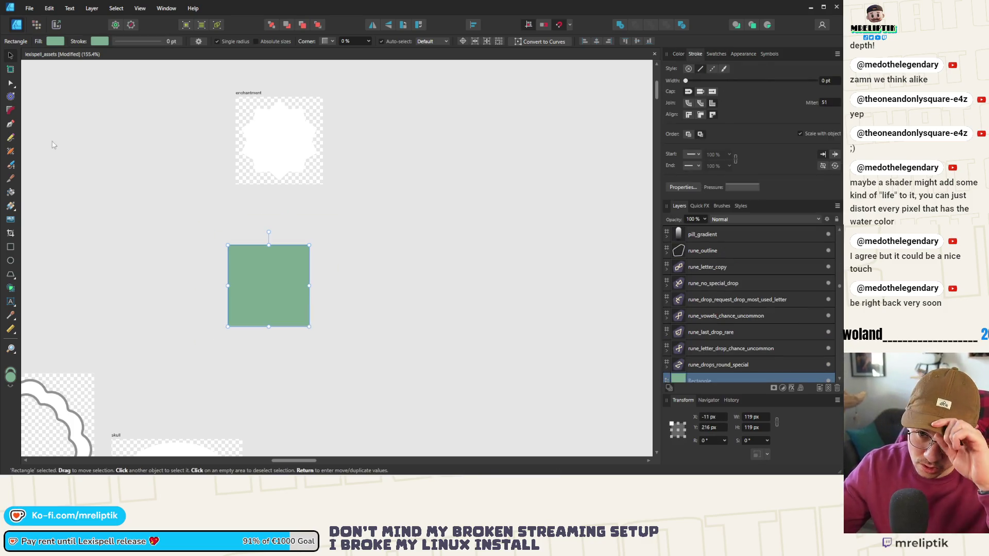
Round the square's four corners, convert it to curves, and move it just below the enchantment star.
{"action": "left_click", "coordinate": [11, 111]}
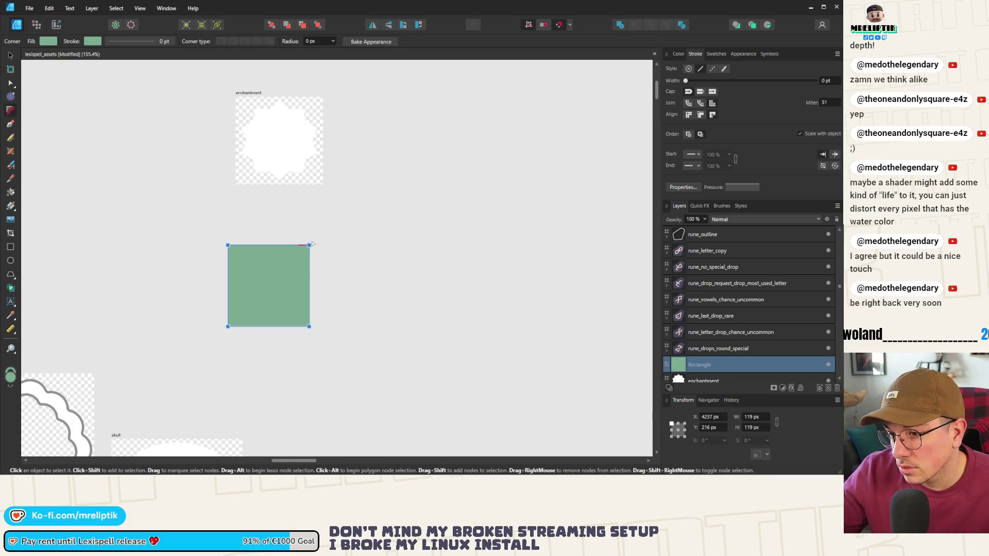
{"action": "left_click_drag", "start_coordinate": [308, 247], "coordinate": [299, 257]}
{"action": "key", "text": "ctrl+Return"}
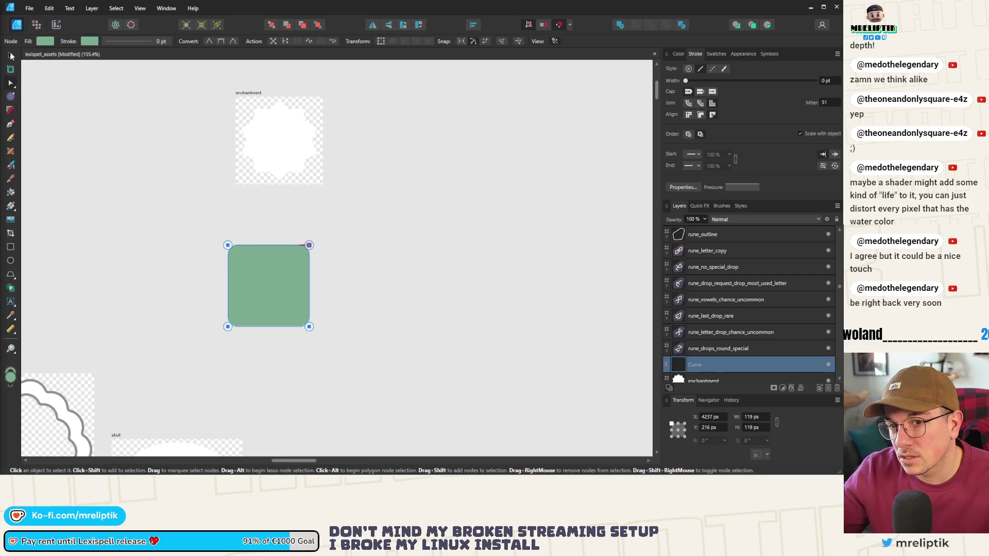
{"action": "left_click", "coordinate": [10, 55]}
{"action": "mouse_move", "coordinate": [275, 291]}
{"action": "left_mouse_down"}
{"action": "mouse_move", "coordinate": [295, 252]}
{"action": "mouse_move", "coordinate": [285, 246]}
{"action": "left_mouse_up"}
{"action": "scroll", "coordinate": [247, 216], "scroll_direction": "up", "scroll_amount": 2}
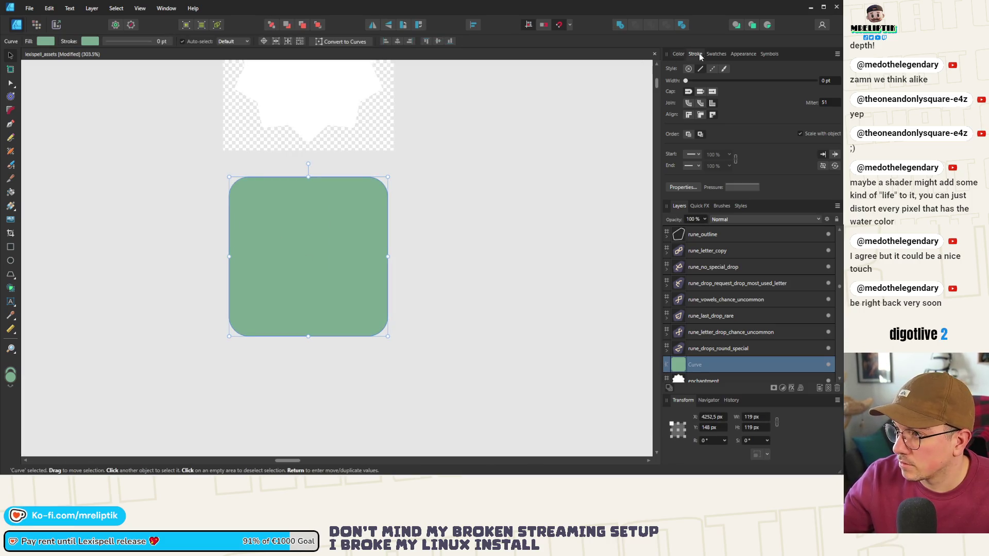
{"action": "left_click", "coordinate": [680, 53]}
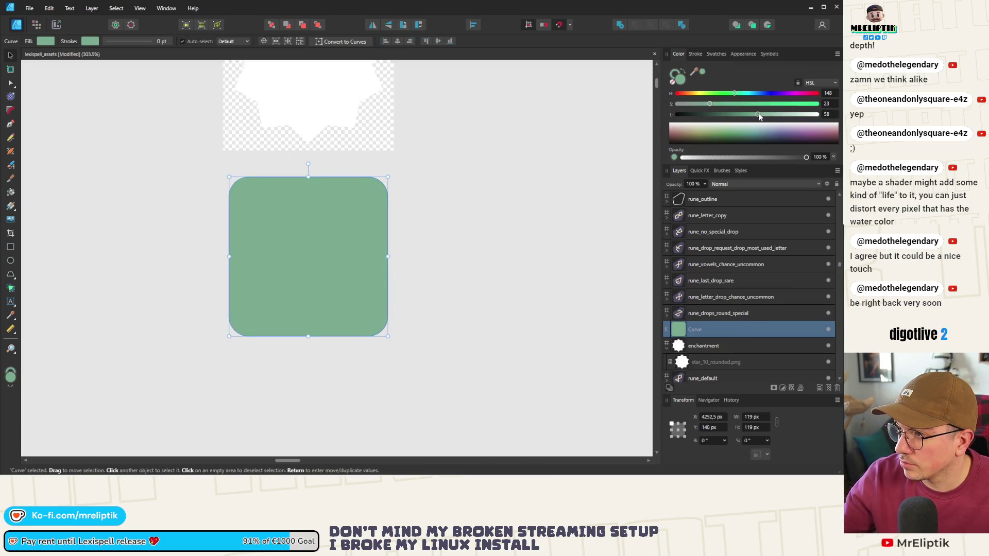
{"action": "scroll", "coordinate": [303, 235], "scroll_direction": "down", "scroll_amount": 10}
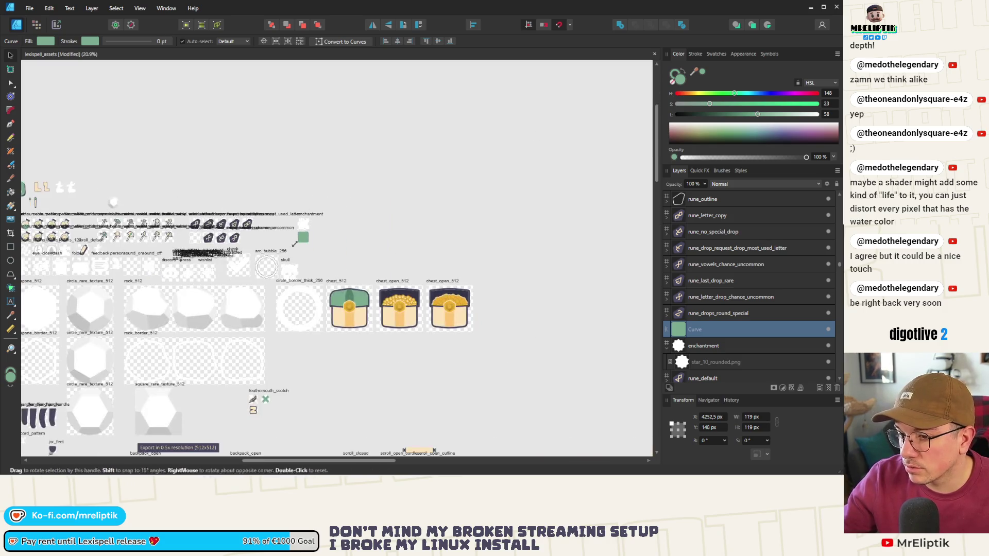
Fill the rounded square with the chest's peach colour and give it a green outline about 6.9 pt thick.
{"action": "mouse_move", "coordinate": [694, 71]}
{"action": "left_mouse_down"}
{"action": "mouse_move", "coordinate": [343, 319]}
{"action": "mouse_move", "coordinate": [363, 309]}
{"action": "left_mouse_up"}
{"action": "left_click", "coordinate": [308, 229]}
{"action": "scroll", "coordinate": [308, 229], "scroll_direction": "up", "scroll_amount": 8}
{"action": "left_click", "coordinate": [316, 154]}
{"action": "left_click", "coordinate": [319, 295]}
{"action": "left_click", "coordinate": [689, 55]}
{"action": "left_click_drag", "start_coordinate": [688, 80], "coordinate": [732, 82]}
{"action": "left_click", "coordinate": [463, 265]}
{"action": "scroll", "coordinate": [192, 202], "scroll_direction": "down", "scroll_amount": 2}
Pick up the square's peach colour for the star image.
{"action": "left_click", "coordinate": [306, 139]}
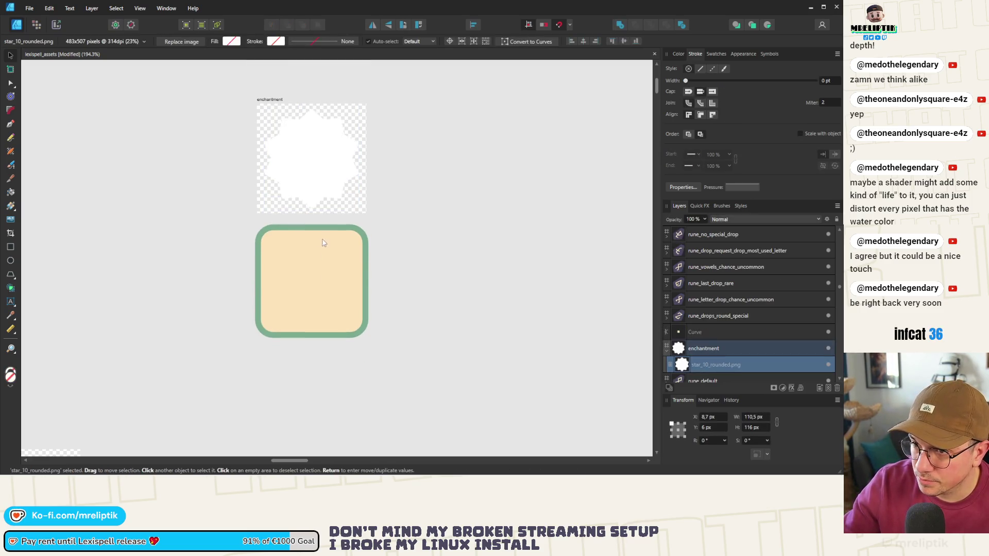
{"action": "scroll", "coordinate": [322, 155], "scroll_direction": "up", "scroll_amount": 3}
{"action": "scroll", "coordinate": [324, 159], "scroll_direction": "down", "scroll_amount": 2}
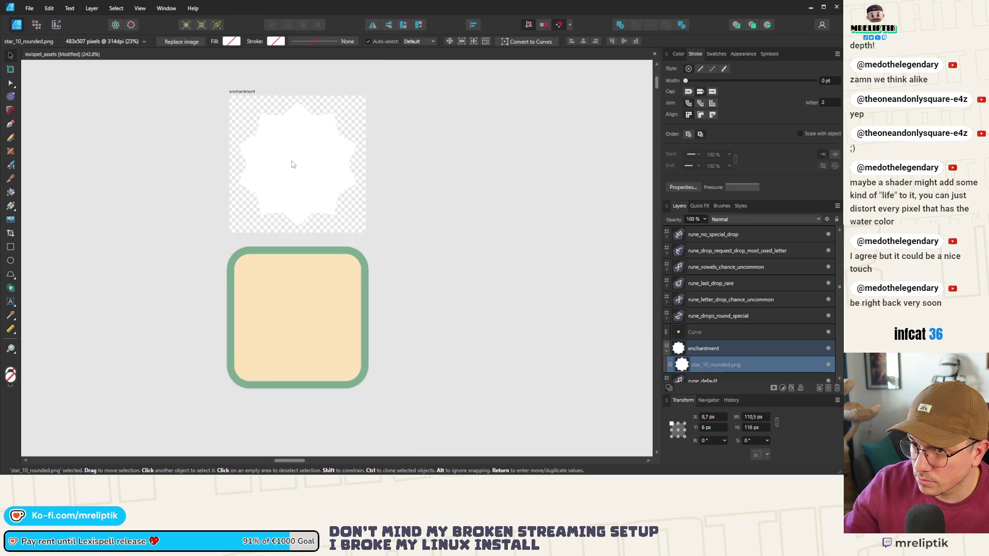
{"action": "left_click", "coordinate": [679, 54]}
{"action": "left_click_drag", "start_coordinate": [696, 72], "coordinate": [269, 315]}
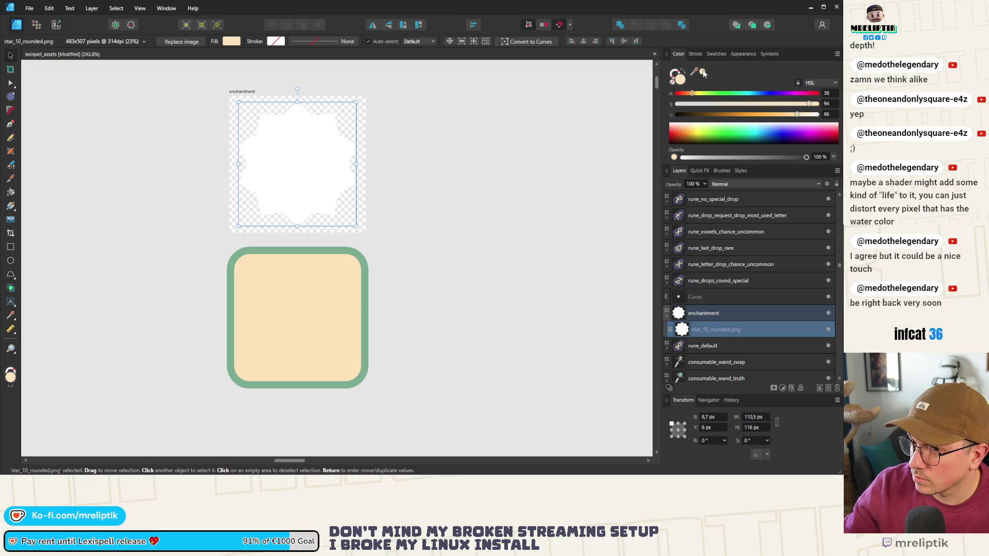
{"action": "left_click", "coordinate": [485, 186]}
{"action": "left_click", "coordinate": [737, 335]}
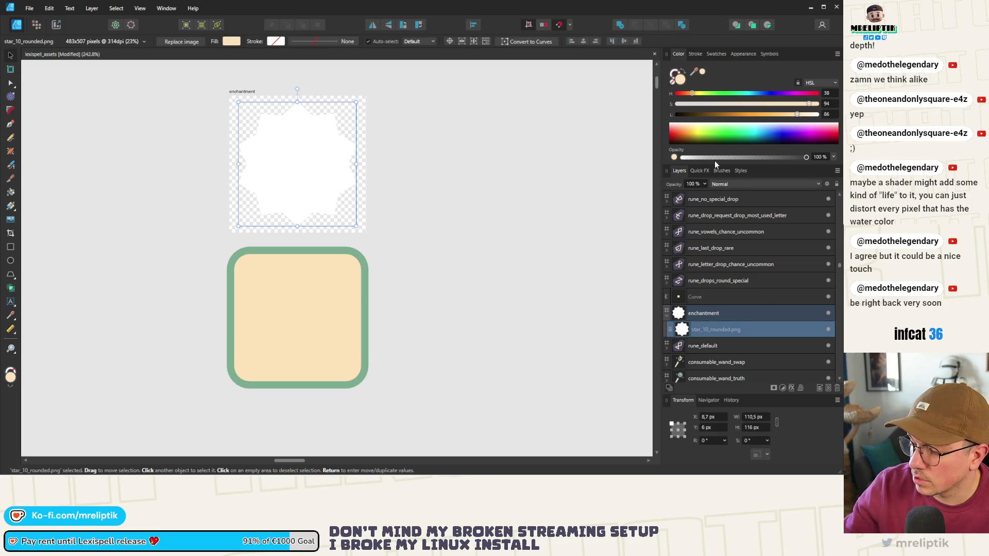
Add a Color Overlay quick effect to the star, matched to the cream square.
{"action": "left_click", "coordinate": [707, 172]}
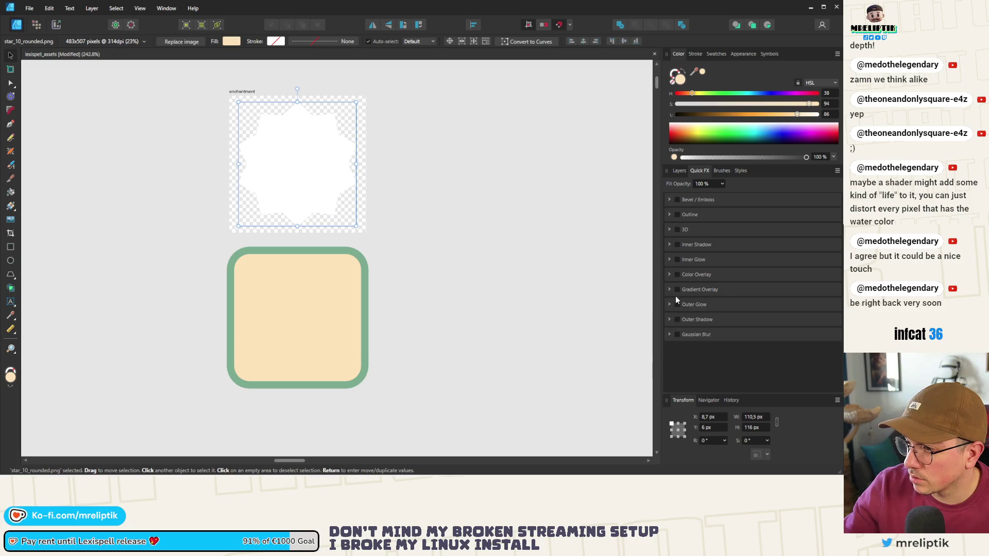
{"action": "left_click", "coordinate": [678, 275]}
{"action": "left_click", "coordinate": [698, 292]}
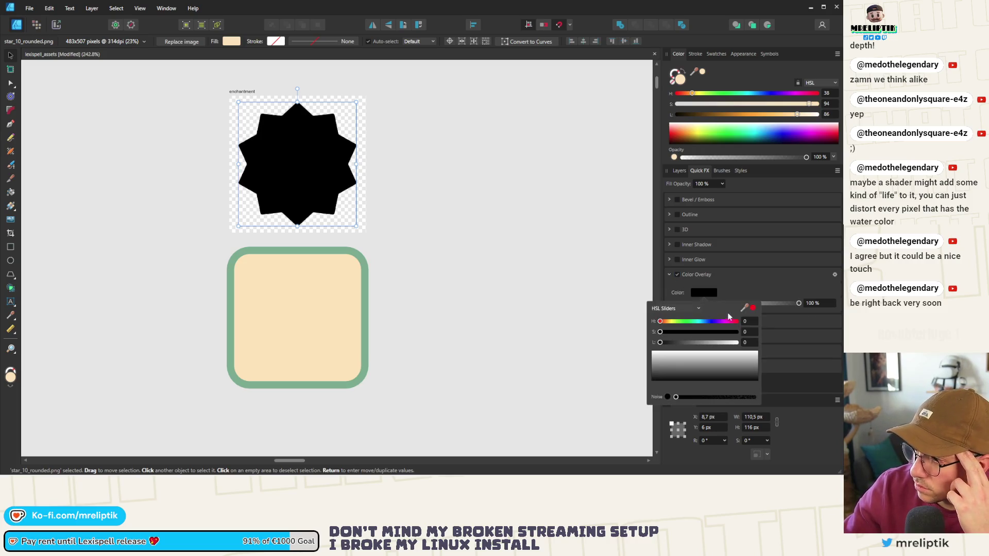
{"action": "left_click_drag", "start_coordinate": [744, 307], "coordinate": [284, 299]}
{"action": "left_click", "coordinate": [528, 249]}
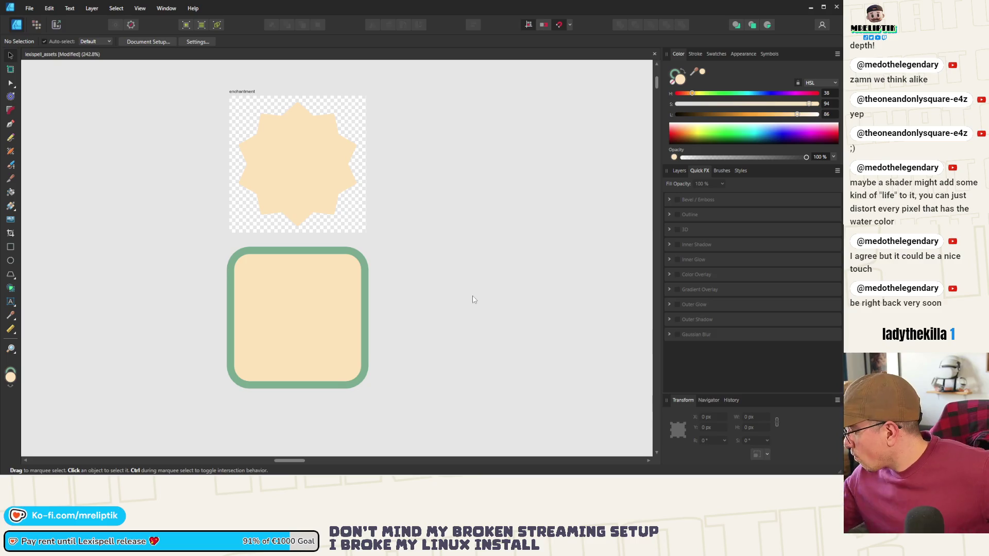
{"action": "mouse_move", "coordinate": [727, 468]}
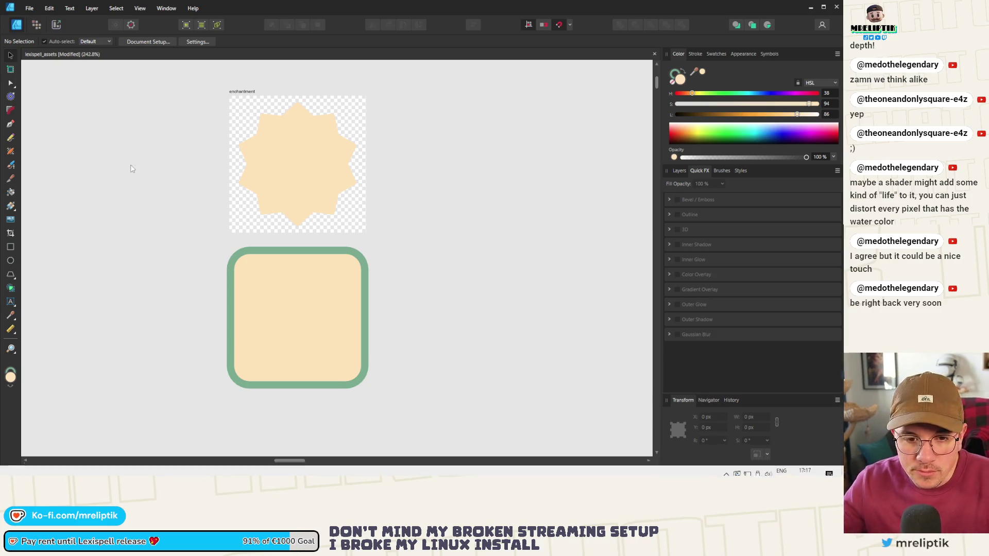
{"action": "mouse_move", "coordinate": [41, 473]}
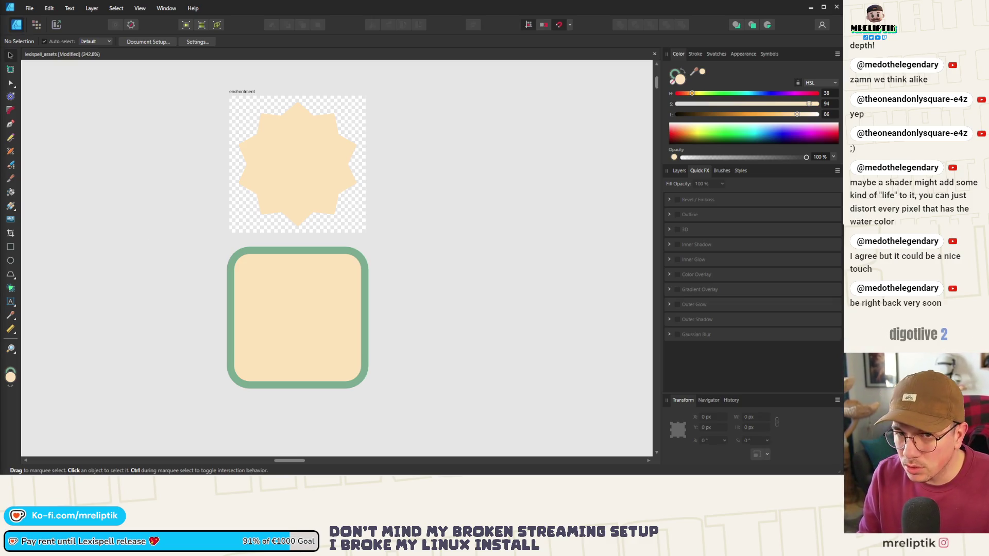
{"action": "key", "text": "alt+Tab"}
Move the 'magic symbols' search window over the canvas and maximise it.
{"action": "mouse_move", "coordinate": [310, 91]}
{"action": "left_mouse_down"}
{"action": "mouse_move", "coordinate": [368, 84]}
{"action": "mouse_move", "coordinate": [357, 82]}
{"action": "left_mouse_up"}
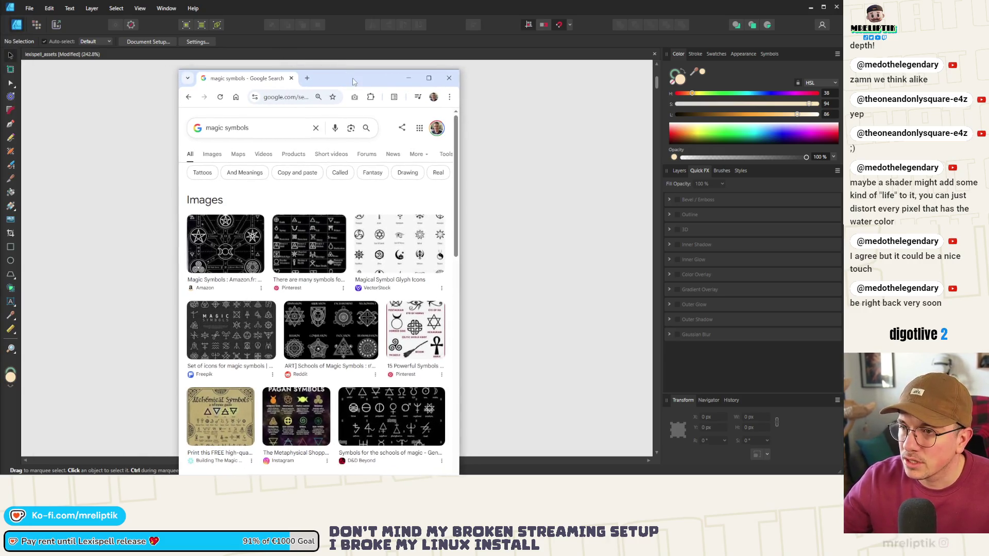
{"action": "double_click", "coordinate": [357, 82]}
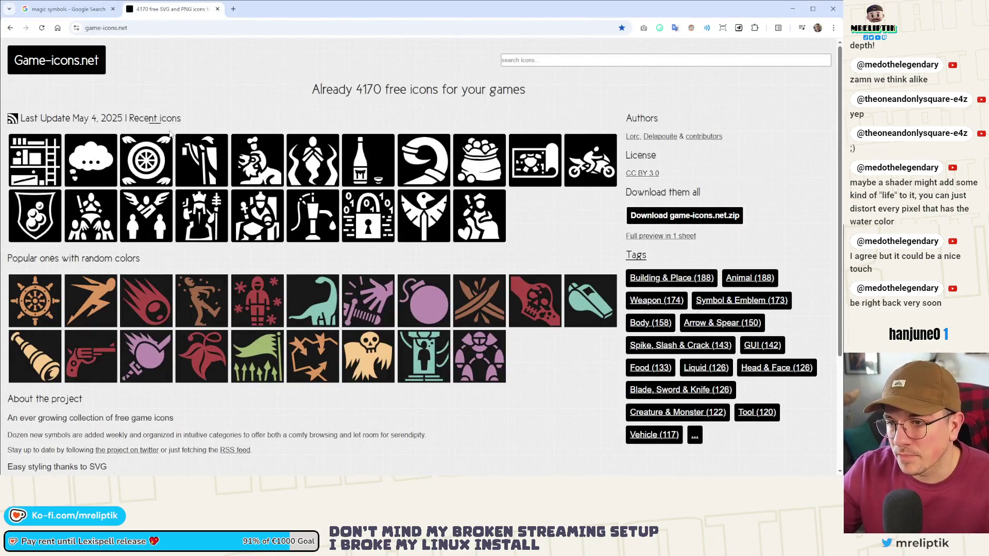
Scroll the game-icons.net page and open the Symbol & Emblem icon collection.
{"action": "scroll", "coordinate": [393, 228], "scroll_direction": "down", "scroll_amount": 3}
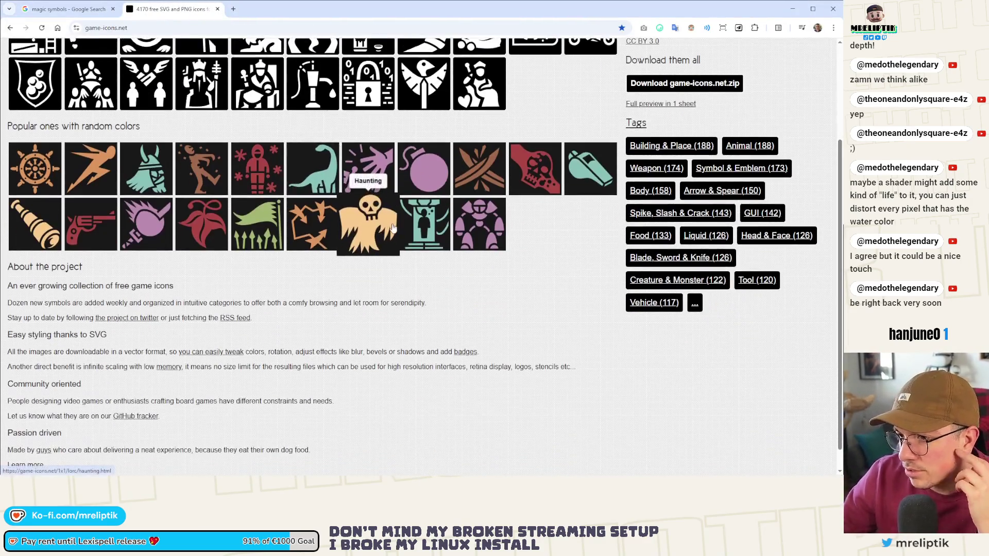
{"action": "scroll", "coordinate": [393, 228], "scroll_direction": "down", "scroll_amount": 1}
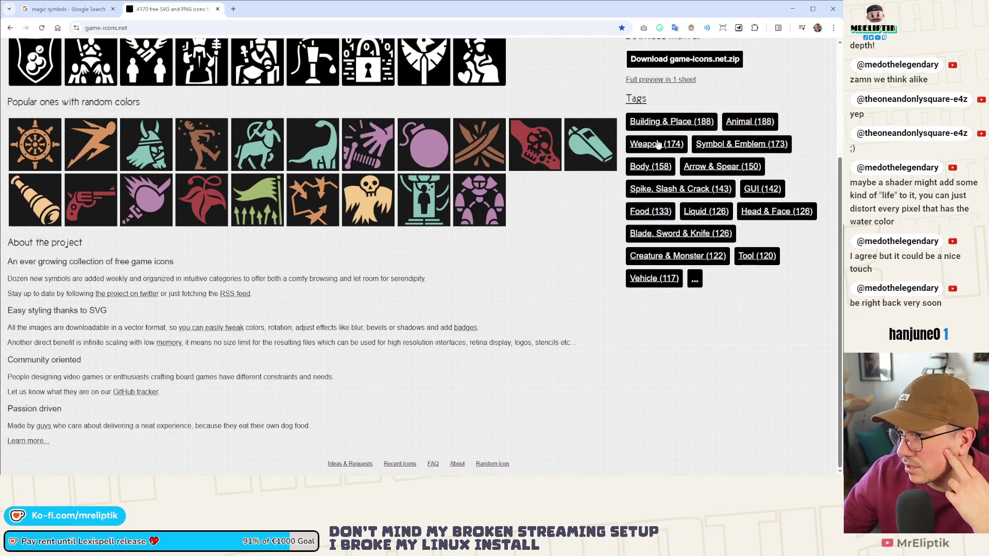
{"action": "scroll", "coordinate": [654, 216], "scroll_direction": "up", "scroll_amount": 3}
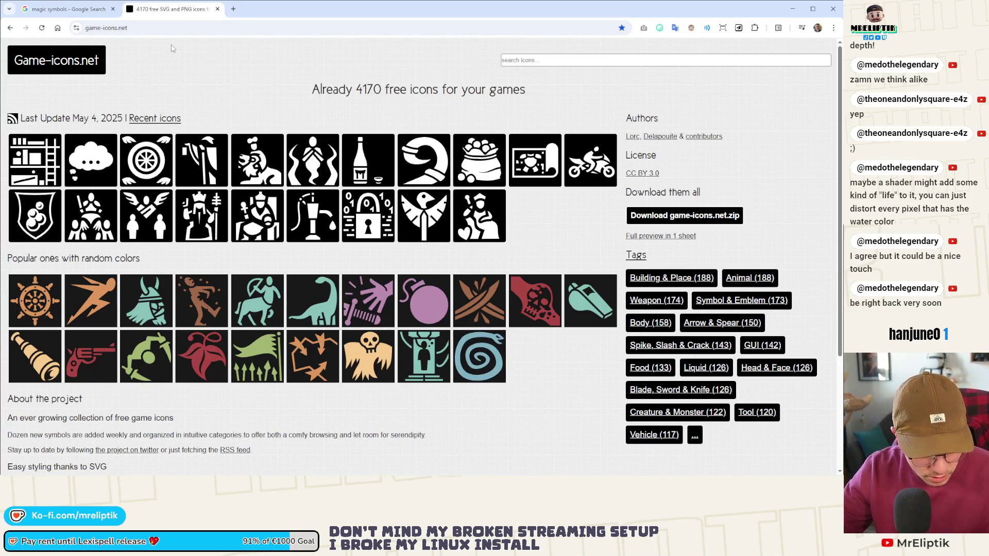
{"action": "scroll", "coordinate": [201, 201], "scroll_direction": "down", "scroll_amount": 3}
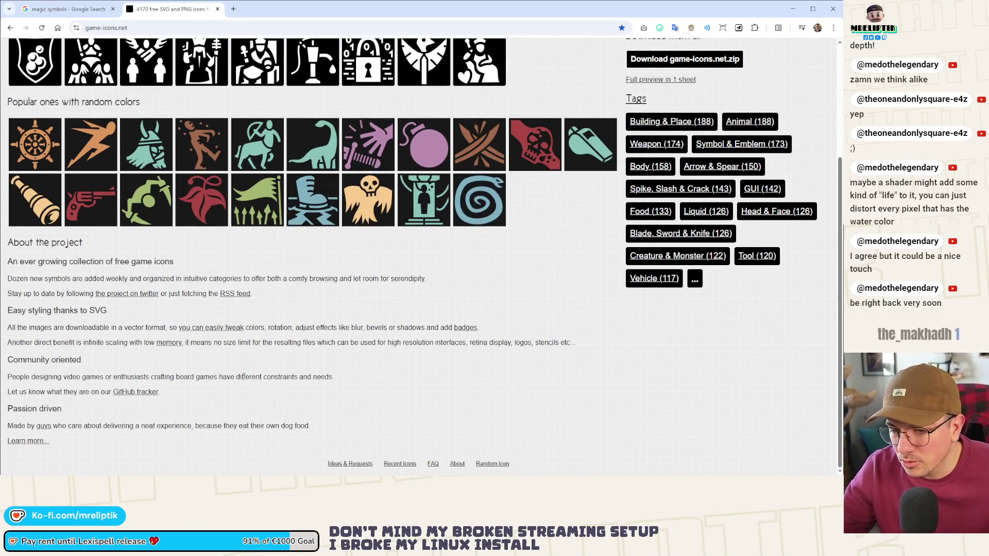
{"action": "scroll", "coordinate": [289, 272], "scroll_direction": "up", "scroll_amount": 3}
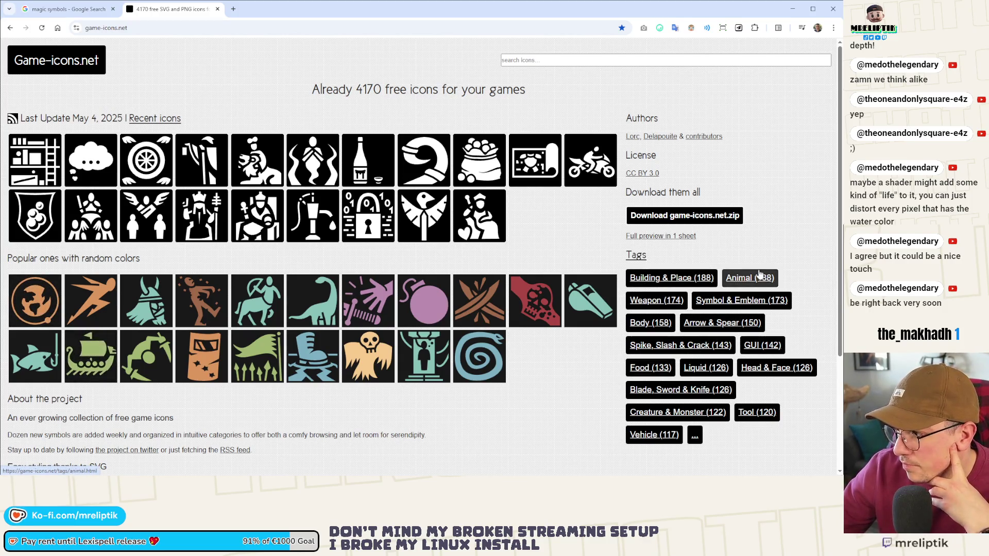
{"action": "left_click", "coordinate": [742, 301]}
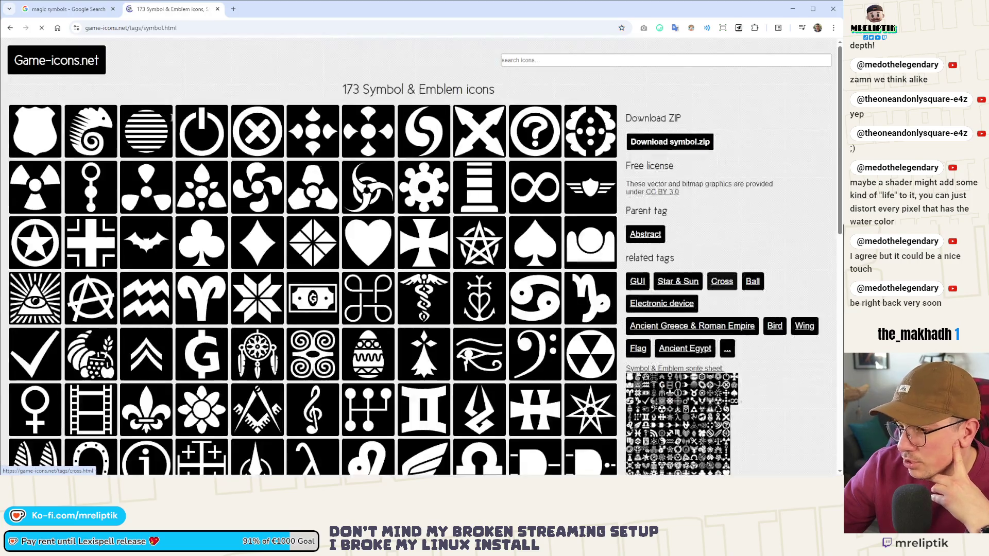
Check the 'magic symbols' image results, then browse down through the Symbol & Emblem icons.
{"action": "left_click", "coordinate": [86, 11]}
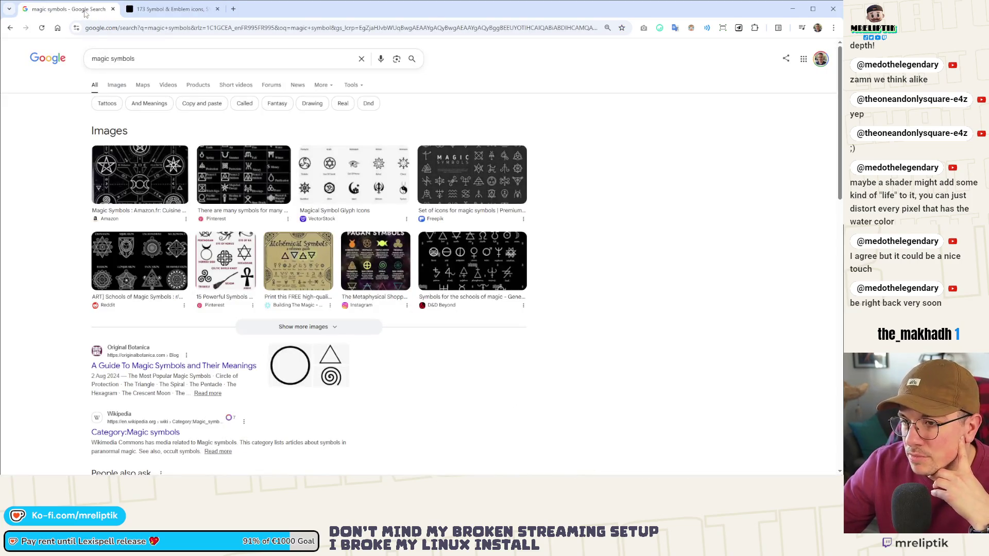
{"action": "left_click", "coordinate": [117, 85]}
{"action": "key", "text": "ctrl+Tab"}
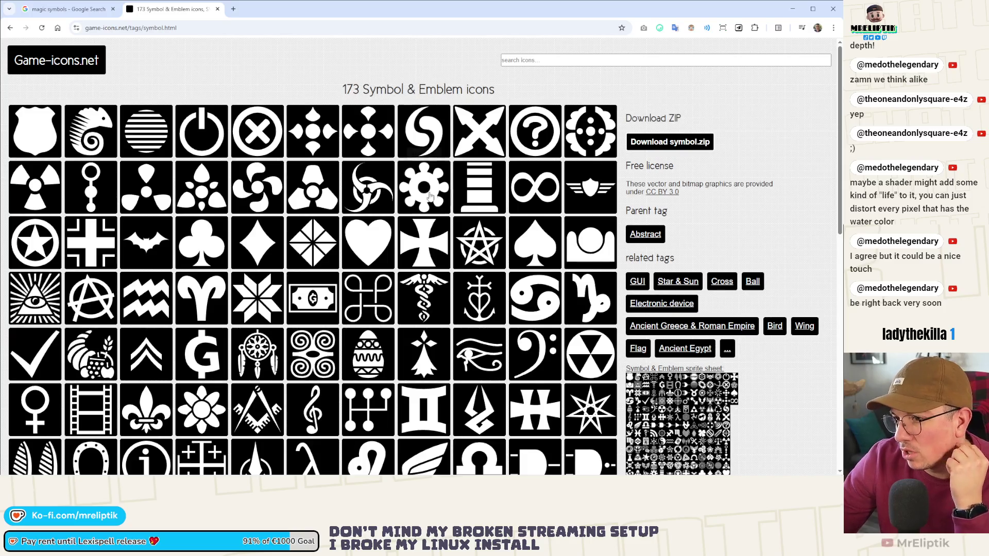
{"action": "scroll", "coordinate": [342, 280], "scroll_direction": "down", "scroll_amount": 2}
{"action": "scroll", "coordinate": [342, 280], "scroll_direction": "down", "scroll_amount": 2}
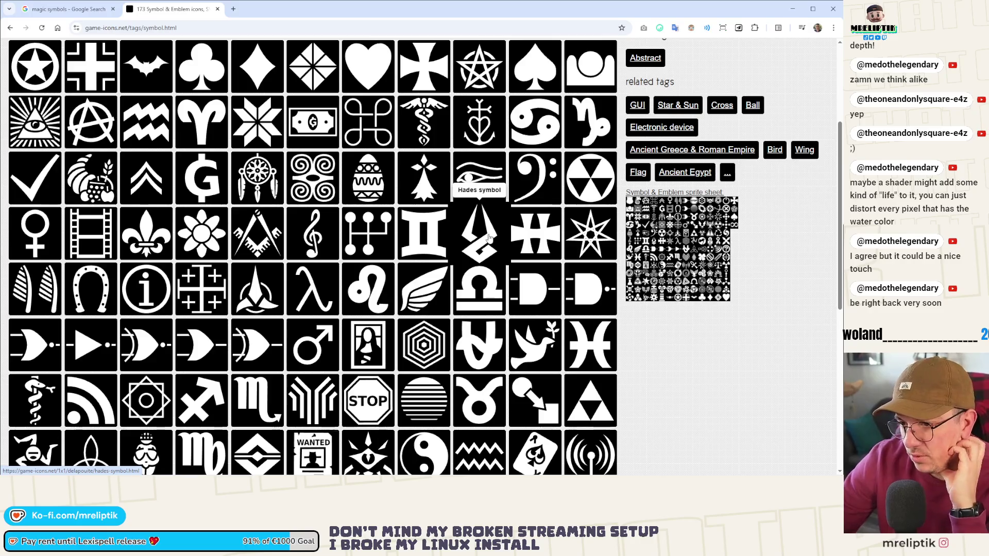
{"action": "scroll", "coordinate": [318, 293], "scroll_direction": "down", "scroll_amount": 2}
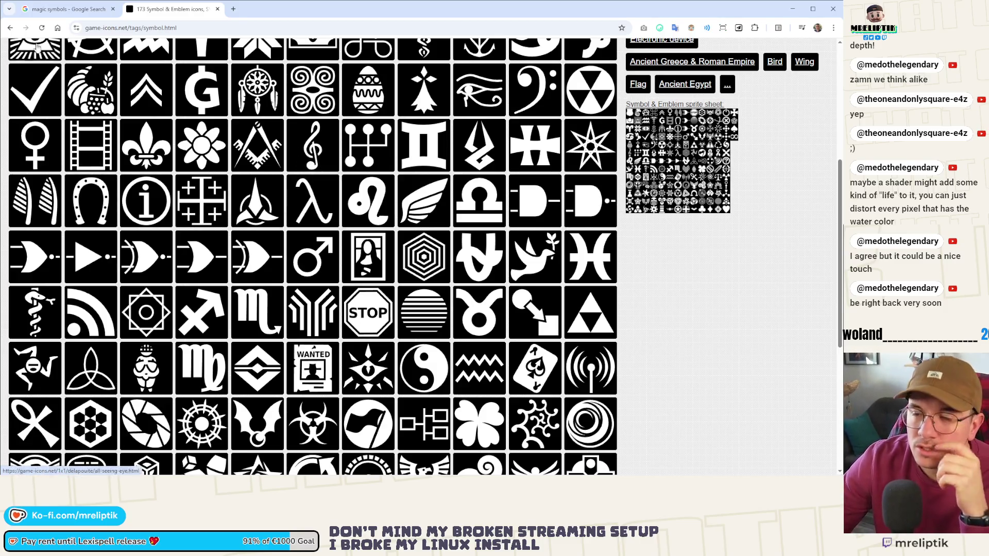
{"action": "mouse_move", "coordinate": [360, 473]}
{"action": "key", "text": "alt+Tab"}
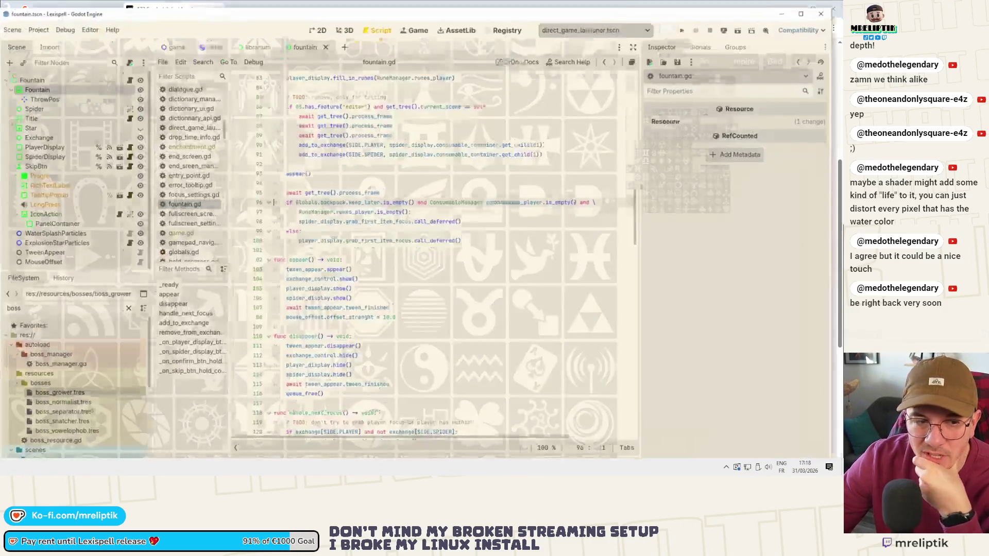
Return to Affinity Designer and pan the canvas to the enchantment artboards.
{"action": "key", "text": "alt+Tab"}
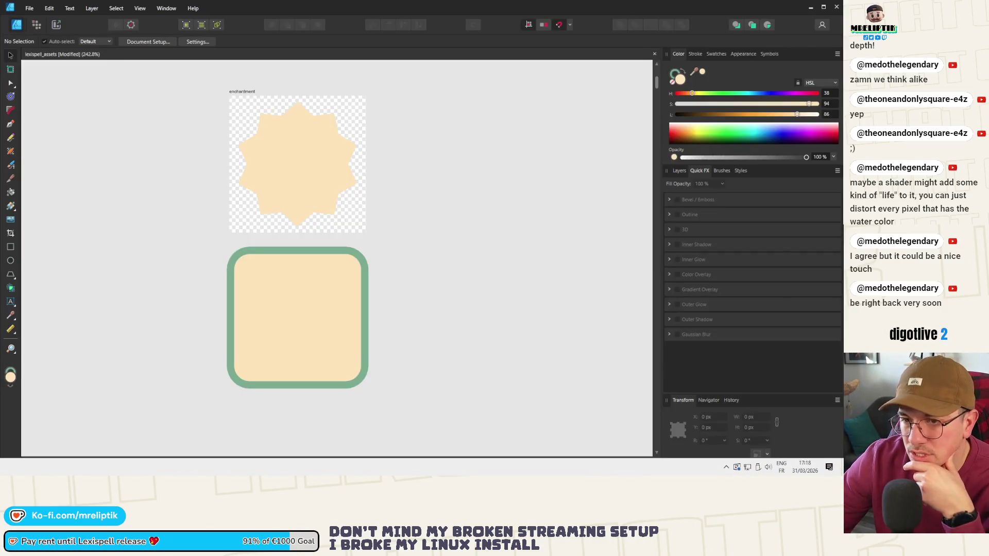
{"action": "scroll", "coordinate": [158, 233], "scroll_direction": "down", "scroll_amount": 8}
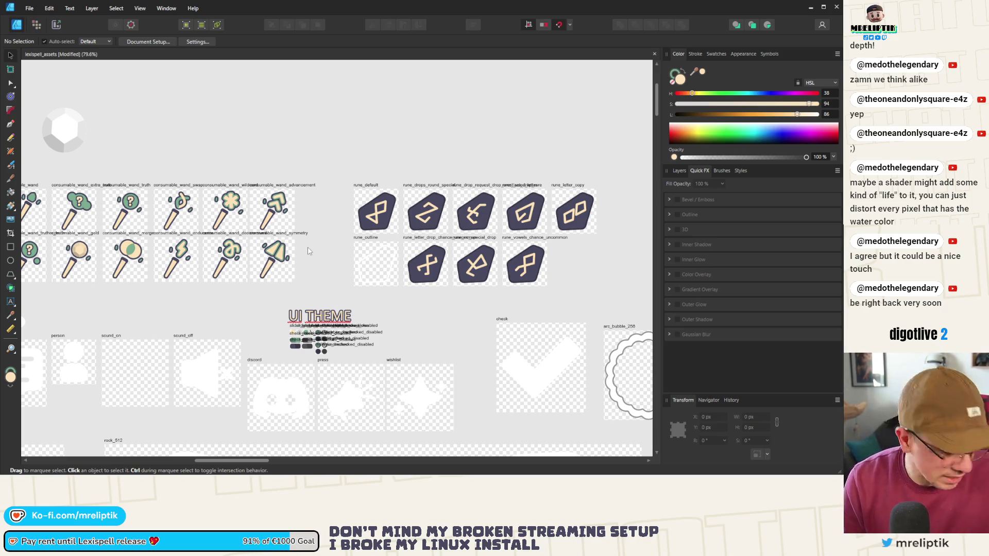
{"action": "scroll", "coordinate": [307, 251], "scroll_direction": "left", "scroll_amount": 6}
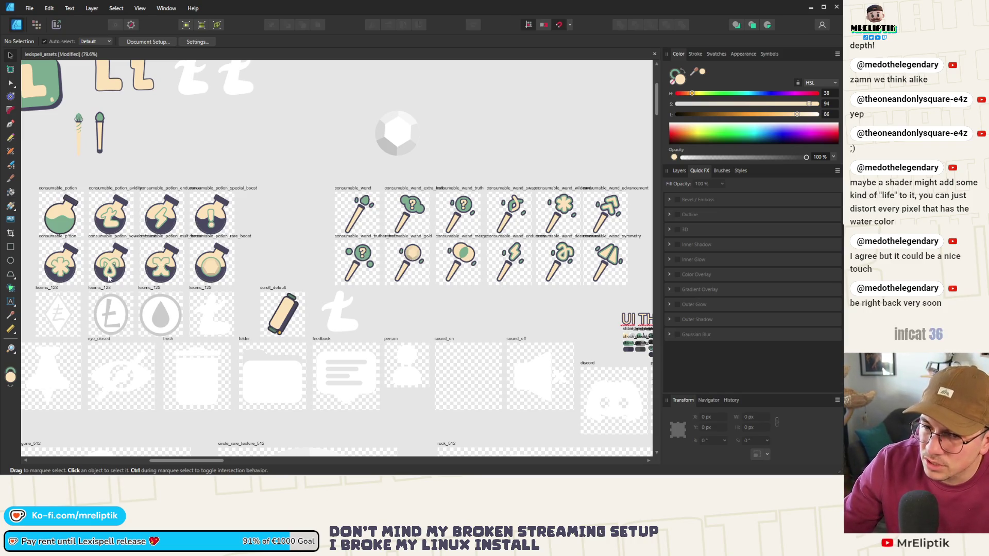
{"action": "scroll", "coordinate": [434, 262], "scroll_direction": "right", "scroll_amount": 9}
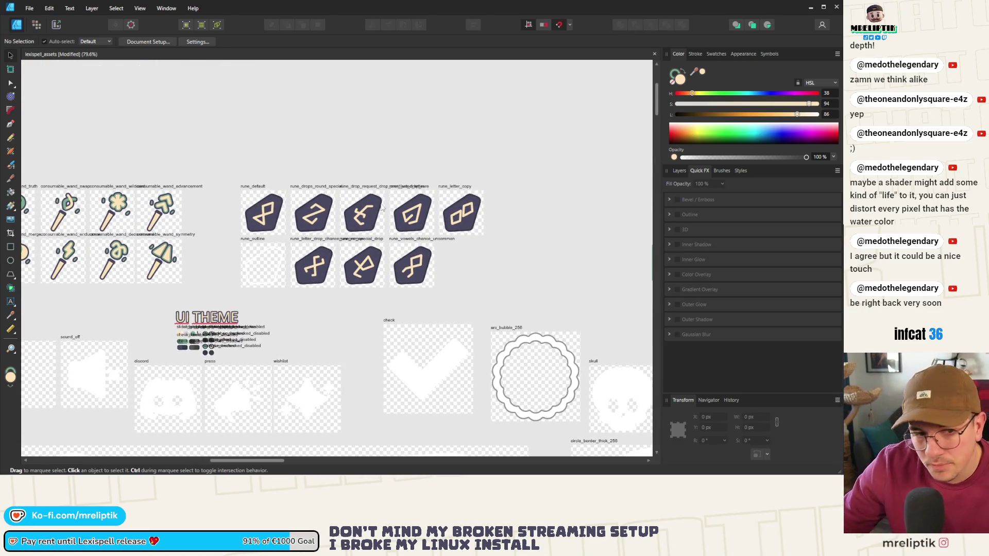
{"action": "scroll", "coordinate": [387, 215], "scroll_direction": "right", "scroll_amount": 3}
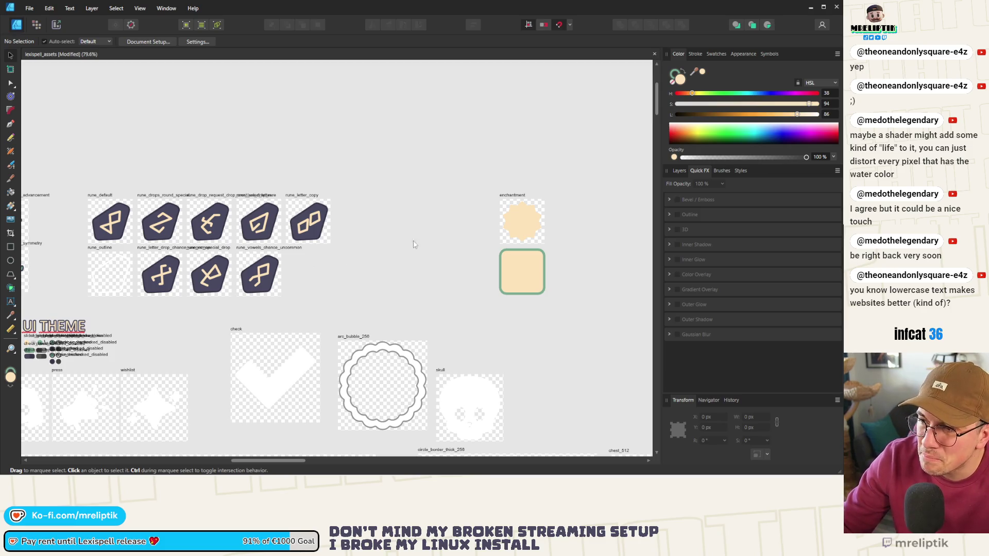
{"action": "scroll", "coordinate": [520, 248], "scroll_direction": "right", "scroll_amount": 3}
{"action": "scroll", "coordinate": [353, 235], "scroll_direction": "down", "scroll_amount": 1}
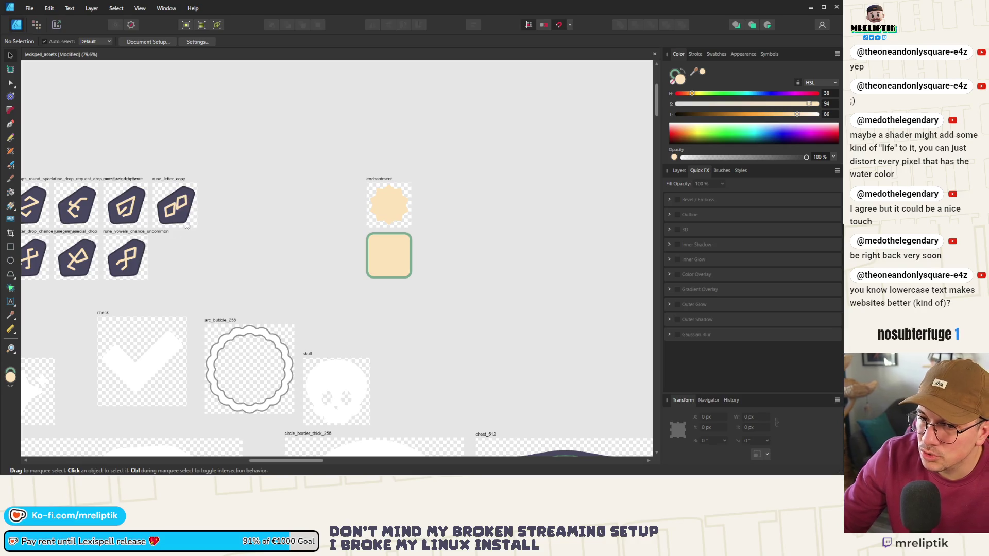
Switch to the Chrome window showing the Symbol & Emblem icons.
{"action": "mouse_move", "coordinate": [34, 467]}
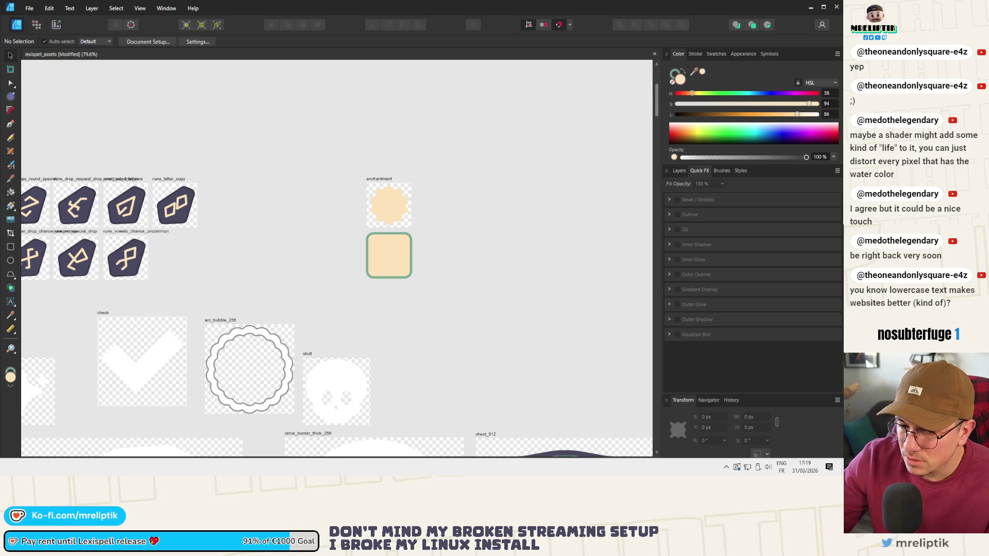
{"action": "left_click", "coordinate": [34, 468]}
{"action": "scroll", "coordinate": [223, 298], "scroll_direction": "down", "scroll_amount": 3}
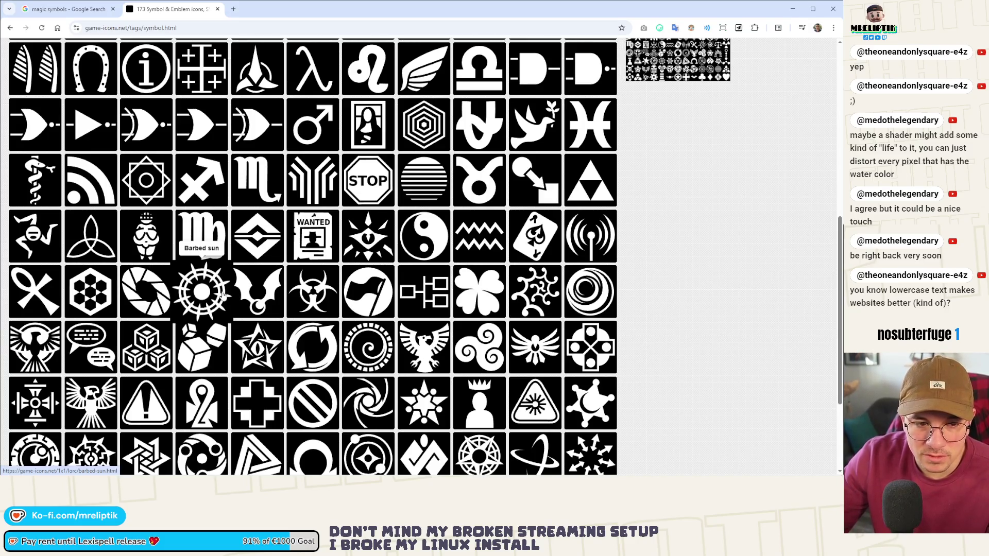
Scroll the symbol icon grid, view the Moebius trefoil icon, then close the game-icons tab.
{"action": "left_click", "coordinate": [37, 4]}
{"action": "left_click", "coordinate": [156, 11]}
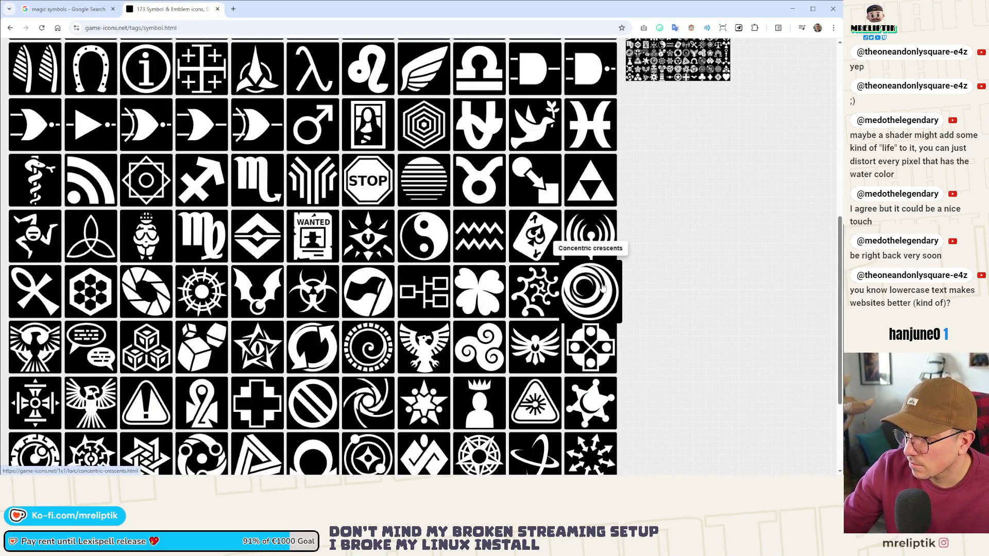
{"action": "scroll", "coordinate": [629, 281], "scroll_direction": "down", "scroll_amount": 3}
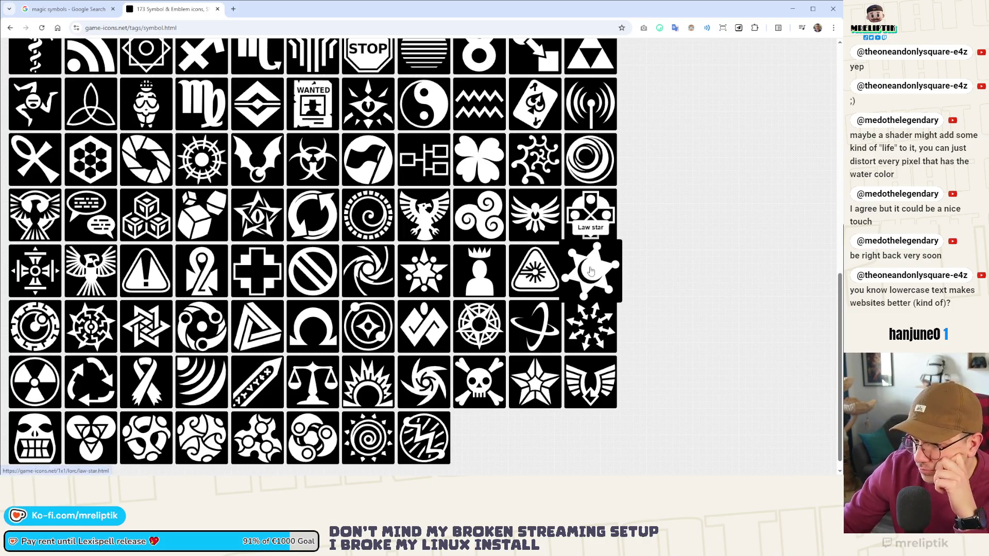
{"action": "scroll", "coordinate": [592, 268], "scroll_direction": "down", "scroll_amount": 1}
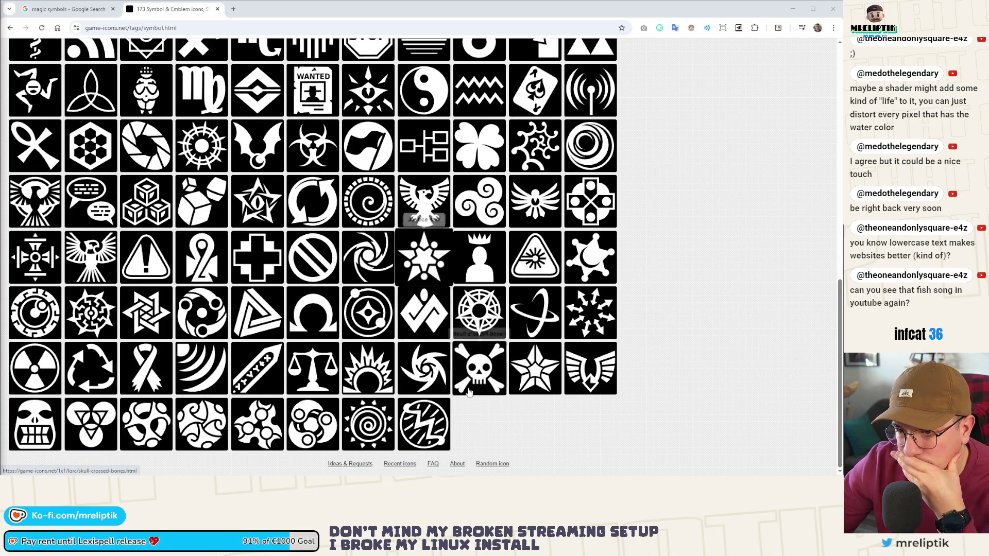
{"action": "left_click", "coordinate": [194, 320]}
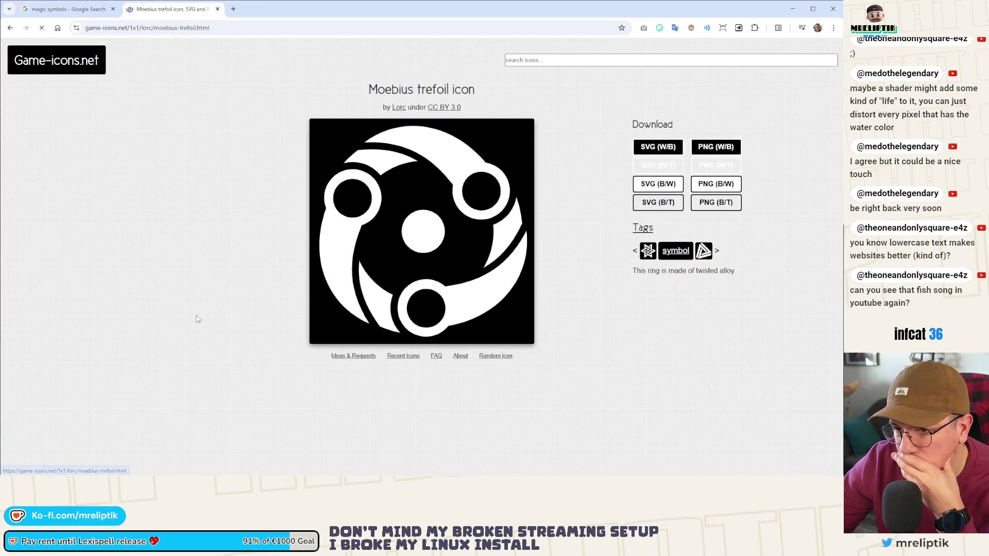
{"action": "left_click", "coordinate": [10, 29]}
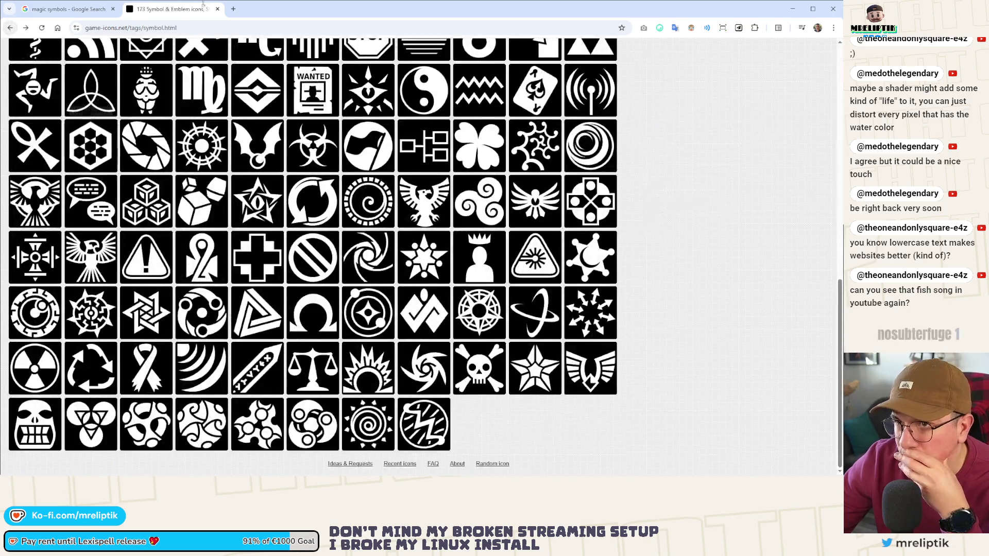
{"action": "left_click", "coordinate": [217, 8]}
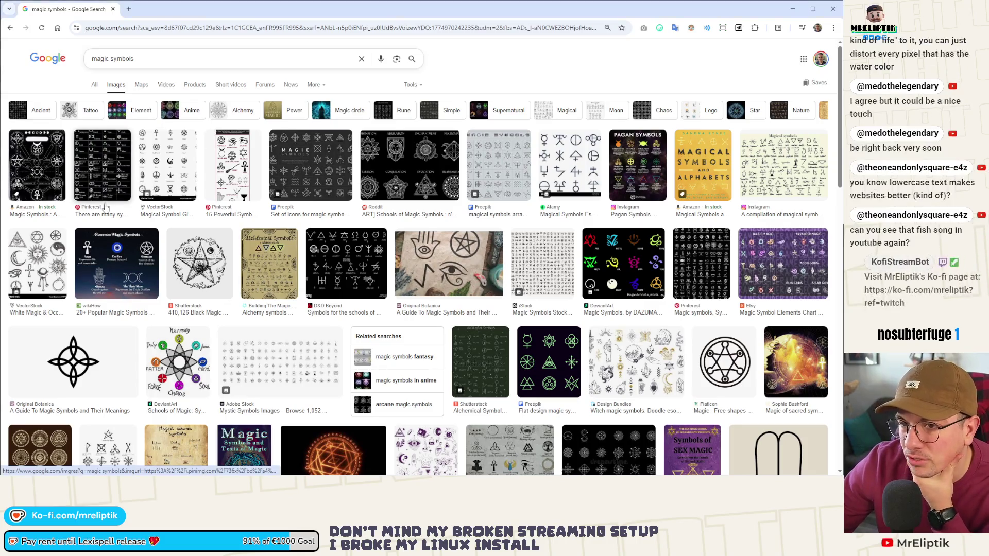
Preview the Pinterest, Etsy, DAZUMA and D&D Beyond alchemy magic symbol charts.
{"action": "left_click", "coordinate": [93, 174]}
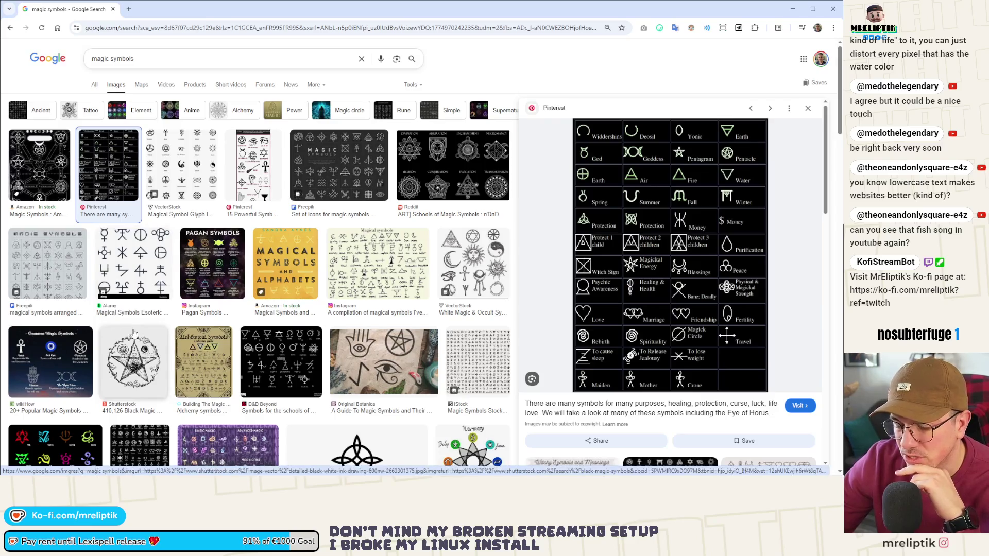
{"action": "scroll", "coordinate": [255, 380], "scroll_direction": "down", "scroll_amount": 2}
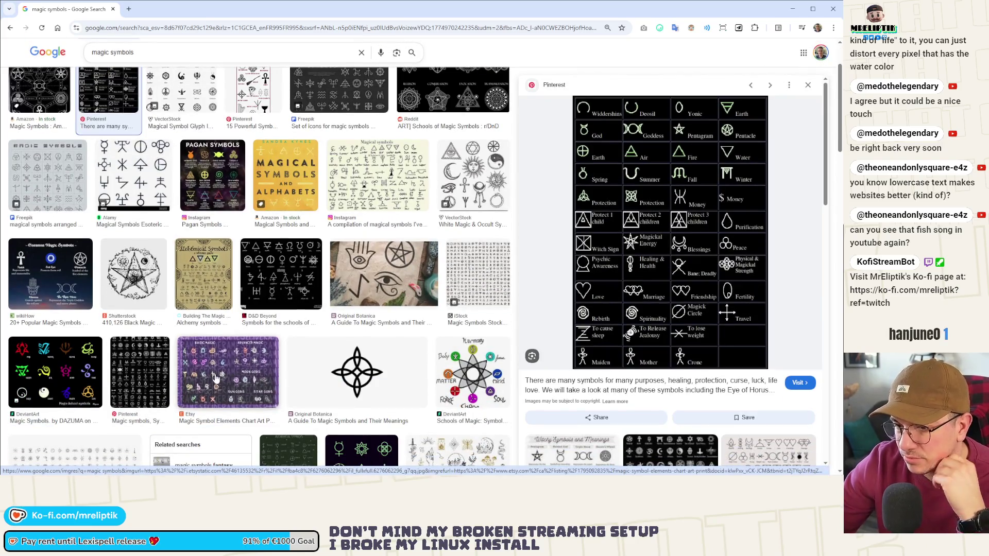
{"action": "left_click", "coordinate": [256, 379]}
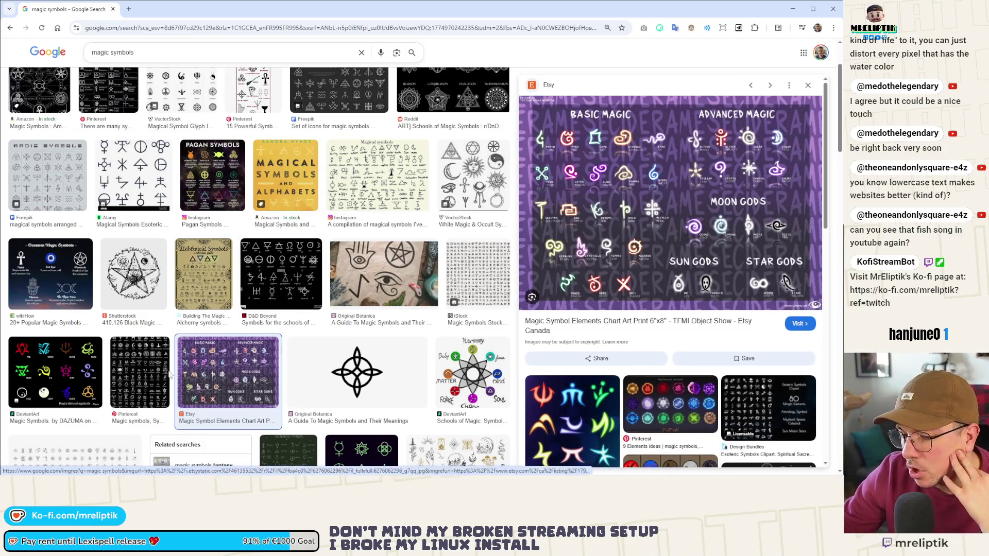
{"action": "left_click", "coordinate": [138, 371]}
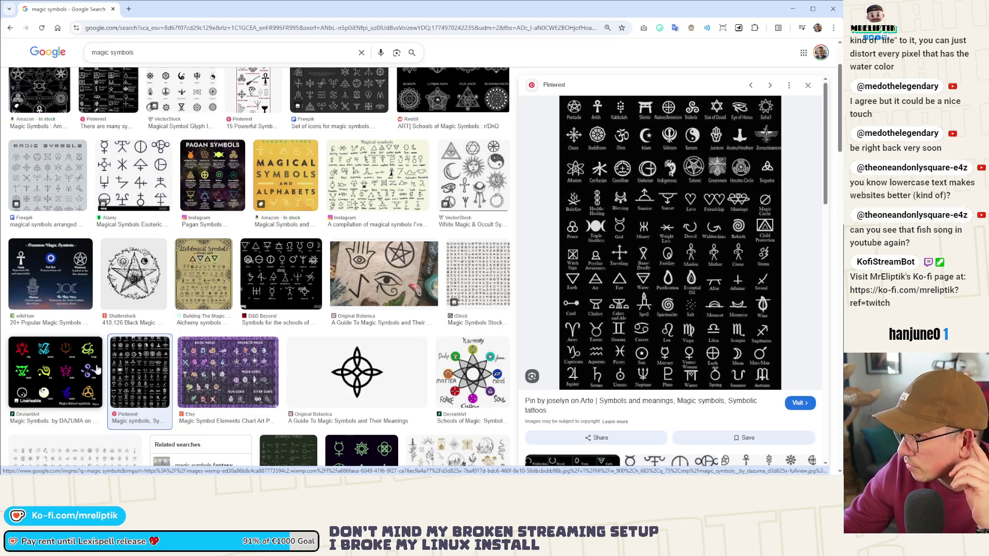
{"action": "left_click", "coordinate": [98, 370]}
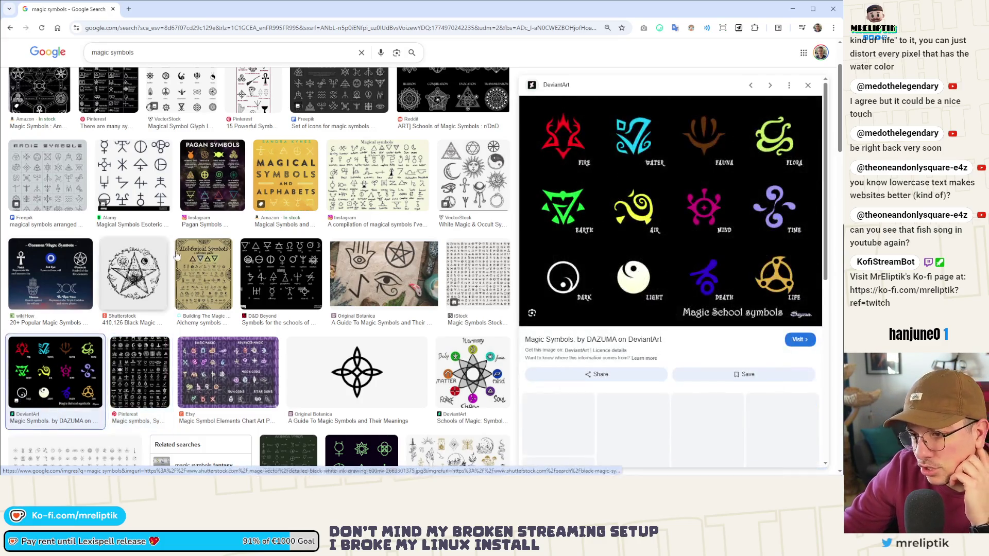
{"action": "left_click", "coordinate": [273, 286]}
Preview the Reddit Schools of Magic and VectorStock magical symbol glyph images, scrolling further down.
{"action": "scroll", "coordinate": [462, 174], "scroll_direction": "up", "scroll_amount": 3}
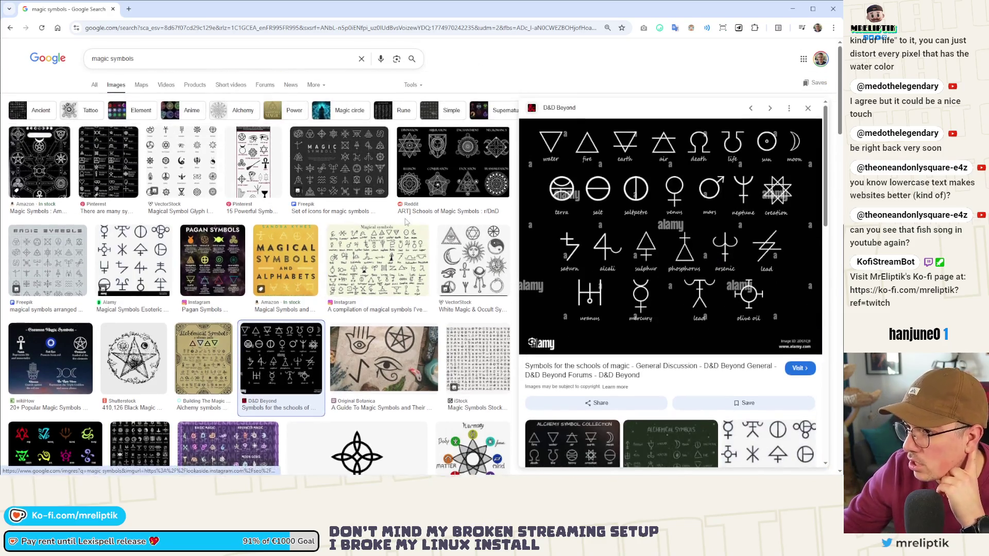
{"action": "left_click", "coordinate": [462, 174]}
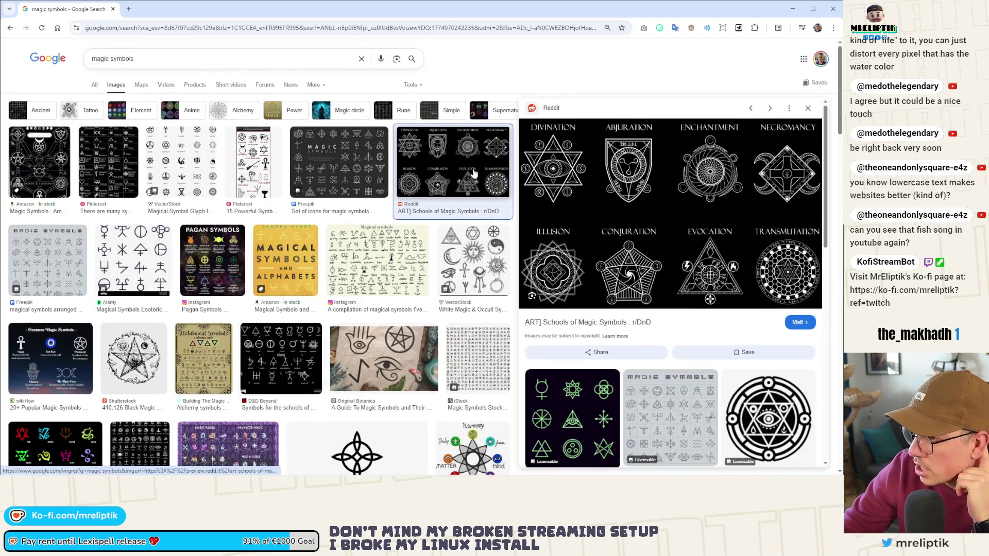
{"action": "left_click", "coordinate": [180, 163]}
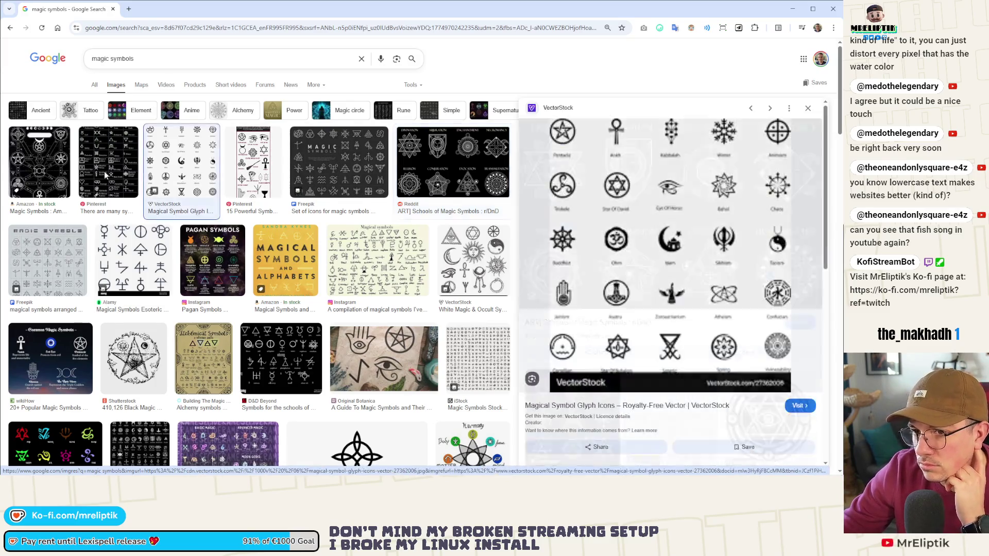
{"action": "scroll", "coordinate": [313, 294], "scroll_direction": "down", "scroll_amount": 20}
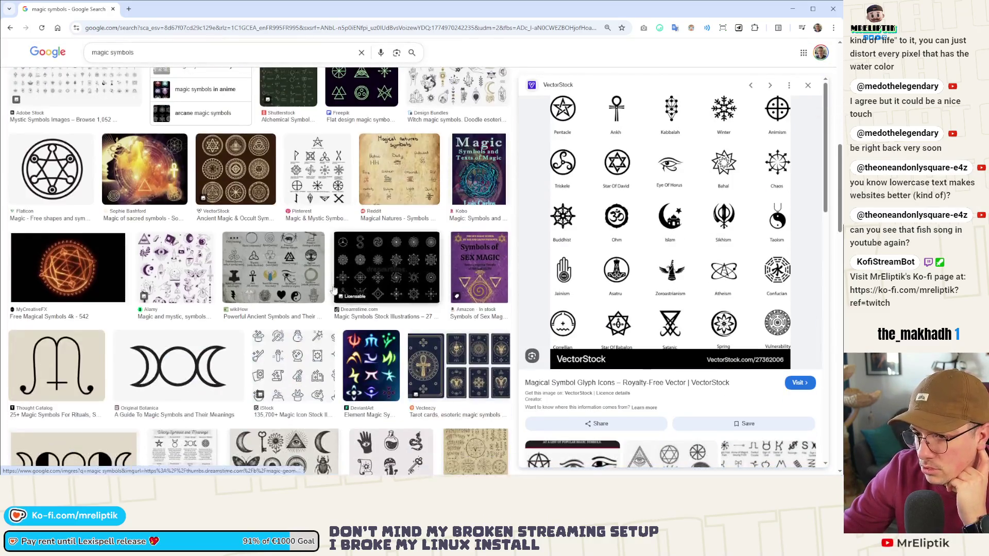
{"action": "scroll", "coordinate": [293, 251], "scroll_direction": "down", "scroll_amount": 3}
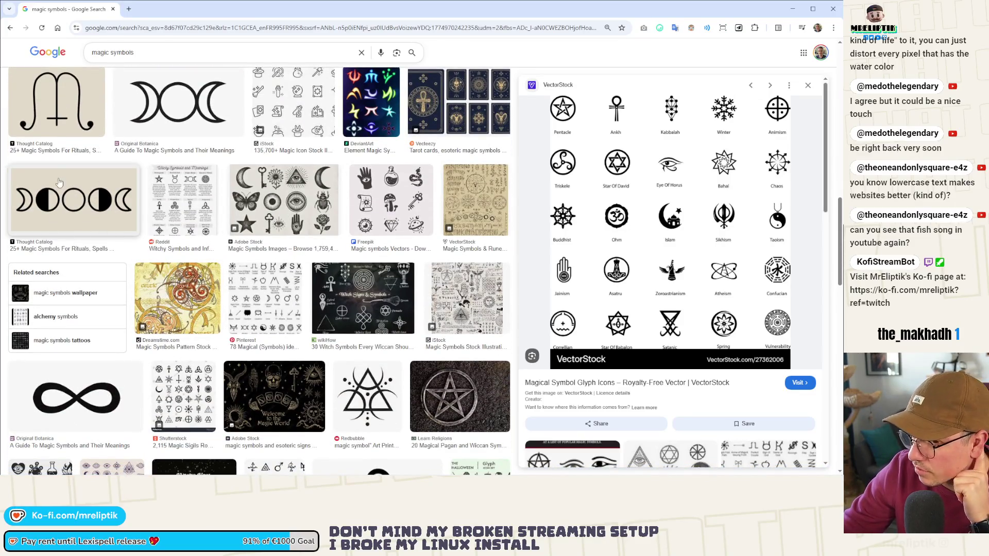
{"action": "scroll", "coordinate": [103, 232], "scroll_direction": "down", "scroll_amount": 7}
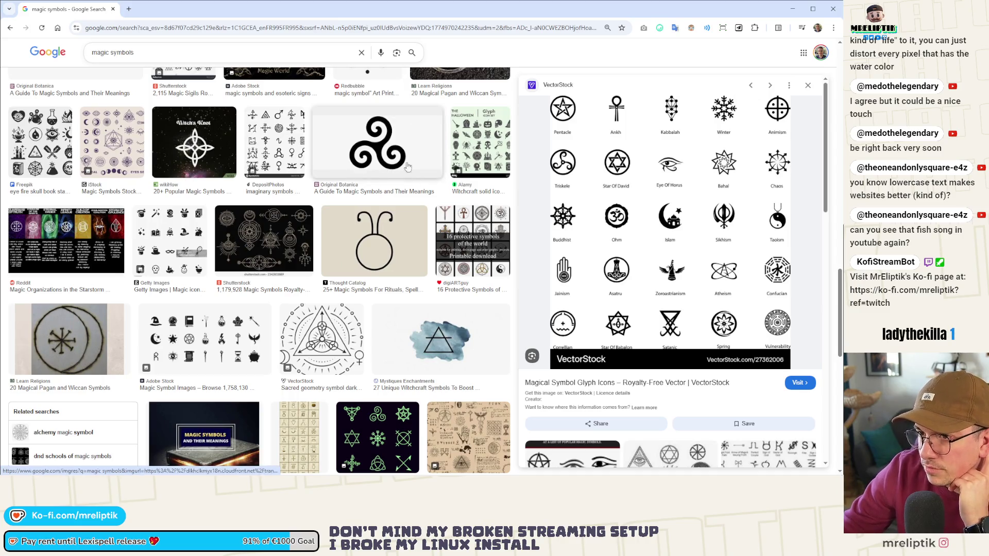
{"action": "scroll", "coordinate": [216, 360], "scroll_direction": "down", "scroll_amount": 3}
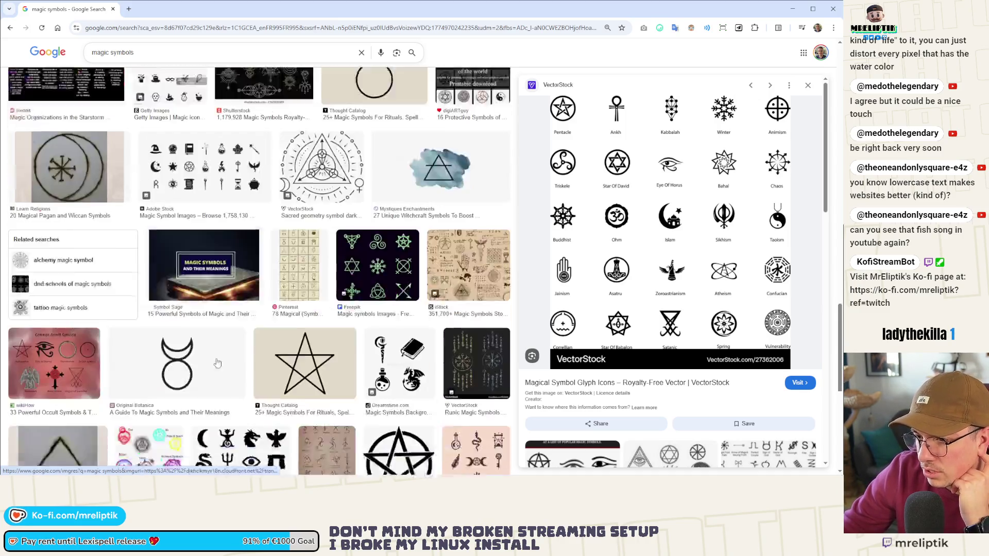
{"action": "scroll", "coordinate": [222, 334], "scroll_direction": "down", "scroll_amount": 4}
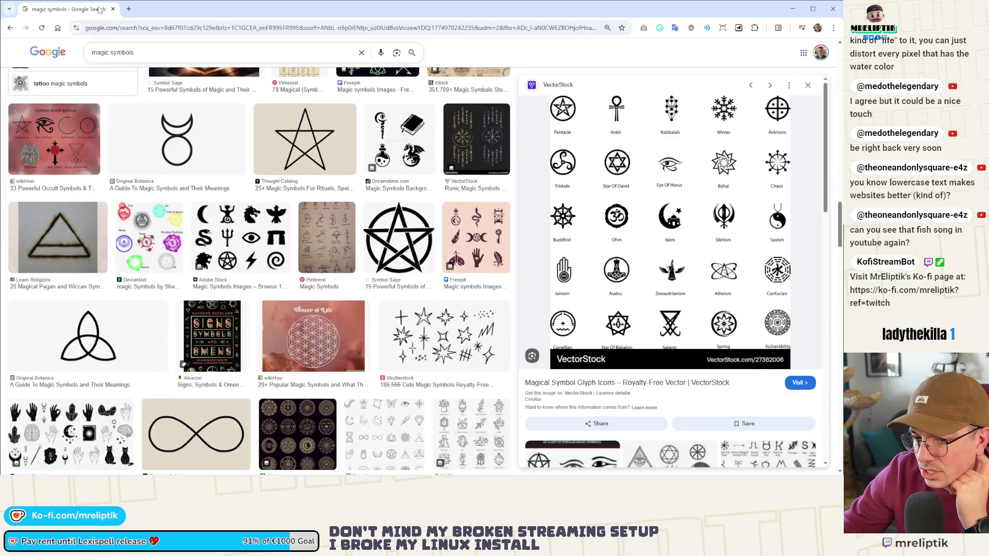
{"action": "key", "text": "alt+Tab"}
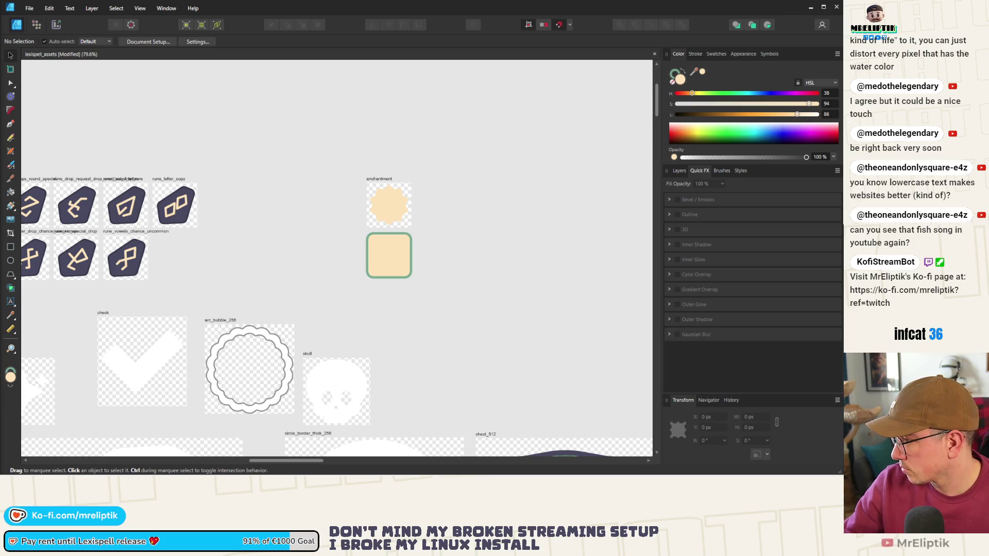
Snip the row of four swirl icons, paste it, and move it above the enchantment artboards.
{"action": "key", "text": "Print"}
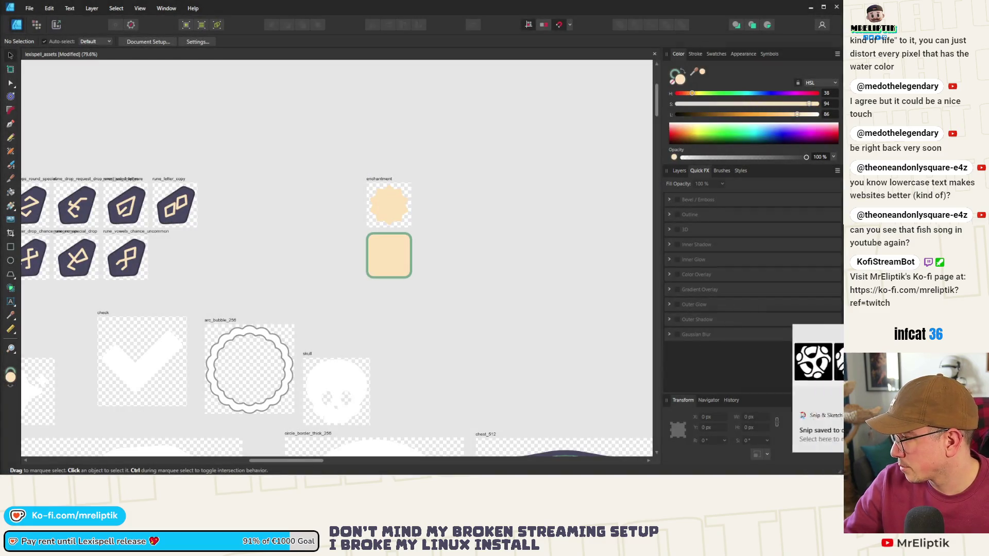
{"action": "key", "text": "Print"}
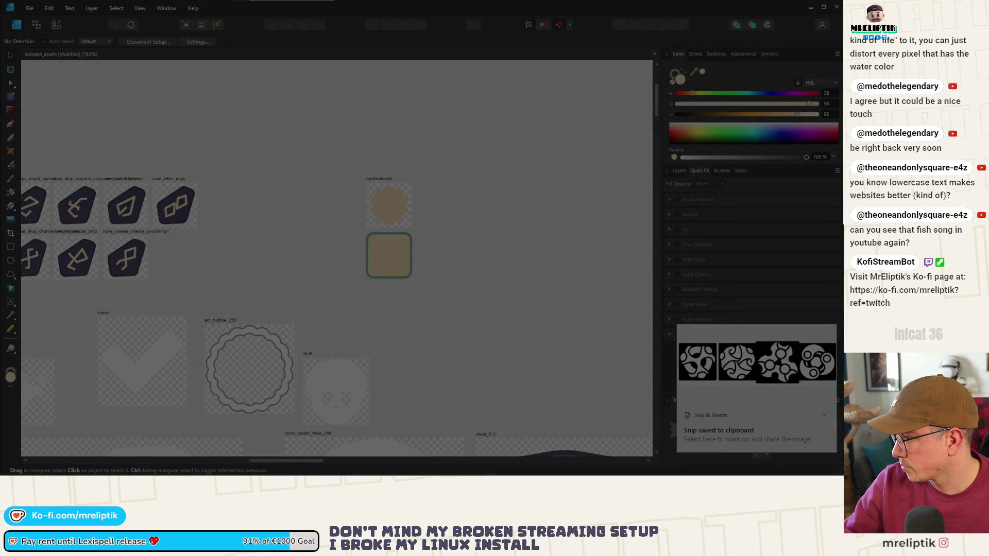
{"action": "left_click_drag", "start_coordinate": [678, 342], "coordinate": [836, 384]}
{"action": "key", "text": "ctrl+v"}
{"action": "left_click_drag", "start_coordinate": [413, 216], "coordinate": [530, 130]}
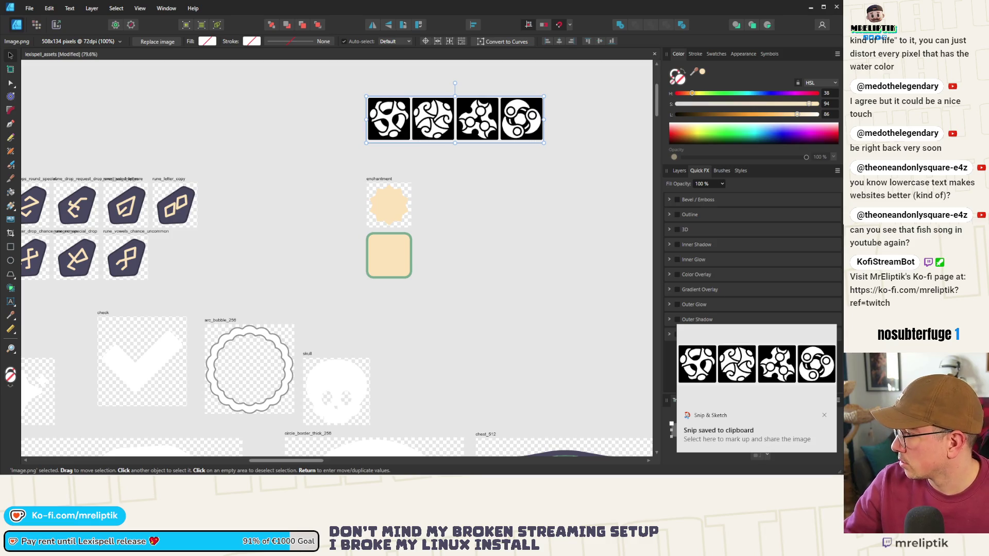
Snip the ringed trefoil icon, paste it, and place it beside the enchantment artboards.
{"action": "key", "text": "super+shift+s"}
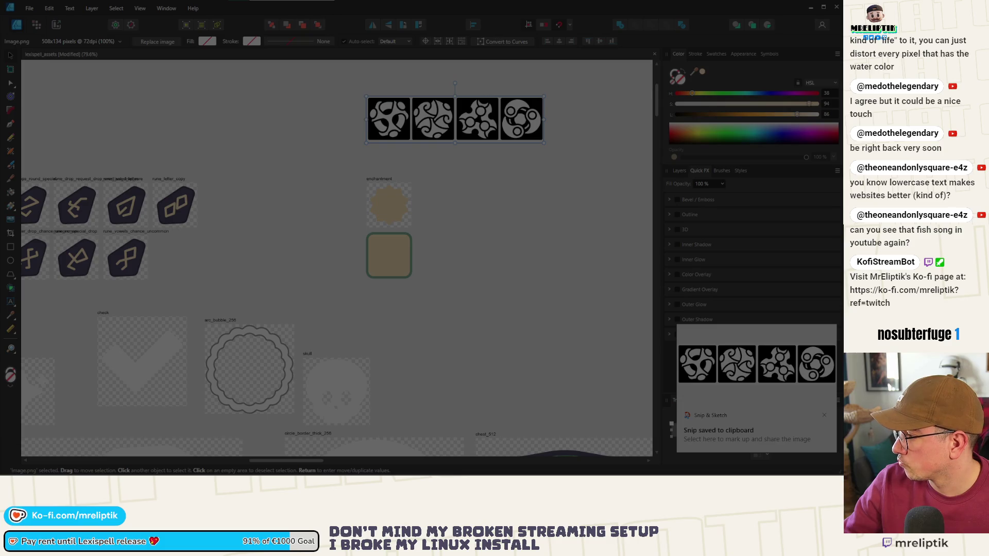
{"action": "left_click_drag", "start_coordinate": [499, 97], "coordinate": [544, 141]}
{"action": "key", "text": "ctrl+v"}
{"action": "left_click_drag", "start_coordinate": [496, 194], "coordinate": [516, 182]}
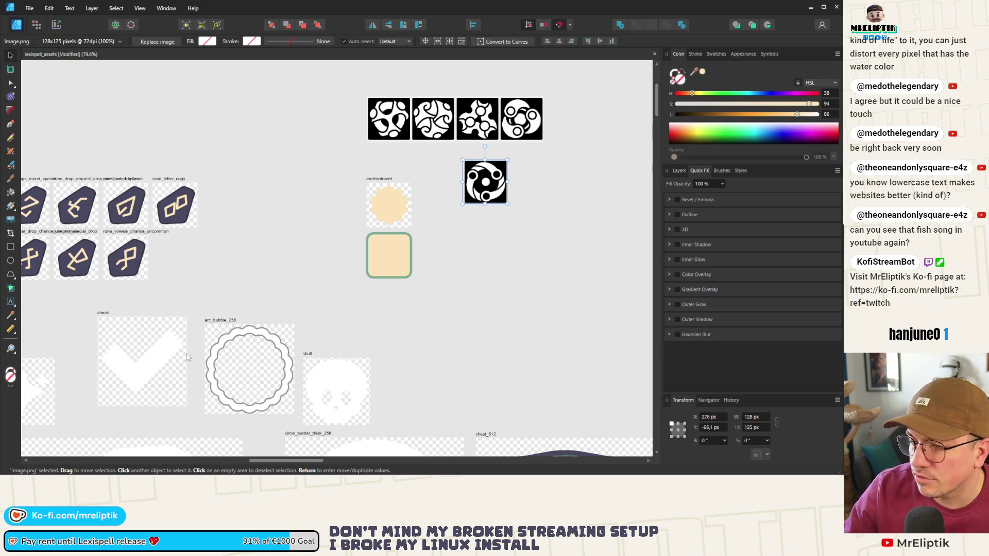
{"action": "left_click", "coordinate": [431, 255]}
Switch to the Ellipse tool (E) and open the shape tool flyout of extra shape kinds.
{"action": "scroll", "coordinate": [413, 208], "scroll_direction": "down", "scroll_amount": 1}
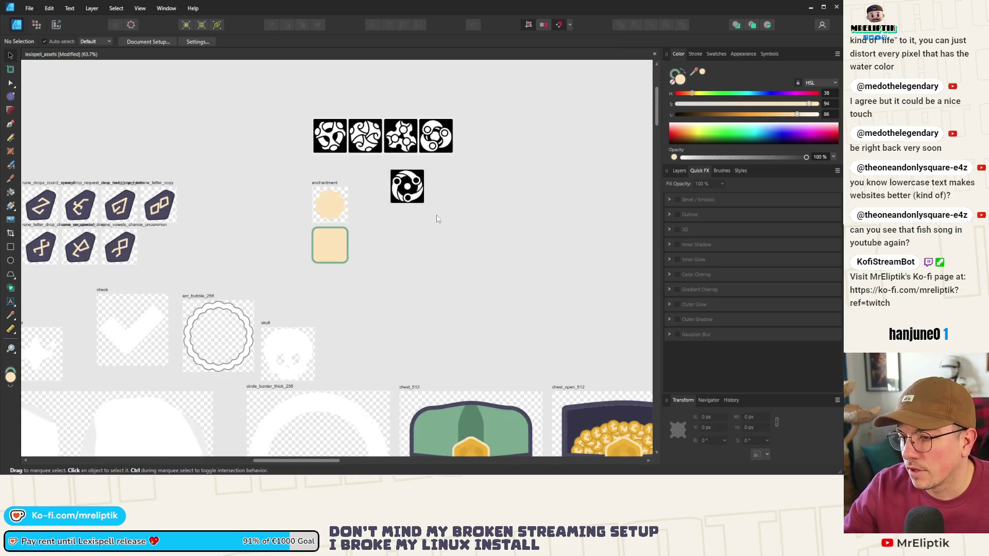
{"action": "scroll", "coordinate": [407, 195], "scroll_direction": "up", "scroll_amount": 4}
{"action": "scroll", "coordinate": [412, 231], "scroll_direction": "down", "scroll_amount": 2}
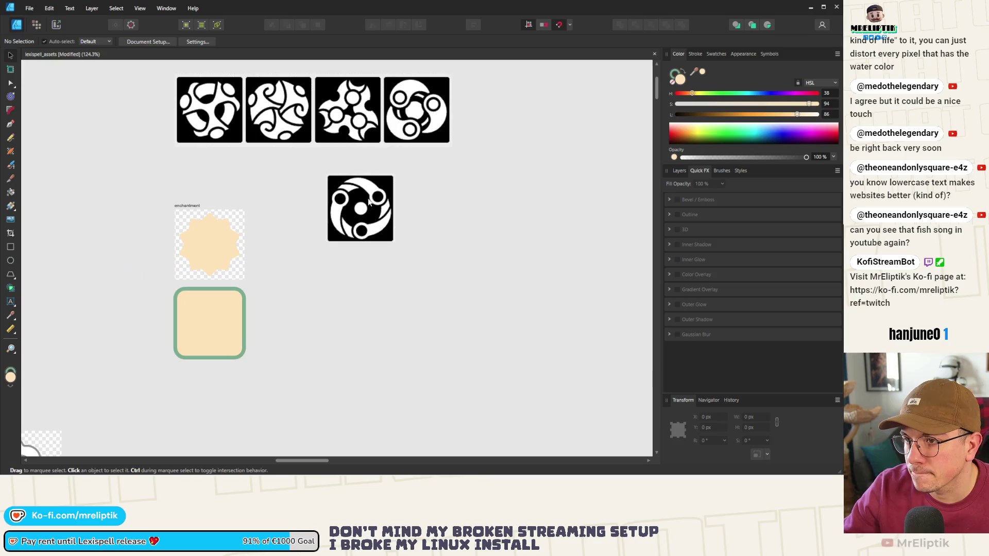
{"action": "key", "text": "e"}
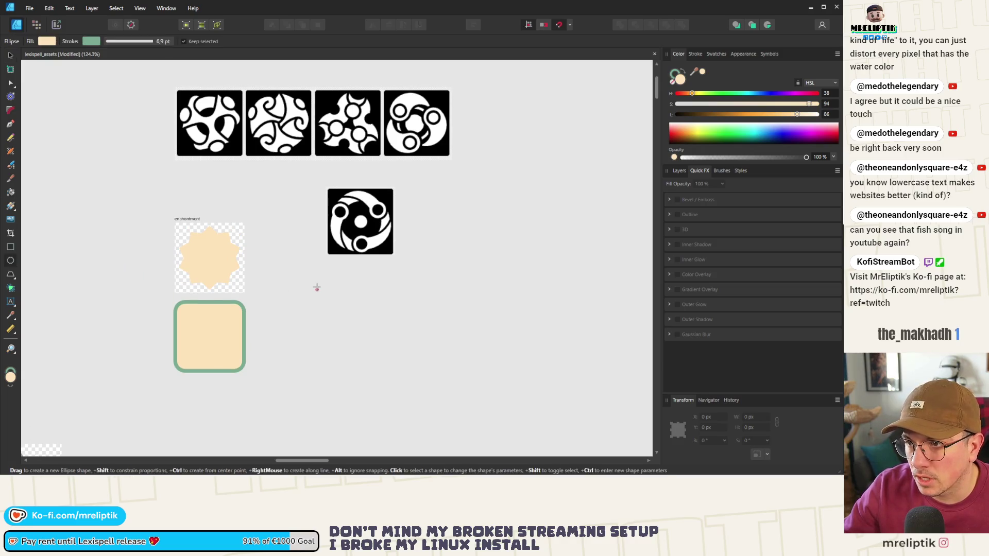
{"action": "scroll", "coordinate": [317, 281], "scroll_direction": "up", "scroll_amount": 1}
{"action": "scroll", "coordinate": [318, 278], "scroll_direction": "up", "scroll_amount": 1}
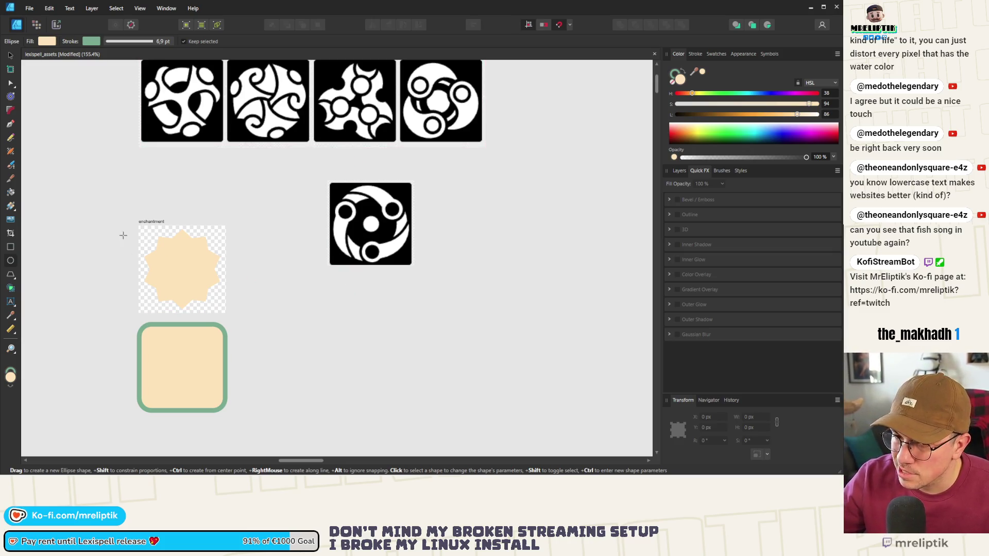
{"action": "left_click", "coordinate": [16, 277]}
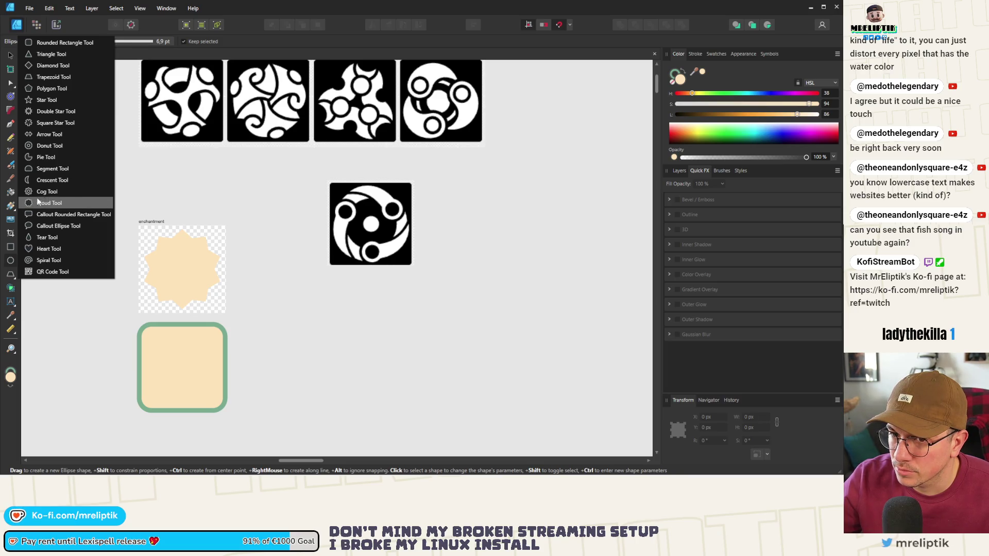
Draw a small cream circle with a green outline and move it onto the black rune icon.
{"action": "left_click", "coordinate": [10, 260]}
{"action": "mouse_move", "coordinate": [303, 311]}
{"action": "left_mouse_down"}
{"action": "mouse_move", "coordinate": [355, 312]}
{"action": "mouse_move", "coordinate": [318, 314]}
{"action": "mouse_move", "coordinate": [329, 321]}
{"action": "mouse_move", "coordinate": [321, 328]}
{"action": "left_mouse_up"}
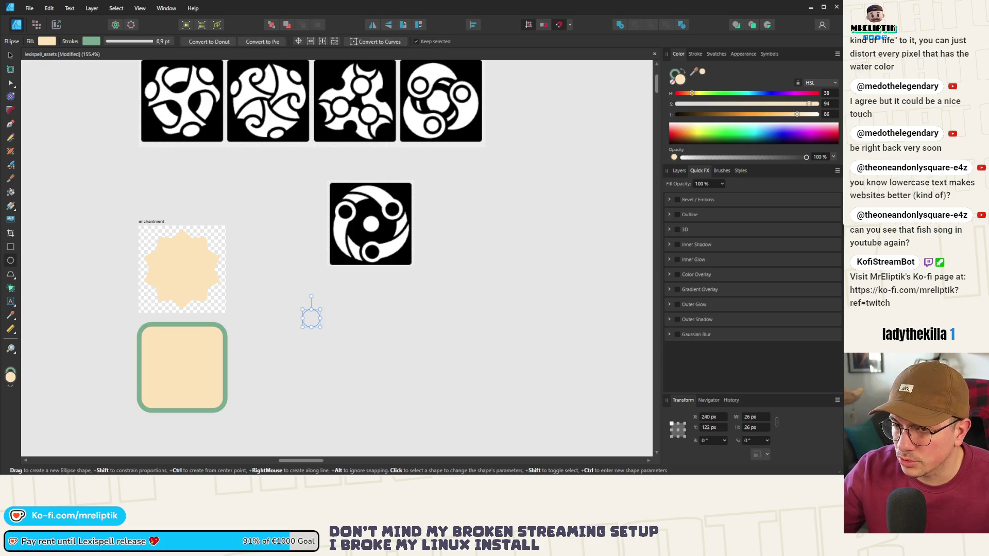
{"action": "key", "text": "v"}
{"action": "key", "text": "m"}
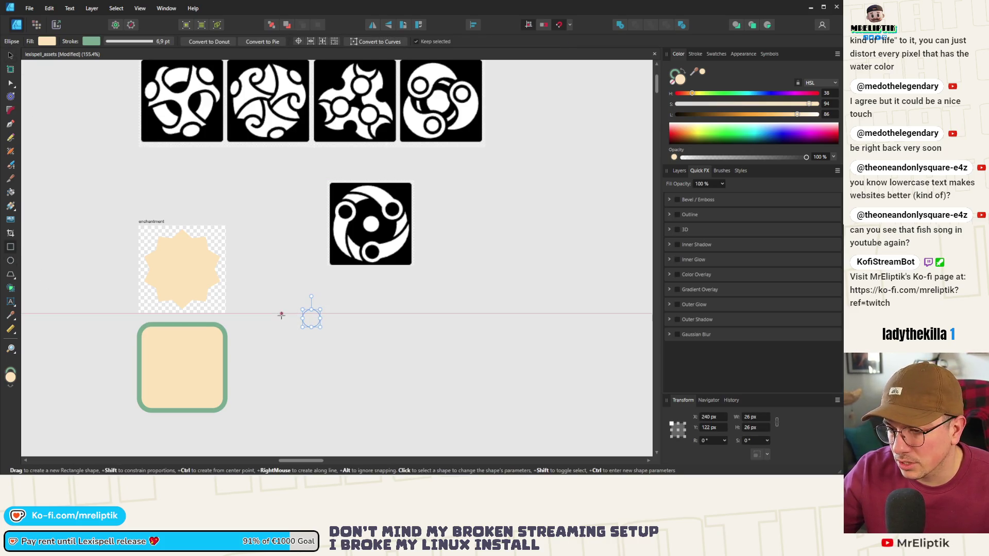
{"action": "left_click", "coordinate": [10, 56]}
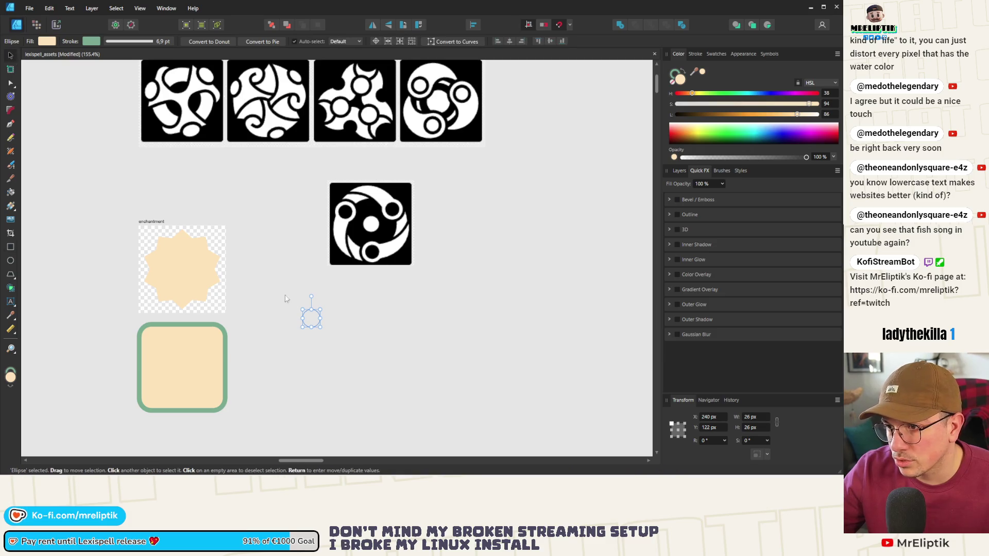
{"action": "mouse_move", "coordinate": [315, 323]}
{"action": "left_mouse_down"}
{"action": "mouse_move", "coordinate": [360, 227]}
{"action": "mouse_move", "coordinate": [298, 206]}
{"action": "mouse_move", "coordinate": [438, 199]}
{"action": "mouse_move", "coordinate": [412, 226]}
{"action": "mouse_move", "coordinate": [372, 330]}
{"action": "left_mouse_up"}
{"action": "key", "text": "ctrl+d"}
Move the black rune image right and shift the three green rings left toward the enchantment tile.
{"action": "scroll", "coordinate": [373, 219], "scroll_direction": "up", "scroll_amount": 2}
{"action": "scroll", "coordinate": [373, 219], "scroll_direction": "up", "scroll_amount": 2}
{"action": "scroll", "coordinate": [371, 329], "scroll_direction": "down", "scroll_amount": 5}
{"action": "scroll", "coordinate": [321, 246], "scroll_direction": "up", "scroll_amount": 3}
{"action": "mouse_move", "coordinate": [351, 224]}
{"action": "left_mouse_down"}
{"action": "mouse_move", "coordinate": [486, 252]}
{"action": "mouse_move", "coordinate": [490, 245]}
{"action": "left_mouse_up"}
{"action": "left_click", "coordinate": [392, 216]}
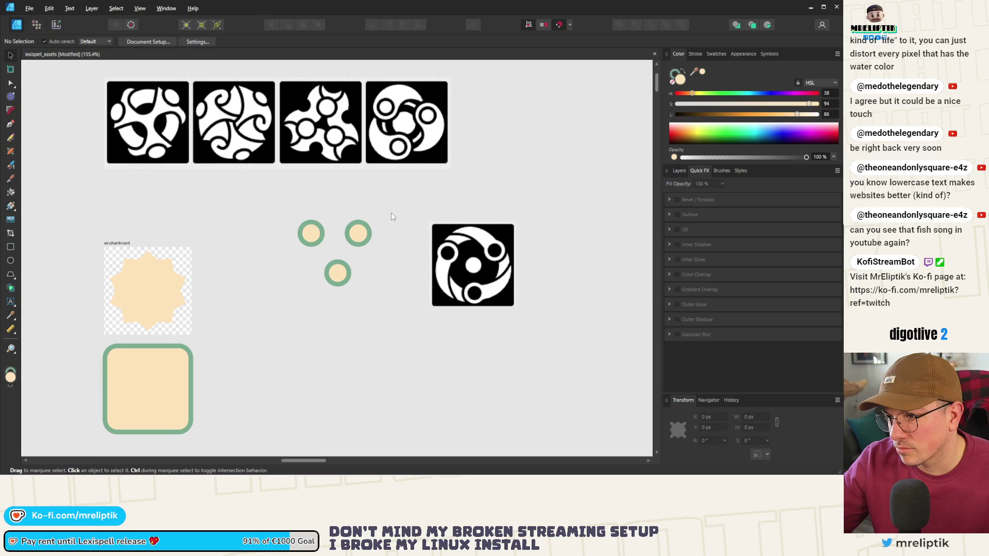
{"action": "left_click_drag", "start_coordinate": [393, 203], "coordinate": [321, 286]}
{"action": "left_click_drag", "start_coordinate": [360, 223], "coordinate": [313, 246]}
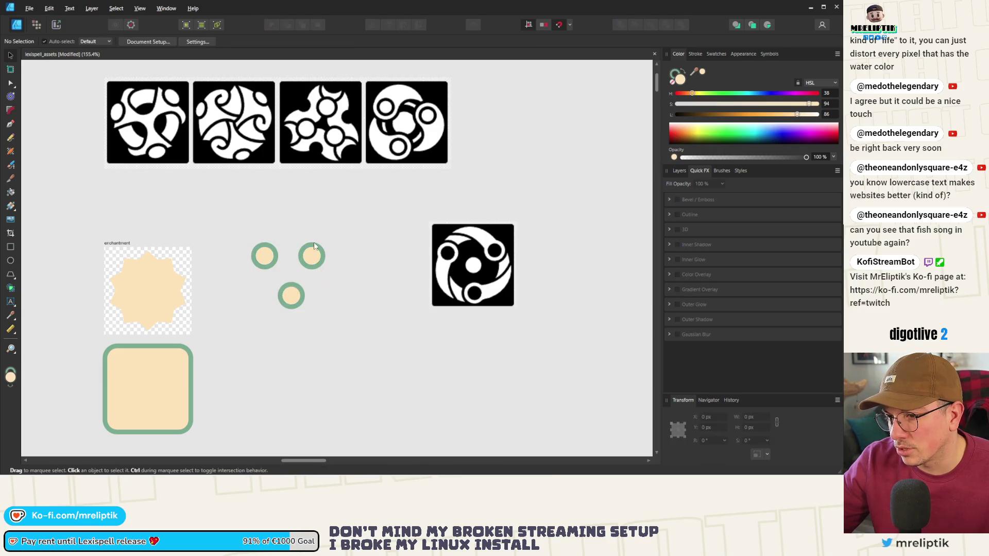
{"action": "left_click", "coordinate": [316, 256]}
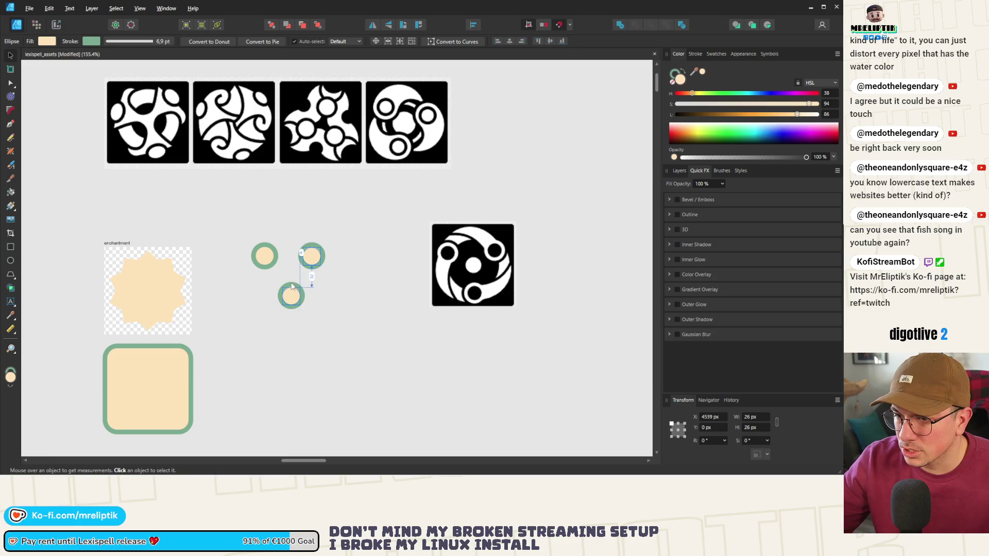
{"action": "scroll", "coordinate": [298, 254], "scroll_direction": "down", "scroll_amount": 1}
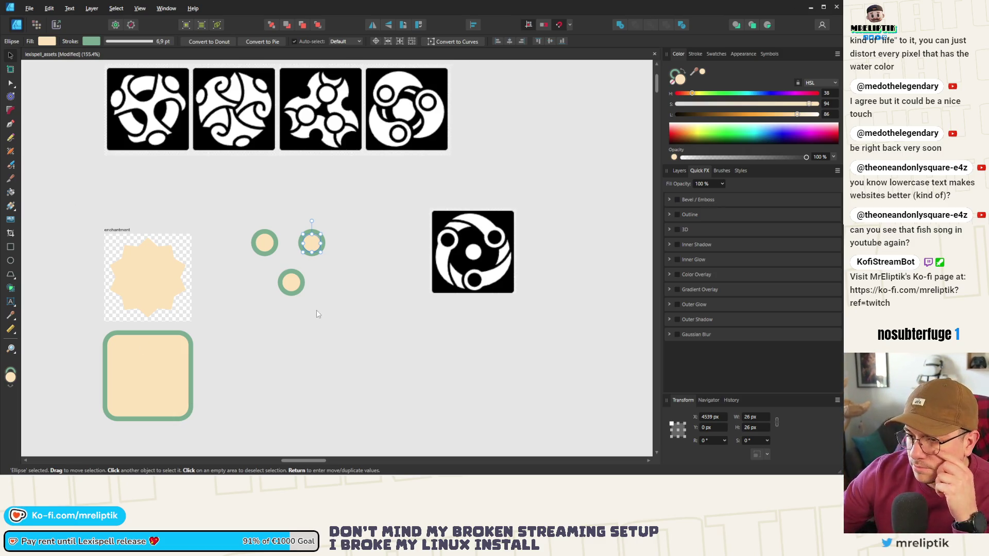
{"action": "left_click", "coordinate": [155, 200]}
{"action": "left_click", "coordinate": [14, 276]}
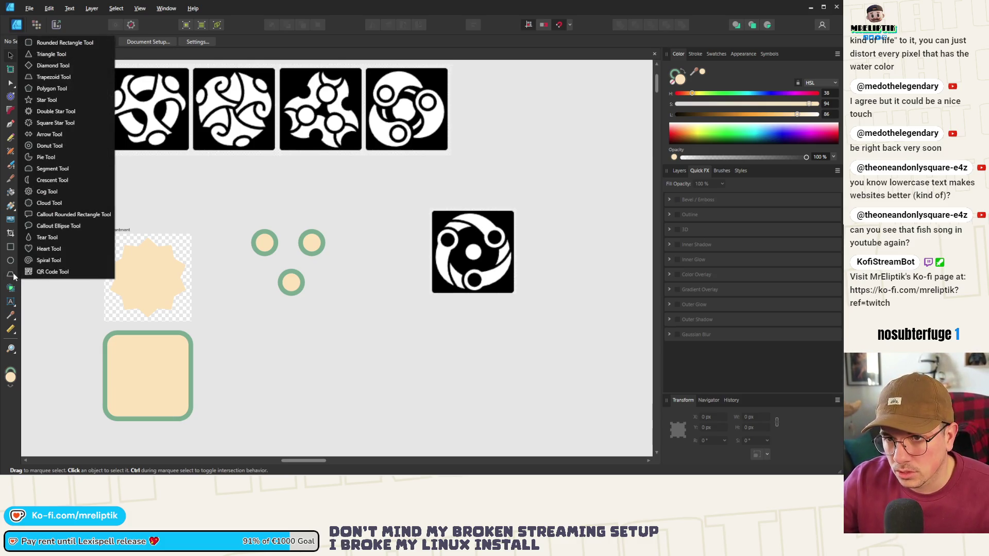
Draw a star below the rings and reduce it to 3 points, forming a triangle.
{"action": "left_click", "coordinate": [52, 112]}
{"action": "scroll", "coordinate": [327, 349], "scroll_direction": "up", "scroll_amount": 2}
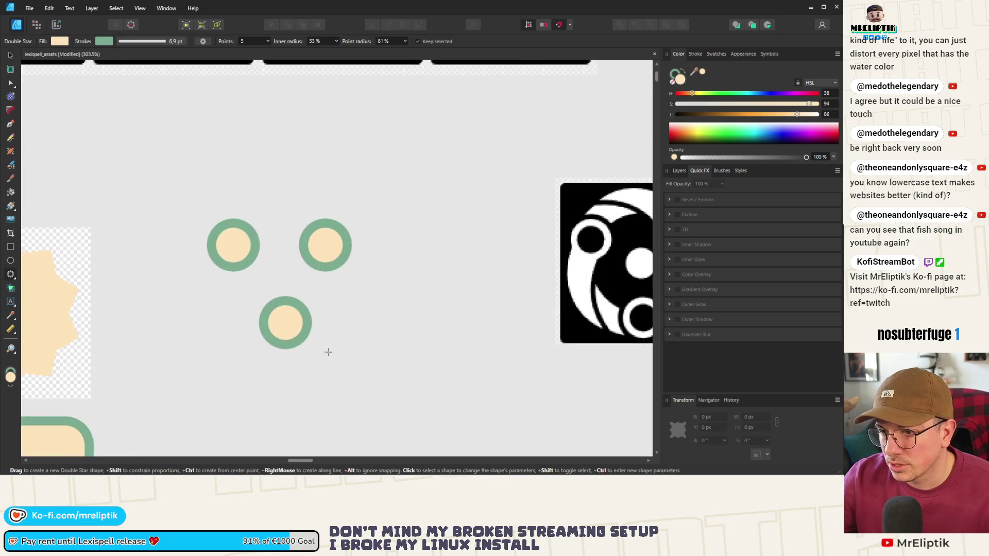
{"action": "scroll", "coordinate": [252, 322], "scroll_direction": "down", "scroll_amount": 2}
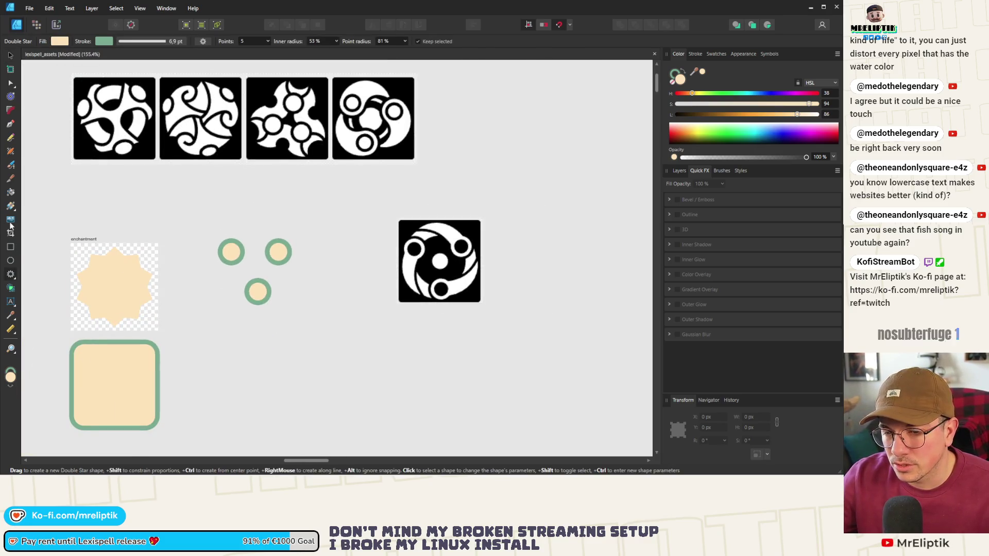
{"action": "left_click", "coordinate": [13, 275]}
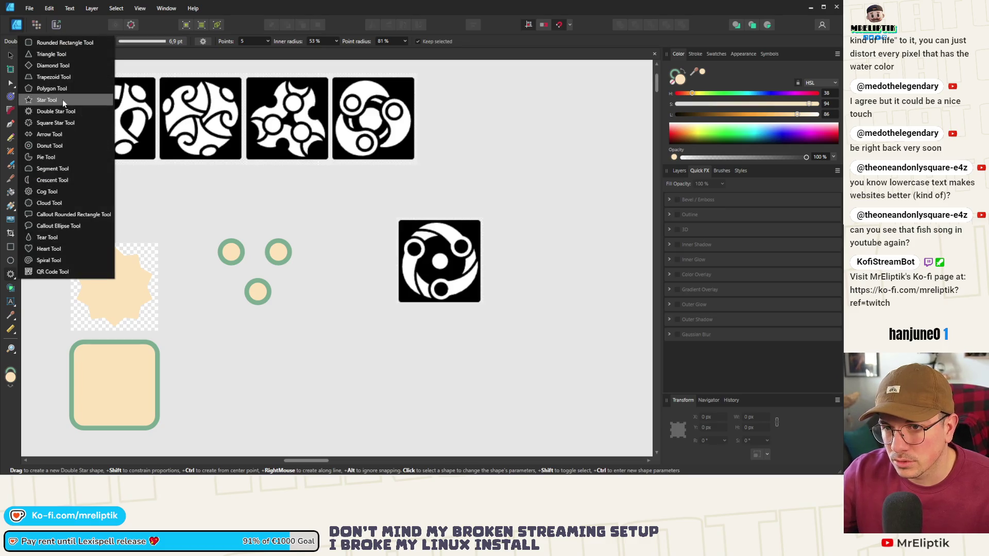
{"action": "left_click", "coordinate": [47, 100]}
{"action": "left_click_drag", "start_coordinate": [334, 338], "coordinate": [410, 412]}
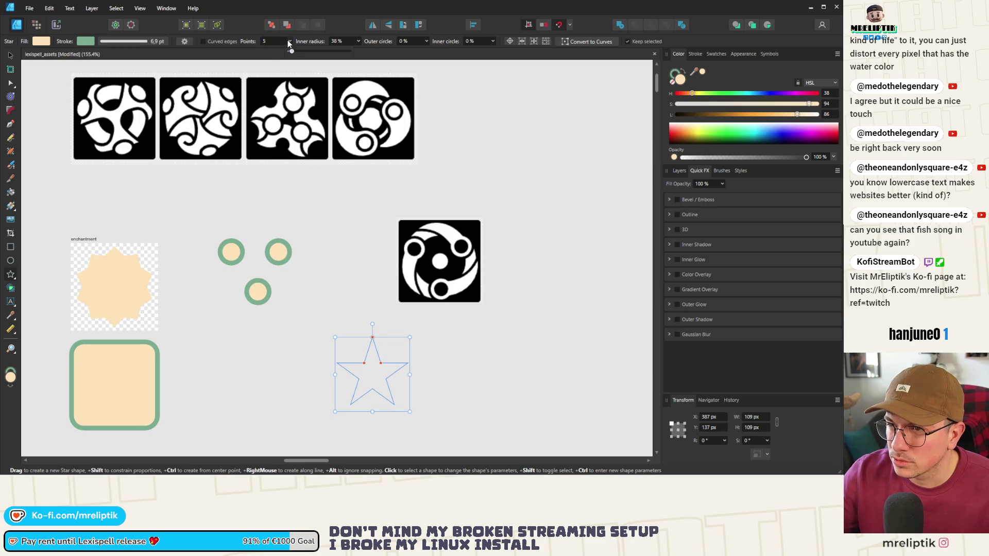
{"action": "left_click_drag", "start_coordinate": [293, 50], "coordinate": [280, 50]}
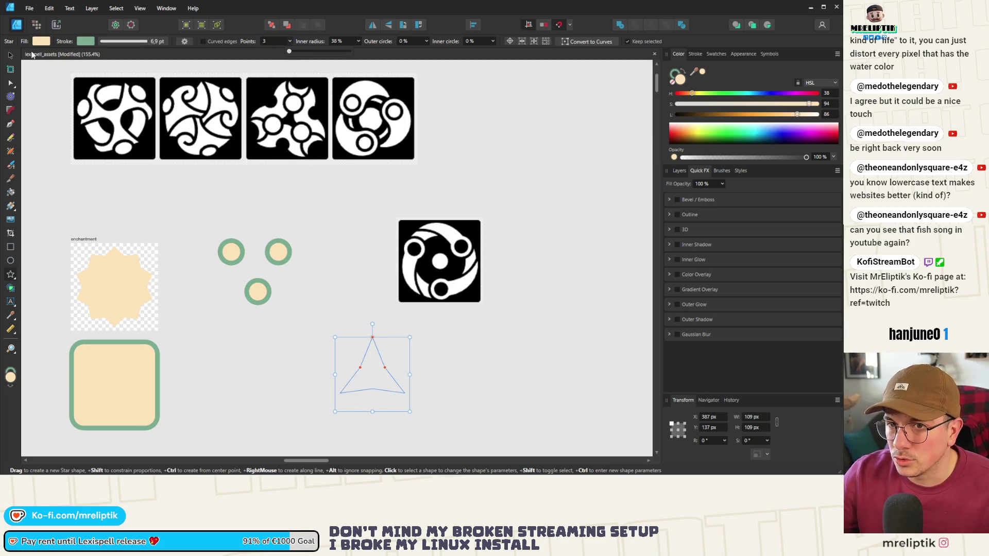
Move the triangle up under the rings and set its outline width to 0 pt.
{"action": "left_click", "coordinate": [11, 55]}
{"action": "mouse_move", "coordinate": [372, 376]}
{"action": "left_mouse_down"}
{"action": "mouse_move", "coordinate": [287, 358]}
{"action": "mouse_move", "coordinate": [298, 337]}
{"action": "left_mouse_up"}
{"action": "left_click", "coordinate": [321, 283]}
{"action": "key", "text": "ctrl+z"}
{"action": "left_click", "coordinate": [695, 54]}
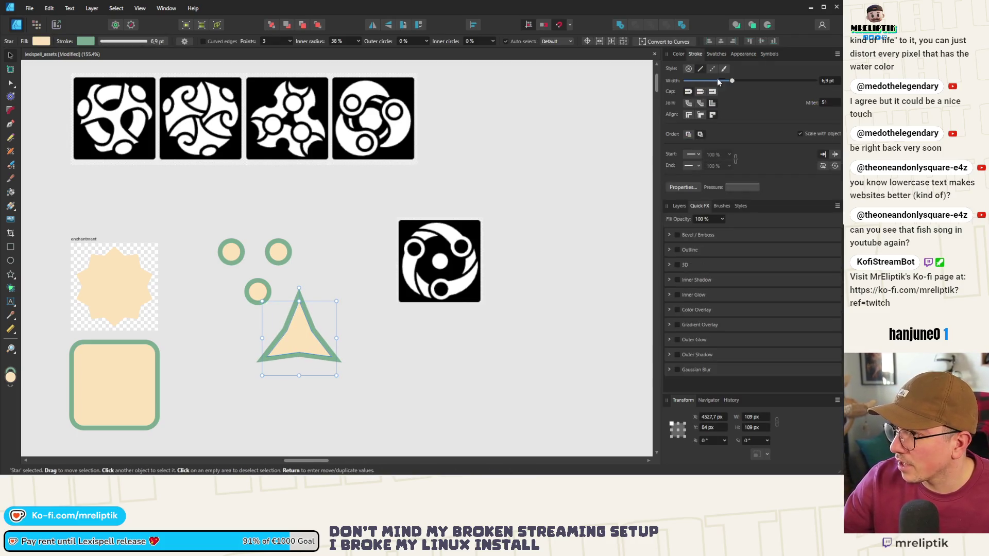
{"action": "left_click_drag", "start_coordinate": [695, 80], "coordinate": [682, 81]}
{"action": "left_click", "coordinate": [241, 285]}
Place one ring on each corner of the triangle: top, lower-right and lower-left.
{"action": "scroll", "coordinate": [266, 303], "scroll_direction": "up", "scroll_amount": 2, "text": "ctrl"}
{"action": "left_click_drag", "start_coordinate": [254, 287], "coordinate": [335, 304]}
{"action": "left_click_drag", "start_coordinate": [298, 205], "coordinate": [403, 408]}
{"action": "left_click_drag", "start_coordinate": [200, 199], "coordinate": [272, 404]}
{"action": "left_click", "coordinate": [254, 307]}
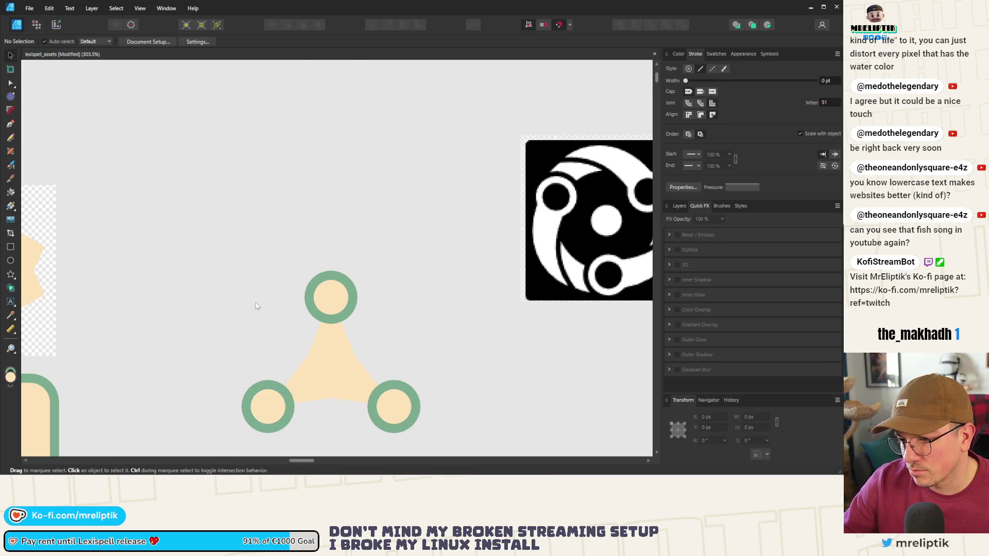
Move the triangle and its three rings together next to the enchantment tile.
{"action": "scroll", "coordinate": [241, 265], "scroll_direction": "down", "scroll_amount": 6}
{"action": "left_click_drag", "start_coordinate": [298, 256], "coordinate": [251, 361]}
{"action": "mouse_move", "coordinate": [262, 289]}
{"action": "left_mouse_down"}
{"action": "mouse_move", "coordinate": [166, 269]}
{"action": "mouse_move", "coordinate": [229, 268]}
{"action": "mouse_move", "coordinate": [243, 254]}
{"action": "left_mouse_up"}
{"action": "left_click", "coordinate": [268, 258]}
{"action": "scroll", "coordinate": [278, 257], "scroll_direction": "up", "scroll_amount": 3}
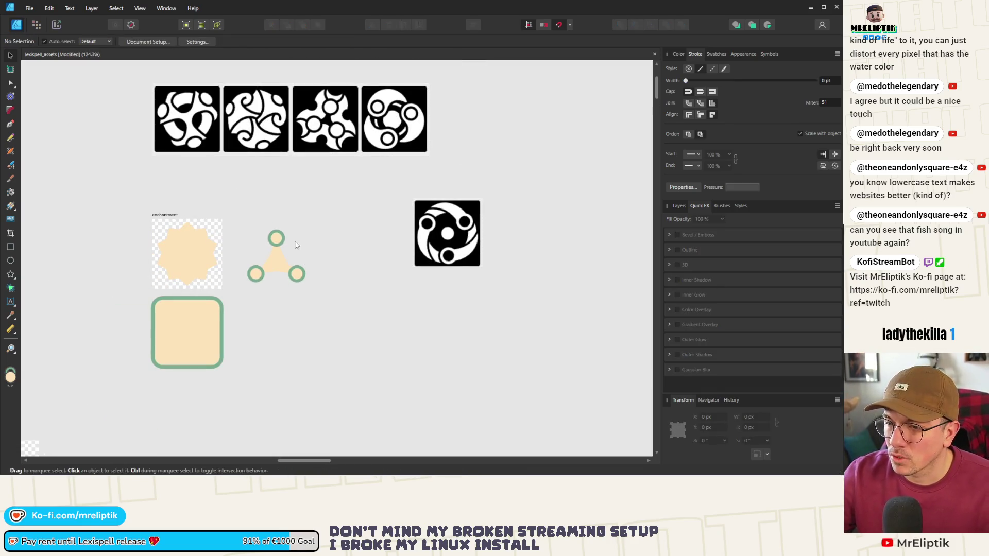
Move the cream ten-point star out of the enchantment tile.
{"action": "left_click", "coordinate": [197, 239]}
{"action": "scroll", "coordinate": [325, 280], "scroll_direction": "down", "scroll_amount": 2}
{"action": "mouse_move", "coordinate": [233, 265]}
{"action": "left_mouse_down"}
{"action": "mouse_move", "coordinate": [180, 316]}
{"action": "mouse_move", "coordinate": [188, 310]}
{"action": "left_mouse_up"}
{"action": "scroll", "coordinate": [201, 301], "scroll_direction": "up", "scroll_amount": 4}
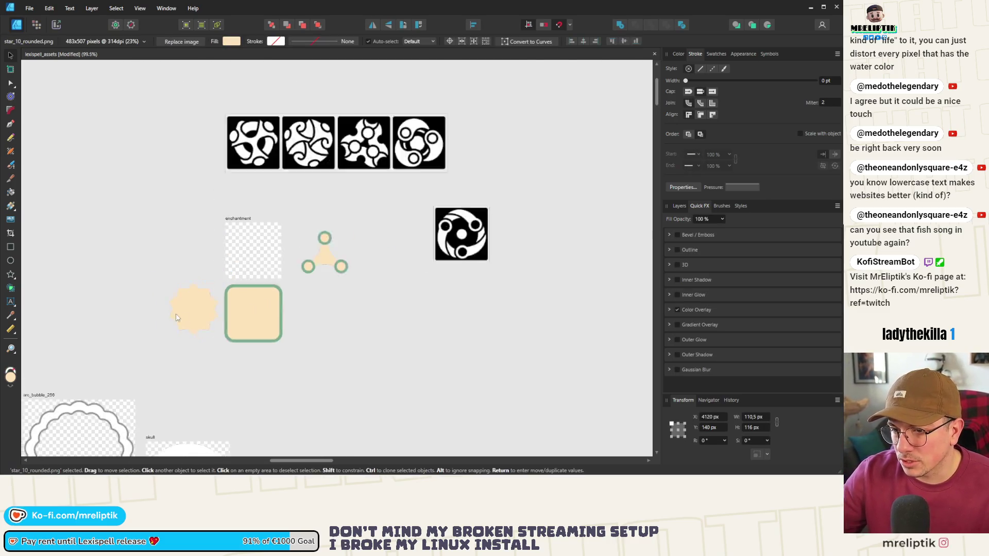
{"action": "scroll", "coordinate": [190, 303], "scroll_direction": "up", "scroll_amount": 4}
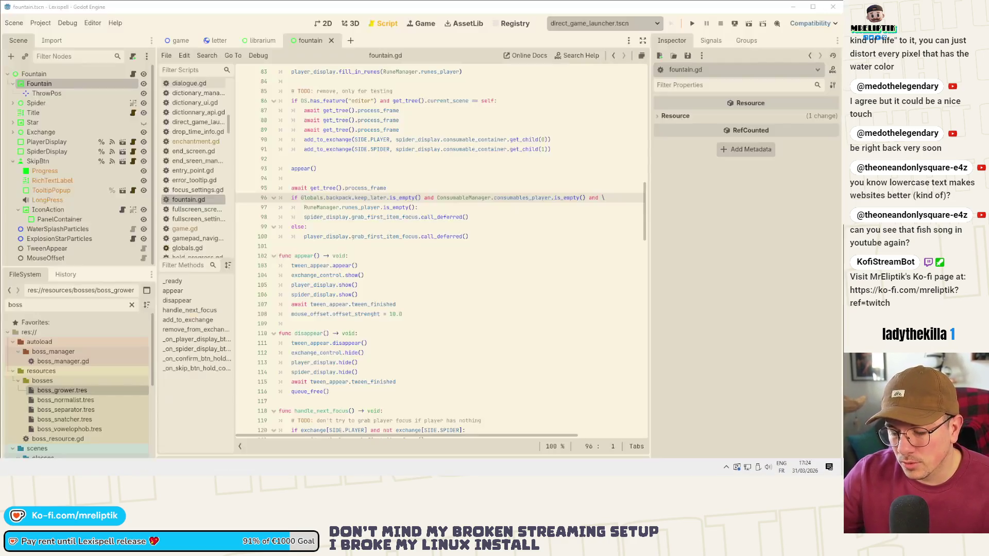
View the letter scene in Godot's 2D view, then return and show Affinity's colour settings.
{"action": "key", "text": "alt+Tab"}
{"action": "left_click", "coordinate": [320, 26]}
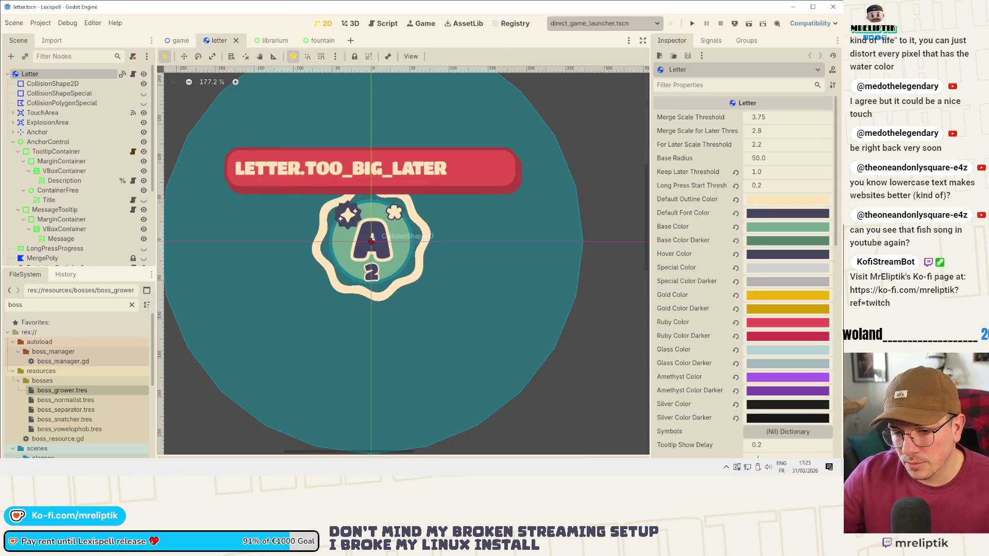
{"action": "key", "text": "alt+Tab"}
{"action": "scroll", "coordinate": [306, 235], "scroll_direction": "down", "scroll_amount": 5}
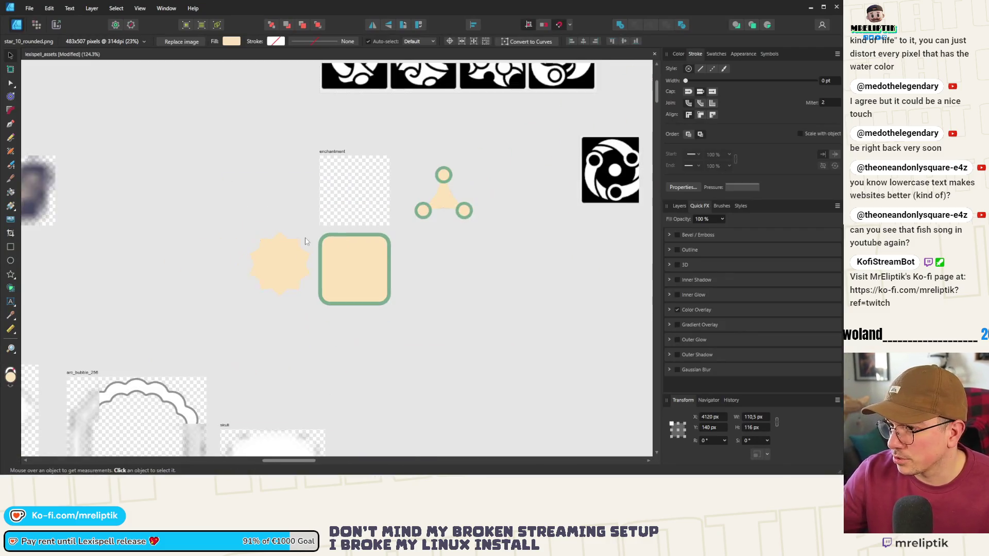
{"action": "left_click", "coordinate": [679, 54]}
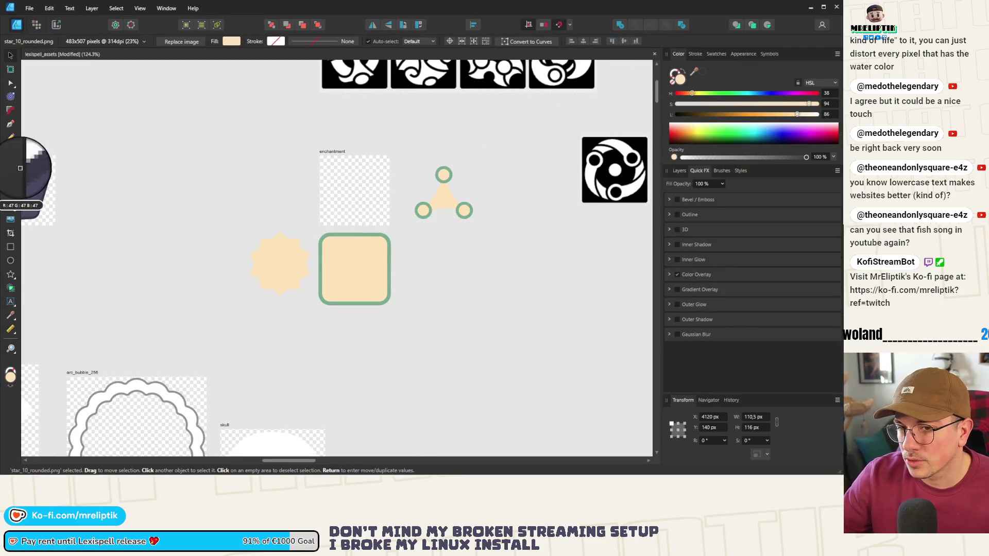
{"action": "left_click", "coordinate": [198, 160]}
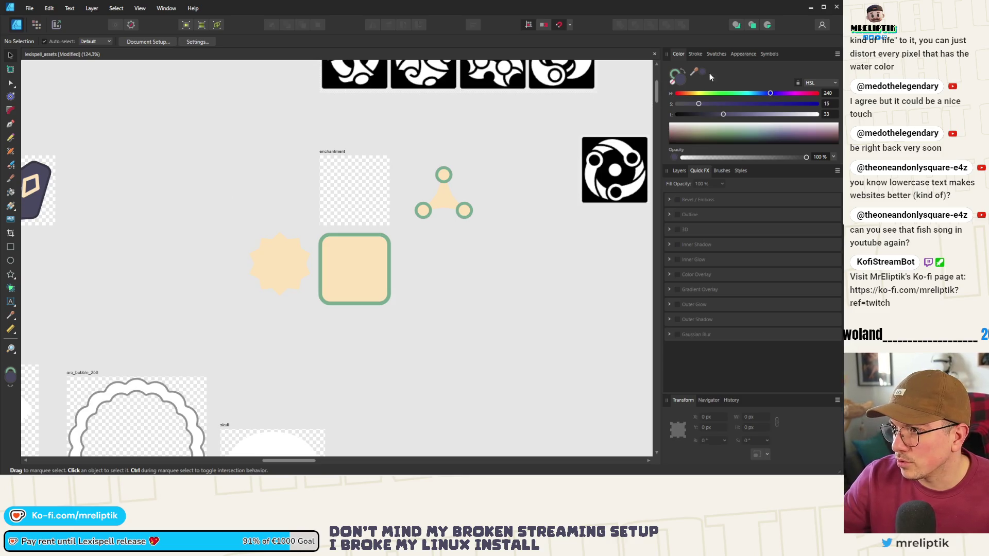
{"action": "scroll", "coordinate": [306, 258], "scroll_direction": "down", "scroll_amount": 2}
Give the star a dark Color Overlay sampled from a rune tile.
{"action": "left_click", "coordinate": [325, 269]}
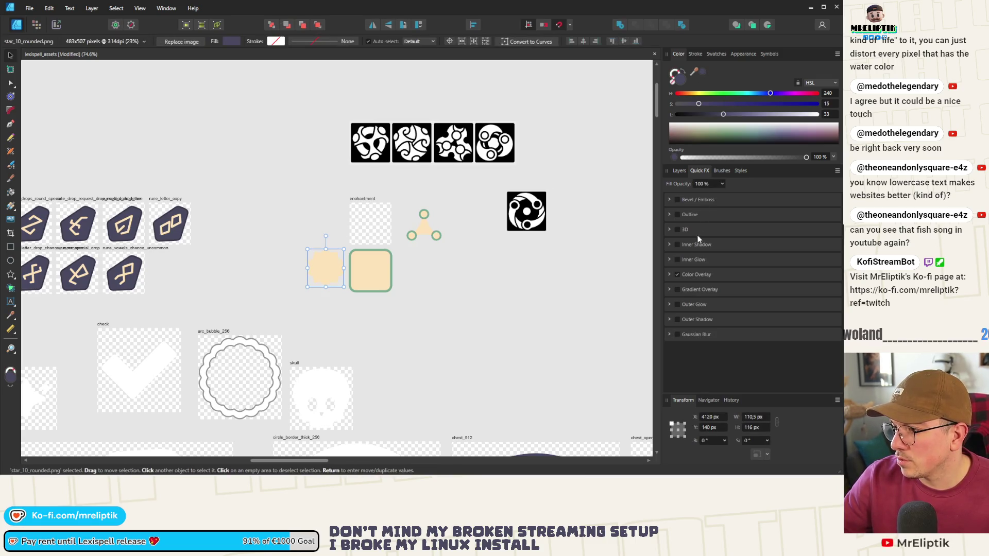
{"action": "left_click", "coordinate": [670, 275]}
{"action": "left_click", "coordinate": [702, 293]}
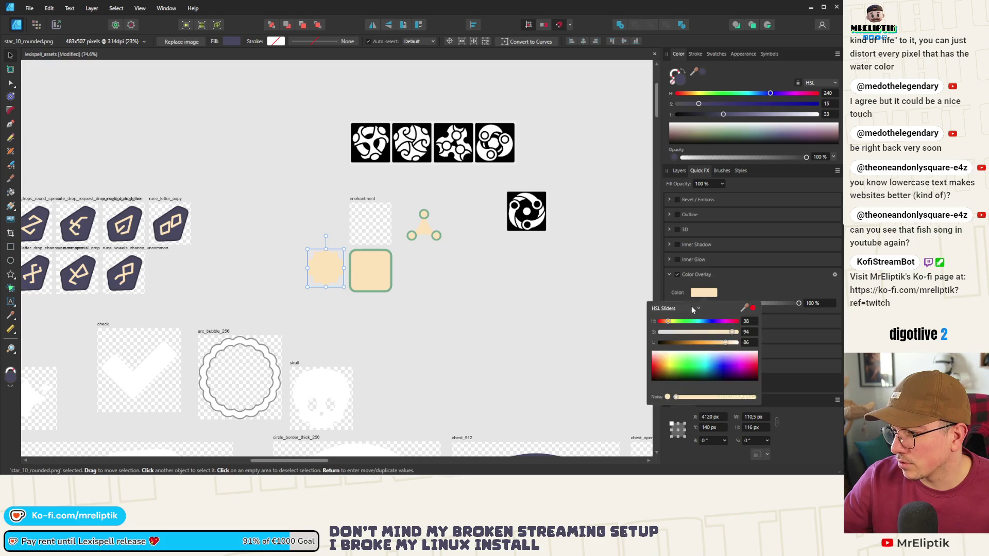
{"action": "left_click_drag", "start_coordinate": [744, 308], "coordinate": [379, 278]}
{"action": "left_click_drag", "start_coordinate": [173, 212], "coordinate": [174, 213]}
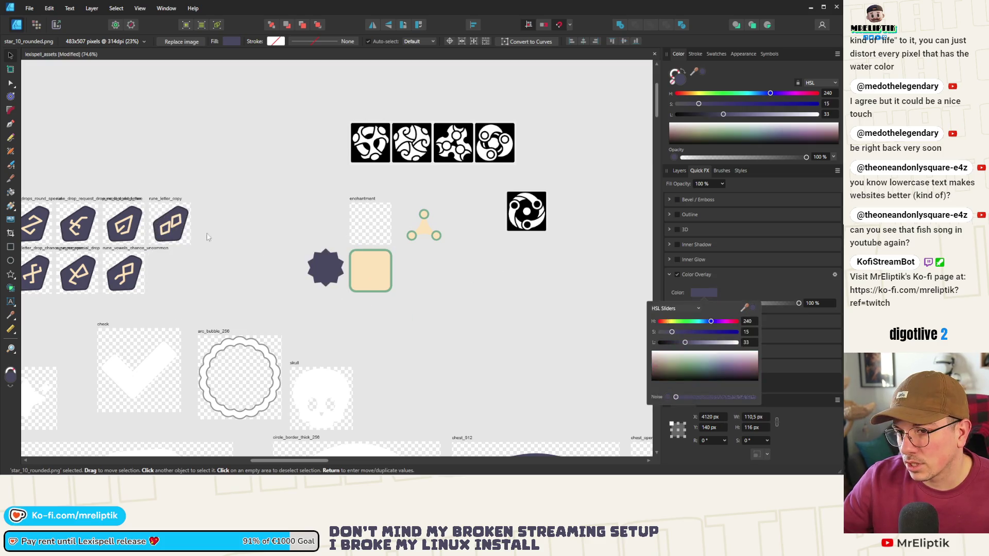
Turn the green-bordered rounded square's fill dark purple to match the star.
{"action": "left_click", "coordinate": [371, 268]}
{"action": "scroll", "coordinate": [371, 267], "scroll_direction": "up", "scroll_amount": 5}
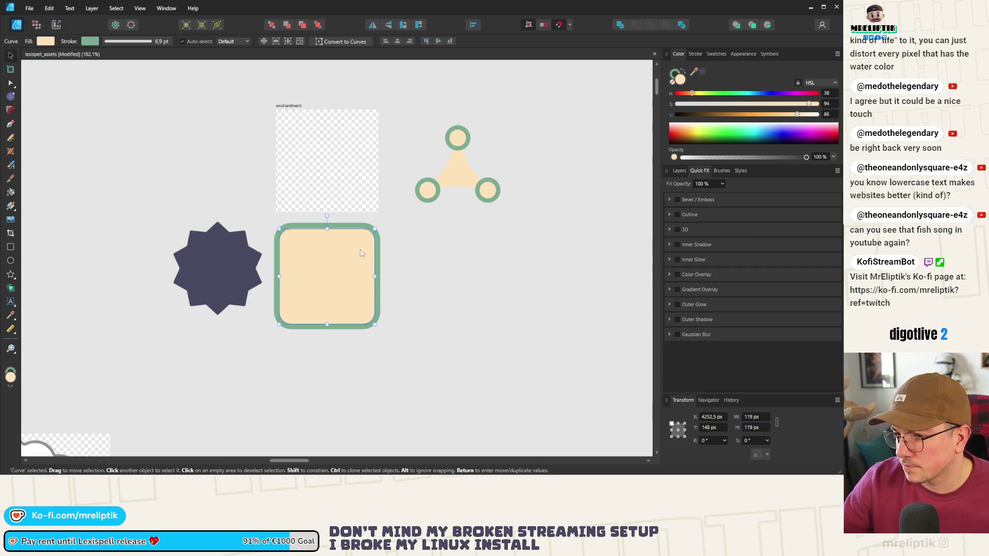
{"action": "key", "text": "alt+Tab"}
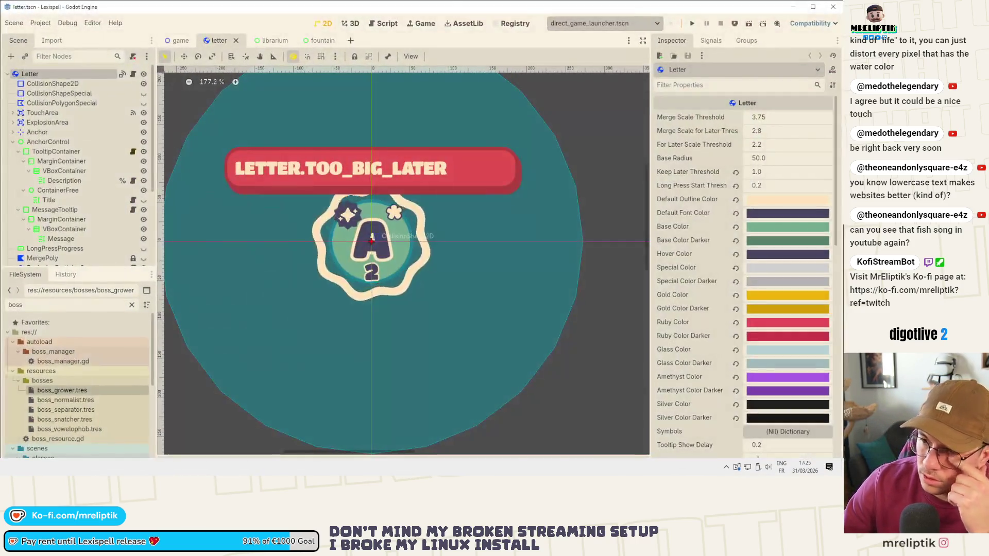
{"action": "left_click", "coordinate": [325, 41]}
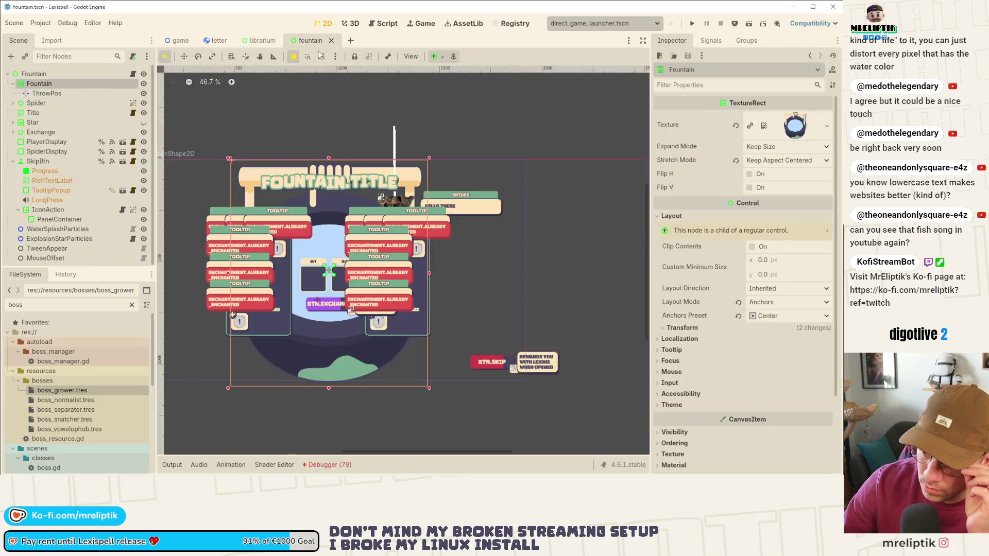
{"action": "key", "text": "alt+Tab"}
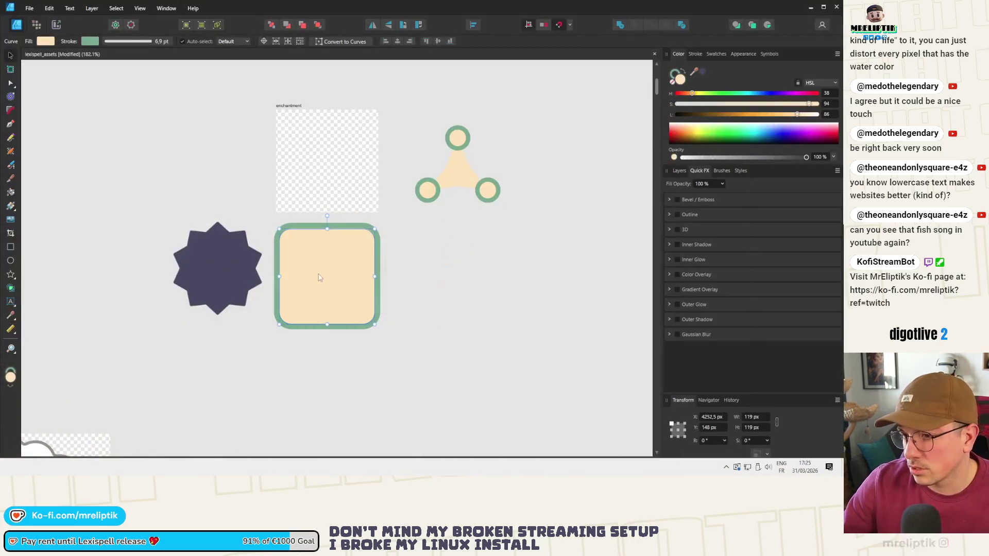
{"action": "key", "text": "ctrl+z"}
{"action": "left_click", "coordinate": [401, 288]}
{"action": "scroll", "coordinate": [400, 288], "scroll_direction": "down", "scroll_amount": 3}
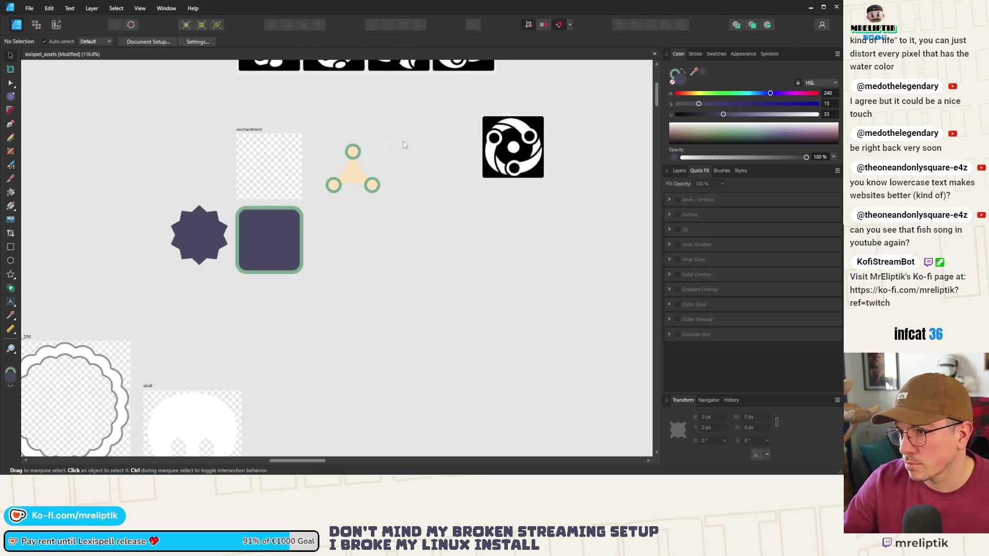
Place a copy of the trefoil's top ring at the trefoil centre.
{"action": "scroll", "coordinate": [395, 199], "scroll_direction": "up", "scroll_amount": 1}
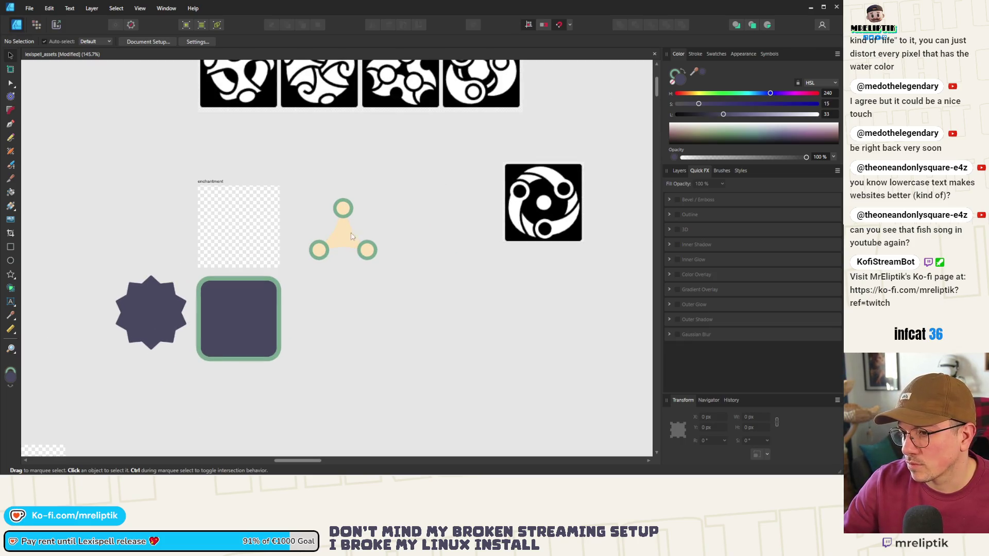
{"action": "scroll", "coordinate": [352, 237], "scroll_direction": "up", "scroll_amount": 3}
{"action": "left_click", "coordinate": [332, 191]}
{"action": "left_click", "coordinate": [332, 191]}
{"action": "mouse_move", "coordinate": [332, 192]}
{"action": "left_mouse_down"}
{"action": "mouse_move", "coordinate": [335, 248]}
{"action": "mouse_move", "coordinate": [318, 242]}
{"action": "left_mouse_up"}
Fine-tune the centre ring with one-pixel nudges and a trial resize, then undo the resize.
{"action": "scroll", "coordinate": [354, 255], "scroll_direction": "up", "scroll_amount": 2}
{"action": "left_click", "coordinate": [364, 188]}
{"action": "scroll", "coordinate": [318, 236], "scroll_direction": "up", "scroll_amount": 4}
{"action": "key", "text": "Up"}
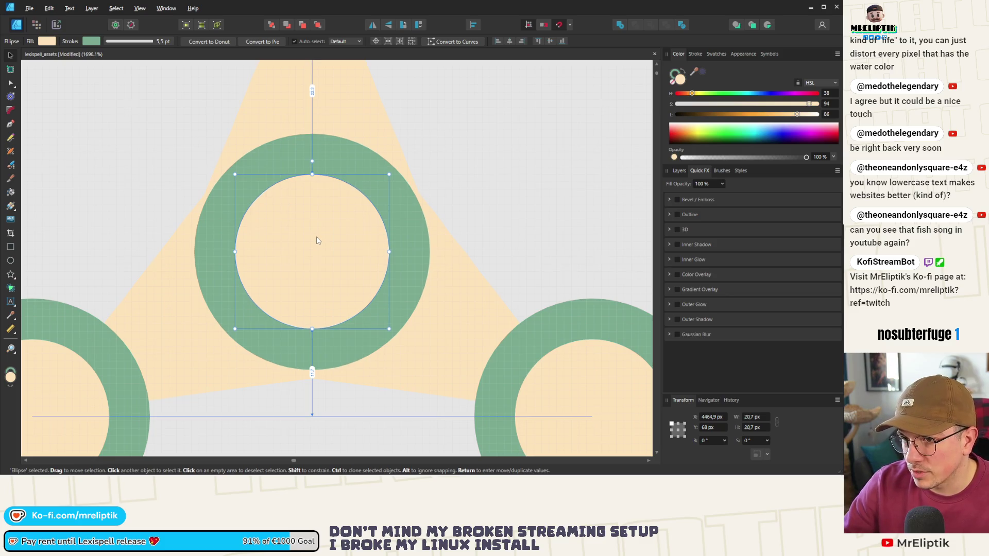
{"action": "key", "text": "Down"}
{"action": "scroll", "coordinate": [317, 267], "scroll_direction": "up", "scroll_amount": 2, "text": "ctrl"}
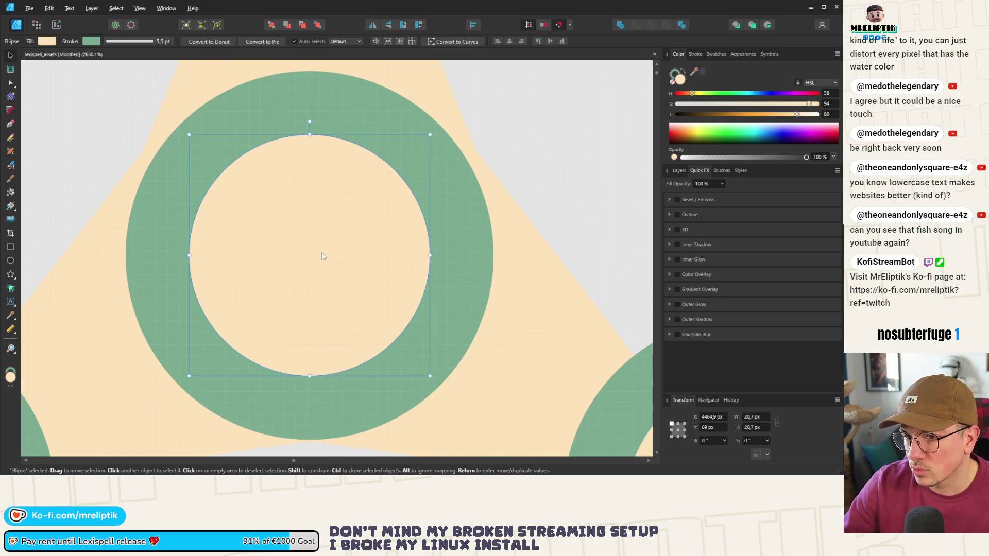
{"action": "key", "text": "Up"}
{"action": "scroll", "coordinate": [319, 251], "scroll_direction": "down", "scroll_amount": 3, "text": "ctrl"}
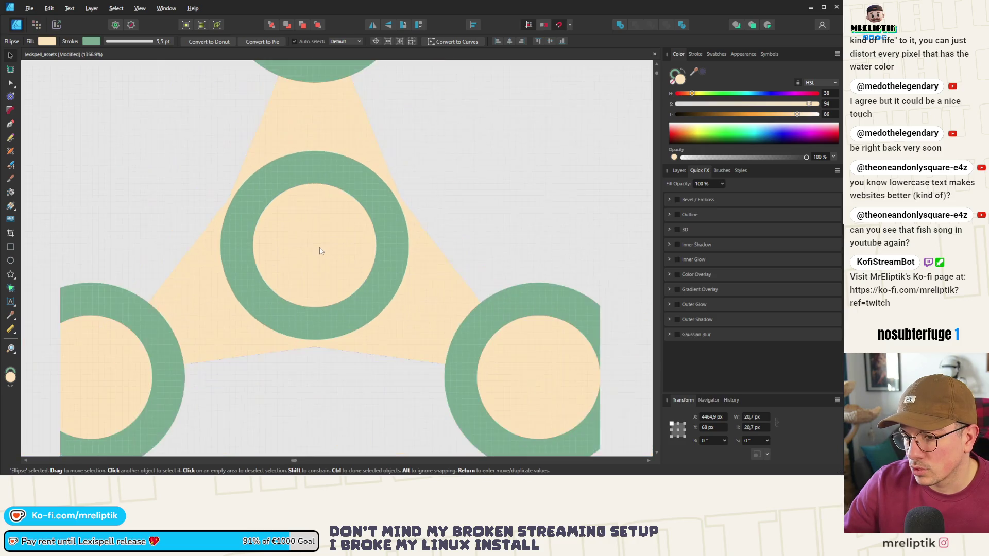
{"action": "left_click_drag", "start_coordinate": [375, 306], "coordinate": [379, 309]}
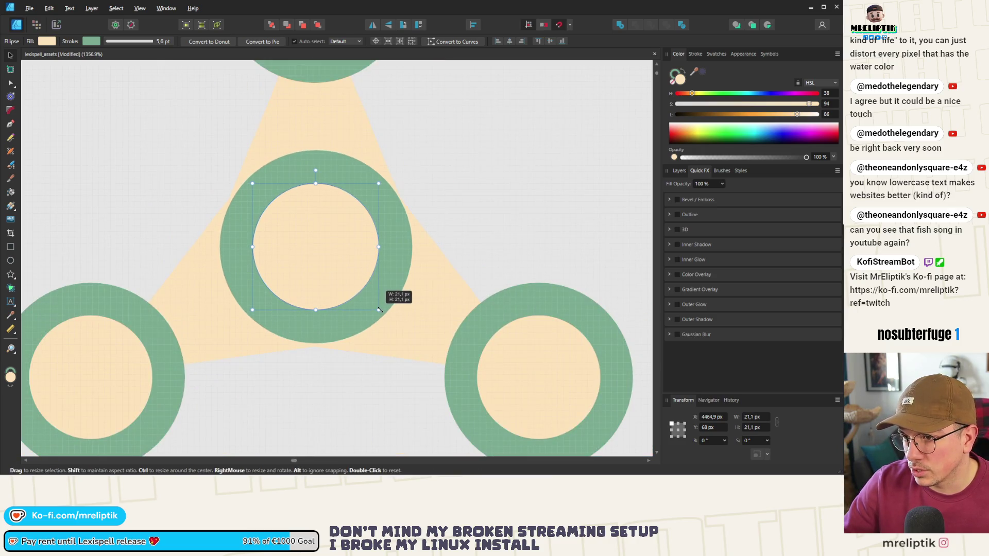
{"action": "left_click_drag", "start_coordinate": [316, 246], "coordinate": [318, 247]}
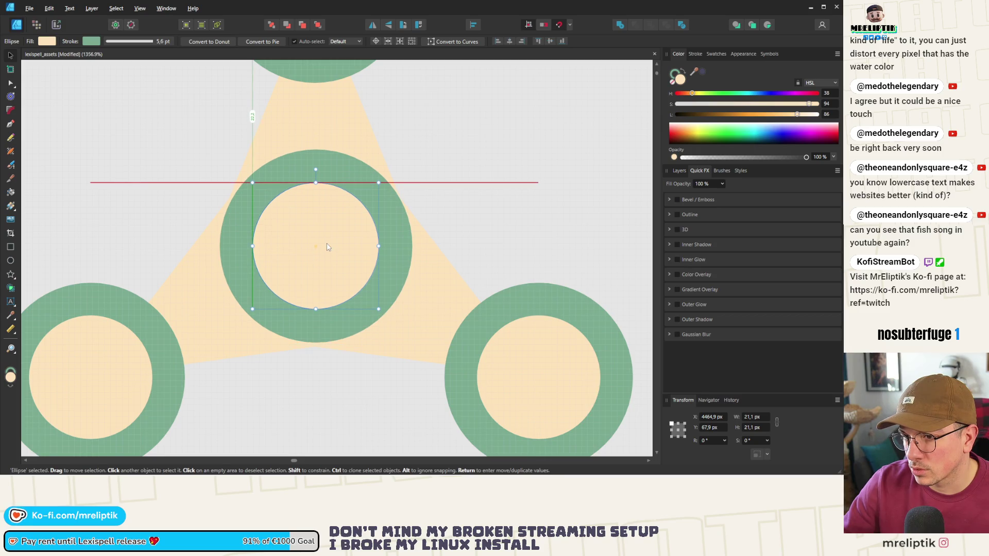
{"action": "scroll", "coordinate": [320, 248], "scroll_direction": "up", "scroll_amount": 2, "text": "ctrl"}
{"action": "key", "text": "ctrl+z"}
{"action": "key", "text": "ctrl+z"}
Set the centre ring's vertical position to 68,5 px.
{"action": "scroll", "coordinate": [320, 248], "scroll_direction": "down", "scroll_amount": 3}
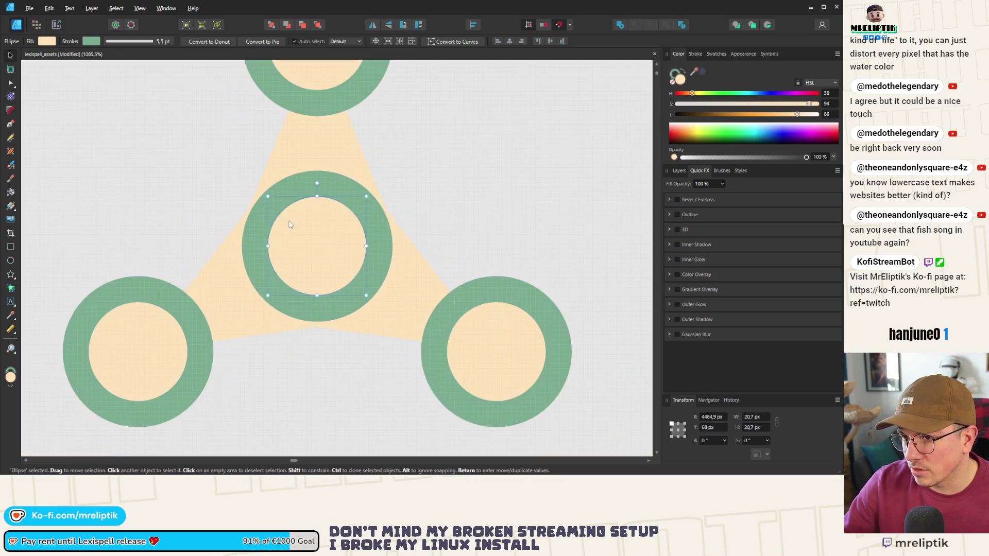
{"action": "scroll", "coordinate": [379, 231], "scroll_direction": "up", "scroll_amount": 5}
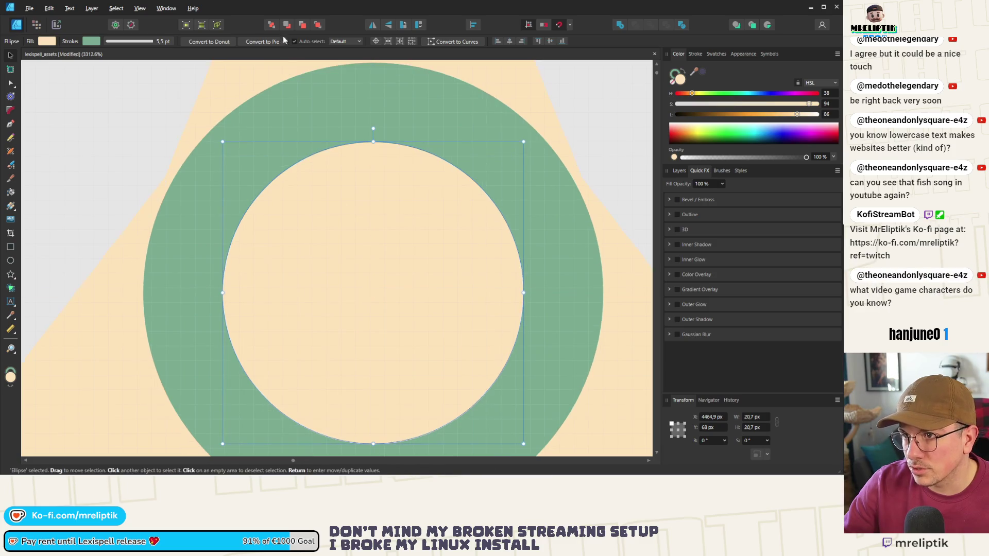
{"action": "scroll", "coordinate": [319, 154], "scroll_direction": "down", "scroll_amount": 2}
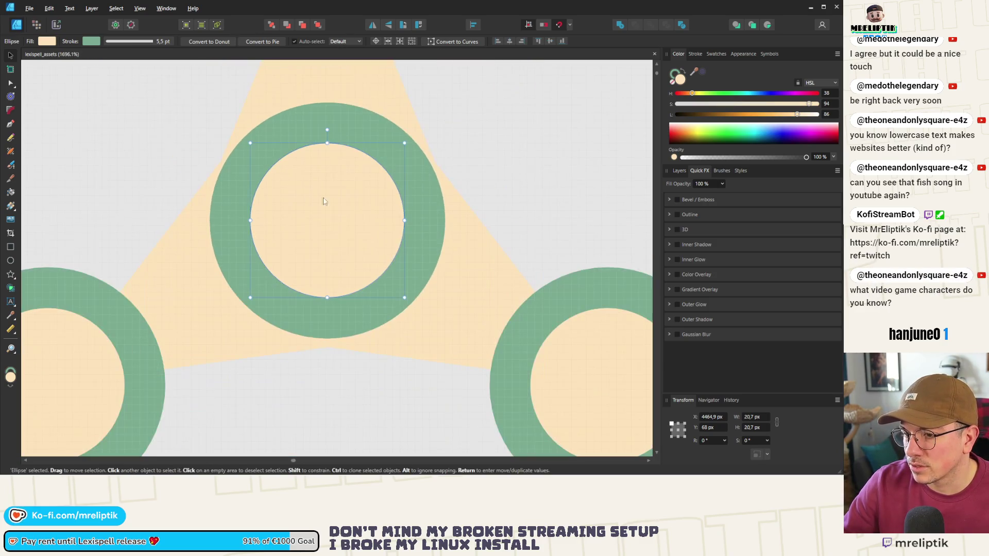
{"action": "key", "text": "Down"}
{"action": "key", "text": "Up"}
{"action": "key", "text": "Down"}
{"action": "key", "text": "Up"}
{"action": "key", "text": "Down"}
{"action": "double_click", "coordinate": [707, 428]}
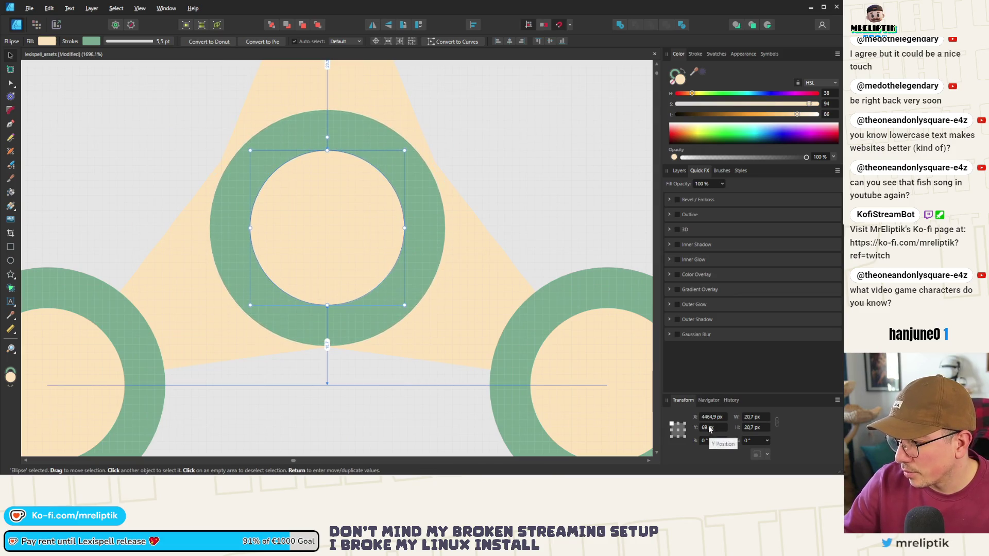
{"action": "type", "text": "68"}
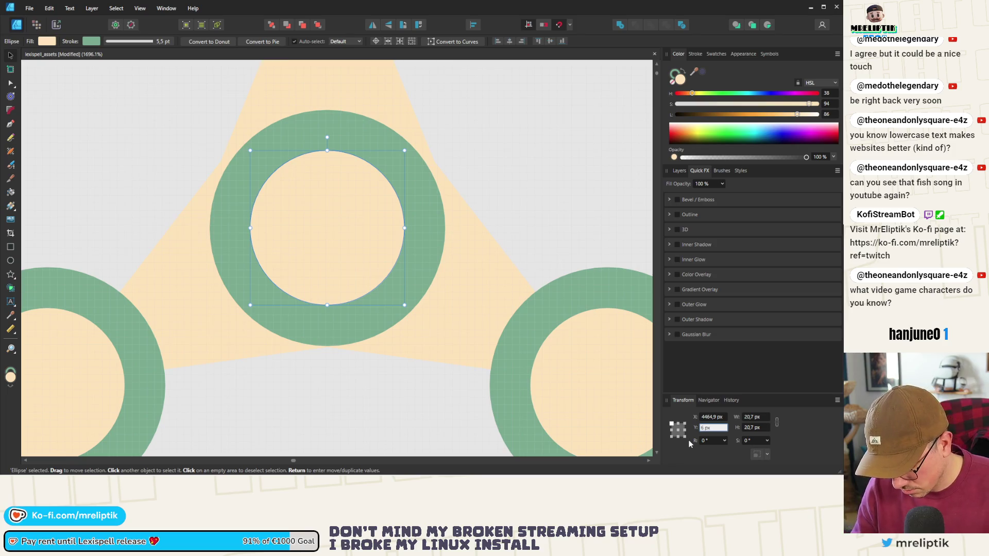
{"action": "type", "text": ",5"}
{"action": "key", "text": "Return"}
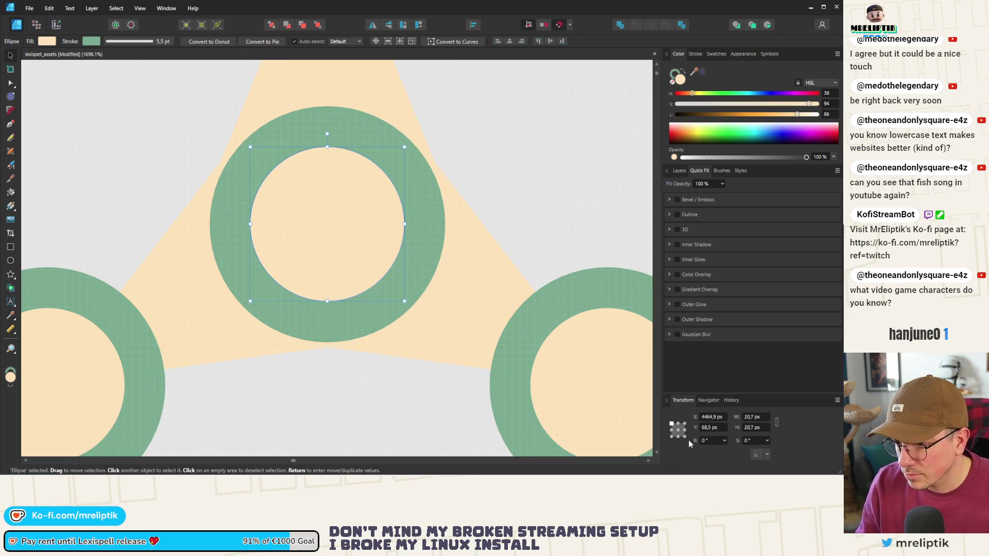
Save the document and paste a dark ring around the trefoil.
{"action": "left_click", "coordinate": [468, 150]}
{"action": "key", "text": "ctrl+s"}
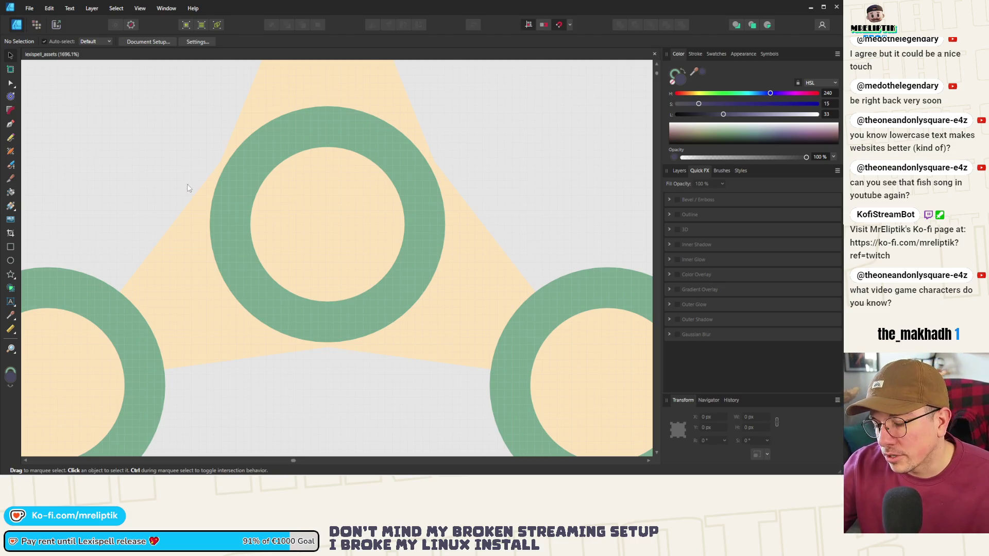
{"action": "scroll", "coordinate": [189, 188], "scroll_direction": "down", "scroll_amount": 8}
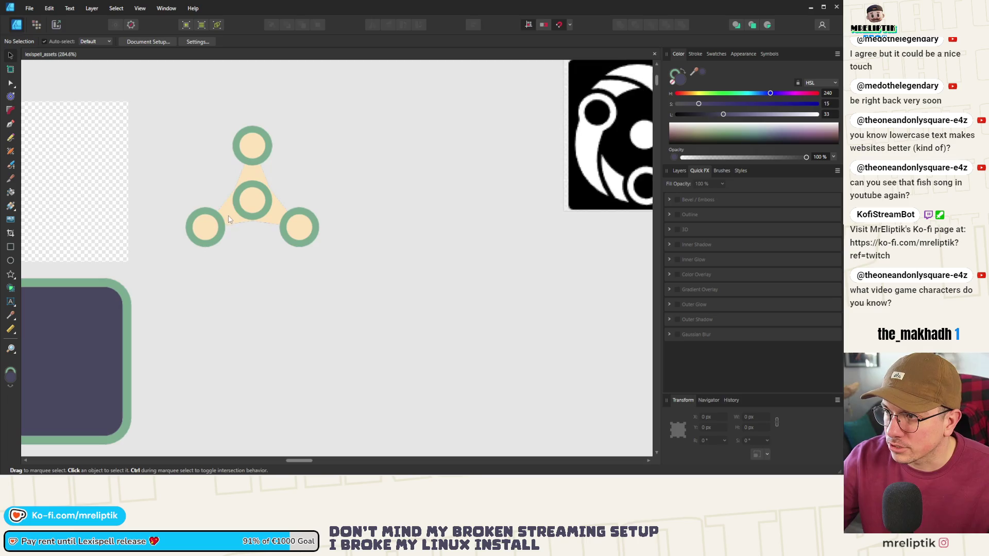
{"action": "scroll", "coordinate": [257, 177], "scroll_direction": "down", "scroll_amount": 3}
{"action": "scroll", "coordinate": [280, 218], "scroll_direction": "up", "scroll_amount": 4}
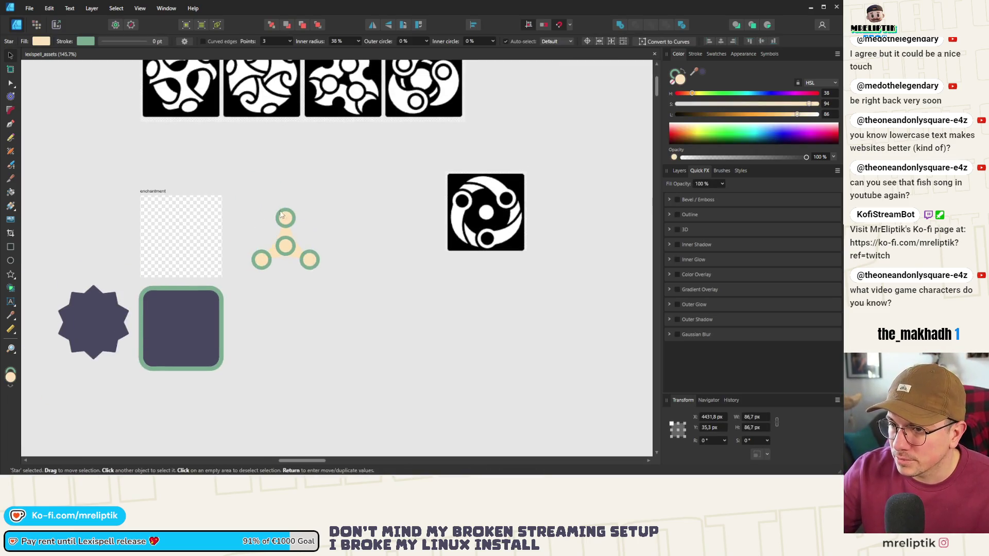
{"action": "scroll", "coordinate": [254, 298], "scroll_direction": "up", "scroll_amount": 2}
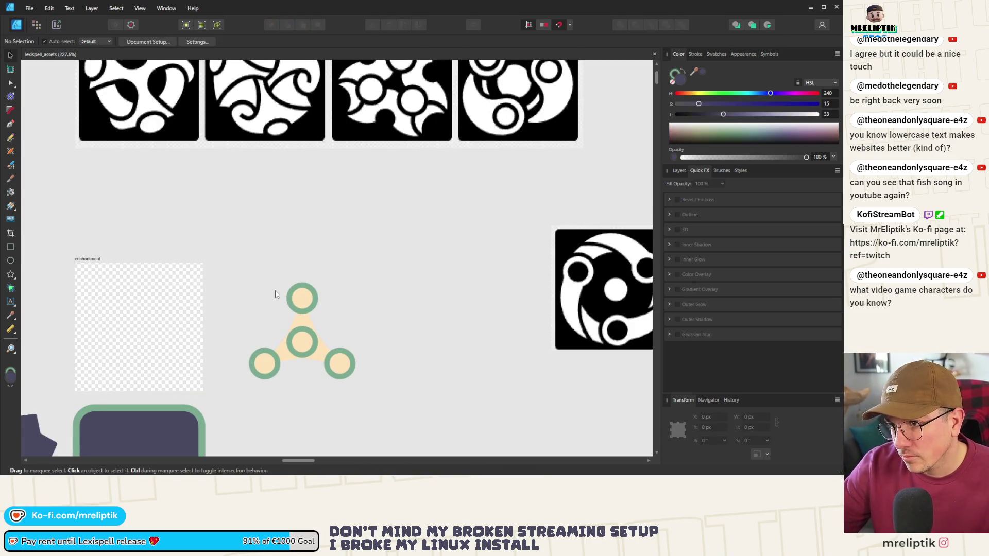
{"action": "scroll", "coordinate": [275, 292], "scroll_direction": "down", "scroll_amount": 1}
{"action": "key", "text": "ctrl+v"}
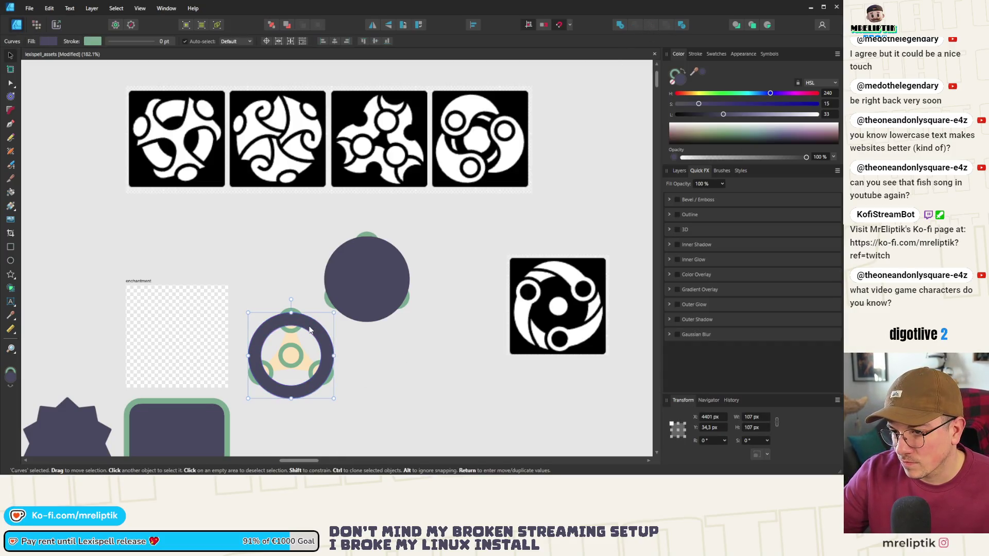
Send the dark ring behind the trefoil, keeping the cream triangle in the centre.
{"action": "left_click", "coordinate": [273, 26]}
{"action": "scroll", "coordinate": [292, 331], "scroll_direction": "down", "scroll_amount": 1}
{"action": "scroll", "coordinate": [293, 331], "scroll_direction": "up", "scroll_amount": 2}
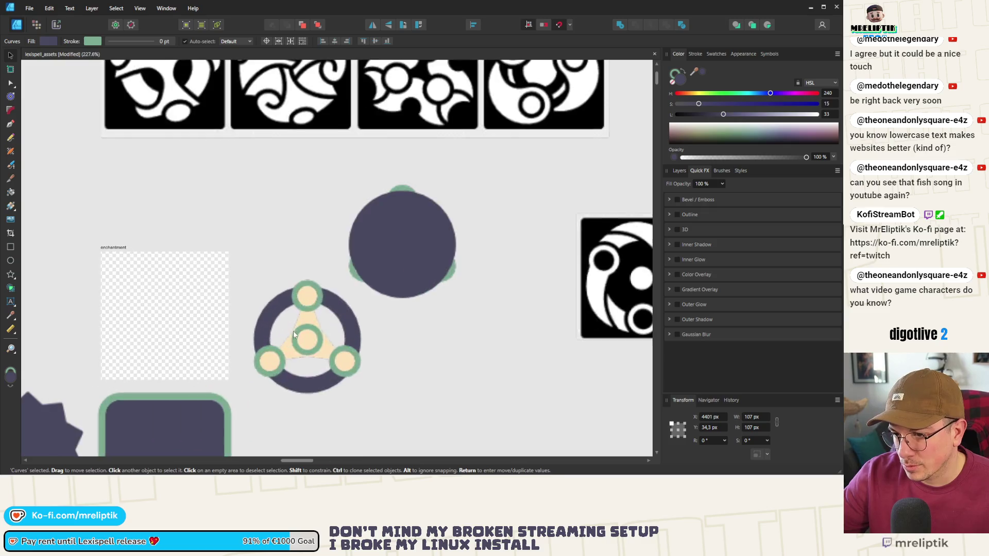
{"action": "left_click", "coordinate": [303, 323]}
{"action": "key", "text": "Escape"}
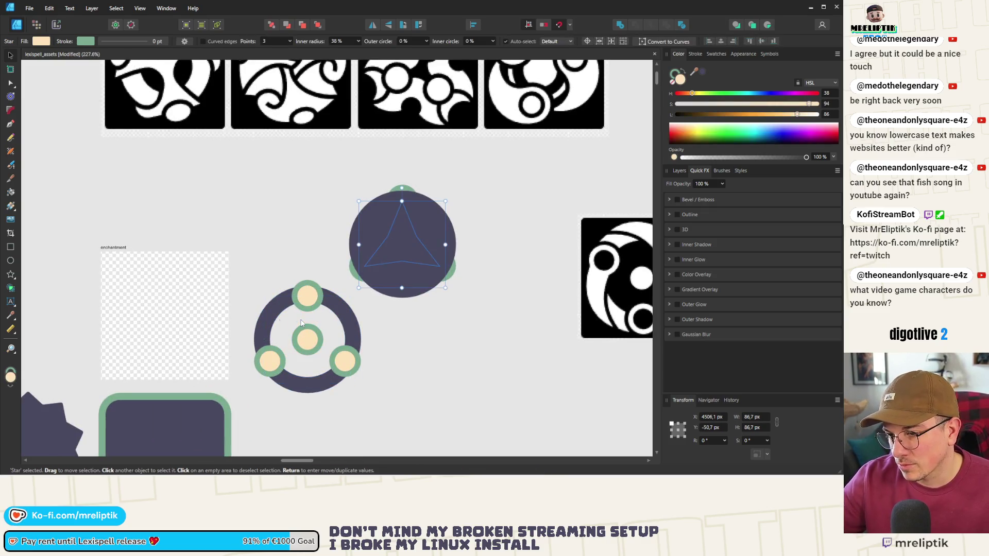
{"action": "scroll", "coordinate": [340, 335], "scroll_direction": "down", "scroll_amount": 3}
{"action": "scroll", "coordinate": [358, 332], "scroll_direction": "up", "scroll_amount": 3}
{"action": "key", "text": "ctrl+z"}
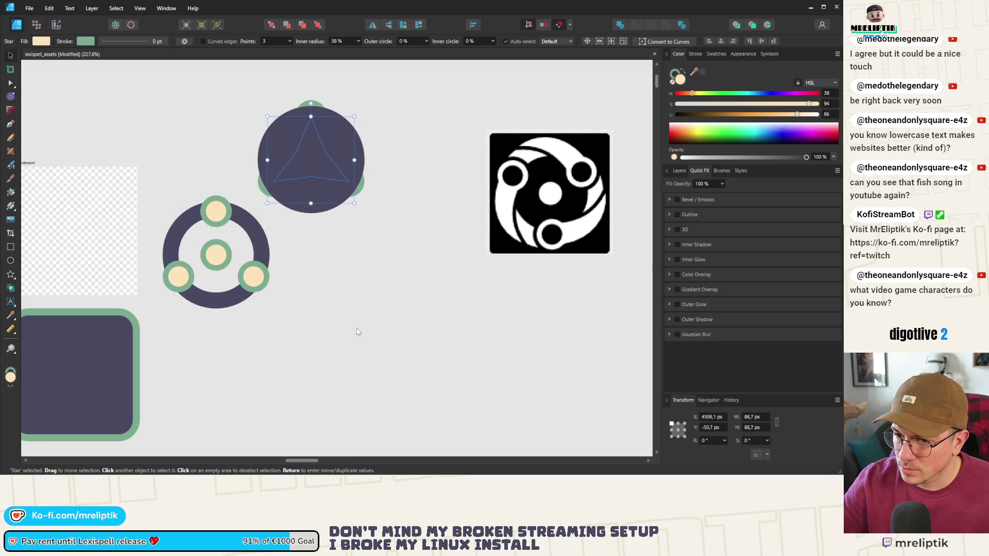
{"action": "key", "text": "ctrl+shift+z"}
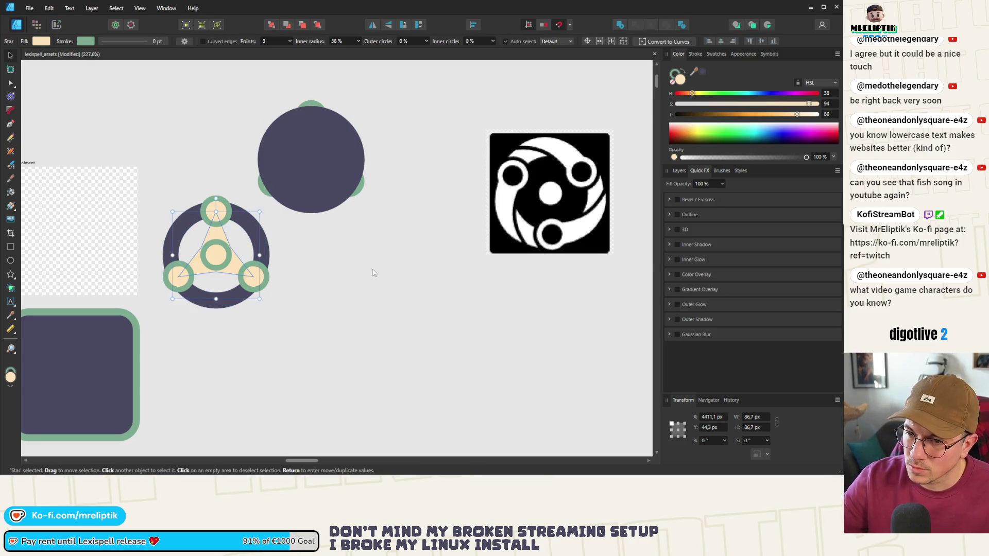
{"action": "scroll", "coordinate": [361, 273], "scroll_direction": "down", "scroll_amount": 2}
{"action": "scroll", "coordinate": [282, 265], "scroll_direction": "up", "scroll_amount": 4}
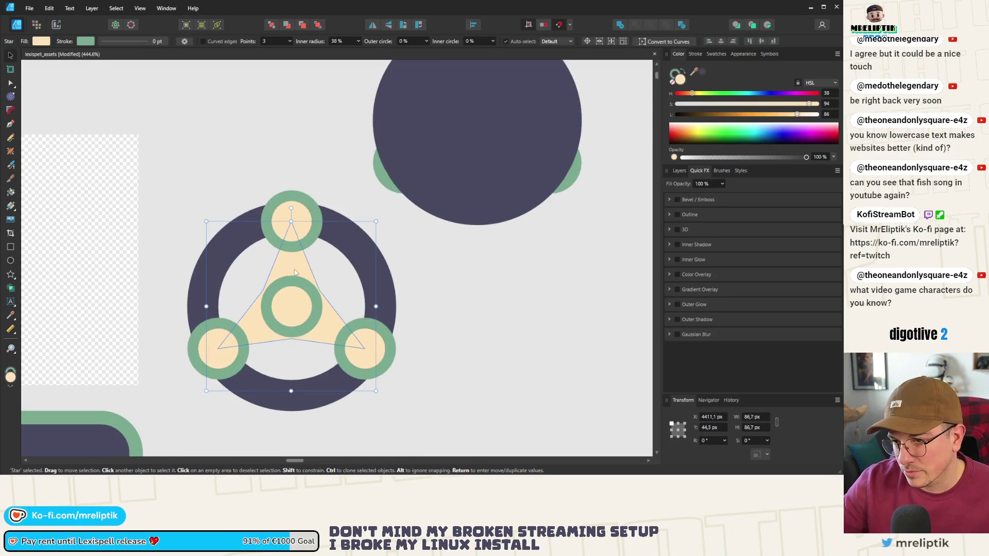
Enlarge the centre green ring slightly.
{"action": "left_click", "coordinate": [291, 299]}
{"action": "mouse_move", "coordinate": [312, 286]}
{"action": "left_mouse_down"}
{"action": "mouse_move", "coordinate": [329, 270]}
{"action": "mouse_move", "coordinate": [320, 278]}
{"action": "left_mouse_up"}
{"action": "left_click", "coordinate": [352, 278]}
{"action": "scroll", "coordinate": [340, 273], "scroll_direction": "down", "scroll_amount": 3}
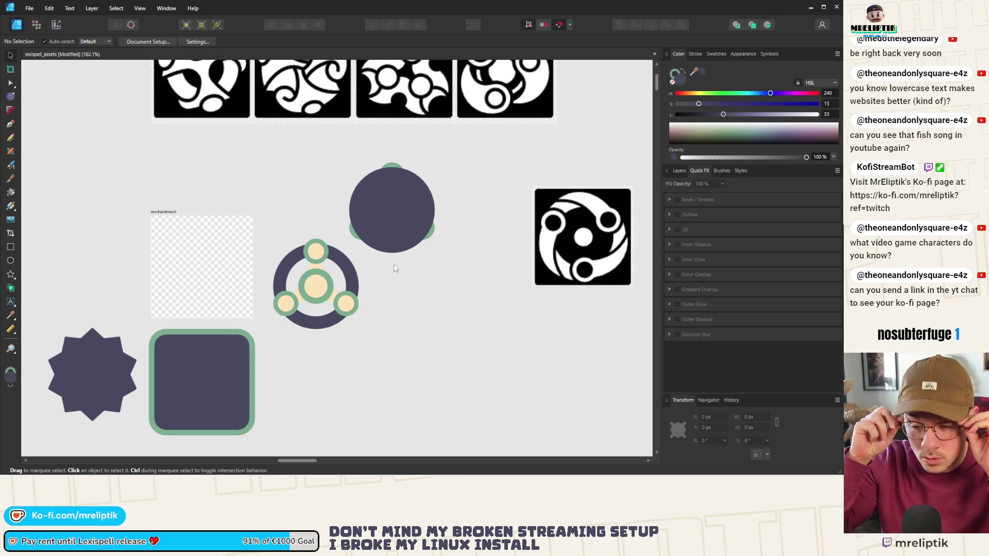
Zoom over the assets canvas, then bring up Godot's Lexispell fountain scene.
{"action": "scroll", "coordinate": [366, 210], "scroll_direction": "down", "scroll_amount": 1}
{"action": "scroll", "coordinate": [366, 209], "scroll_direction": "down", "scroll_amount": 5}
{"action": "scroll", "coordinate": [212, 311], "scroll_direction": "up", "scroll_amount": 5}
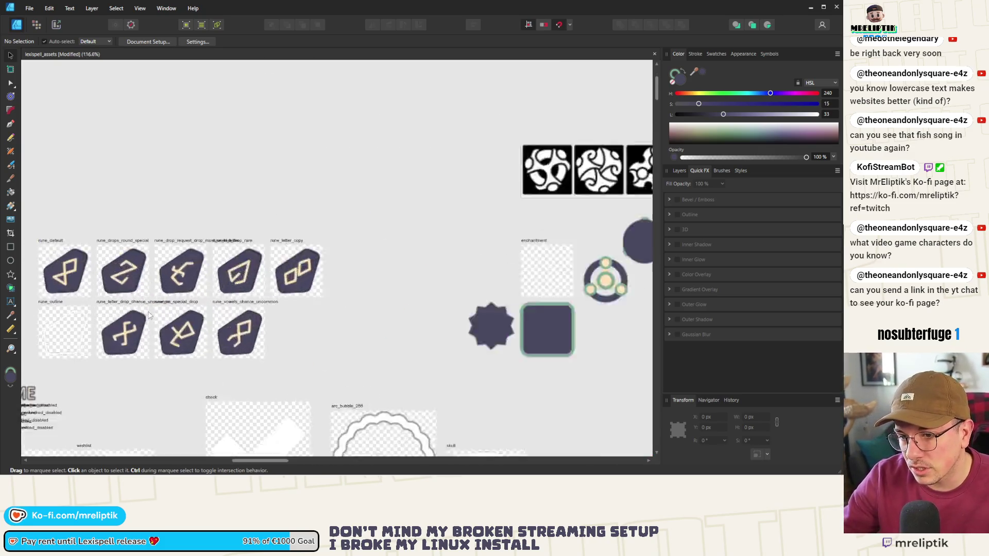
{"action": "scroll", "coordinate": [173, 293], "scroll_direction": "down", "scroll_amount": 5}
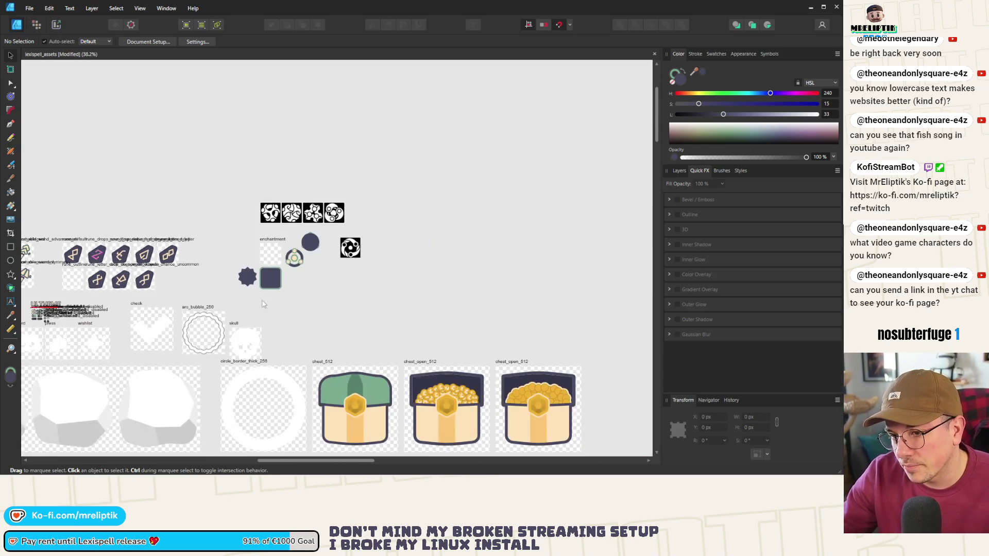
{"action": "scroll", "coordinate": [278, 310], "scroll_direction": "up", "scroll_amount": 3}
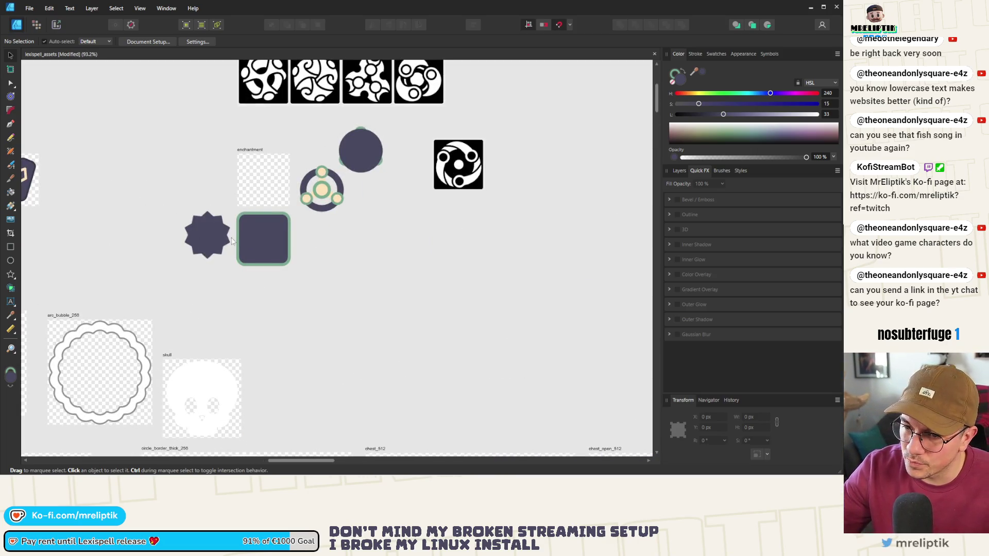
{"action": "key", "text": "alt+Tab"}
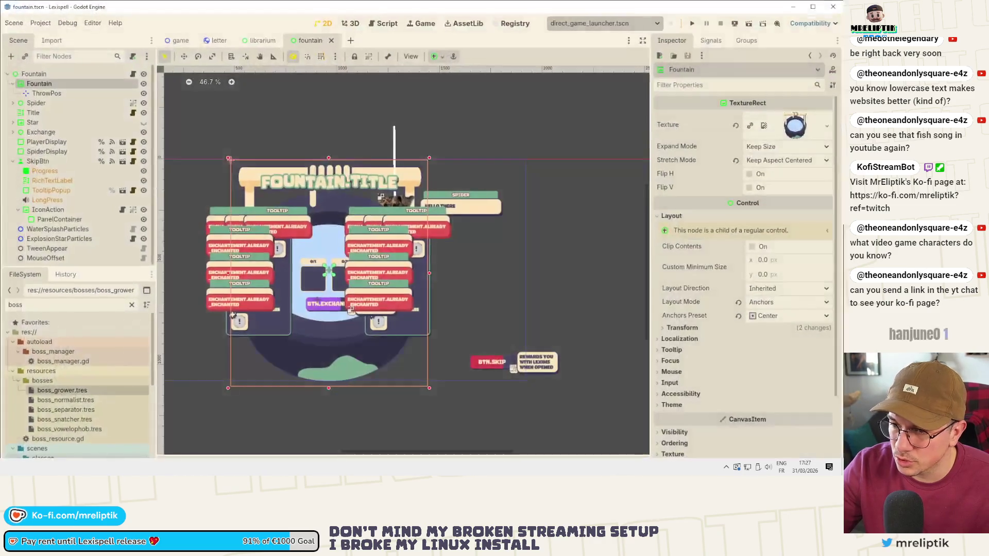
Return to the lexispell_assets canvas showing the dark-ringed trefoil and rounded square.
{"action": "key", "text": "alt+Tab"}
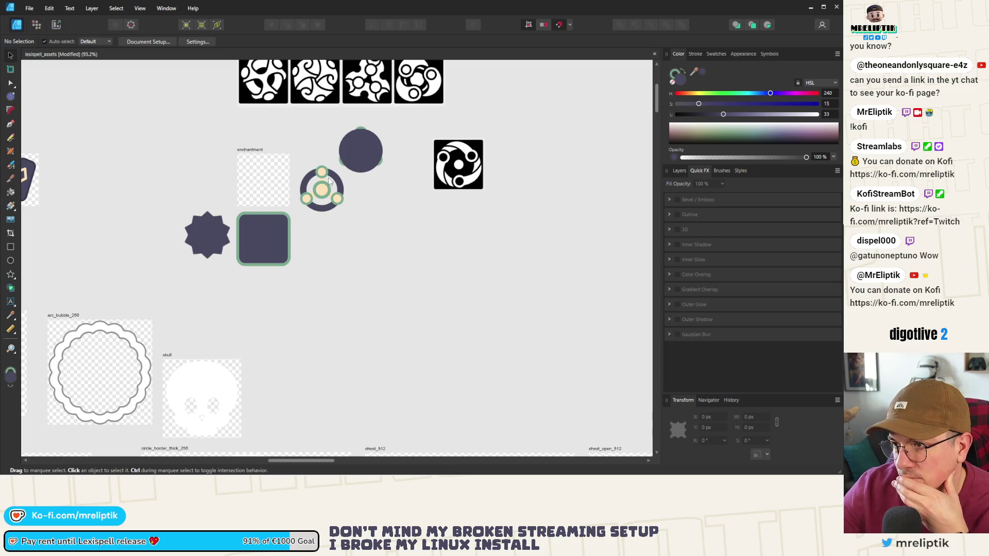
Pan the rune icons into view, then go to the game-icons.net page in the browser.
{"action": "left_click_drag", "start_coordinate": [170, 280], "coordinate": [278, 220]}
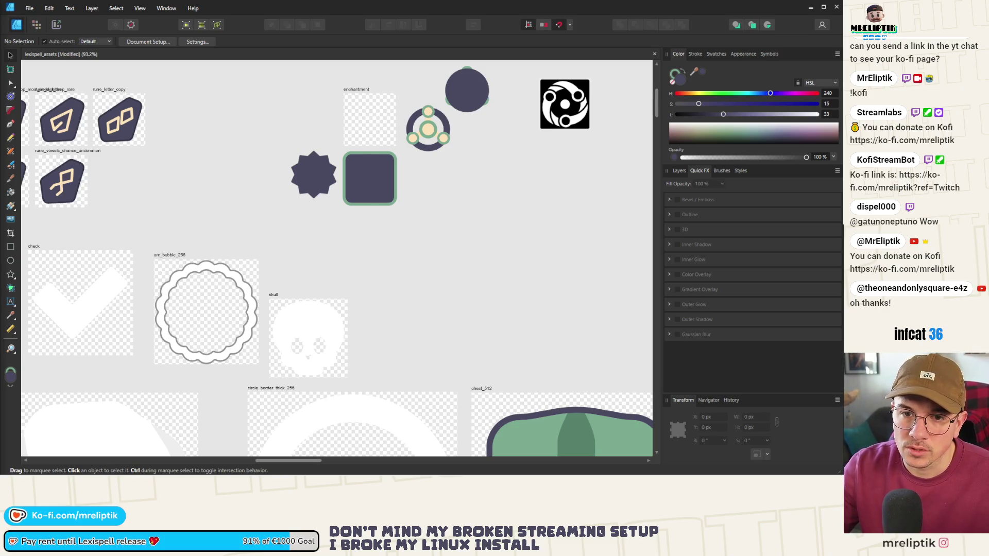
{"action": "key", "text": "alt+Tab"}
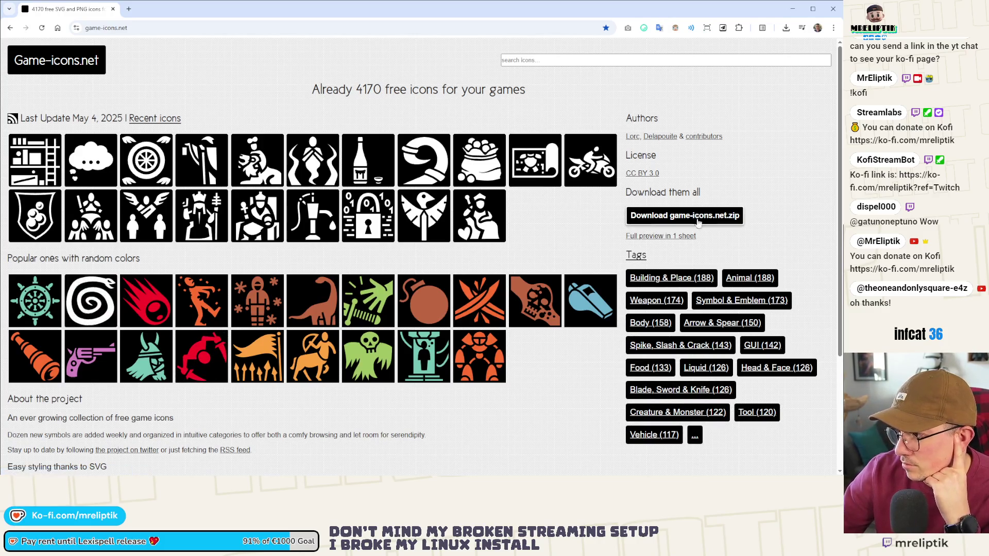
Open Symbol & Emblem in a background tab, browse GUI and other tags, then close Explosion & Projectile.
{"action": "scroll", "coordinate": [699, 222], "scroll_direction": "down", "scroll_amount": 3}
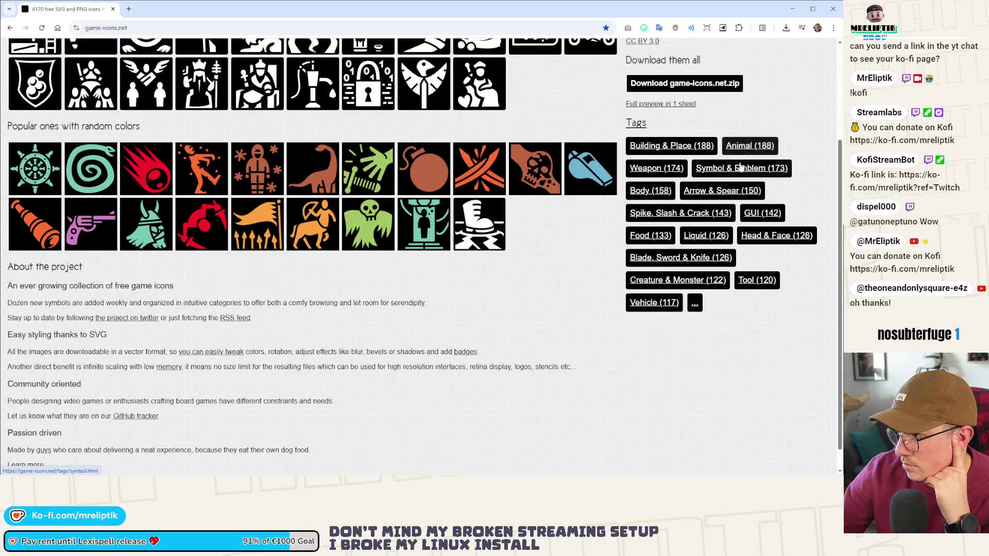
{"action": "middle_click", "coordinate": [740, 167]}
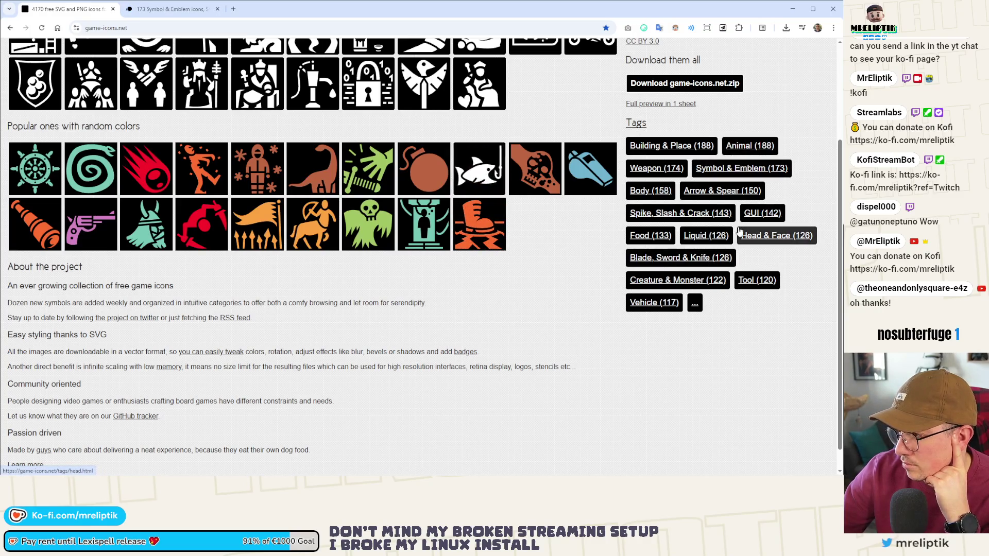
{"action": "left_click", "coordinate": [764, 218]}
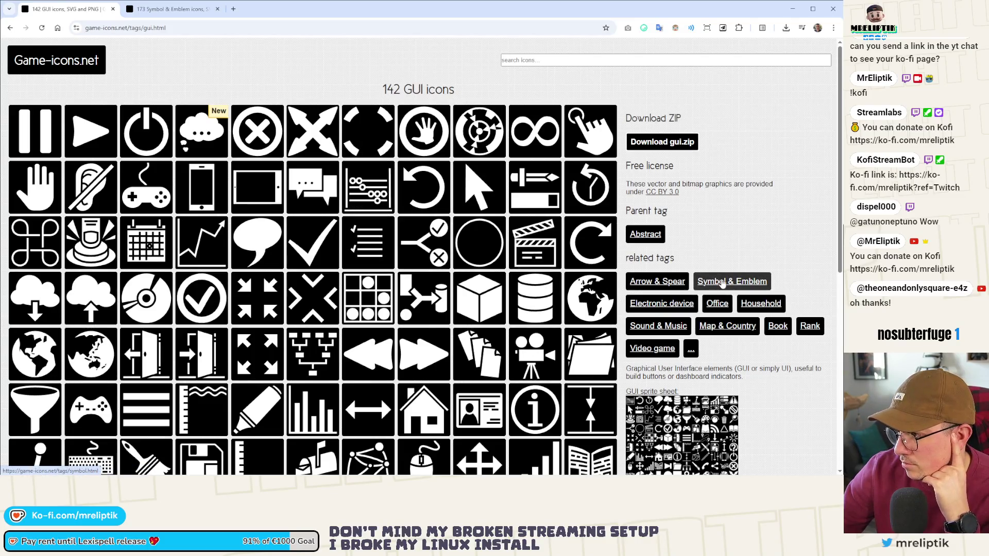
{"action": "left_click", "coordinate": [775, 329]}
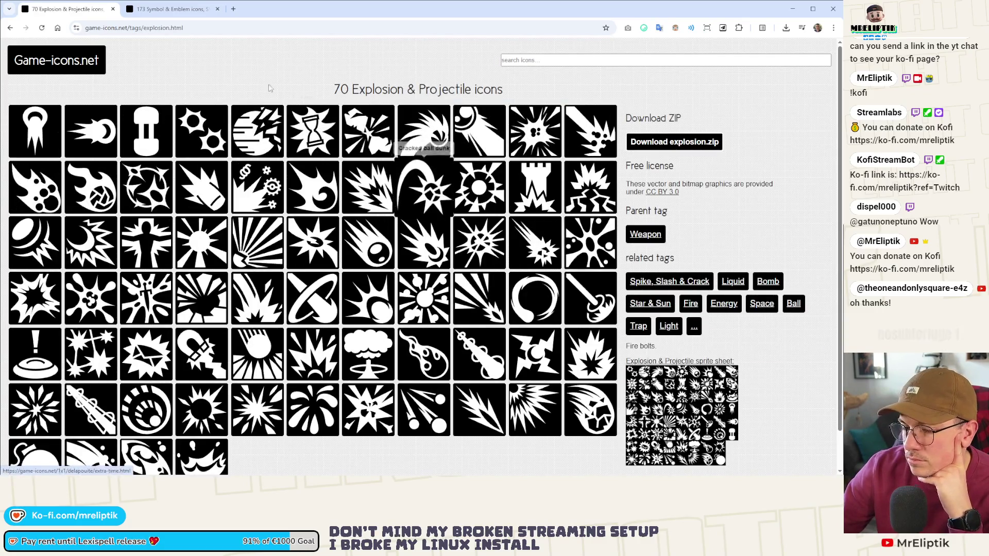
{"action": "left_click", "coordinate": [170, 9]}
{"action": "middle_click", "coordinate": [62, 14]}
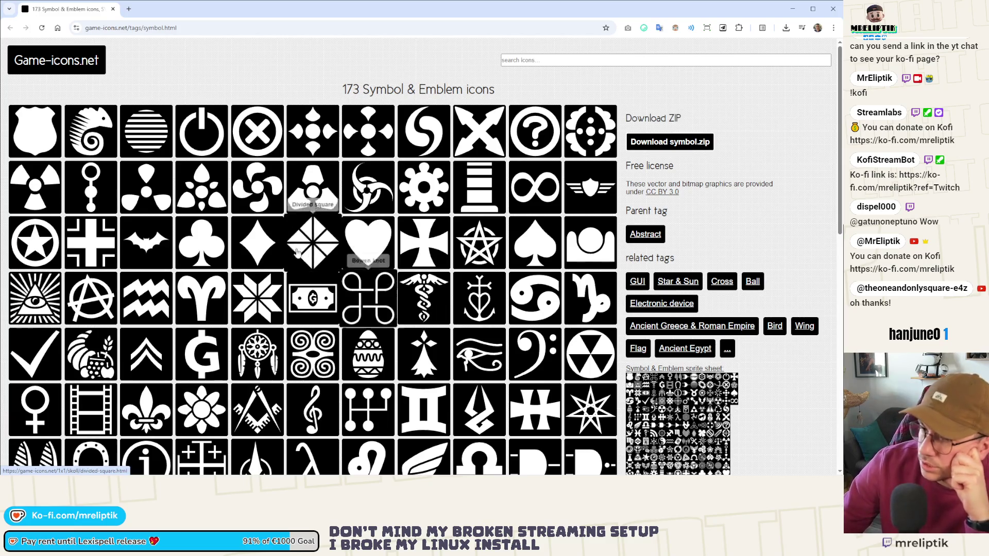
Scroll through all 173 Symbol & Emblem icons, then open the Abstract parent tag in a background tab.
{"action": "scroll", "coordinate": [298, 206], "scroll_direction": "down", "scroll_amount": 1}
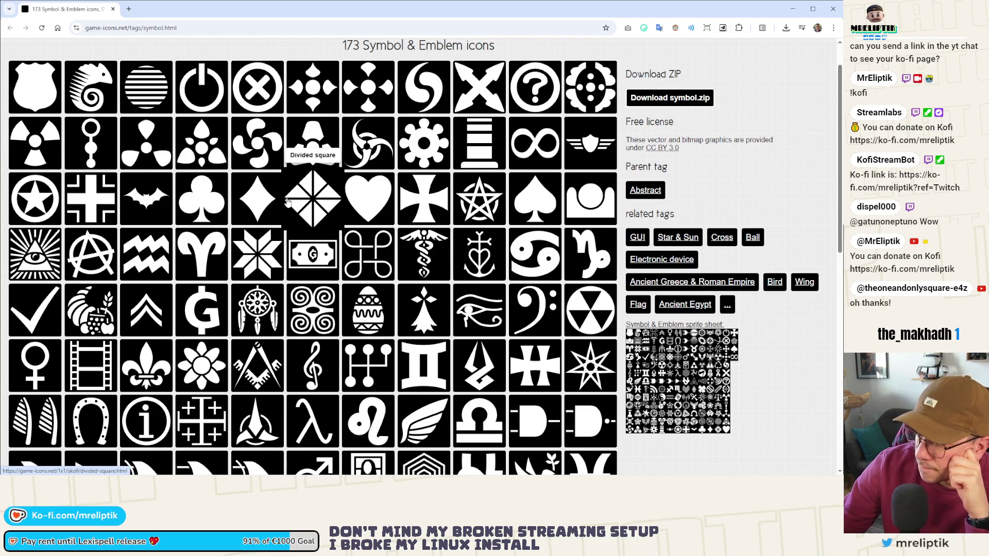
{"action": "scroll", "coordinate": [287, 201], "scroll_direction": "down", "scroll_amount": 3}
{"action": "scroll", "coordinate": [287, 201], "scroll_direction": "down", "scroll_amount": 2}
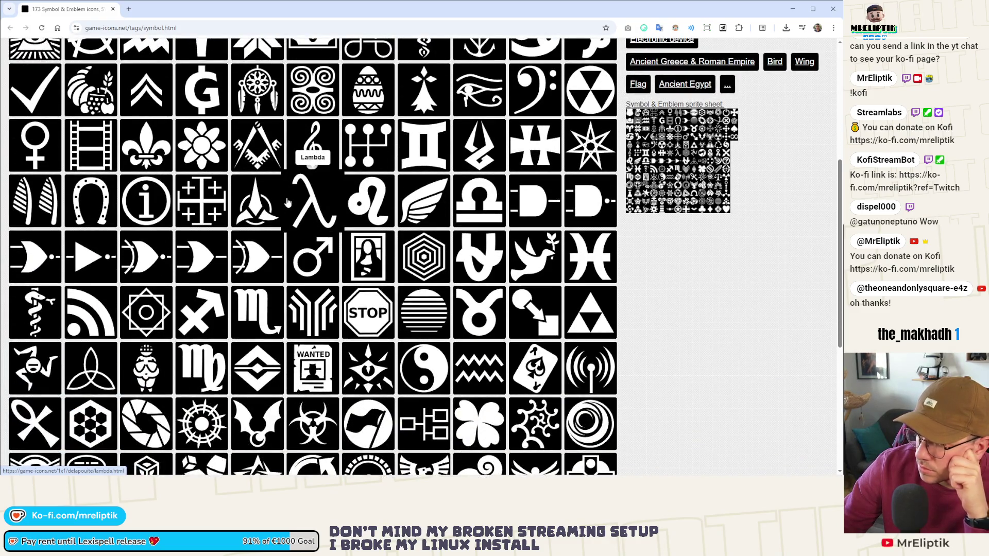
{"action": "scroll", "coordinate": [287, 202], "scroll_direction": "down", "scroll_amount": 2}
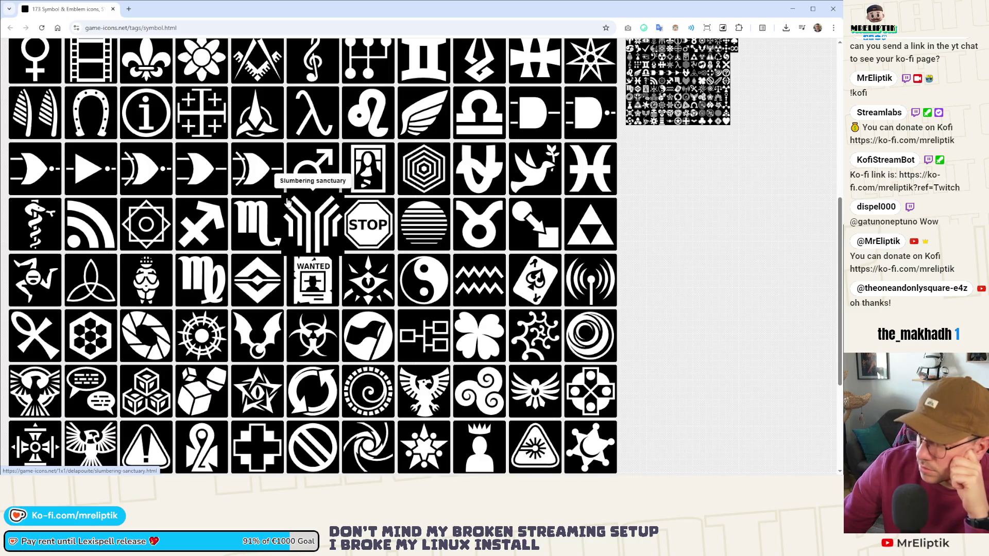
{"action": "scroll", "coordinate": [287, 202], "scroll_direction": "down", "scroll_amount": 2}
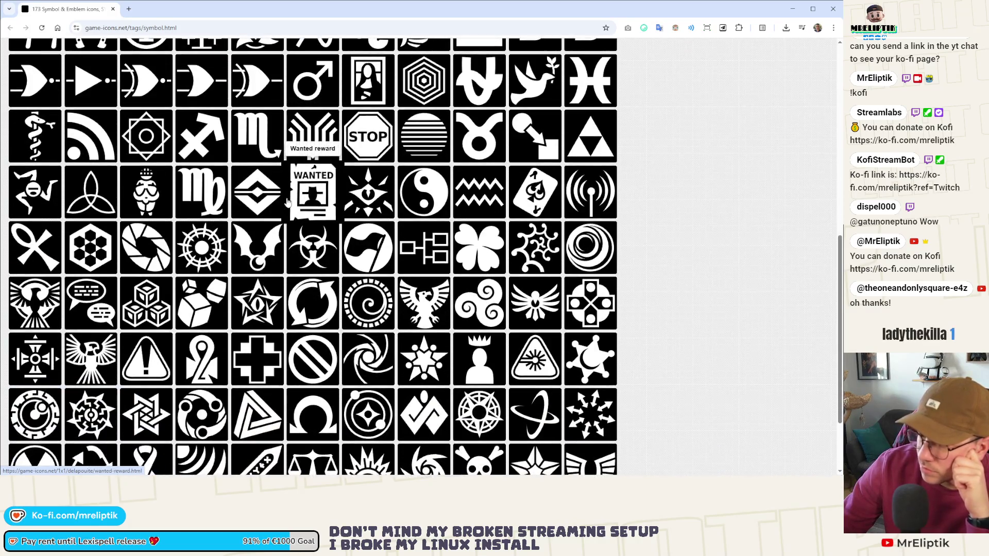
{"action": "scroll", "coordinate": [287, 202], "scroll_direction": "down", "scroll_amount": 2}
{"action": "scroll", "coordinate": [288, 202], "scroll_direction": "down", "scroll_amount": 1}
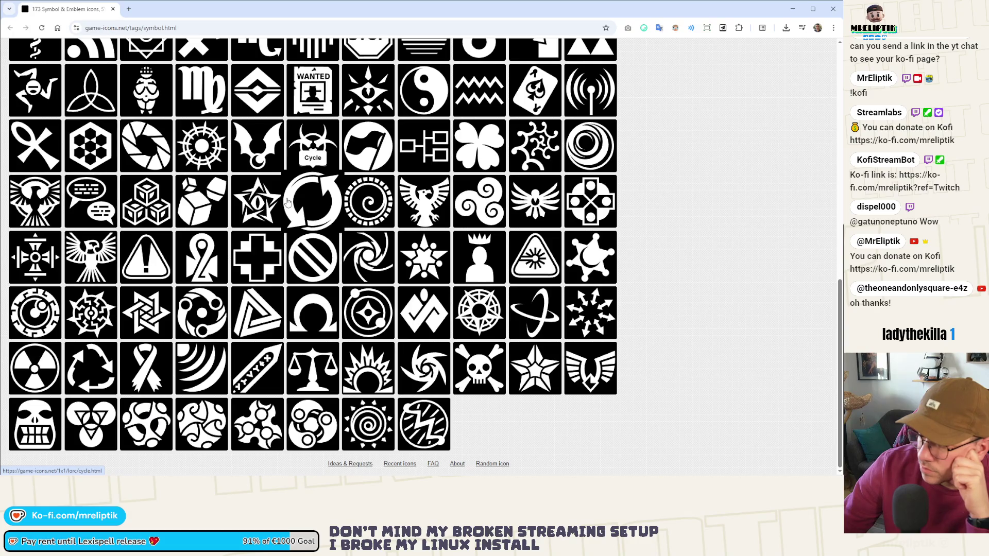
{"action": "scroll", "coordinate": [287, 202], "scroll_direction": "up", "scroll_amount": 10}
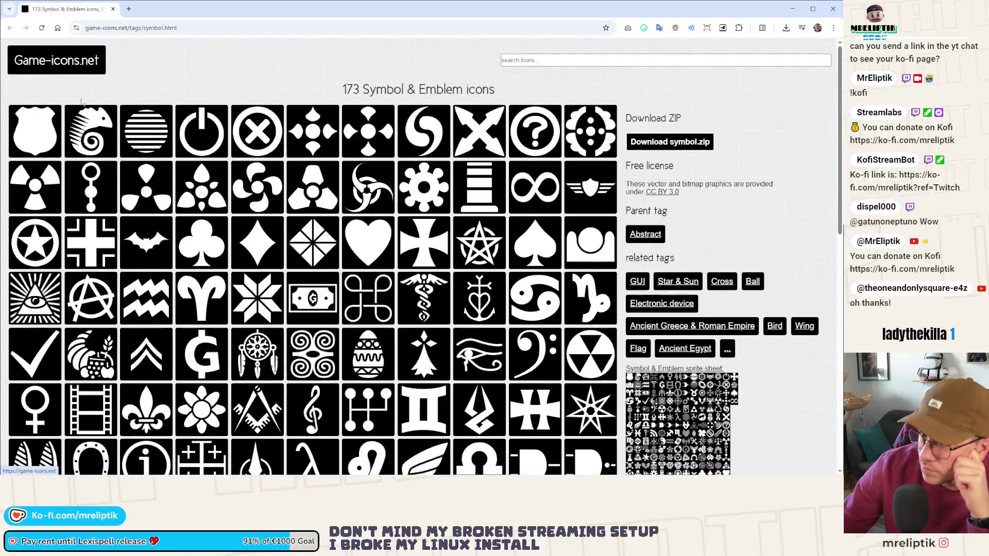
{"action": "middle_click", "coordinate": [645, 234]}
Browse the 121 Abstract icons and open the Cross tag in a background tab.
{"action": "left_click", "coordinate": [170, 9]}
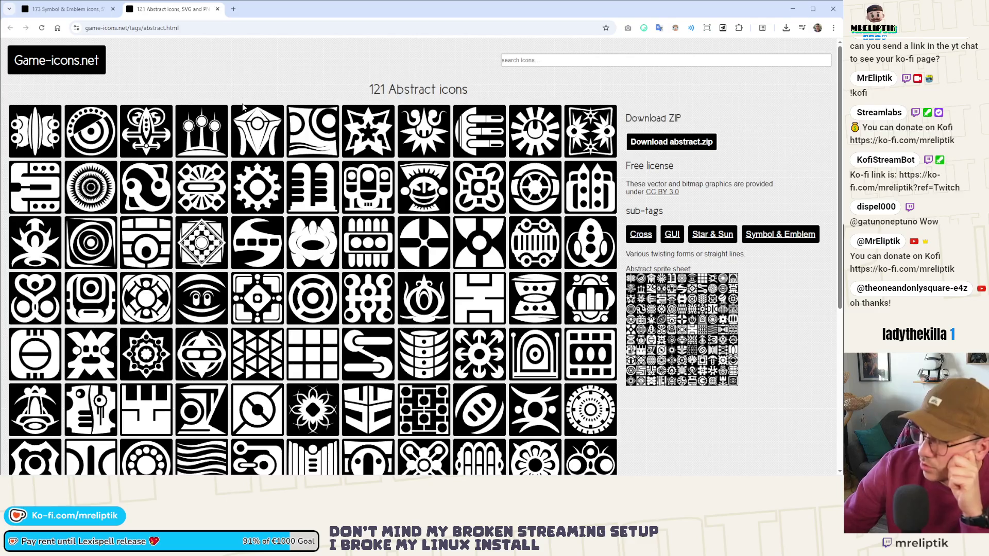
{"action": "scroll", "coordinate": [244, 109], "scroll_direction": "down", "scroll_amount": 3}
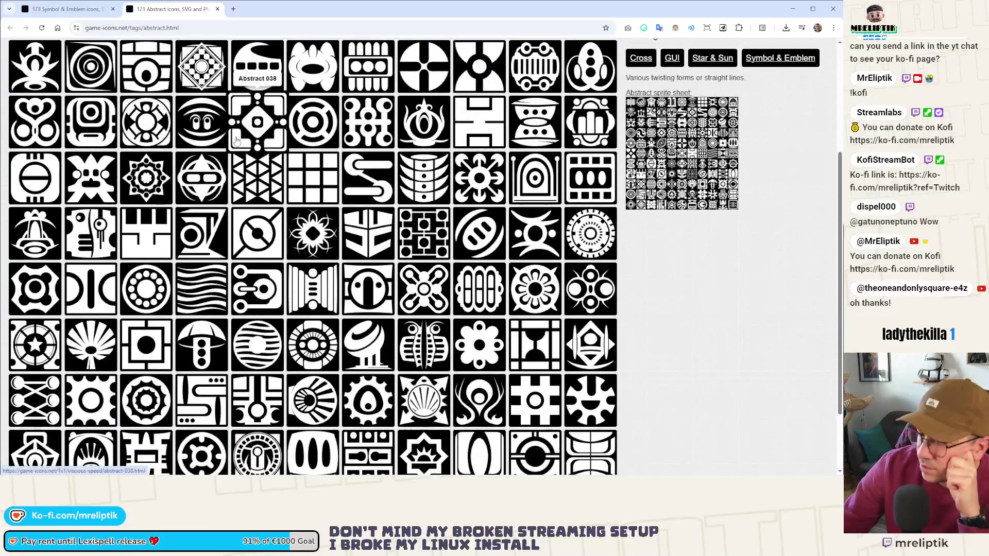
{"action": "scroll", "coordinate": [439, 212], "scroll_direction": "down", "scroll_amount": 2}
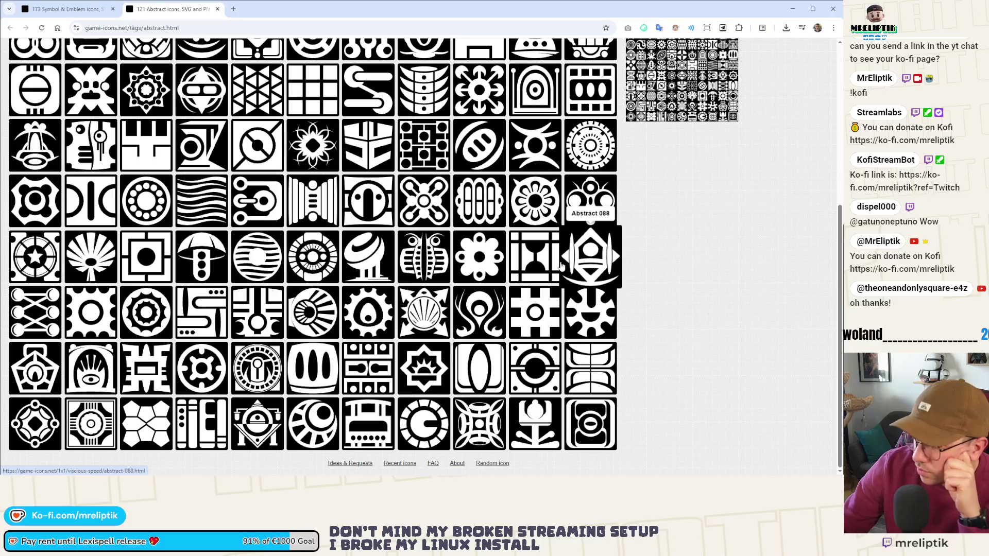
{"action": "scroll", "coordinate": [708, 225], "scroll_direction": "up", "scroll_amount": 5}
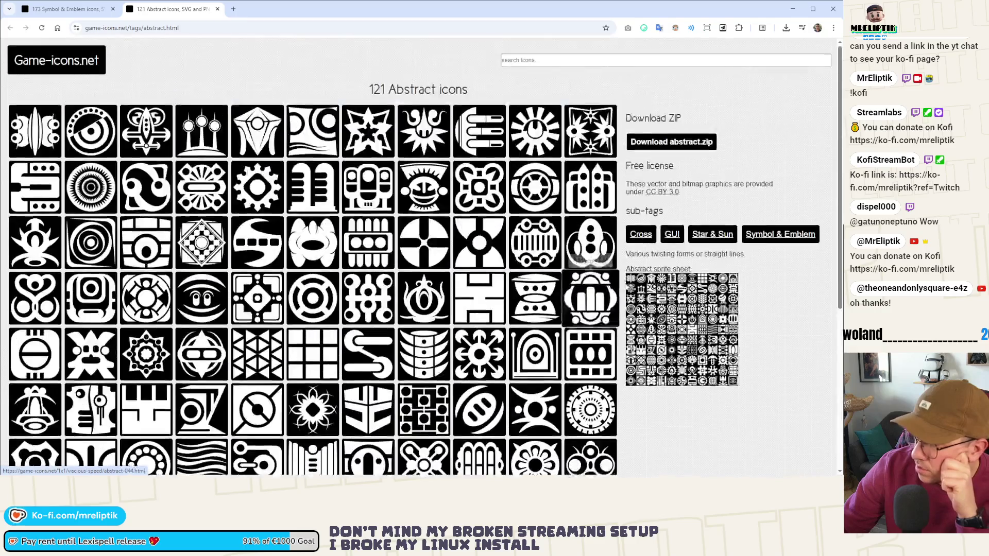
{"action": "middle_click", "coordinate": [640, 235]}
Browse the 102 Star & Sun icons, then switch to the 65 Cross icons page.
{"action": "left_click", "coordinate": [713, 234]}
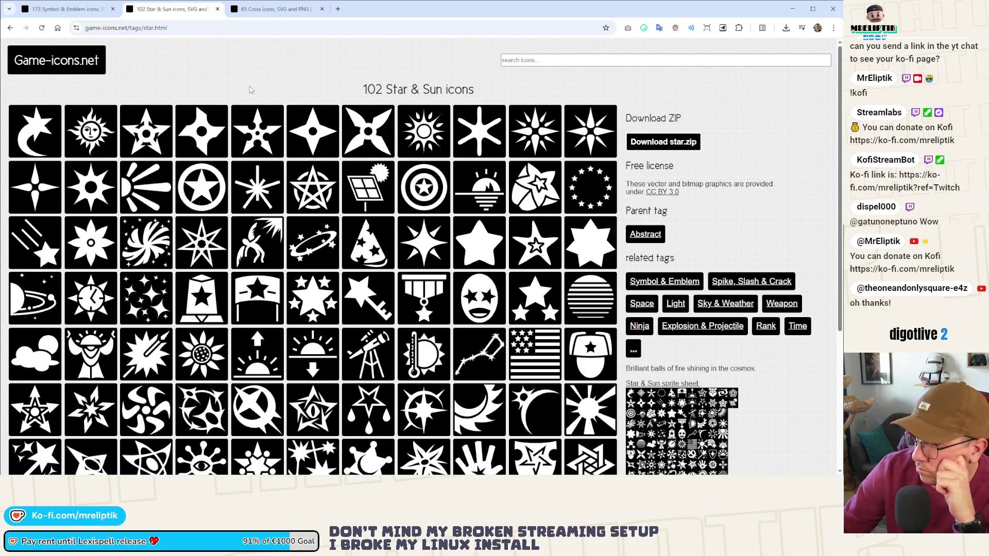
{"action": "scroll", "coordinate": [250, 90], "scroll_direction": "down", "scroll_amount": 5}
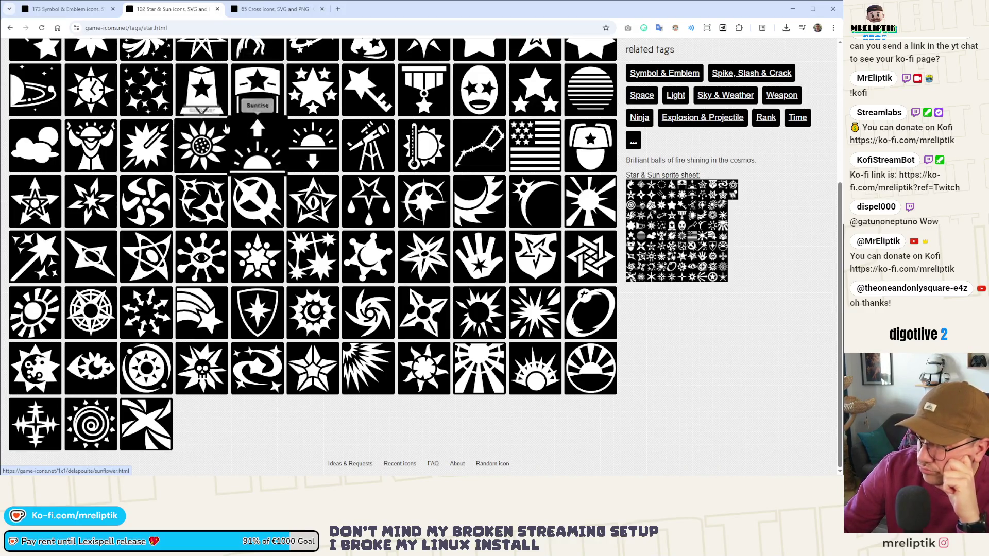
{"action": "scroll", "coordinate": [216, 113], "scroll_direction": "up", "scroll_amount": 3}
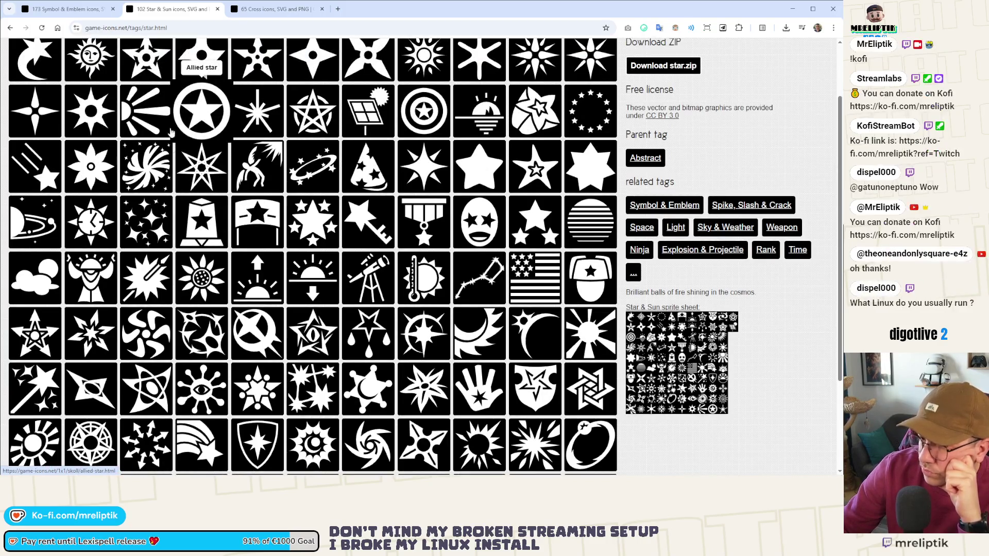
{"action": "scroll", "coordinate": [205, 121], "scroll_direction": "up", "scroll_amount": 2}
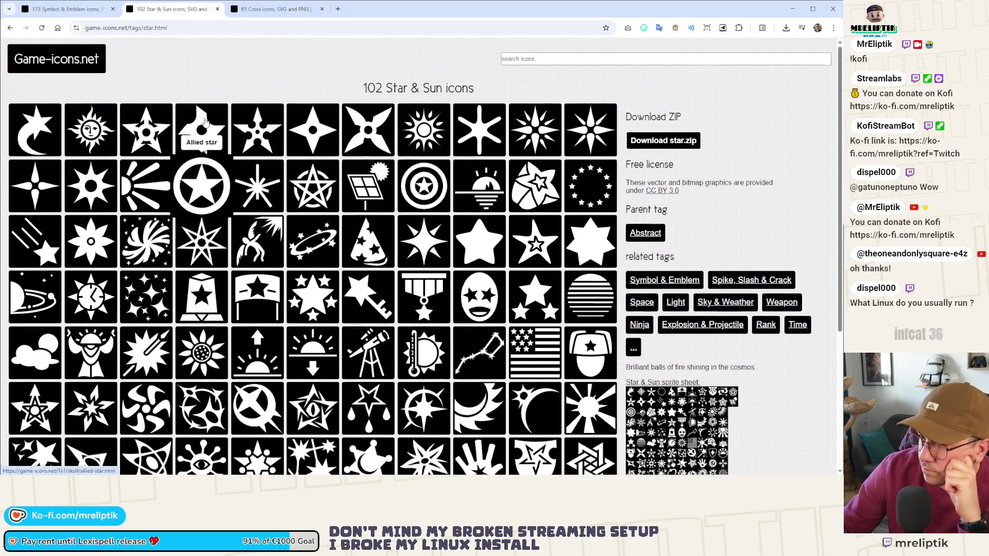
{"action": "left_click", "coordinate": [278, 9]}
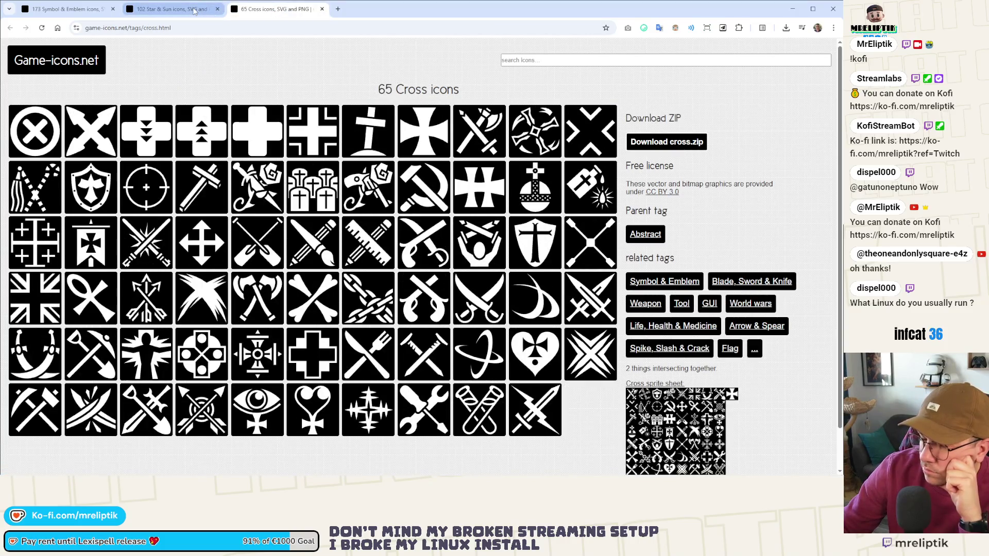
Close the Star & Sun tab and open the full Tags index from the '...' related-tags button.
{"action": "middle_click", "coordinate": [194, 11]}
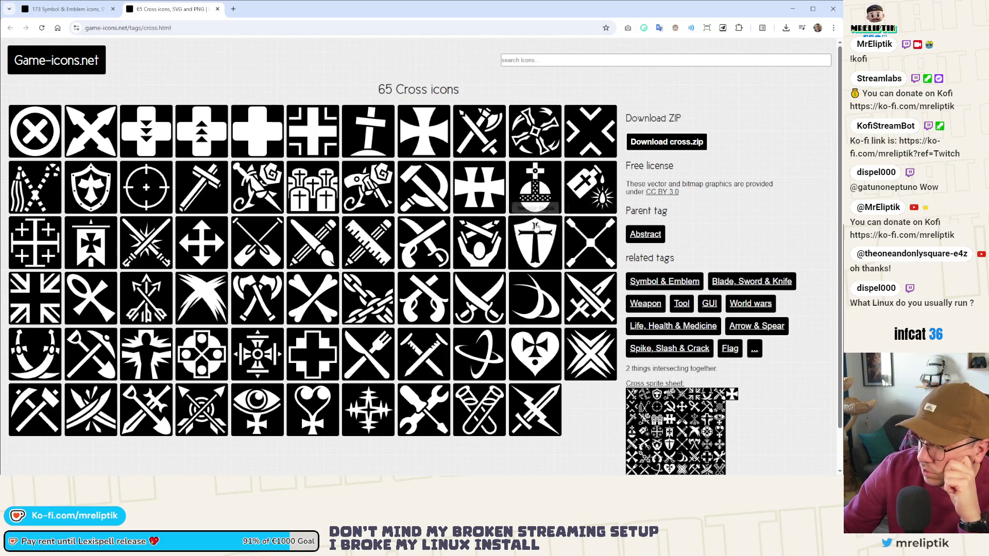
{"action": "scroll", "coordinate": [566, 231], "scroll_direction": "down", "scroll_amount": 1}
{"action": "left_click", "coordinate": [754, 305]}
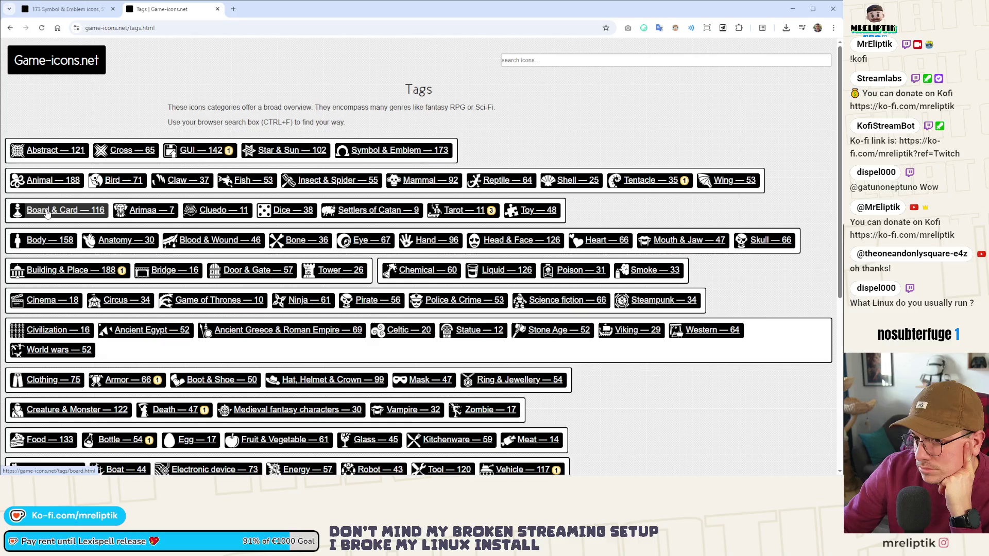
Scroll the Tags index down to the bottom to review every icon category.
{"action": "scroll", "coordinate": [218, 346], "scroll_direction": "down", "scroll_amount": 1}
{"action": "scroll", "coordinate": [218, 345], "scroll_direction": "down", "scroll_amount": 3}
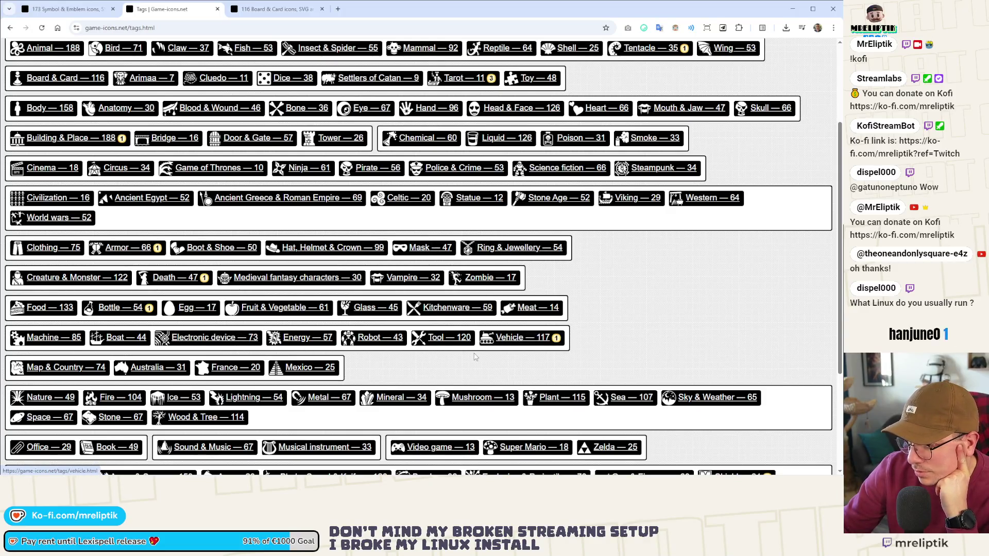
{"action": "scroll", "coordinate": [474, 355], "scroll_direction": "down", "scroll_amount": 3}
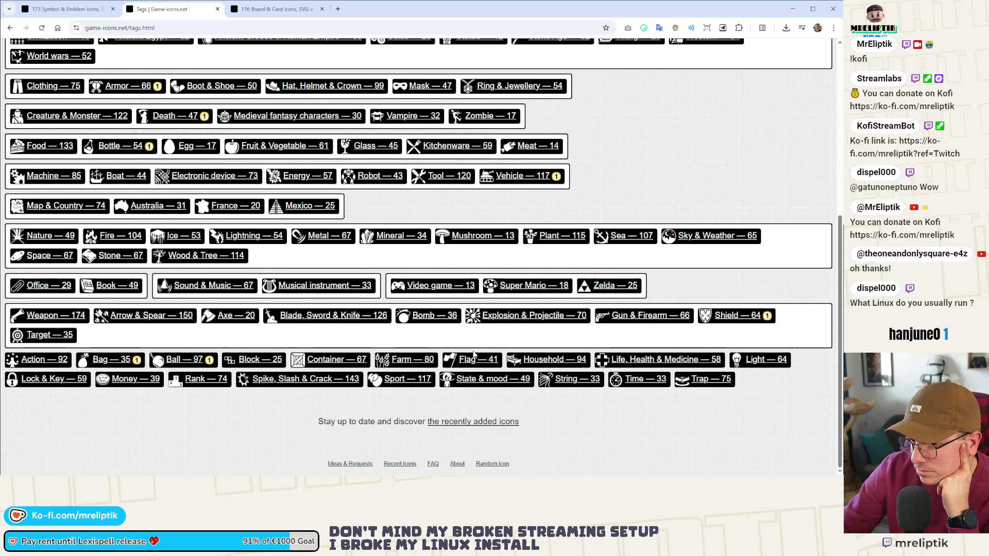
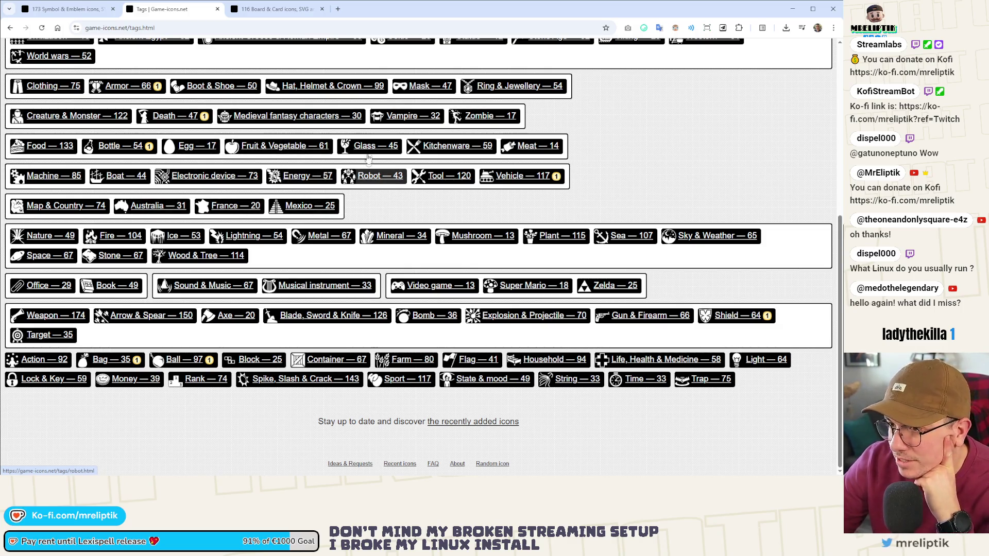
Browse the Game-icons.net tag list, then switch to the 116 Board & Card icons tab.
{"action": "scroll", "coordinate": [197, 137], "scroll_direction": "up", "scroll_amount": 2}
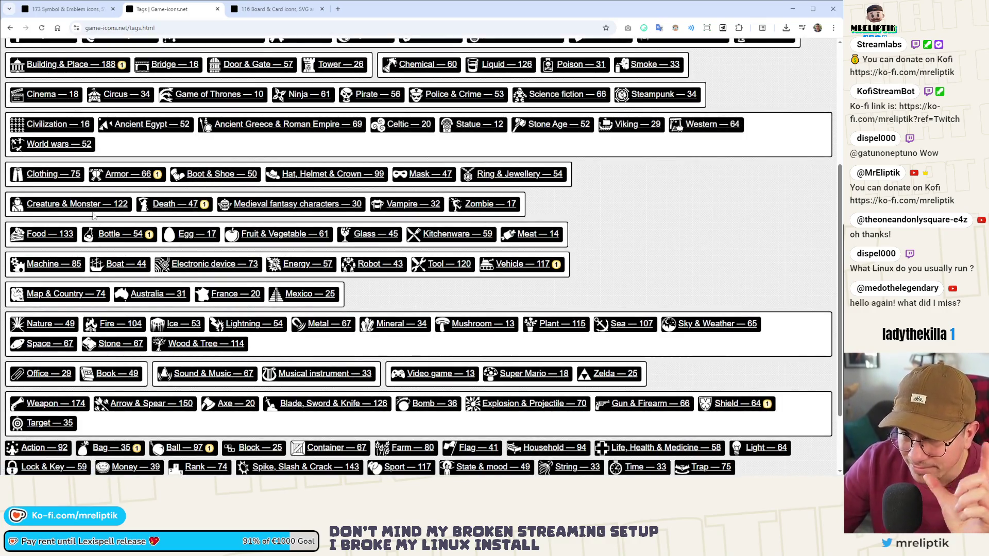
{"action": "scroll", "coordinate": [442, 259], "scroll_direction": "up", "scroll_amount": 2}
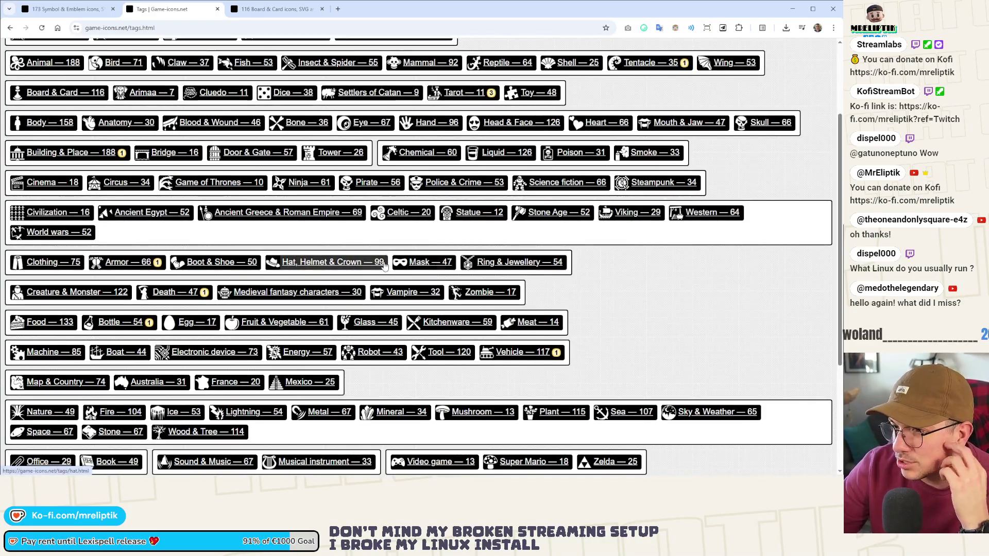
{"action": "scroll", "coordinate": [272, 230], "scroll_direction": "down", "scroll_amount": 1}
{"action": "scroll", "coordinate": [357, 295], "scroll_direction": "up", "scroll_amount": 2}
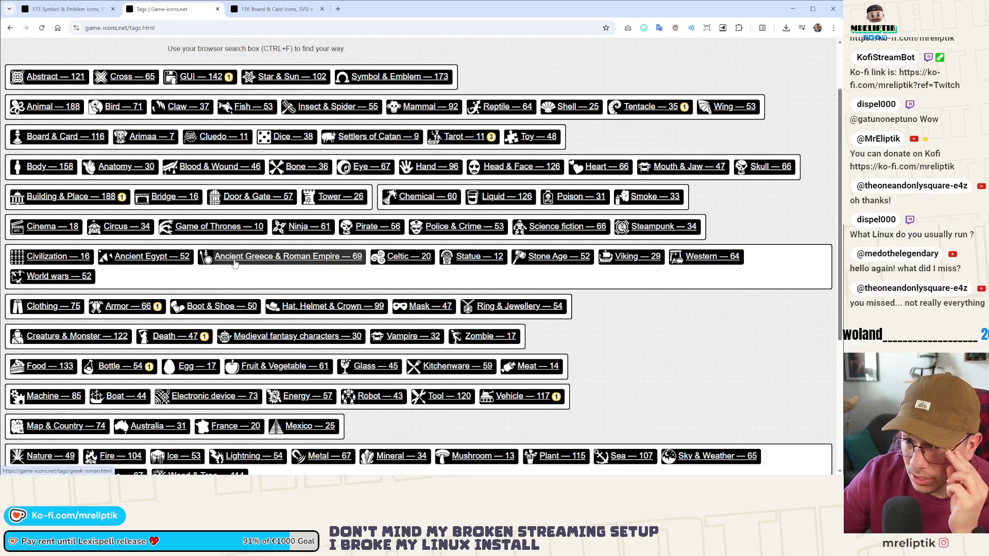
{"action": "key", "text": "ctrl+Tab"}
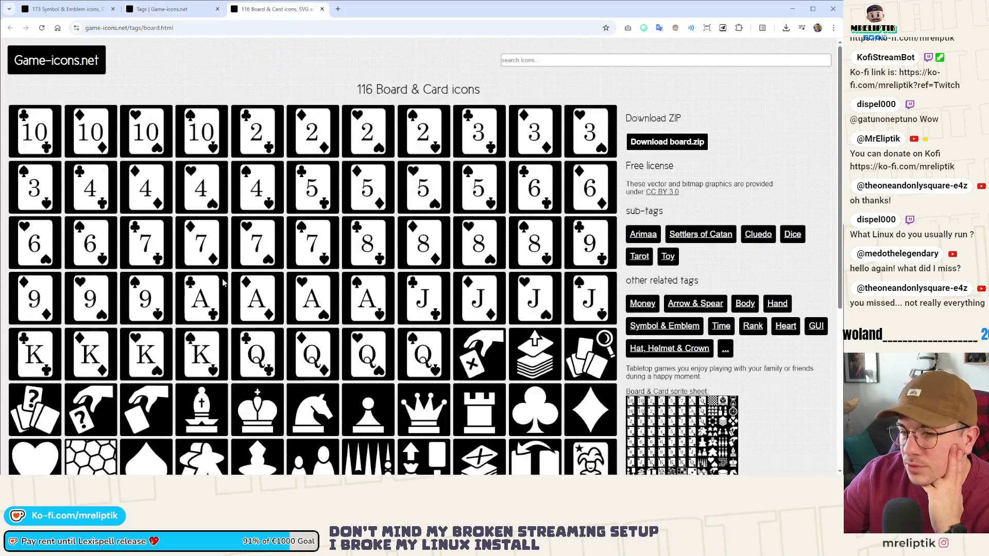
Close the Board & Card icons tab.
{"action": "scroll", "coordinate": [190, 262], "scroll_direction": "down", "scroll_amount": 2}
{"action": "scroll", "coordinate": [189, 262], "scroll_direction": "down", "scroll_amount": 4}
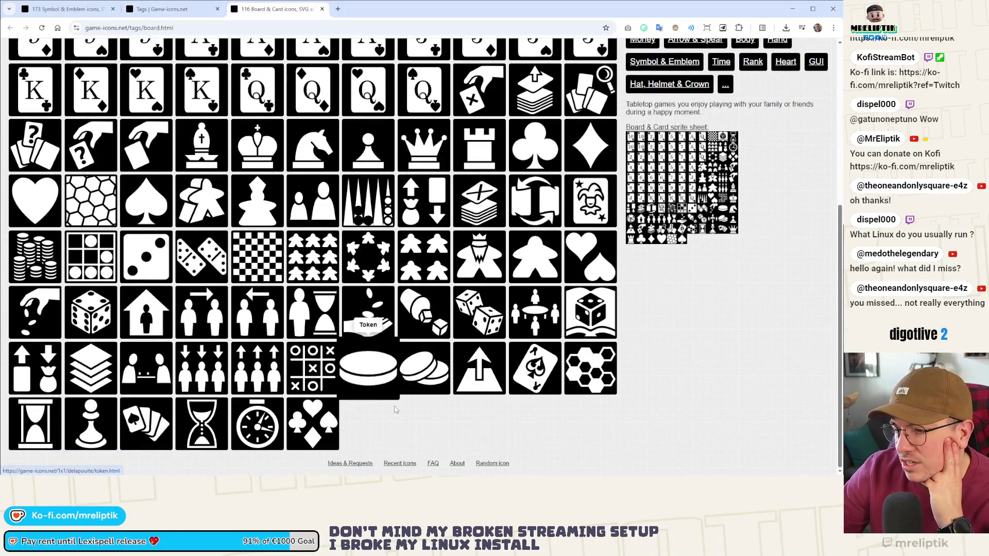
{"action": "middle_click", "coordinate": [254, 9]}
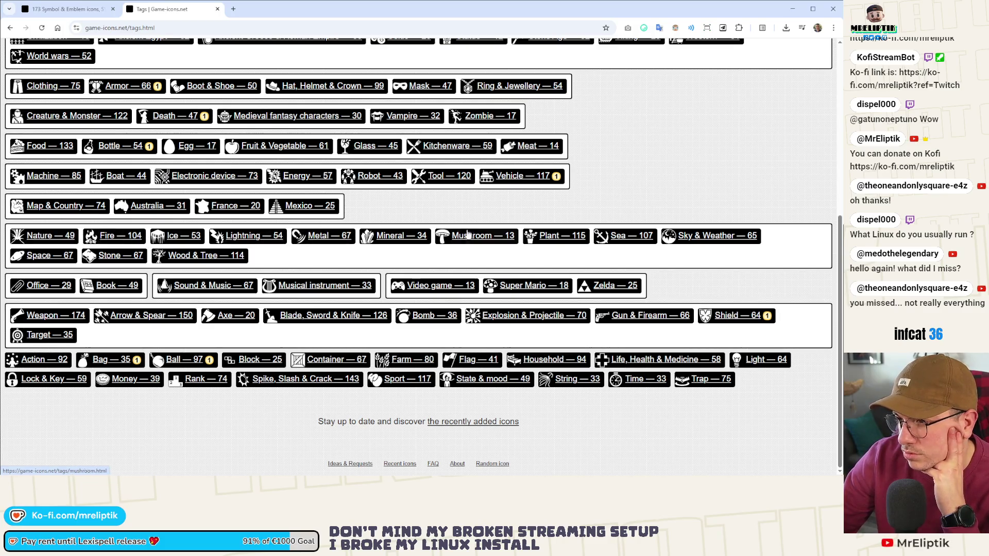
Close the Tags page and return to the lexispell_assets design in Affinity Designer.
{"action": "scroll", "coordinate": [477, 295], "scroll_direction": "up", "scroll_amount": 3}
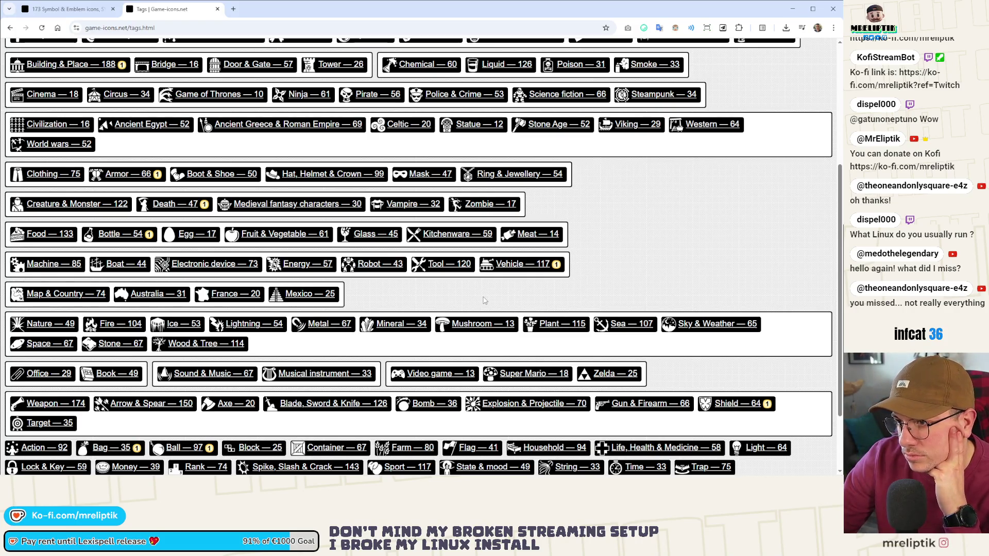
{"action": "scroll", "coordinate": [483, 300], "scroll_direction": "up", "scroll_amount": 2}
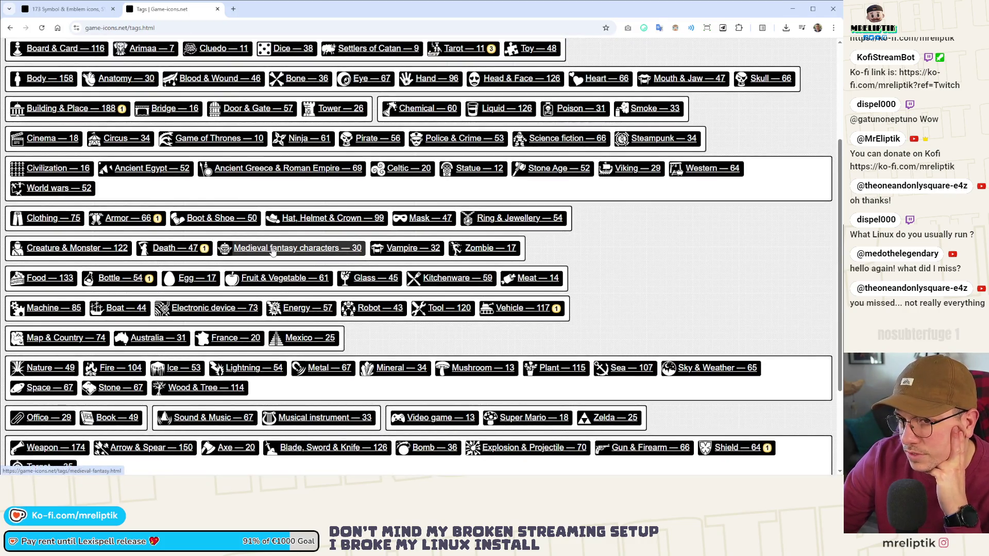
{"action": "scroll", "coordinate": [464, 214], "scroll_direction": "up", "scroll_amount": 2}
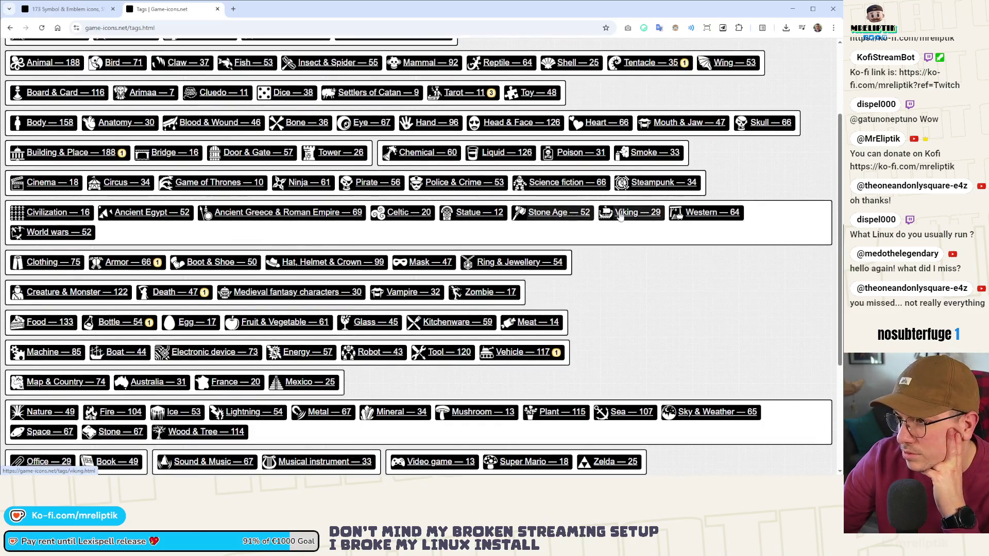
{"action": "scroll", "coordinate": [464, 226], "scroll_direction": "up", "scroll_amount": 4}
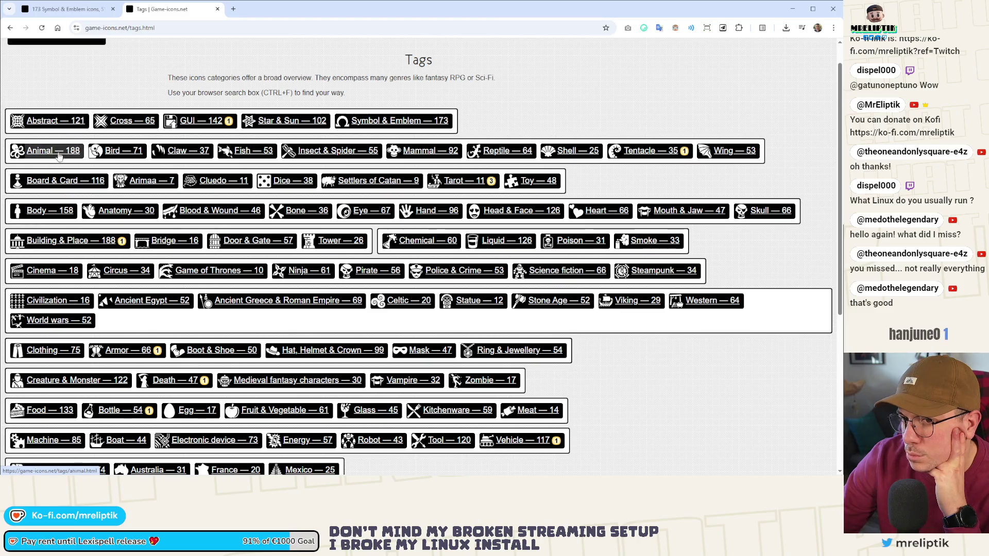
{"action": "key", "text": "ctrl+w"}
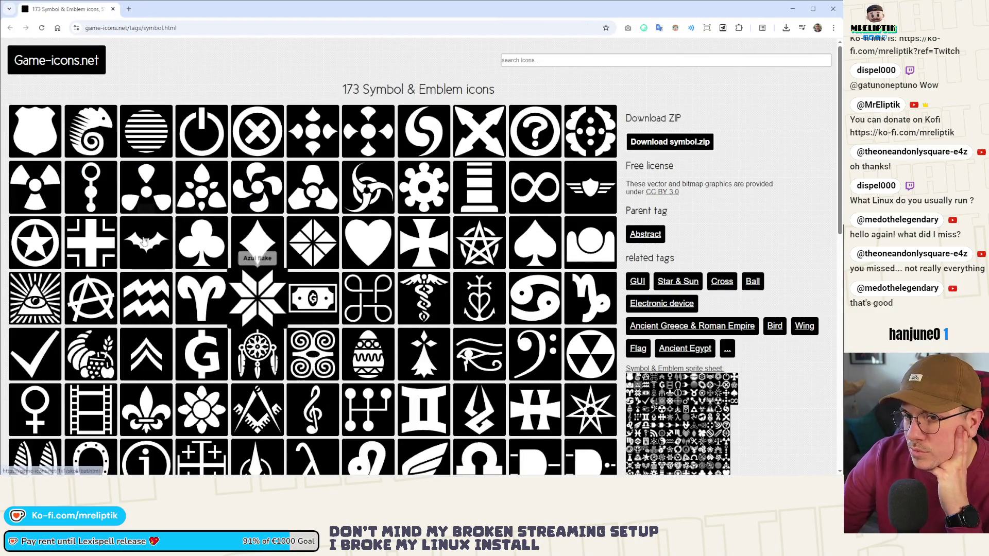
{"action": "key", "text": "alt+Tab"}
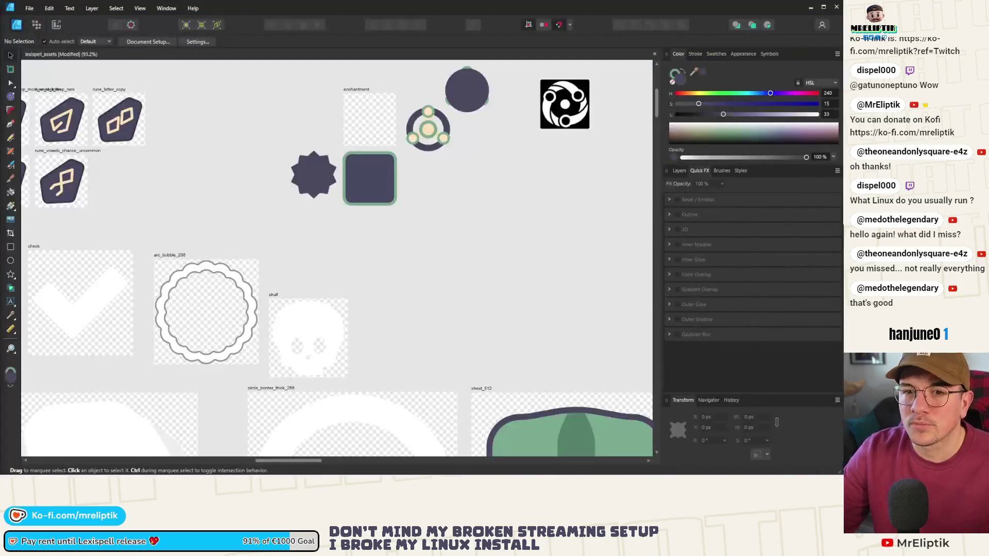
Paste a screenshot of the three-linked-circles icon beside the enchantment shapes.
{"action": "key", "text": "Print"}
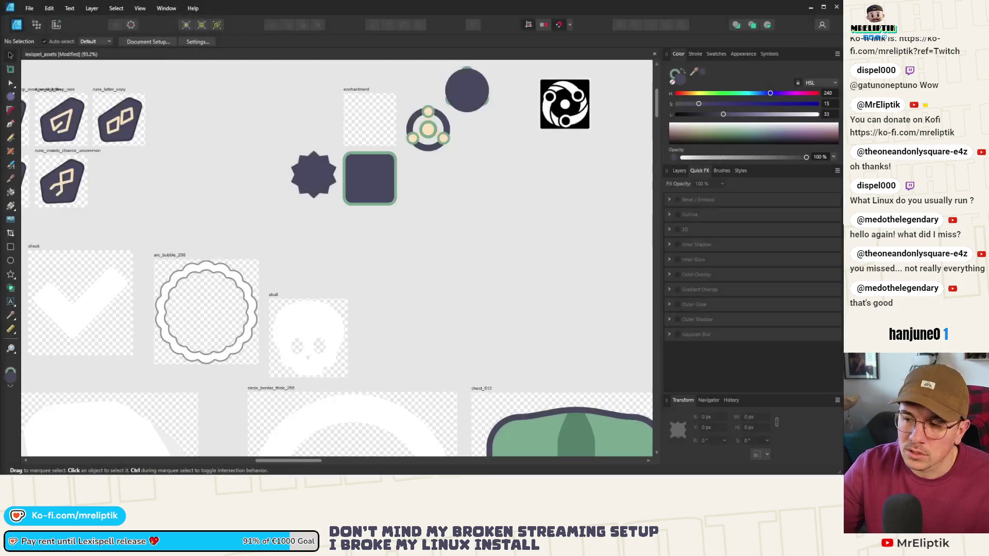
{"action": "key", "text": "ctrl+v"}
{"action": "mouse_move", "coordinate": [338, 258]}
{"action": "left_mouse_down"}
{"action": "mouse_move", "coordinate": [468, 260]}
{"action": "mouse_move", "coordinate": [556, 201]}
{"action": "left_mouse_up"}
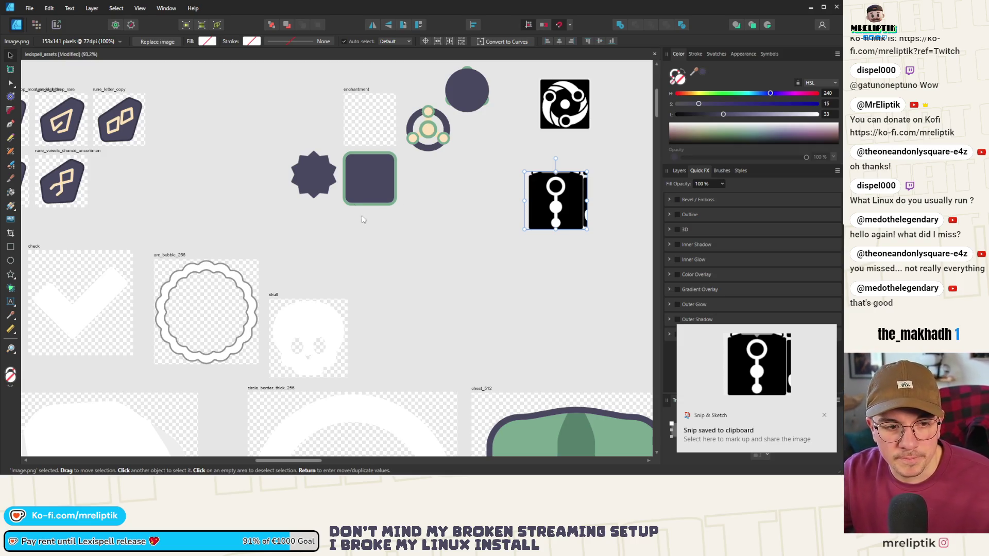
{"action": "left_click", "coordinate": [484, 200]}
Check the pasted rune image, then select the small cream circle.
{"action": "scroll", "coordinate": [506, 202], "scroll_direction": "down", "scroll_amount": 3}
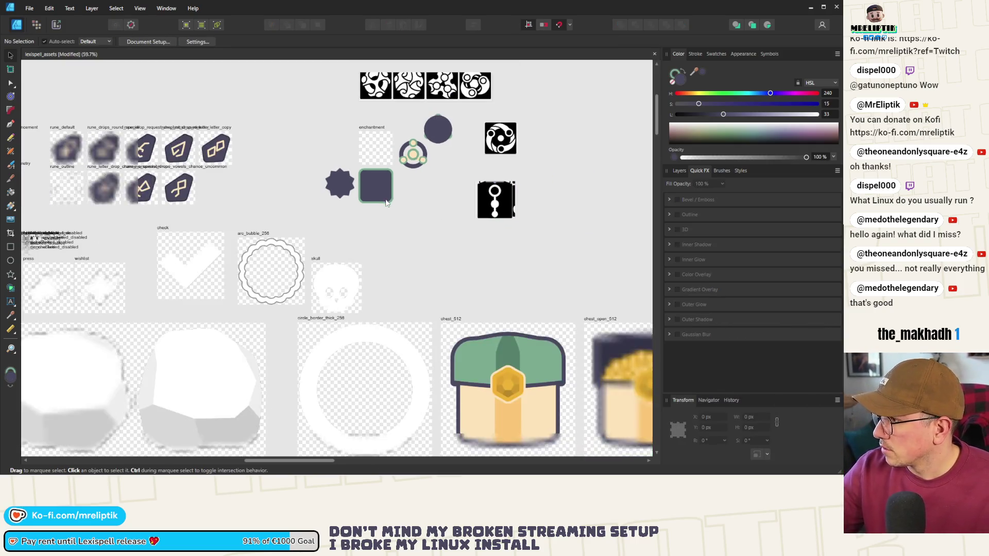
{"action": "scroll", "coordinate": [502, 198], "scroll_direction": "up", "scroll_amount": 5}
{"action": "left_click", "coordinate": [498, 181]}
{"action": "key", "text": "ctrl+d"}
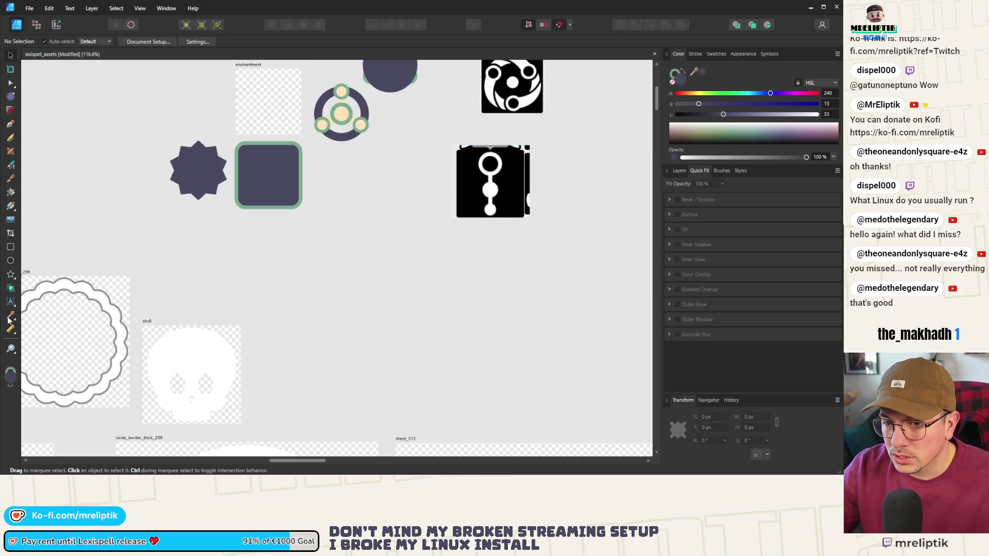
{"action": "scroll", "coordinate": [412, 83], "scroll_direction": "up", "scroll_amount": 3}
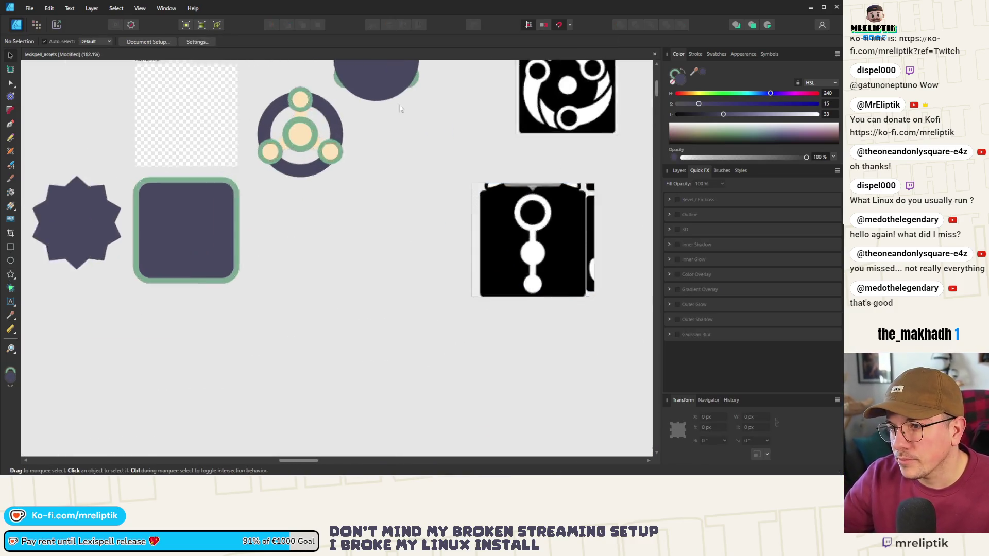
{"action": "left_click", "coordinate": [286, 231]}
Line up the small circle with the others and draw a thin cream bar joining them.
{"action": "mouse_move", "coordinate": [292, 287]}
{"action": "left_mouse_down"}
{"action": "mouse_move", "coordinate": [260, 302]}
{"action": "mouse_move", "coordinate": [324, 308]}
{"action": "mouse_move", "coordinate": [311, 304]}
{"action": "mouse_move", "coordinate": [322, 293]}
{"action": "mouse_move", "coordinate": [306, 307]}
{"action": "mouse_move", "coordinate": [362, 291]}
{"action": "mouse_move", "coordinate": [349, 305]}
{"action": "left_mouse_up"}
{"action": "left_click", "coordinate": [338, 257]}
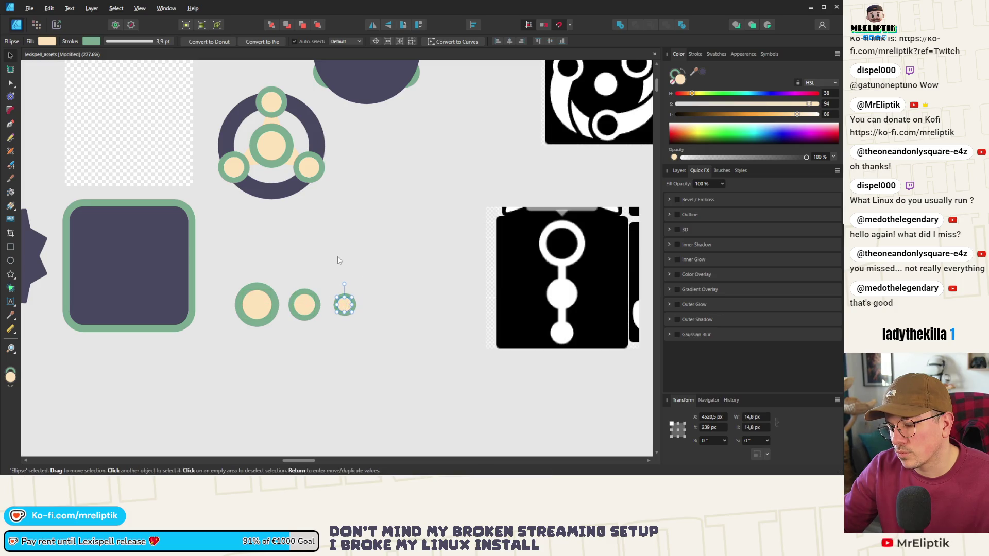
{"action": "left_click", "coordinate": [11, 248]}
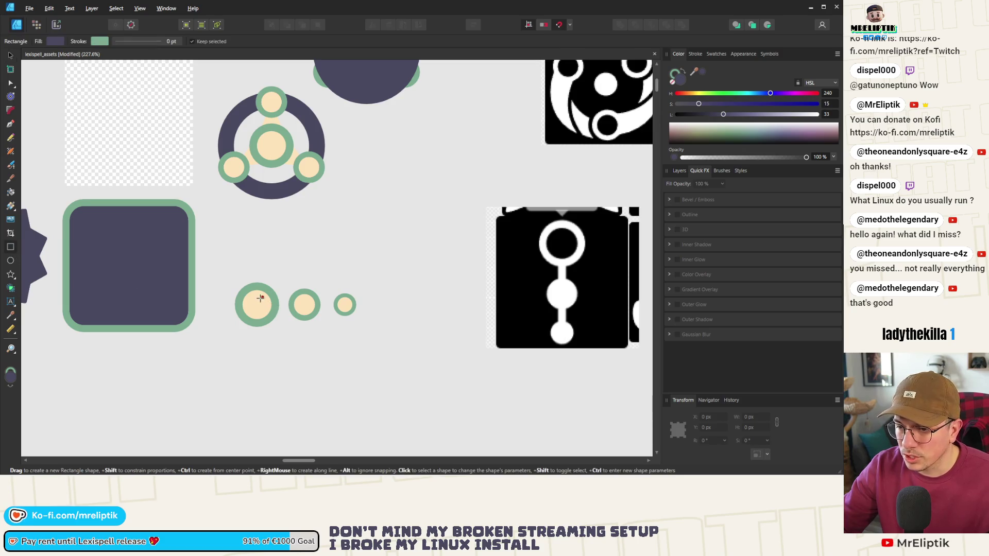
{"action": "left_click_drag", "start_coordinate": [255, 300], "coordinate": [346, 309]}
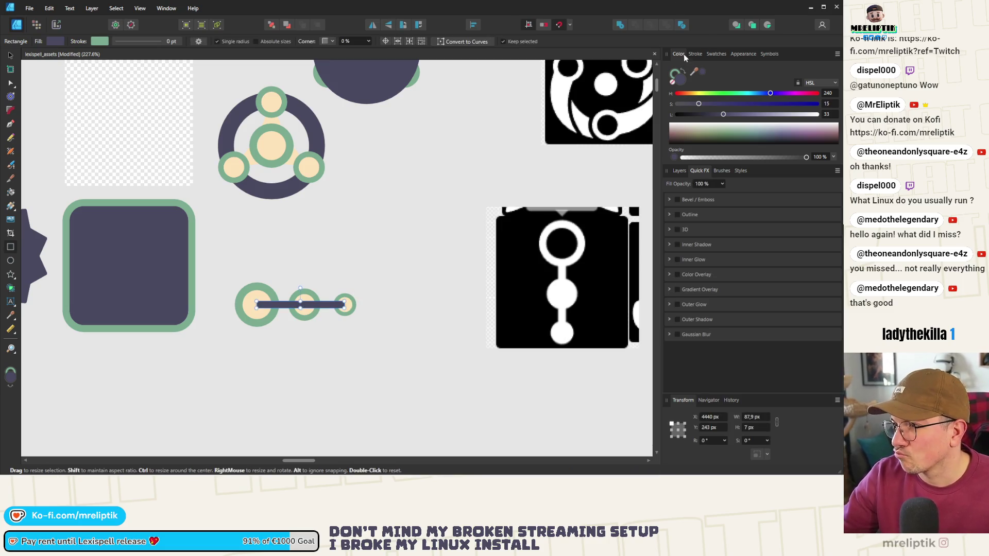
{"action": "mouse_move", "coordinate": [694, 72]}
{"action": "left_mouse_down"}
{"action": "mouse_move", "coordinate": [375, 302]}
{"action": "mouse_move", "coordinate": [264, 303]}
{"action": "left_mouse_up"}
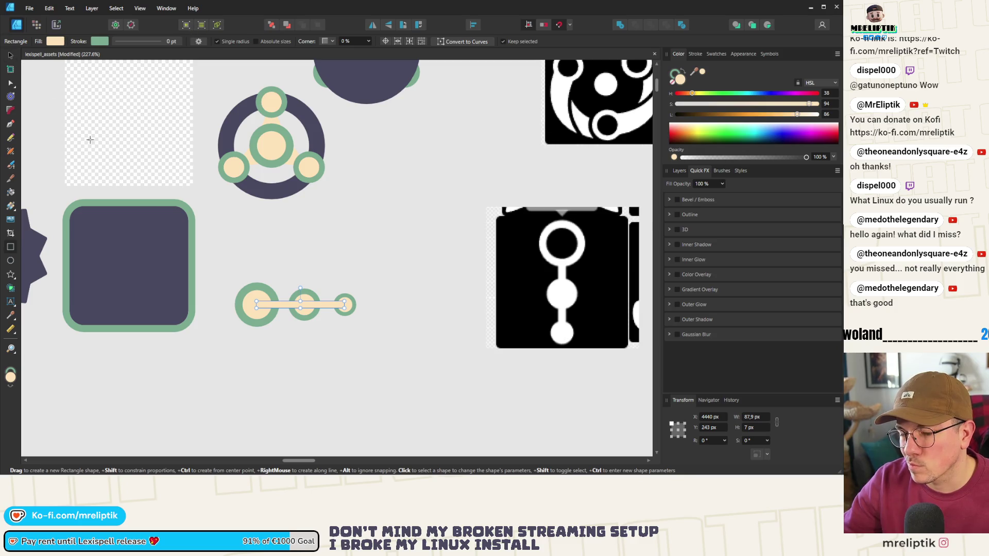
Select the three circles, then select the thin connecting bar.
{"action": "left_click", "coordinate": [263, 305]}
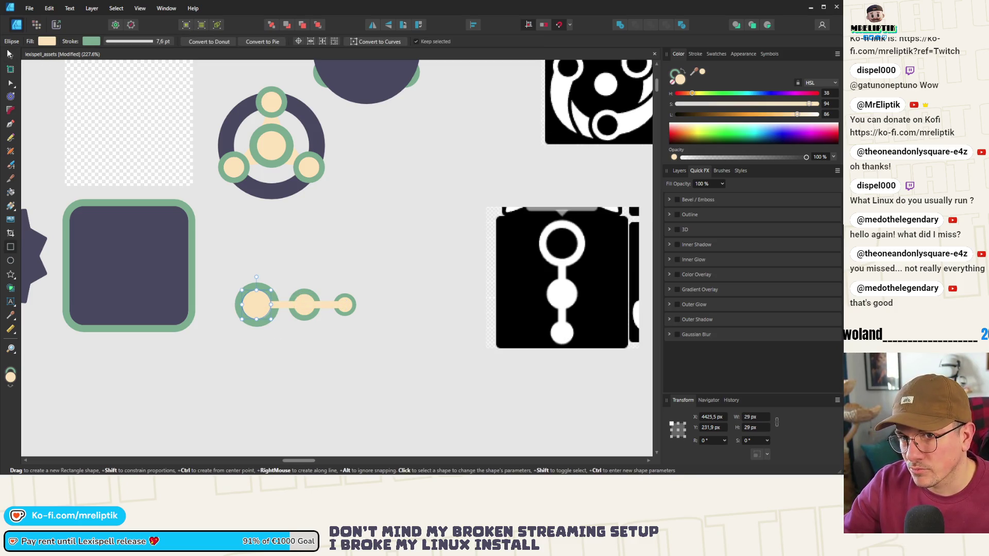
{"action": "left_click", "coordinate": [9, 53]}
{"action": "left_click", "coordinate": [299, 297], "text": "shift"}
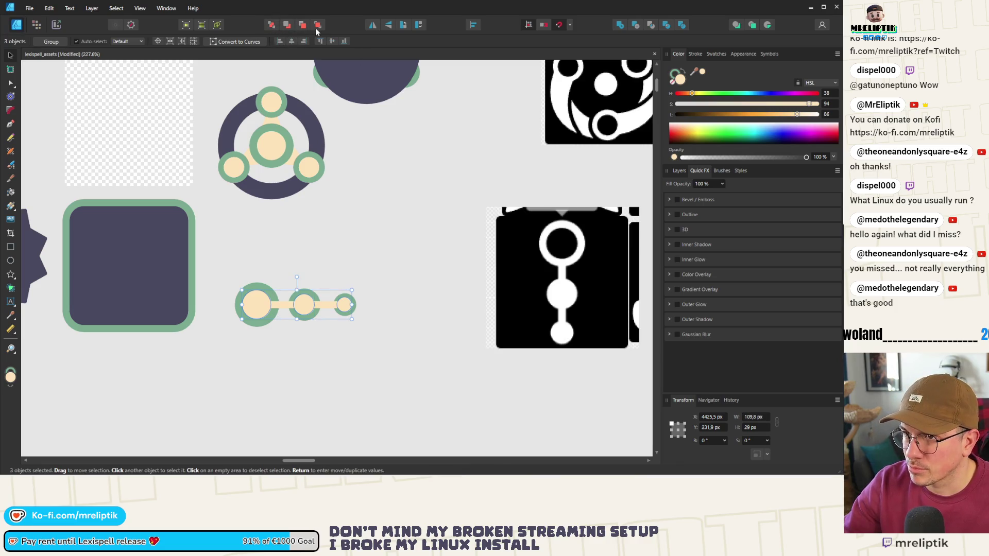
{"action": "left_click", "coordinate": [389, 224]}
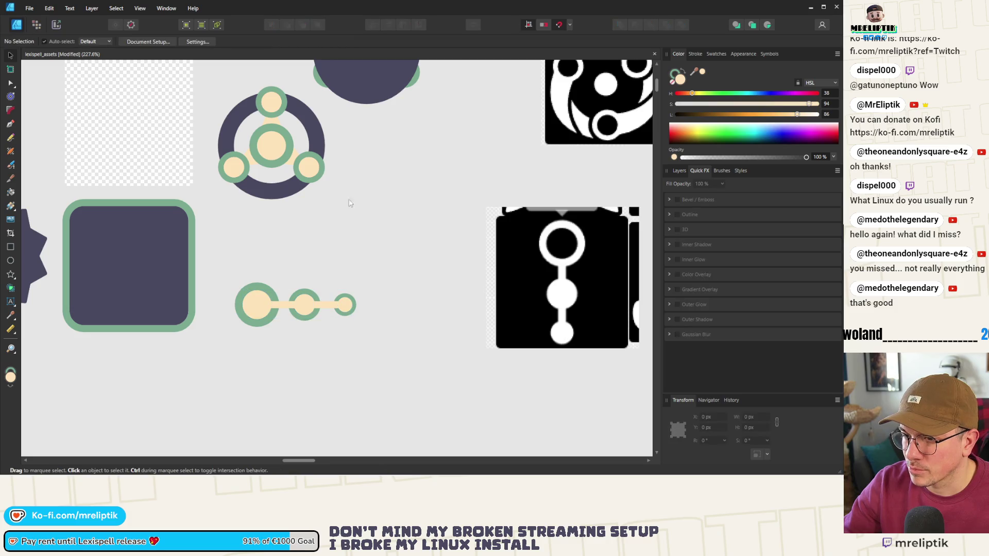
{"action": "left_click_drag", "start_coordinate": [398, 263], "coordinate": [193, 369]}
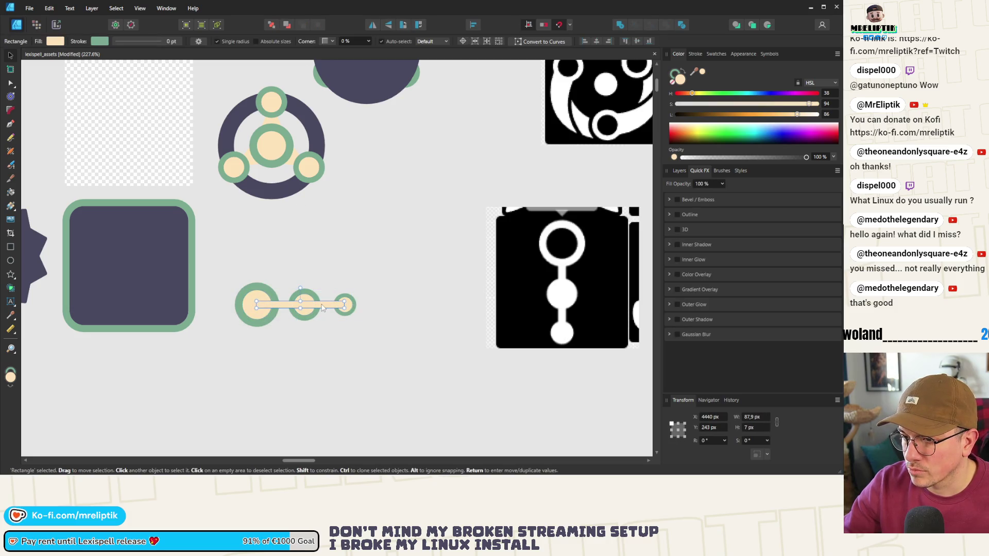
{"action": "scroll", "coordinate": [333, 294], "scroll_direction": "up", "scroll_amount": 5}
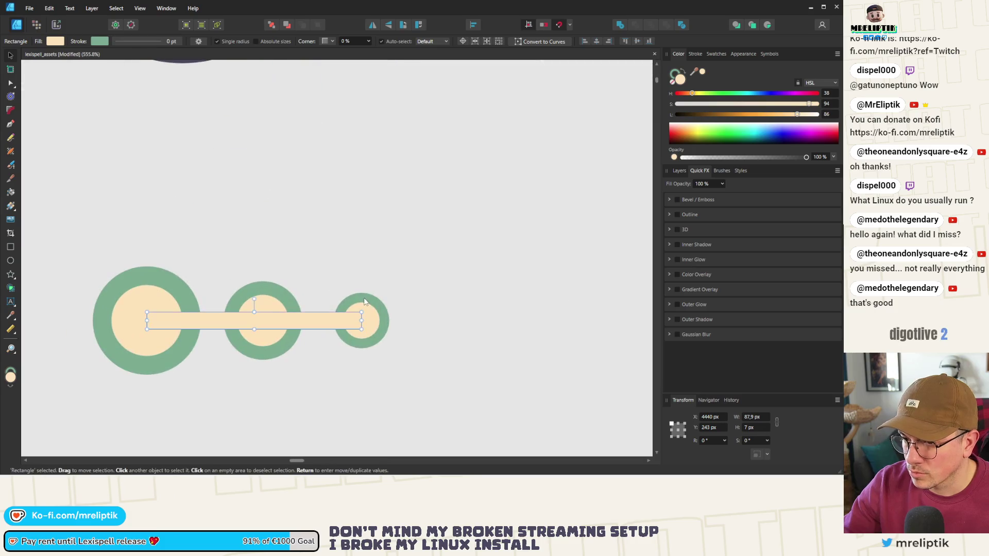
Combine the three selected circles into one shape.
{"action": "left_click", "coordinate": [361, 319]}
{"action": "left_click", "coordinate": [264, 294], "text": "shift"}
{"action": "left_click", "coordinate": [147, 319], "text": "shift"}
{"action": "left_click", "coordinate": [321, 26]}
{"action": "left_click", "coordinate": [337, 166]}
{"action": "scroll", "coordinate": [280, 210], "scroll_direction": "down", "scroll_amount": 6}
{"action": "scroll", "coordinate": [290, 222], "scroll_direction": "up", "scroll_amount": 3}
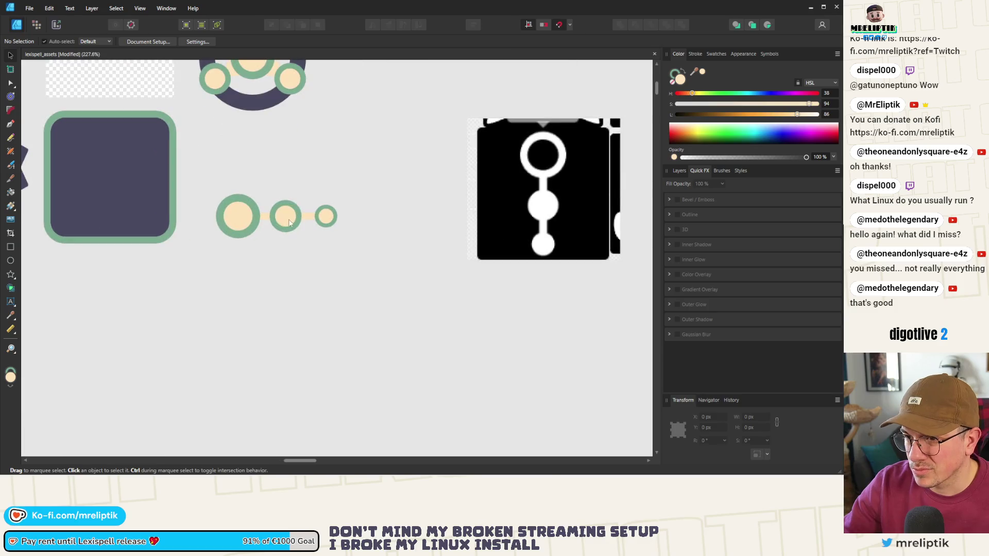
Remove the green outline from the middle and small right circles.
{"action": "left_click", "coordinate": [290, 222]}
{"action": "left_click", "coordinate": [326, 216], "text": "shift"}
{"action": "left_click", "coordinate": [695, 53]}
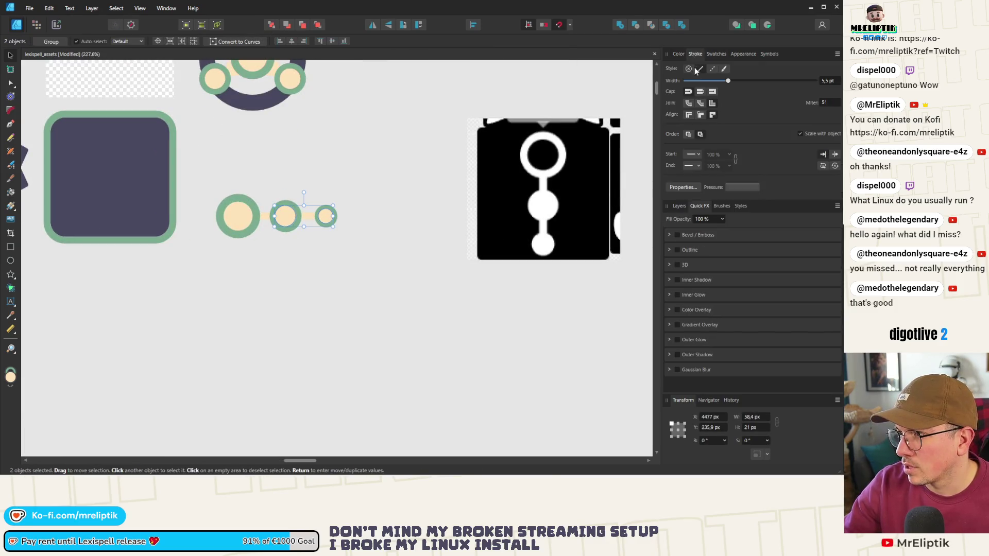
{"action": "left_click_drag", "start_coordinate": [725, 81], "coordinate": [495, 116]}
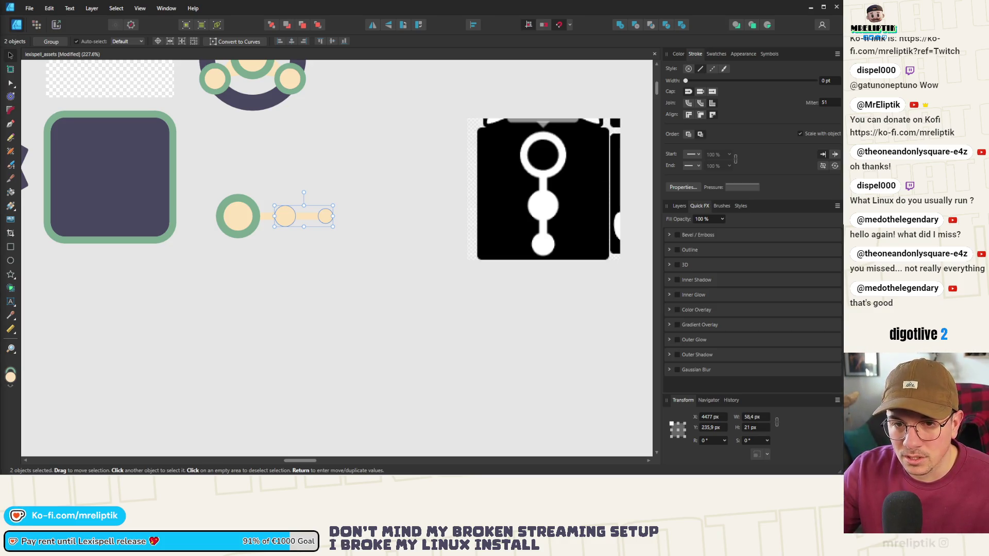
{"action": "left_click", "coordinate": [279, 250]}
Enlarge the dot at the line's right end to about 20 px.
{"action": "left_click", "coordinate": [287, 214]}
{"action": "scroll", "coordinate": [289, 212], "scroll_direction": "up", "scroll_amount": 2}
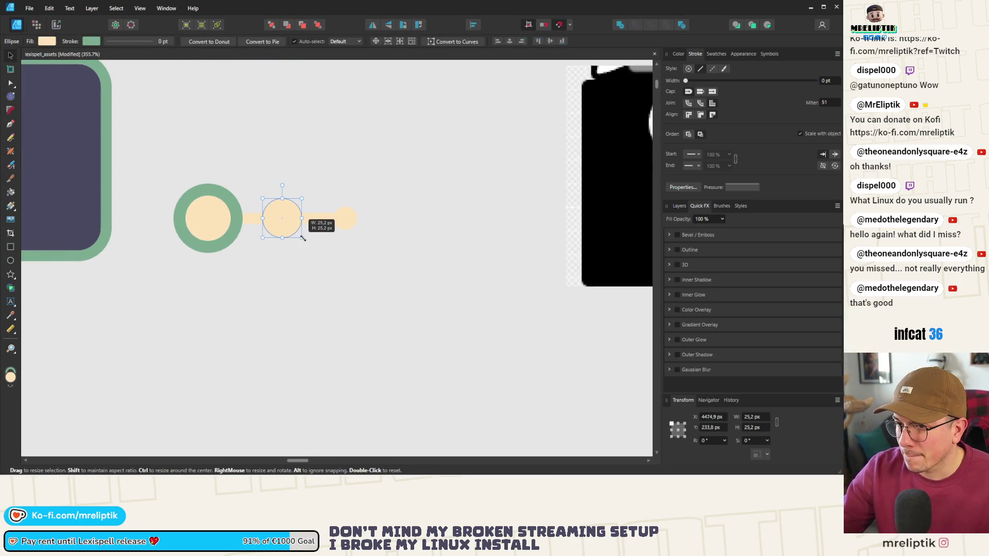
{"action": "left_click", "coordinate": [346, 221]}
{"action": "left_click_drag", "start_coordinate": [357, 231], "coordinate": [361, 235]}
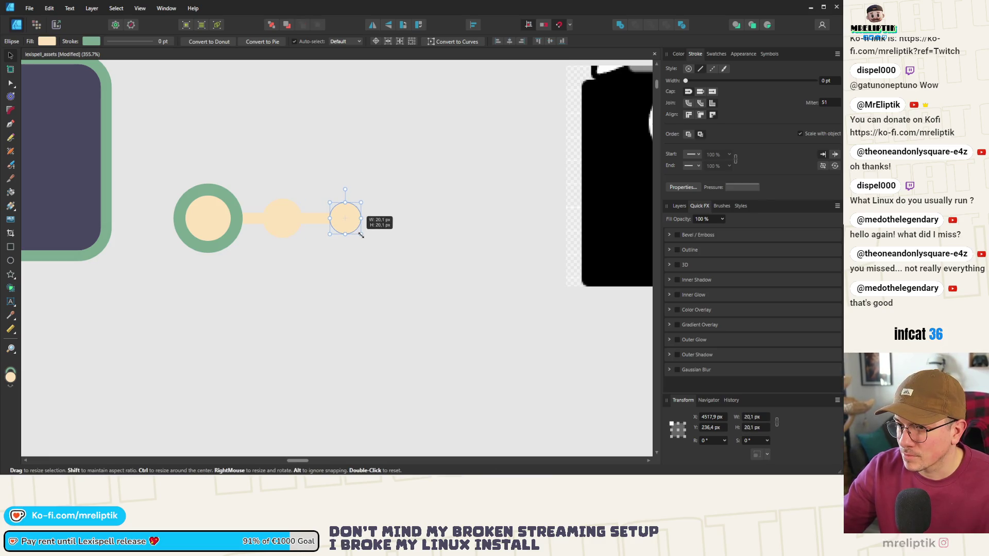
{"action": "scroll", "coordinate": [263, 203], "scroll_direction": "down", "scroll_amount": 5}
Group the four shapes and rotate the group diagonally to −135°.
{"action": "left_click_drag", "start_coordinate": [320, 178], "coordinate": [231, 239]}
{"action": "key", "text": "ctrl+g"}
{"action": "mouse_move", "coordinate": [266, 189]}
{"action": "left_mouse_down"}
{"action": "mouse_move", "coordinate": [287, 184]}
{"action": "mouse_move", "coordinate": [285, 224]}
{"action": "mouse_move", "coordinate": [165, 191]}
{"action": "left_mouse_up"}
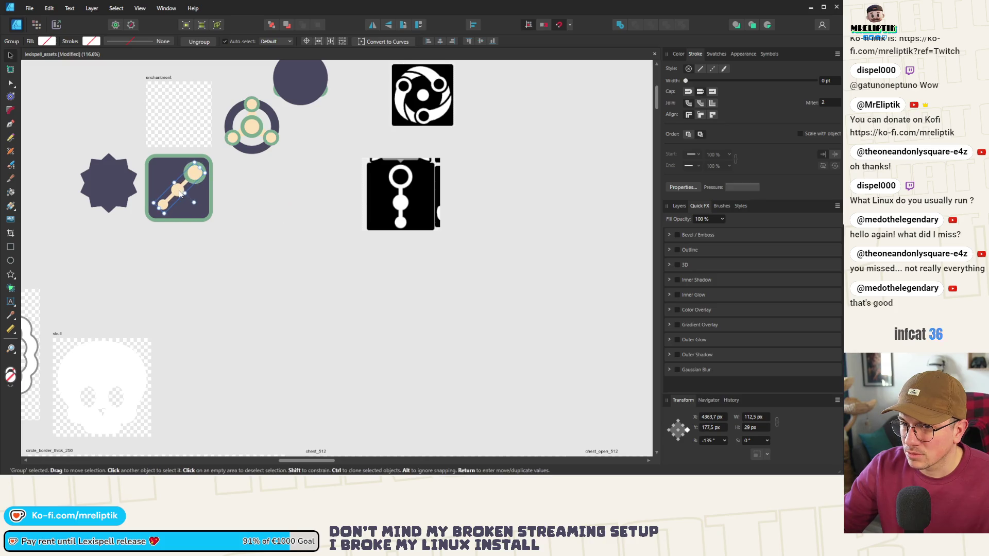
Shrink the diagonal chained-circles design slightly.
{"action": "scroll", "coordinate": [165, 191], "scroll_direction": "down", "scroll_amount": 2}
{"action": "scroll", "coordinate": [164, 190], "scroll_direction": "down", "scroll_amount": 2}
{"action": "scroll", "coordinate": [194, 180], "scroll_direction": "up", "scroll_amount": 6}
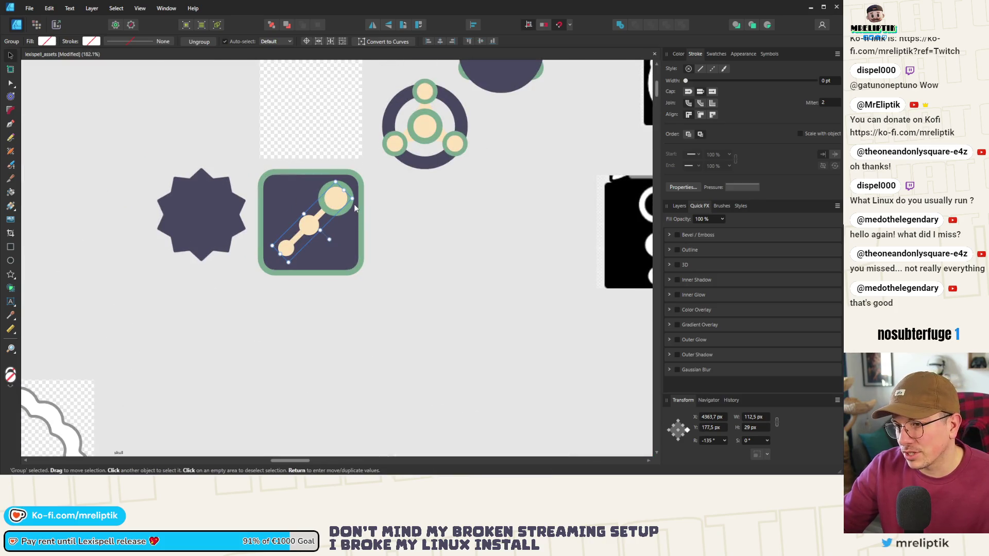
{"action": "mouse_move", "coordinate": [353, 199]}
{"action": "left_mouse_down"}
{"action": "mouse_move", "coordinate": [334, 199]}
{"action": "mouse_move", "coordinate": [342, 204]}
{"action": "left_mouse_up"}
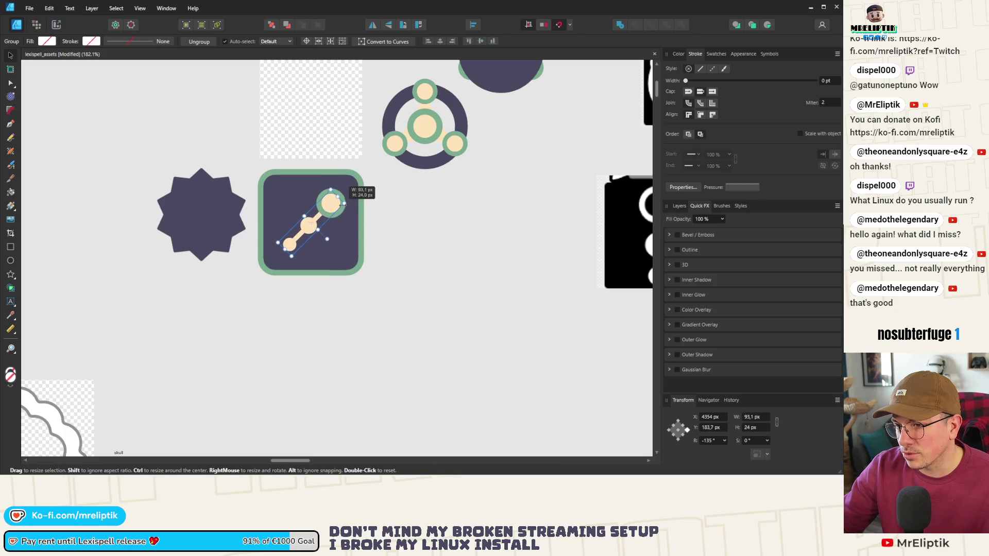
Place a smaller copy of the design on the dark star badge.
{"action": "left_click", "coordinate": [223, 208]}
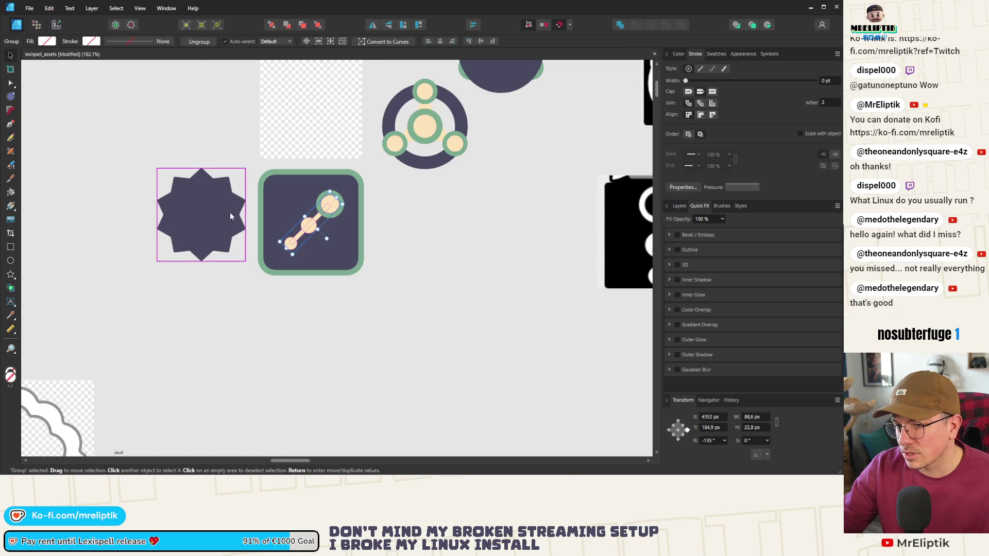
{"action": "mouse_move", "coordinate": [318, 217]}
{"action": "left_mouse_down"}
{"action": "mouse_move", "coordinate": [208, 217]}
{"action": "mouse_move", "coordinate": [208, 204]}
{"action": "left_mouse_up"}
{"action": "scroll", "coordinate": [208, 217], "scroll_direction": "up", "scroll_amount": 5}
{"action": "left_click_drag", "start_coordinate": [276, 176], "coordinate": [264, 183]}
{"action": "scroll", "coordinate": [188, 203], "scroll_direction": "down", "scroll_amount": 8}
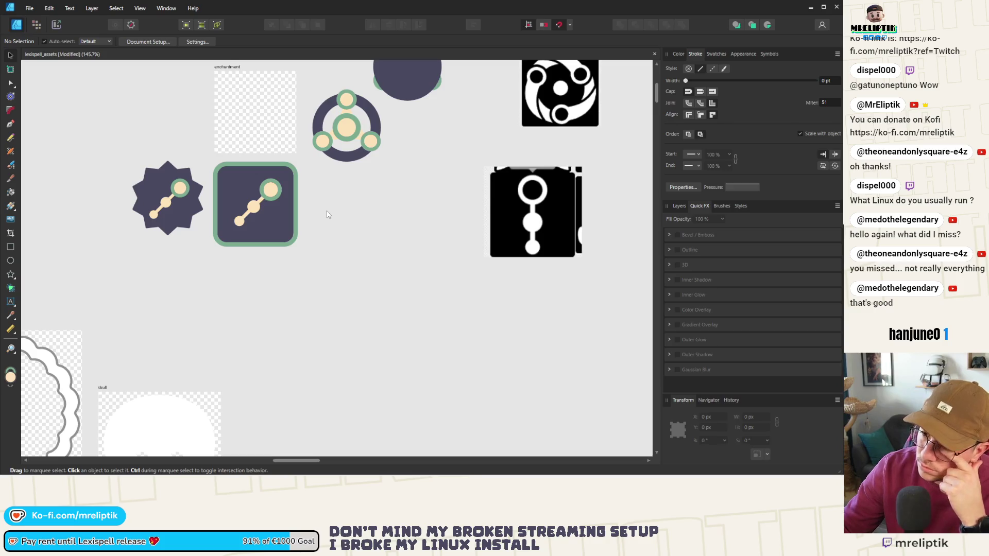
Alt-drag another copy of the square icon's design out to the right.
{"action": "left_click", "coordinate": [259, 205]}
{"action": "scroll", "coordinate": [268, 205], "scroll_direction": "up", "scroll_amount": 2}
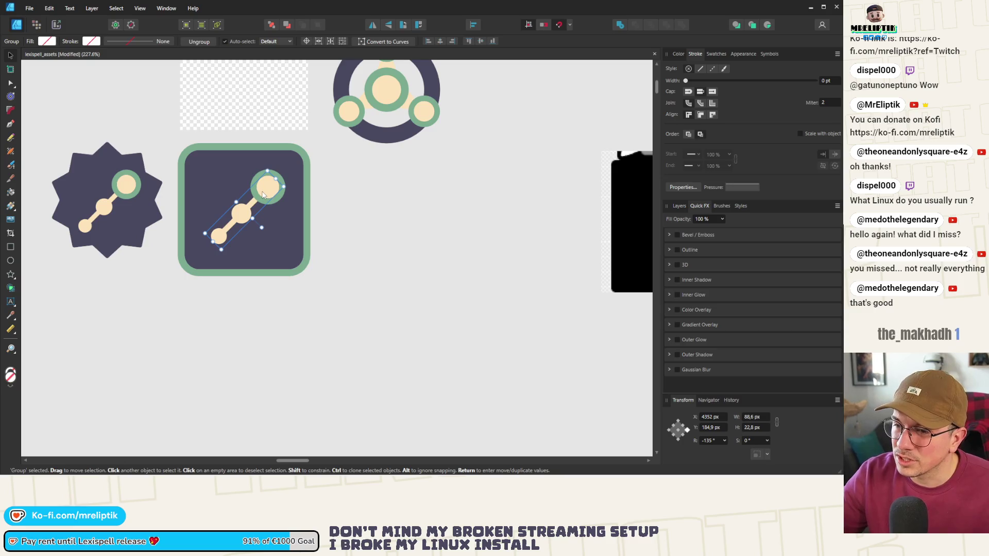
{"action": "left_click_drag", "start_coordinate": [264, 195], "coordinate": [416, 191]}
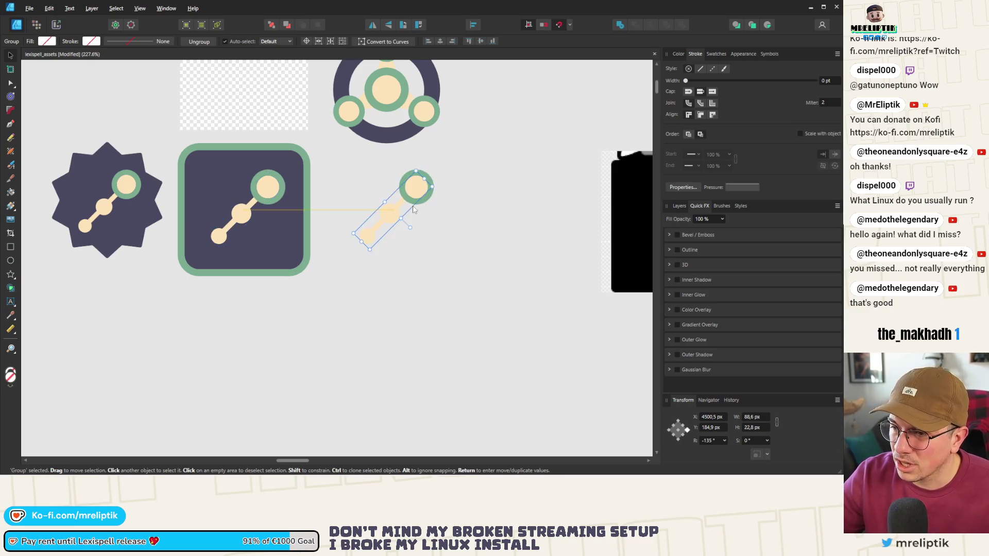
Position the upright copy beneath the square icon and undo a stray artboard.
{"action": "scroll", "coordinate": [244, 205], "scroll_direction": "down", "scroll_amount": 2}
{"action": "mouse_move", "coordinate": [361, 218]}
{"action": "left_mouse_down"}
{"action": "mouse_move", "coordinate": [354, 259]}
{"action": "mouse_move", "coordinate": [353, 241]}
{"action": "left_mouse_up"}
{"action": "scroll", "coordinate": [173, 233], "scroll_direction": "down", "scroll_amount": 3}
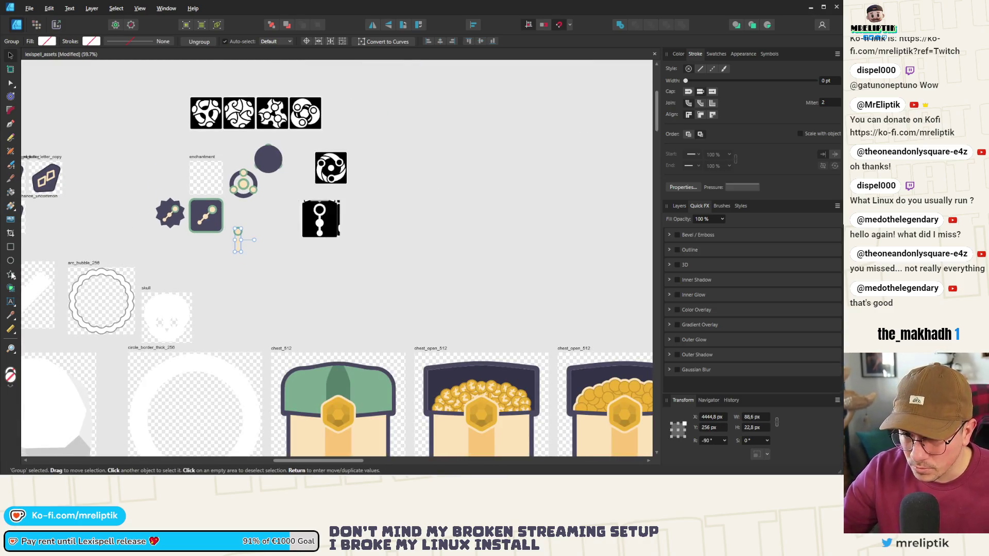
{"action": "left_click", "coordinate": [10, 69]}
{"action": "mouse_move", "coordinate": [206, 248]}
{"action": "left_mouse_down"}
{"action": "mouse_move", "coordinate": [360, 342]}
{"action": "mouse_move", "coordinate": [390, 337]}
{"action": "left_mouse_up"}
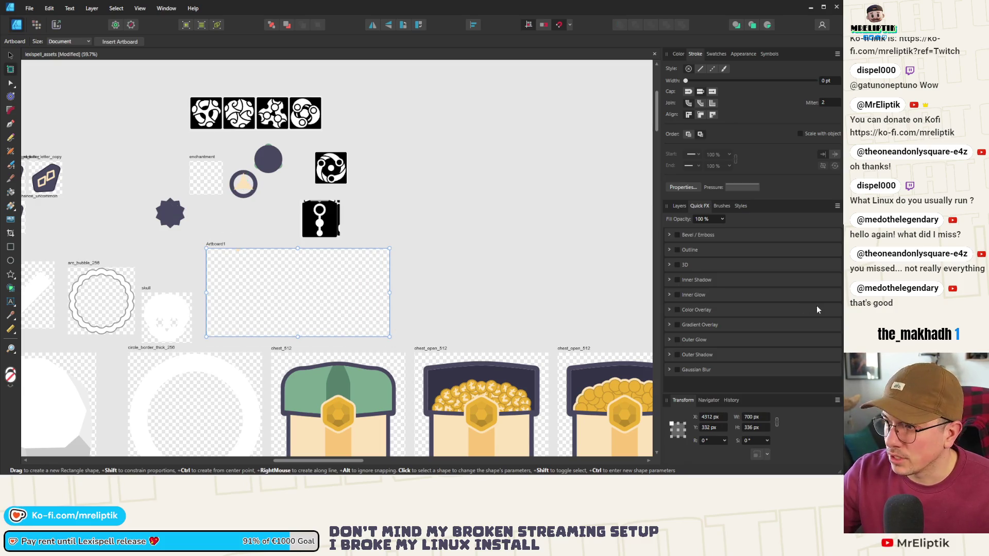
{"action": "key", "text": "ctrl+z"}
{"action": "left_click", "coordinate": [10, 55]}
Move the swirl and black chain reference images up to sit side by side.
{"action": "scroll", "coordinate": [289, 216], "scroll_direction": "up", "scroll_amount": 2}
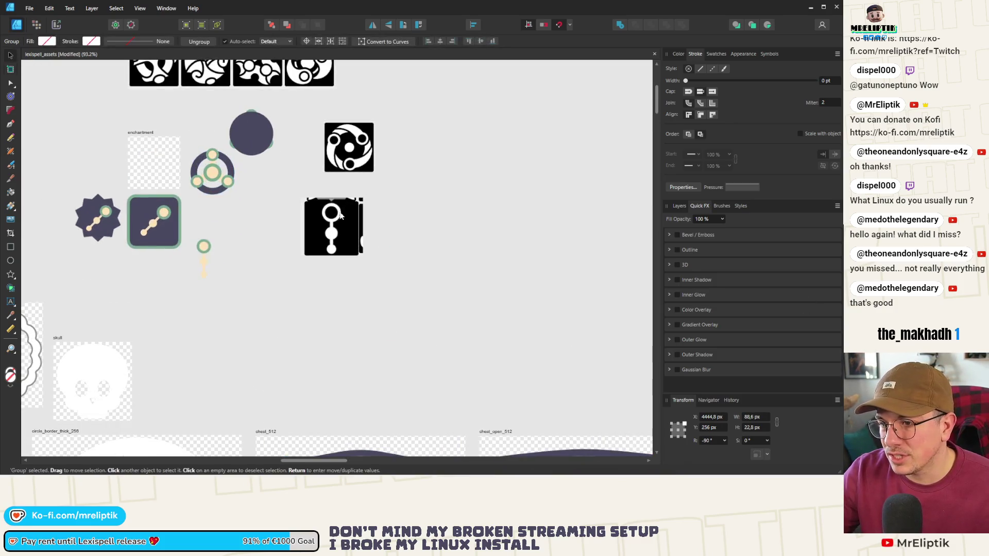
{"action": "left_click", "coordinate": [330, 227]}
{"action": "scroll", "coordinate": [333, 235], "scroll_direction": "up", "scroll_amount": 3}
{"action": "scroll", "coordinate": [333, 235], "scroll_direction": "down", "scroll_amount": 2}
{"action": "scroll", "coordinate": [360, 216], "scroll_direction": "up", "scroll_amount": 2}
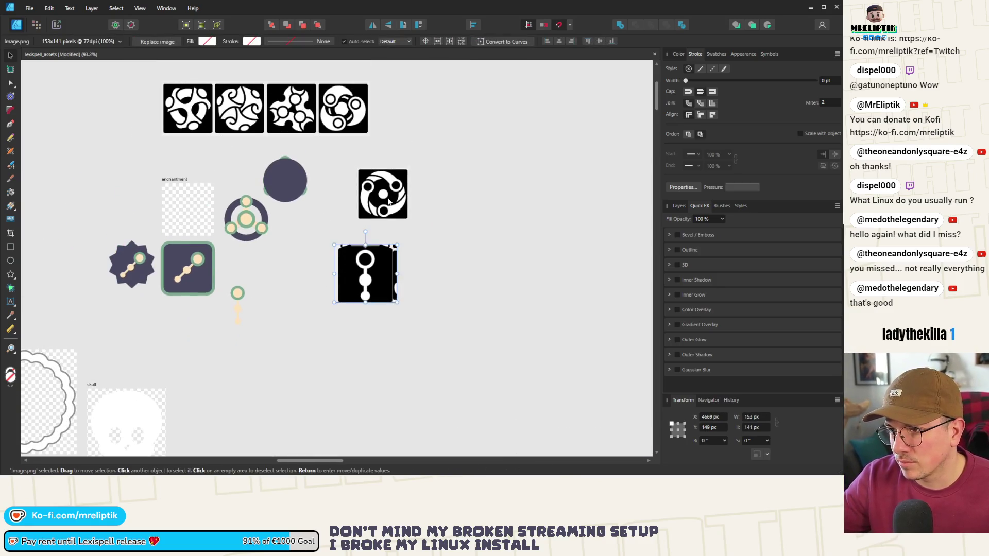
{"action": "left_click_drag", "start_coordinate": [382, 193], "coordinate": [414, 92]}
{"action": "left_click_drag", "start_coordinate": [338, 272], "coordinate": [433, 133]}
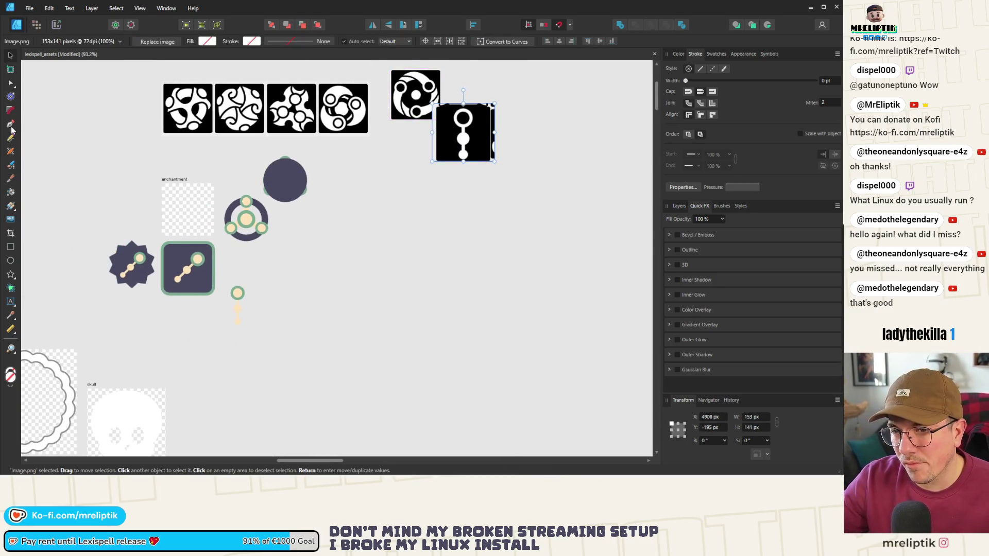
Draw a large artboard below the icons, then undo it.
{"action": "left_click", "coordinate": [11, 69]}
{"action": "left_click_drag", "start_coordinate": [263, 240], "coordinate": [507, 393]}
{"action": "key", "text": "v"}
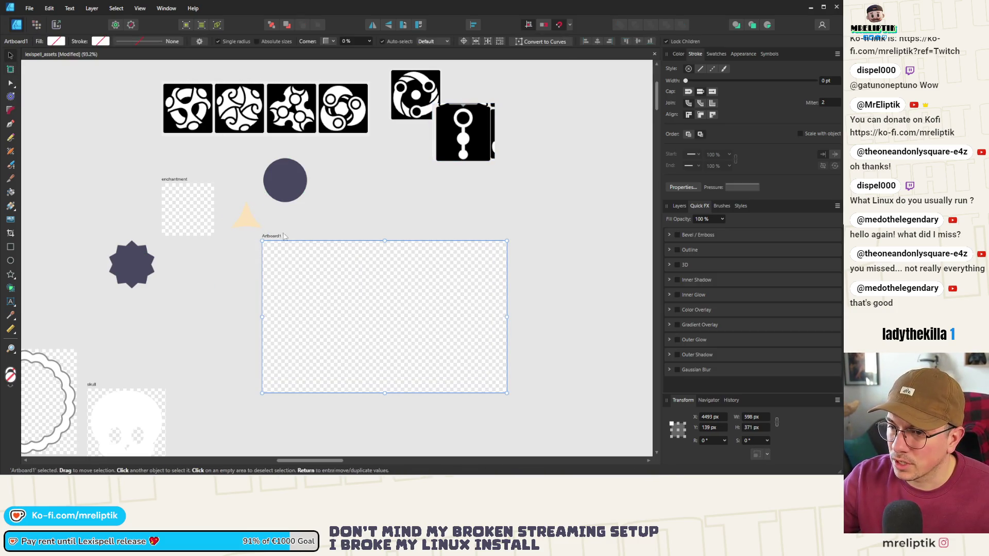
{"action": "left_click", "coordinate": [225, 239]}
{"action": "key", "text": "ctrl+z"}
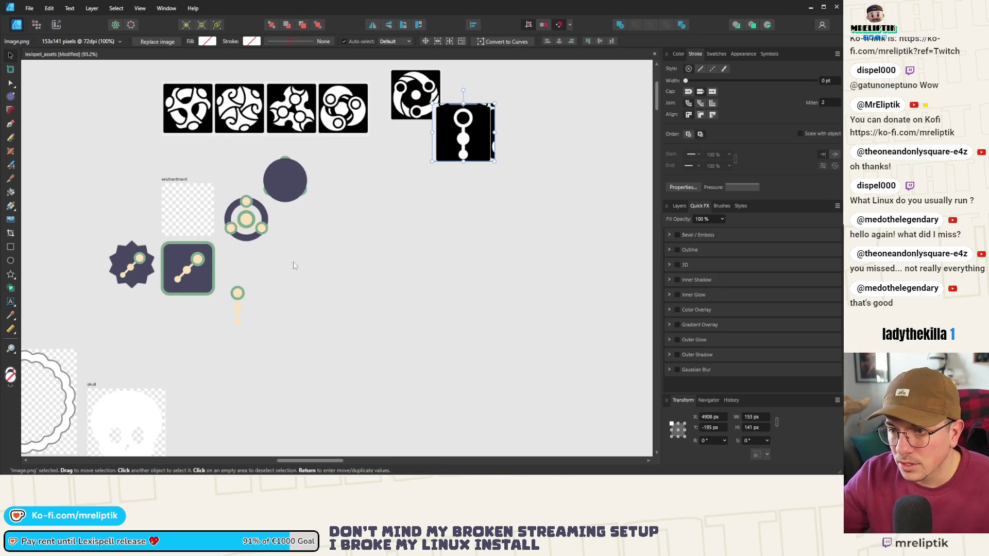
{"action": "key", "text": "ctrl+z"}
Draw a new artboard to the right of the icons.
{"action": "left_click", "coordinate": [10, 70]}
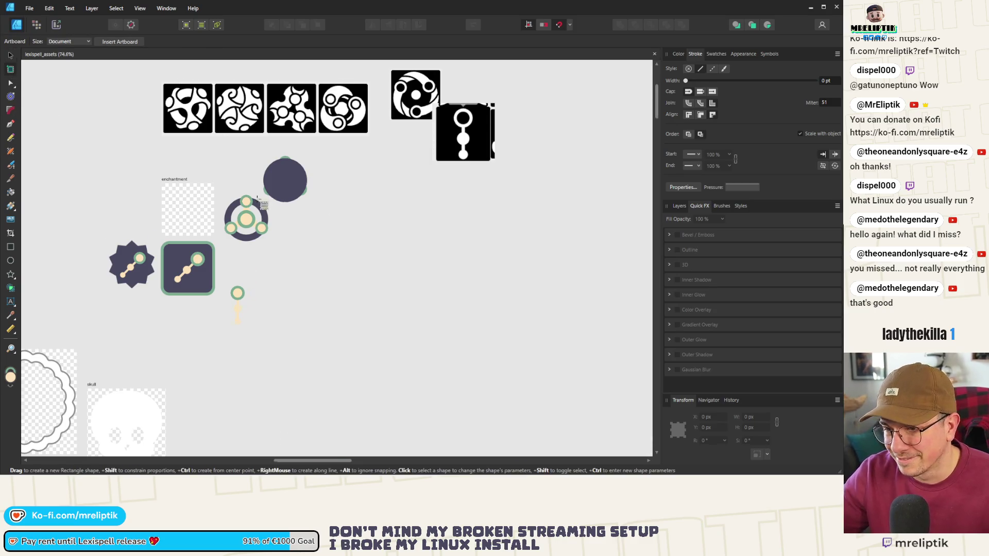
{"action": "scroll", "coordinate": [294, 280], "scroll_direction": "down", "scroll_amount": 2}
{"action": "mouse_move", "coordinate": [285, 217]}
{"action": "left_mouse_down"}
{"action": "mouse_move", "coordinate": [404, 299]}
{"action": "mouse_move", "coordinate": [463, 311]}
{"action": "left_mouse_up"}
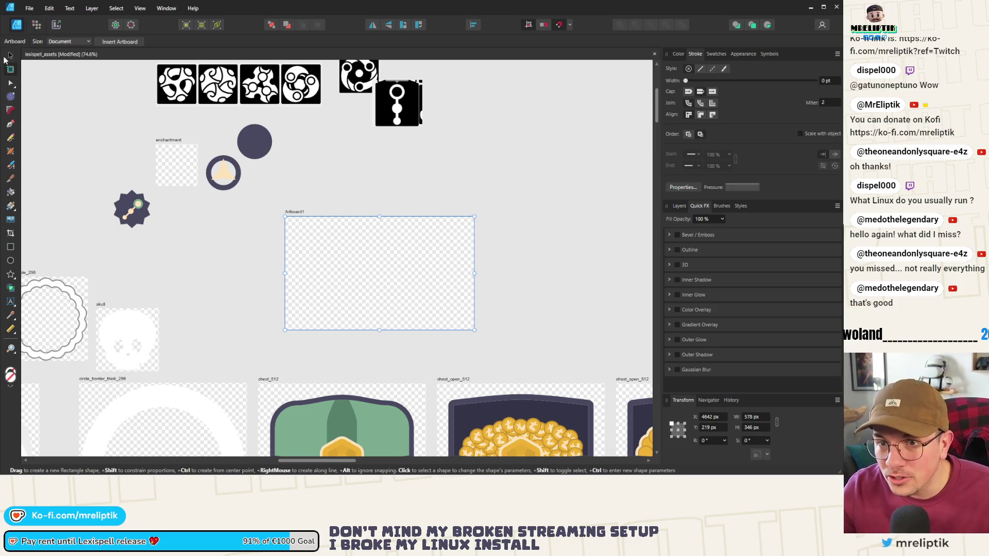
{"action": "left_click", "coordinate": [10, 55]}
{"action": "scroll", "coordinate": [238, 233], "scroll_direction": "down", "scroll_amount": 2}
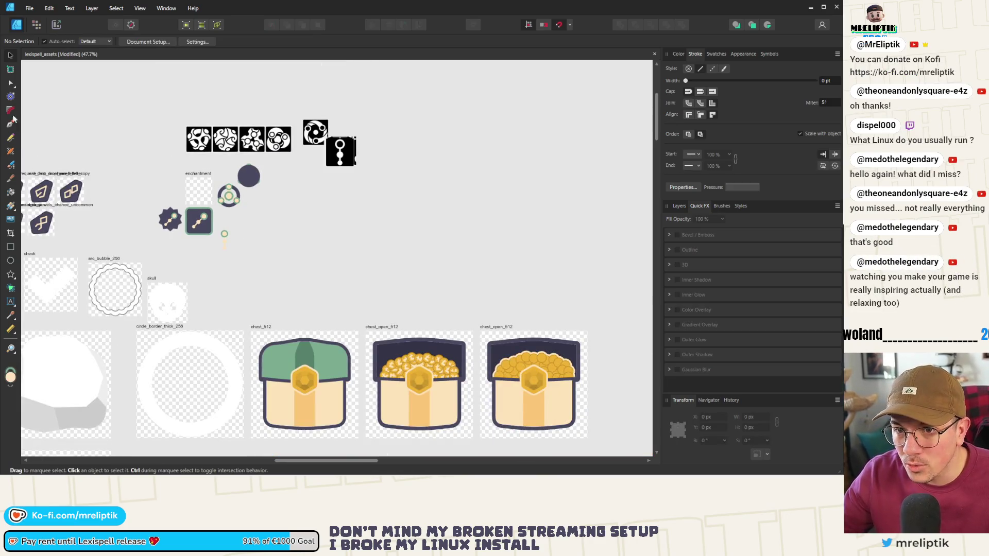
{"action": "left_click", "coordinate": [10, 69]}
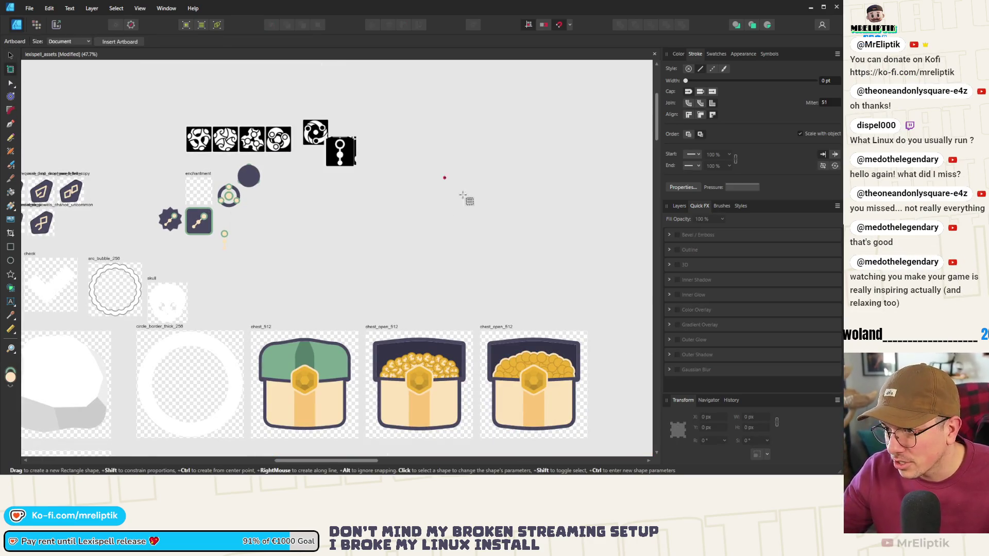
{"action": "left_click_drag", "start_coordinate": [445, 178], "coordinate": [622, 313]}
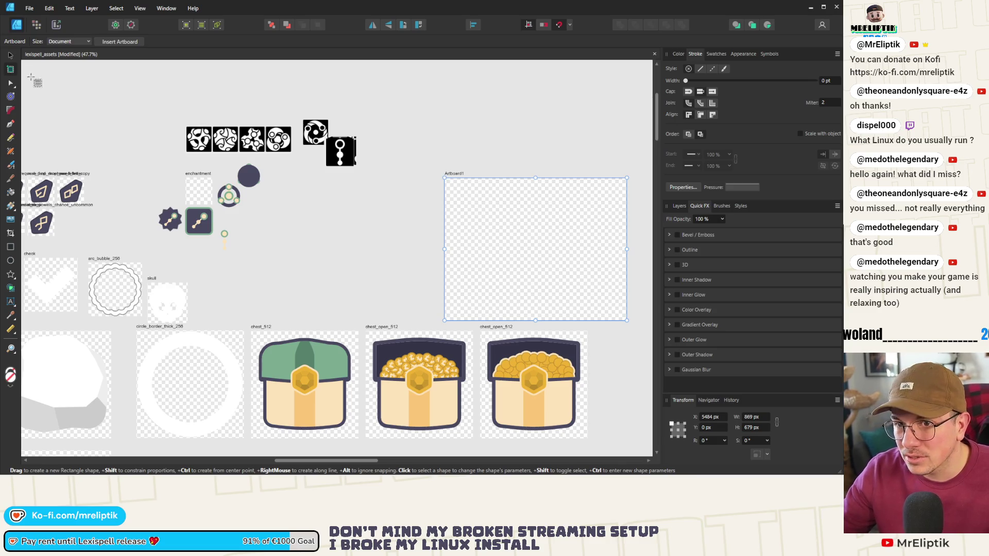
{"action": "left_click", "coordinate": [15, 58]}
Resize the artboard to 701 × 446 px and move it next to the icons.
{"action": "mouse_move", "coordinate": [627, 178]}
{"action": "left_mouse_down"}
{"action": "mouse_move", "coordinate": [592, 196]}
{"action": "mouse_move", "coordinate": [591, 226]}
{"action": "left_mouse_up"}
{"action": "left_click_drag", "start_coordinate": [449, 227], "coordinate": [264, 217]}
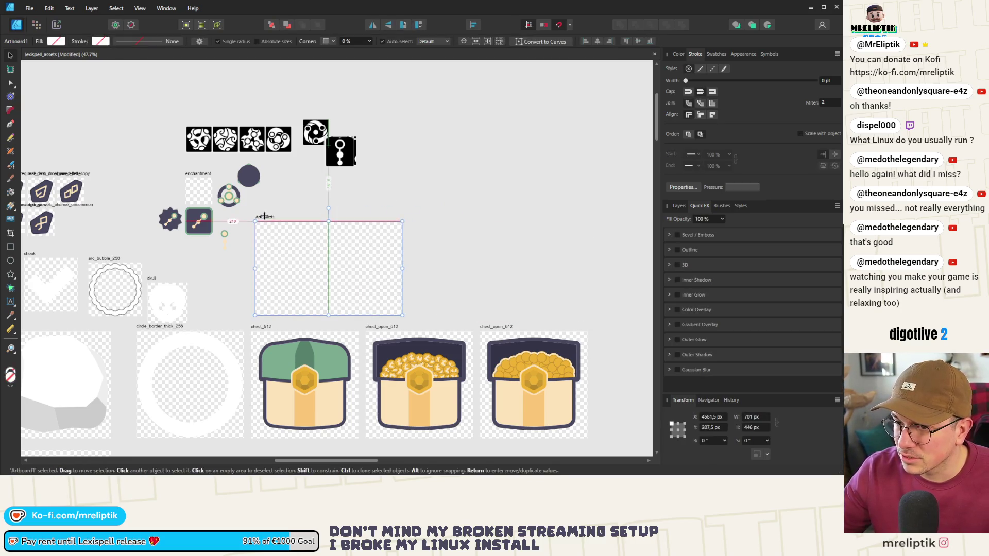
{"action": "left_click", "coordinate": [251, 217]}
{"action": "scroll", "coordinate": [254, 230], "scroll_direction": "up", "scroll_amount": 4}
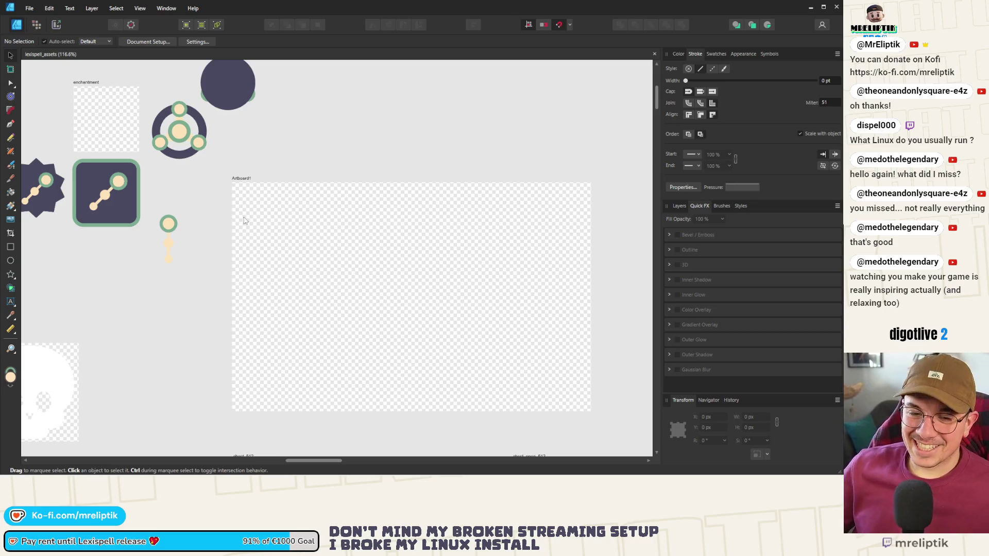
{"action": "left_click_drag", "start_coordinate": [246, 182], "coordinate": [217, 180]}
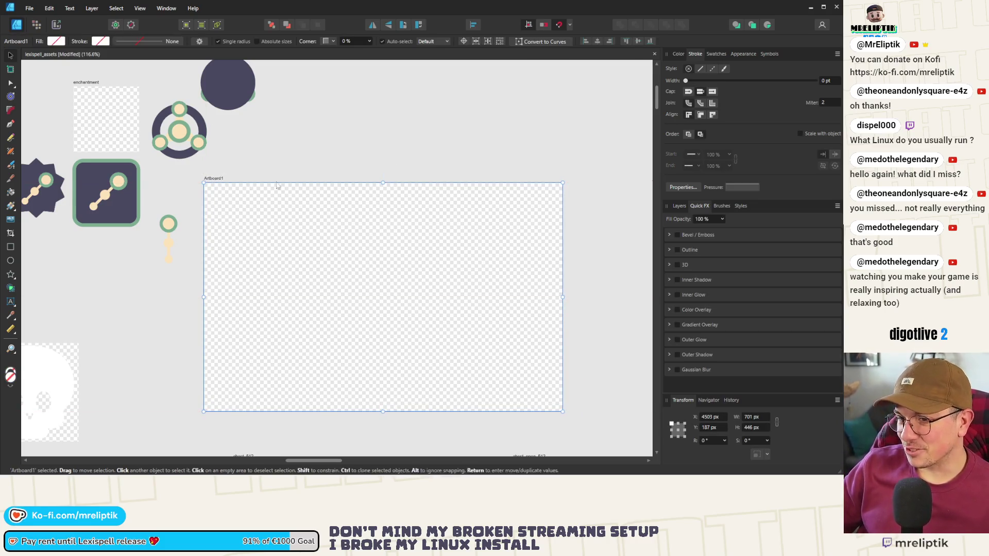
Fill Artboard1 with the dark navy colour sampled from the icons.
{"action": "left_click", "coordinate": [679, 54]}
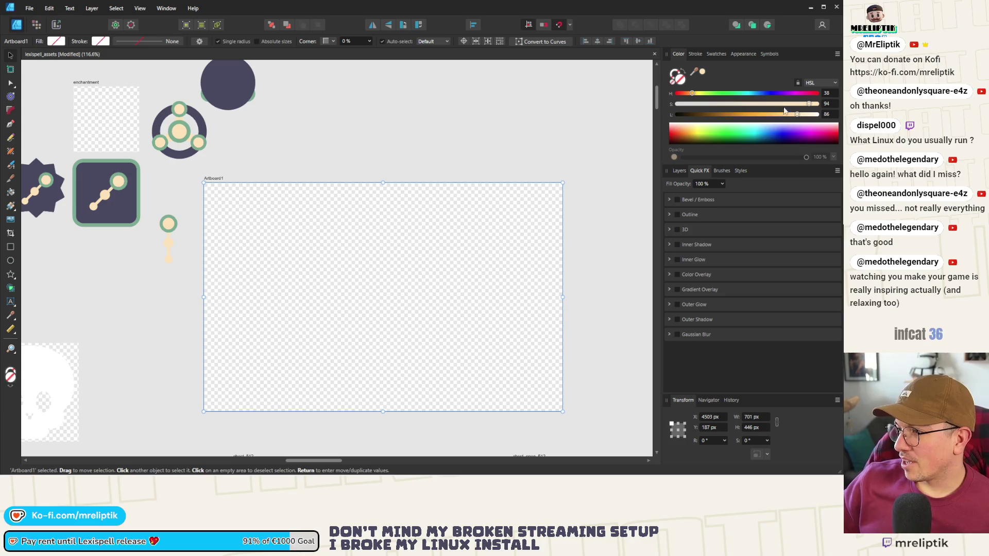
{"action": "mouse_move", "coordinate": [694, 76]}
{"action": "left_mouse_down"}
{"action": "mouse_move", "coordinate": [143, 139]}
{"action": "mouse_move", "coordinate": [95, 181]}
{"action": "left_mouse_up"}
{"action": "left_click", "coordinate": [332, 142]}
{"action": "left_click", "coordinate": [216, 181]}
{"action": "left_click", "coordinate": [170, 232]}
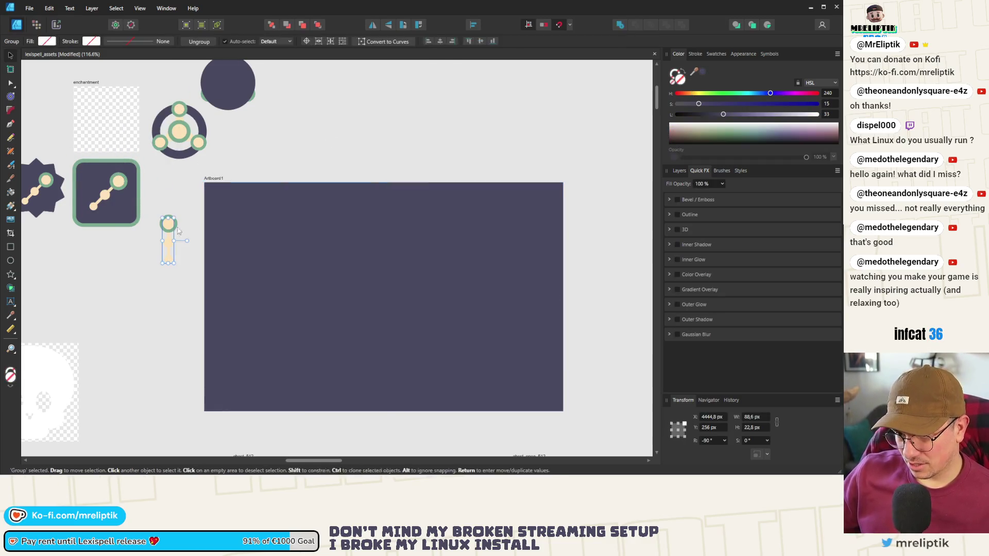
Move the vertical line-and-dots design onto the dark artboard.
{"action": "left_click", "coordinate": [160, 266]}
{"action": "mouse_move", "coordinate": [173, 245]}
{"action": "left_mouse_down"}
{"action": "mouse_move", "coordinate": [260, 258]}
{"action": "mouse_move", "coordinate": [239, 217]}
{"action": "mouse_move", "coordinate": [297, 221]}
{"action": "mouse_move", "coordinate": [248, 252]}
{"action": "left_mouse_up"}
{"action": "key", "text": "ctrl+d"}
{"action": "scroll", "coordinate": [297, 221], "scroll_direction": "up", "scroll_amount": 3}
Add a dot on each side of the stem and group the two side dots.
{"action": "left_click", "coordinate": [289, 237]}
{"action": "scroll", "coordinate": [288, 253], "scroll_direction": "up", "scroll_amount": 3}
{"action": "left_click", "coordinate": [281, 343], "text": "shift"}
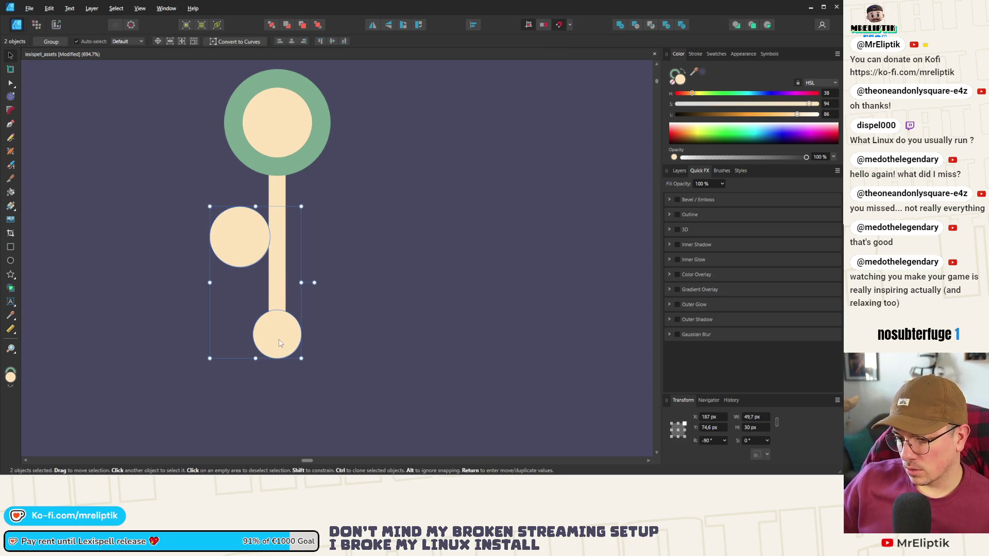
{"action": "left_click", "coordinate": [249, 223]}
{"action": "mouse_move", "coordinate": [237, 235]}
{"action": "left_mouse_down"}
{"action": "mouse_move", "coordinate": [332, 236]}
{"action": "mouse_move", "coordinate": [311, 236]}
{"action": "left_mouse_up"}
{"action": "left_click", "coordinate": [250, 248], "text": "shift"}
{"action": "key", "text": "Right"}
{"action": "key", "text": "Right"}
{"action": "left_click_drag", "start_coordinate": [316, 241], "coordinate": [316, 240]}
{"action": "scroll", "coordinate": [316, 240], "scroll_direction": "down", "scroll_amount": 5}
{"action": "key", "text": "ctrl+g"}
{"action": "scroll", "coordinate": [267, 279], "scroll_direction": "up", "scroll_amount": 6}
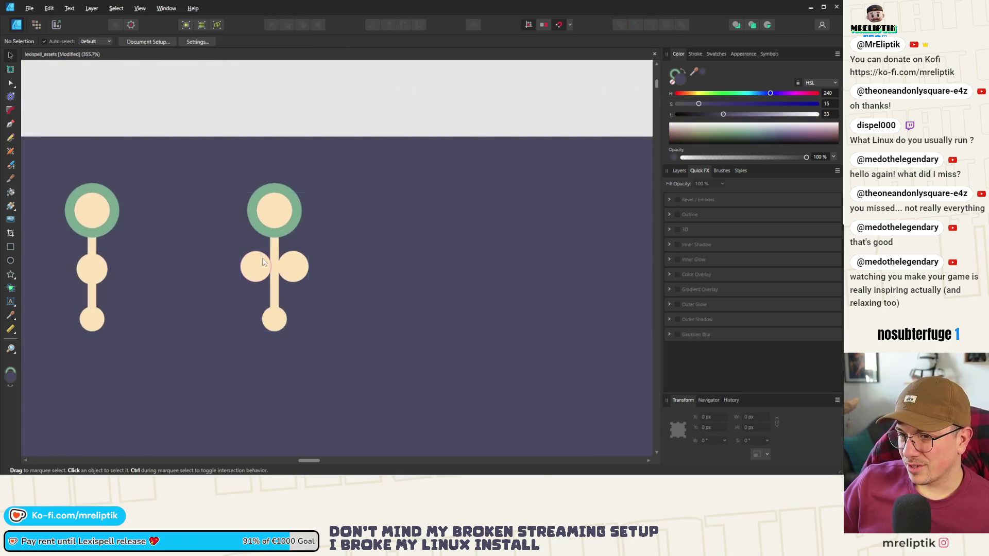
Space the grouped side dots evenly around the stem.
{"action": "double_click", "coordinate": [266, 280]}
{"action": "left_click_drag", "start_coordinate": [246, 272], "coordinate": [233, 272]}
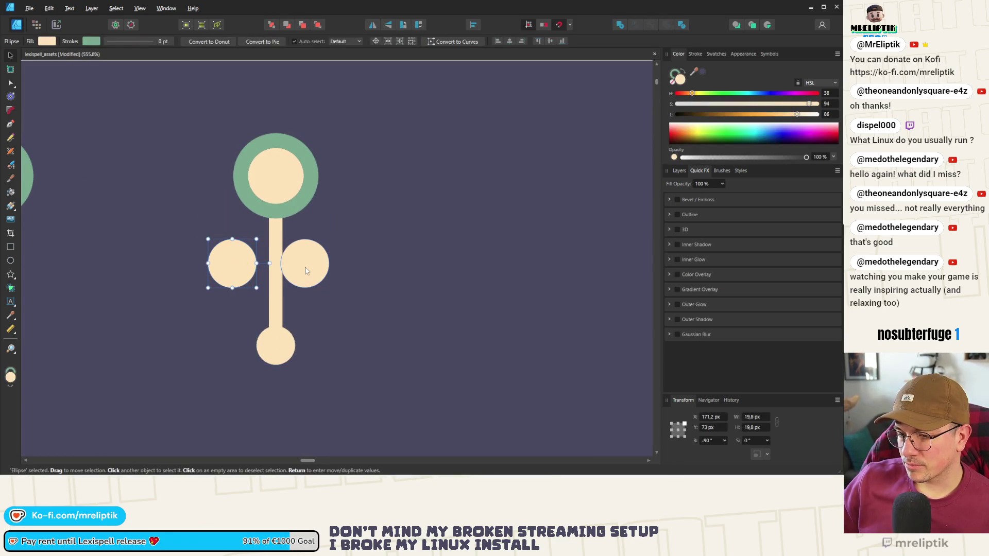
{"action": "left_click", "coordinate": [232, 272], "text": "shift"}
{"action": "left_click_drag", "start_coordinate": [314, 272], "coordinate": [321, 272]}
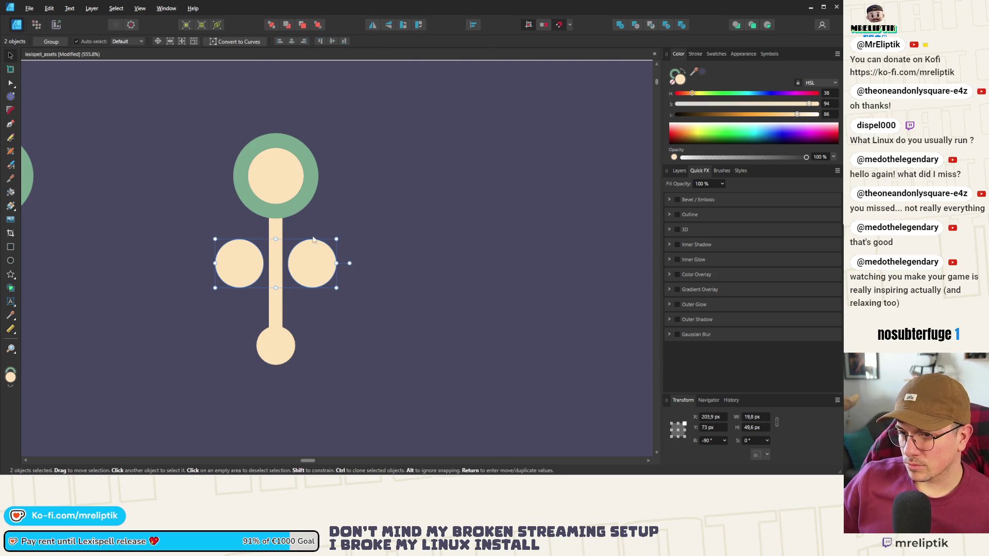
{"action": "scroll", "coordinate": [258, 154], "scroll_direction": "down", "scroll_amount": 5}
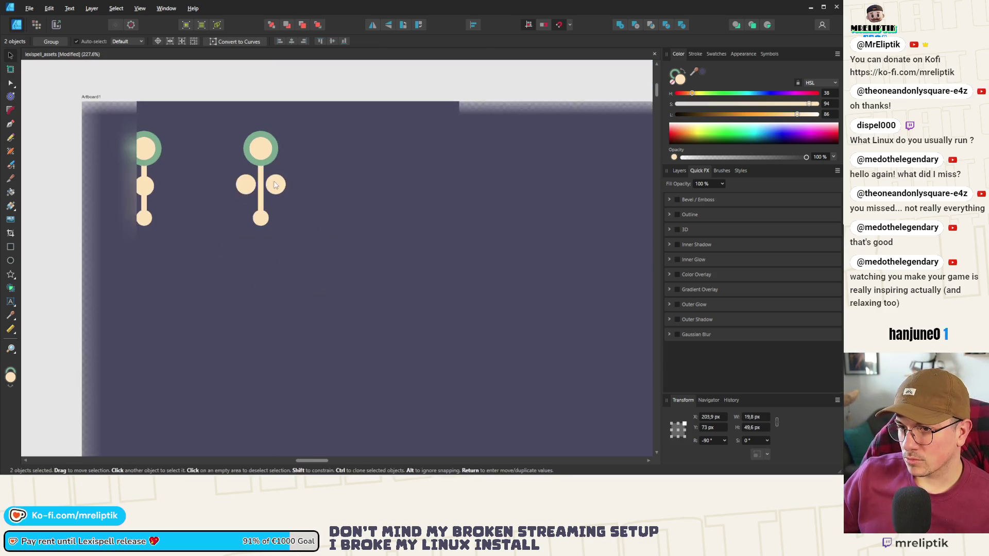
Turn the stem bar horizontal and shorten it to a 35.9 px crossbar.
{"action": "double_click", "coordinate": [265, 187]}
{"action": "scroll", "coordinate": [265, 187], "scroll_direction": "up", "scroll_amount": 4}
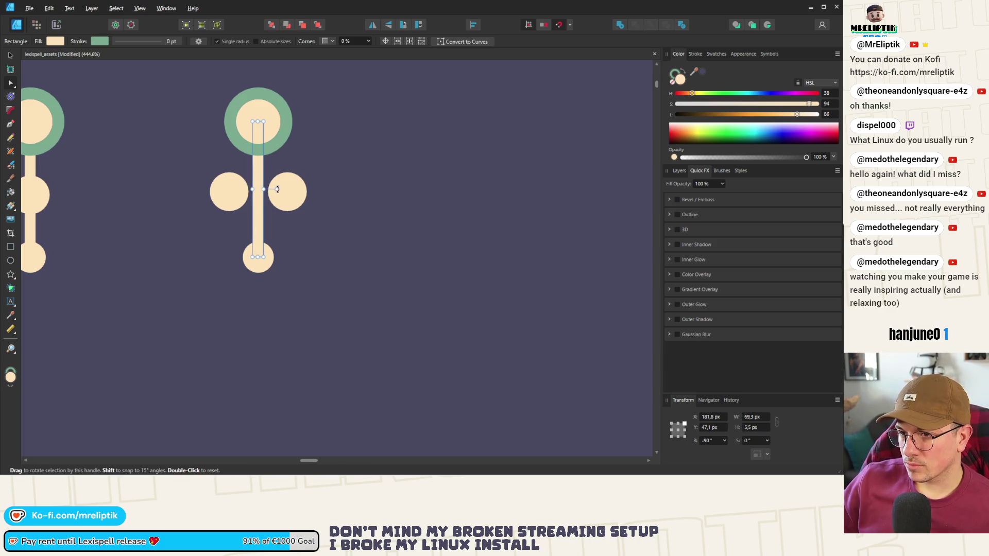
{"action": "mouse_move", "coordinate": [277, 190]}
{"action": "left_mouse_down"}
{"action": "mouse_move", "coordinate": [288, 150]}
{"action": "mouse_move", "coordinate": [273, 135]}
{"action": "mouse_move", "coordinate": [261, 140]}
{"action": "left_mouse_up"}
{"action": "left_click_drag", "start_coordinate": [326, 190], "coordinate": [295, 190]}
{"action": "scroll", "coordinate": [295, 190], "scroll_direction": "down", "scroll_amount": 3}
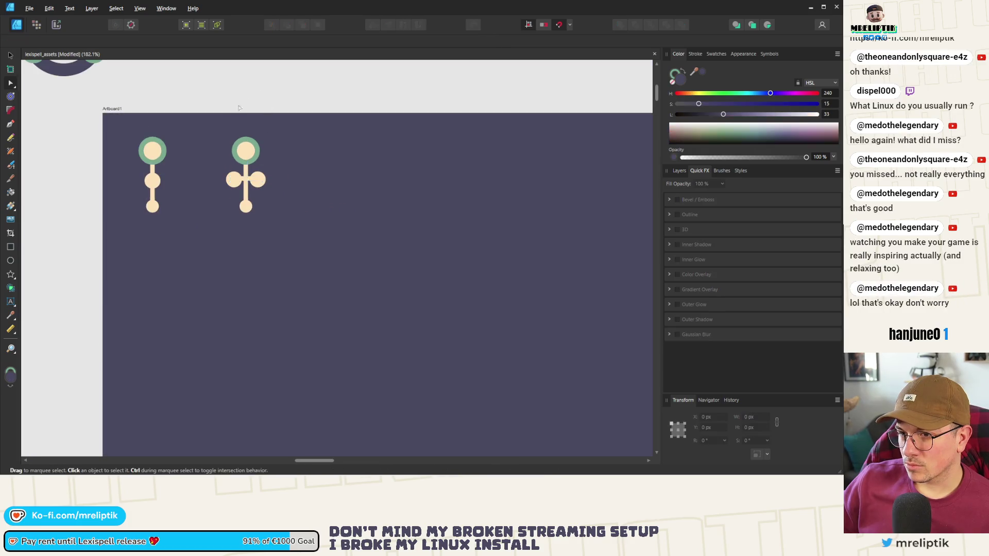
{"action": "scroll", "coordinate": [245, 214], "scroll_direction": "up", "scroll_amount": 5}
Nudge the crossbar down between the side circles and save the document.
{"action": "left_click", "coordinate": [278, 206]}
{"action": "left_click_drag", "start_coordinate": [276, 211], "coordinate": [277, 218]}
{"action": "scroll", "coordinate": [222, 192], "scroll_direction": "down", "scroll_amount": 2}
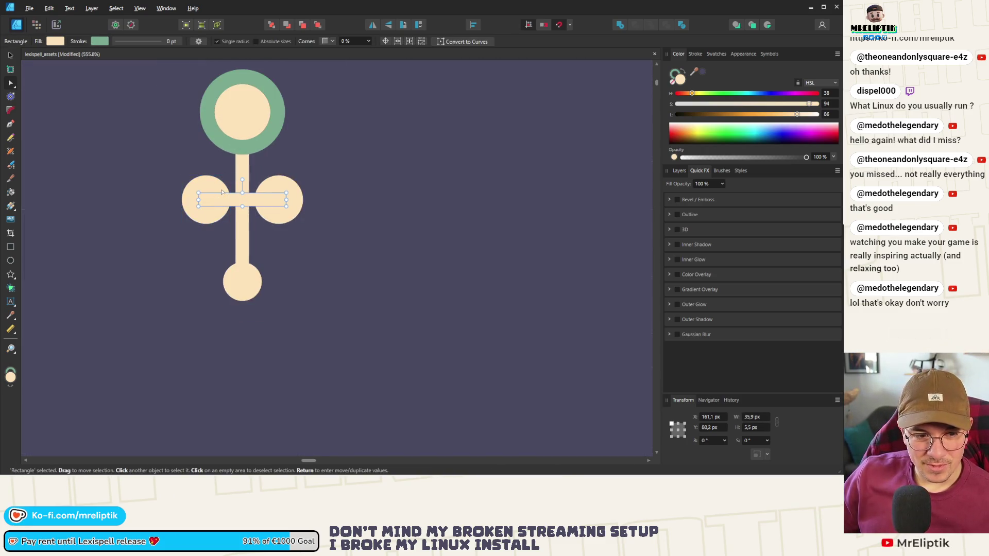
{"action": "scroll", "coordinate": [222, 193], "scroll_direction": "down", "scroll_amount": 4}
{"action": "left_click", "coordinate": [276, 150]}
{"action": "key", "text": "ctrl+s"}
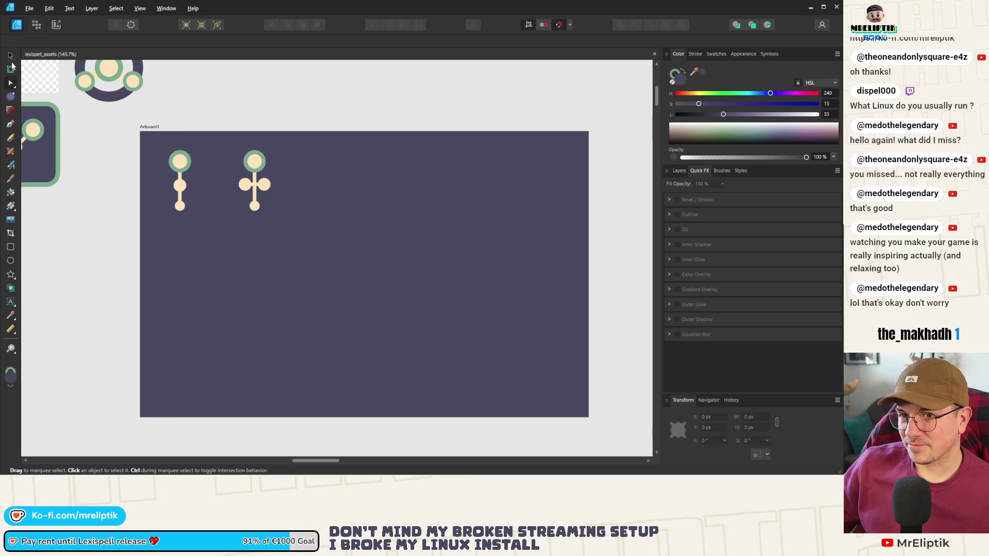
{"action": "mouse_move", "coordinate": [254, 187]}
{"action": "left_mouse_down"}
{"action": "mouse_move", "coordinate": [220, 186]}
{"action": "mouse_move", "coordinate": [262, 184]}
{"action": "left_mouse_up"}
Lower the third figure's left and right circles below the crossbar, level with each other.
{"action": "key", "text": "ctrl+d"}
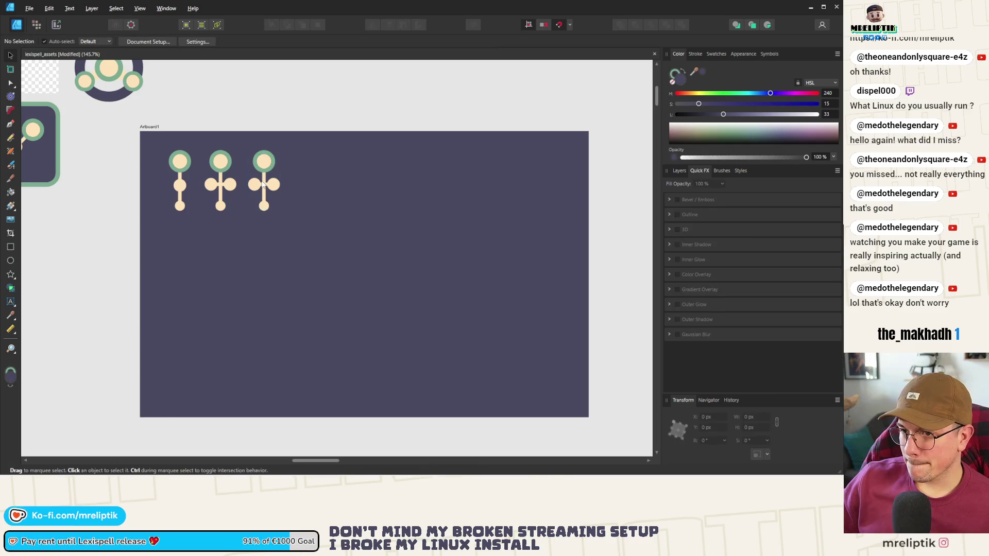
{"action": "scroll", "coordinate": [270, 164], "scroll_direction": "up", "scroll_amount": 4}
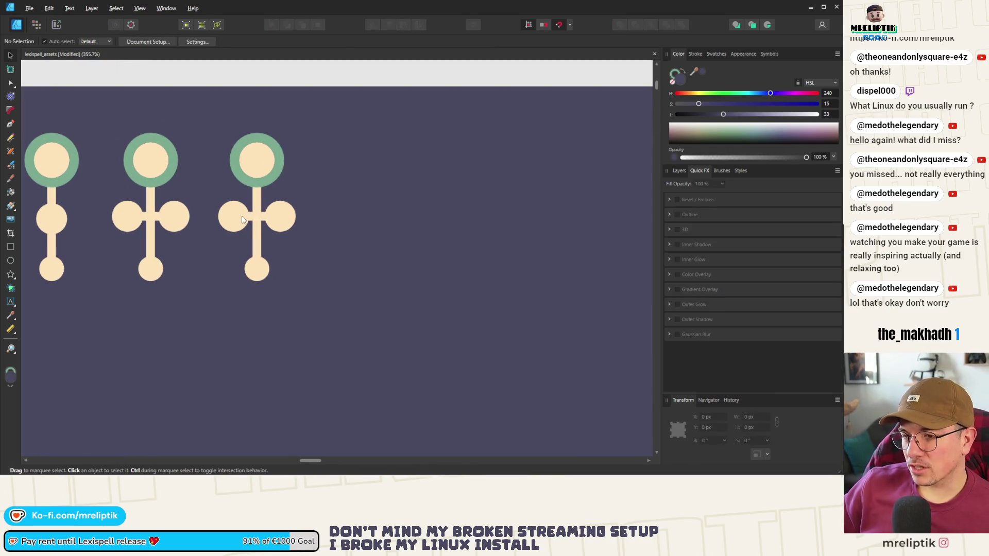
{"action": "scroll", "coordinate": [242, 221], "scroll_direction": "up", "scroll_amount": 5}
{"action": "left_click", "coordinate": [238, 237]}
{"action": "left_click_drag", "start_coordinate": [239, 239], "coordinate": [222, 306]}
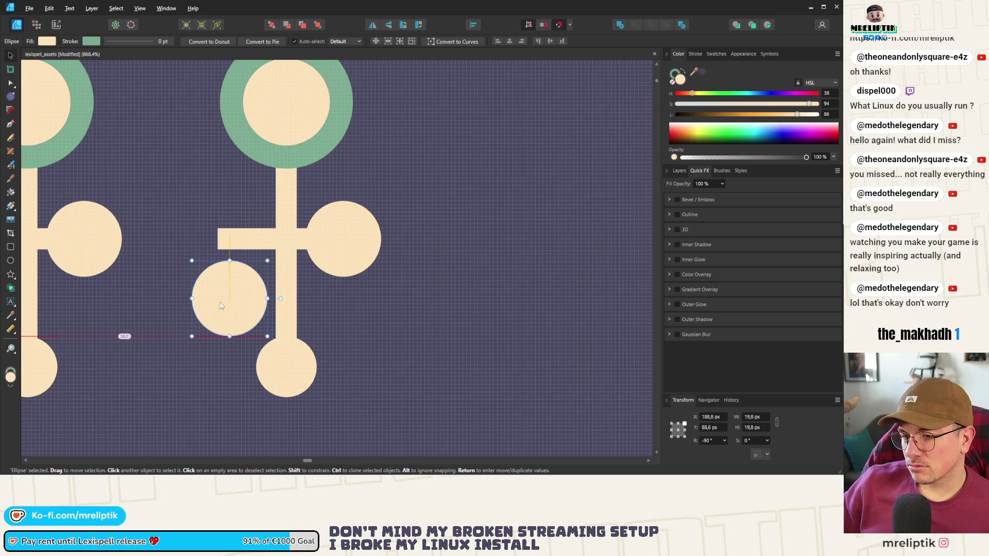
{"action": "left_click", "coordinate": [326, 254]}
{"action": "left_click_drag", "start_coordinate": [326, 255], "coordinate": [326, 314]}
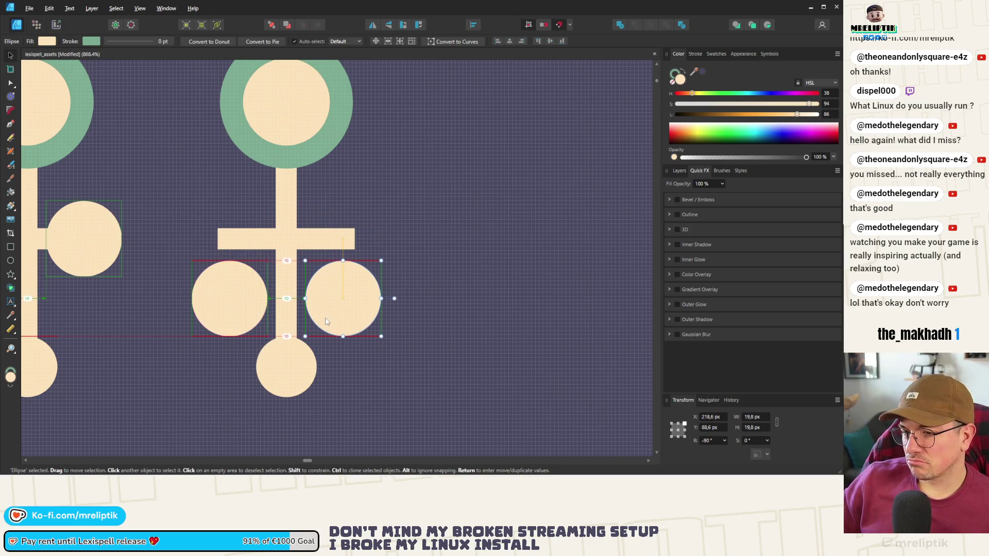
Tilt the crossbar to 45° and shorten it into a diagonal branch meeting the stem.
{"action": "left_click", "coordinate": [278, 229]}
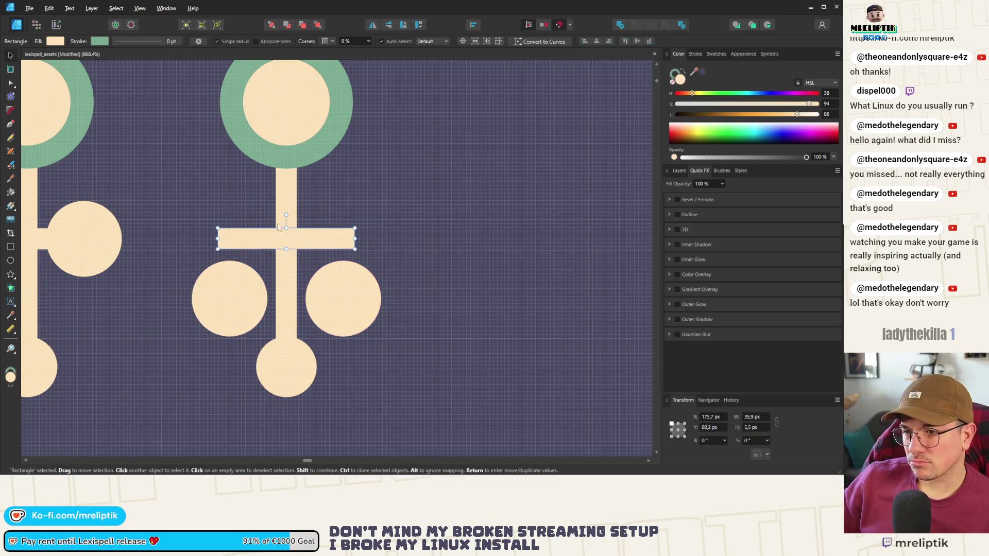
{"action": "left_click_drag", "start_coordinate": [286, 215], "coordinate": [254, 209]}
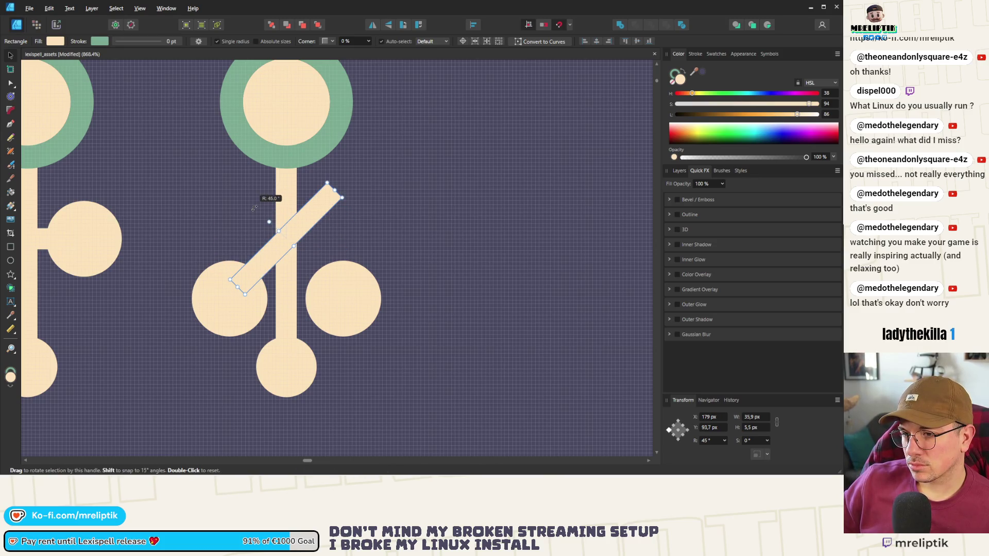
{"action": "left_click_drag", "start_coordinate": [339, 194], "coordinate": [232, 297]}
{"action": "scroll", "coordinate": [238, 293], "scroll_direction": "up", "scroll_amount": 3}
{"action": "left_click_drag", "start_coordinate": [326, 195], "coordinate": [356, 177]}
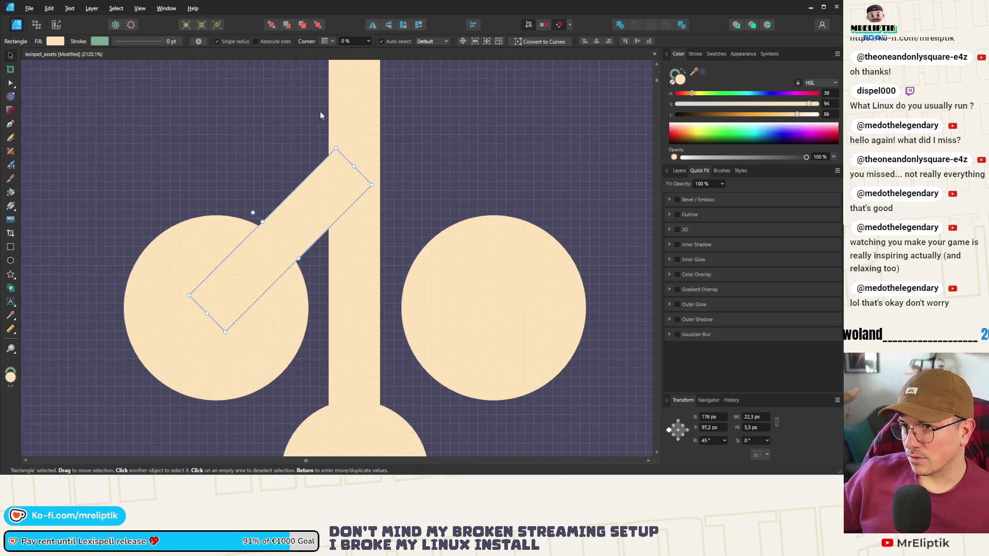
Place a horizontally mirrored copy of the branch onto the right circle.
{"action": "key", "text": "ctrl+j"}
{"action": "left_click", "coordinate": [372, 24]}
{"action": "mouse_move", "coordinate": [297, 232]}
{"action": "left_mouse_down"}
{"action": "mouse_move", "coordinate": [441, 227]}
{"action": "mouse_move", "coordinate": [441, 257]}
{"action": "mouse_move", "coordinate": [428, 257]}
{"action": "mouse_move", "coordinate": [436, 258]}
{"action": "left_mouse_up"}
{"action": "left_click", "coordinate": [504, 248]}
{"action": "scroll", "coordinate": [464, 248], "scroll_direction": "down", "scroll_amount": 10}
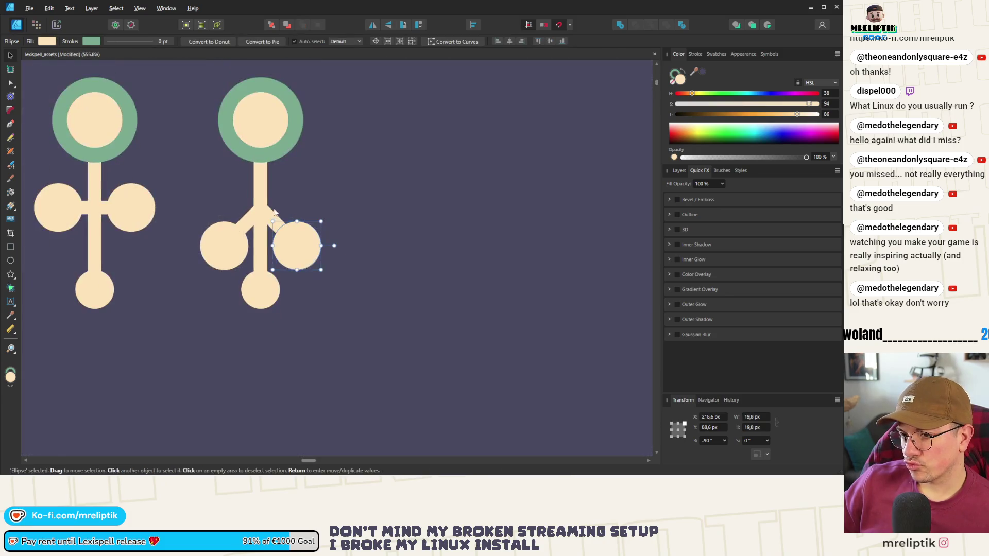
{"action": "scroll", "coordinate": [253, 189], "scroll_direction": "down", "scroll_amount": 2}
{"action": "left_click", "coordinate": [272, 122]}
{"action": "scroll", "coordinate": [267, 184], "scroll_direction": "up", "scroll_amount": 4}
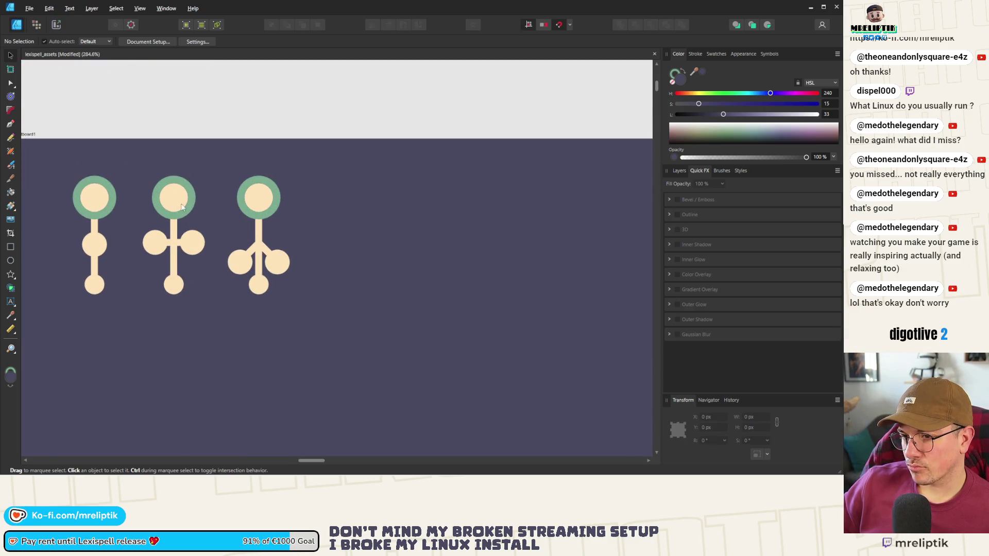
{"action": "scroll", "coordinate": [196, 207], "scroll_direction": "down", "scroll_amount": 3}
{"action": "scroll", "coordinate": [203, 206], "scroll_direction": "up", "scroll_amount": 2}
Duplicate the first figure and place the copy to the right as a fourth glyph.
{"action": "left_click_drag", "start_coordinate": [283, 137], "coordinate": [188, 299]}
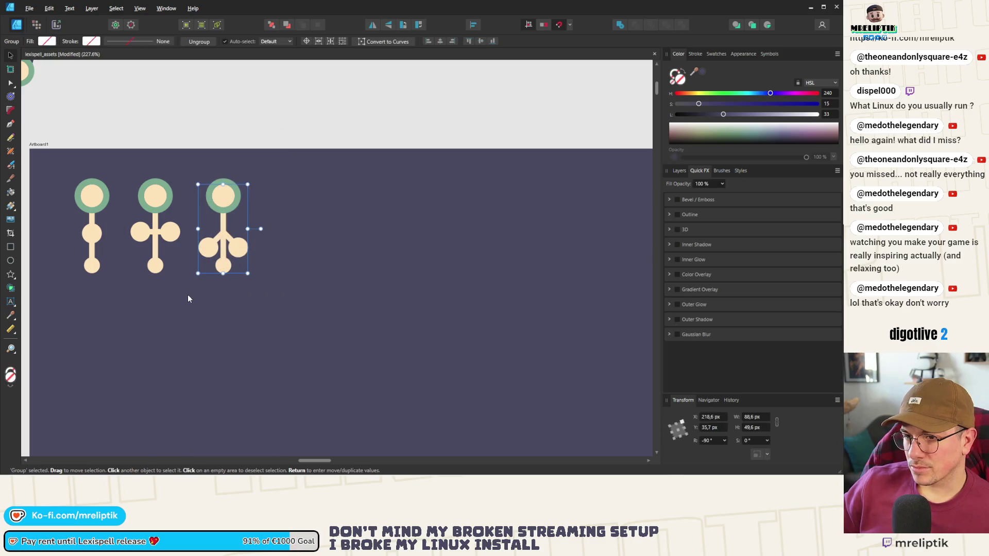
{"action": "left_click_drag", "start_coordinate": [203, 127], "coordinate": [125, 299]}
{"action": "left_click_drag", "start_coordinate": [138, 125], "coordinate": [67, 318]}
{"action": "left_click_drag", "start_coordinate": [92, 235], "coordinate": [283, 246]}
{"action": "scroll", "coordinate": [285, 242], "scroll_direction": "up", "scroll_amount": 2}
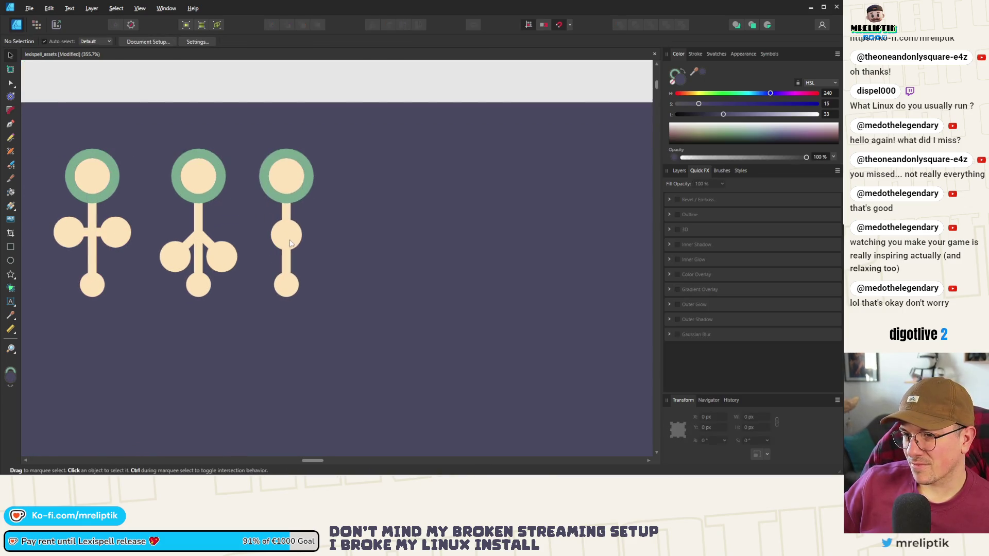
{"action": "scroll", "coordinate": [290, 234], "scroll_direction": "up", "scroll_amount": 3}
Shift the copy's middle circle right and draw a bent line through it, about 6 pt thick.
{"action": "double_click", "coordinate": [292, 255]}
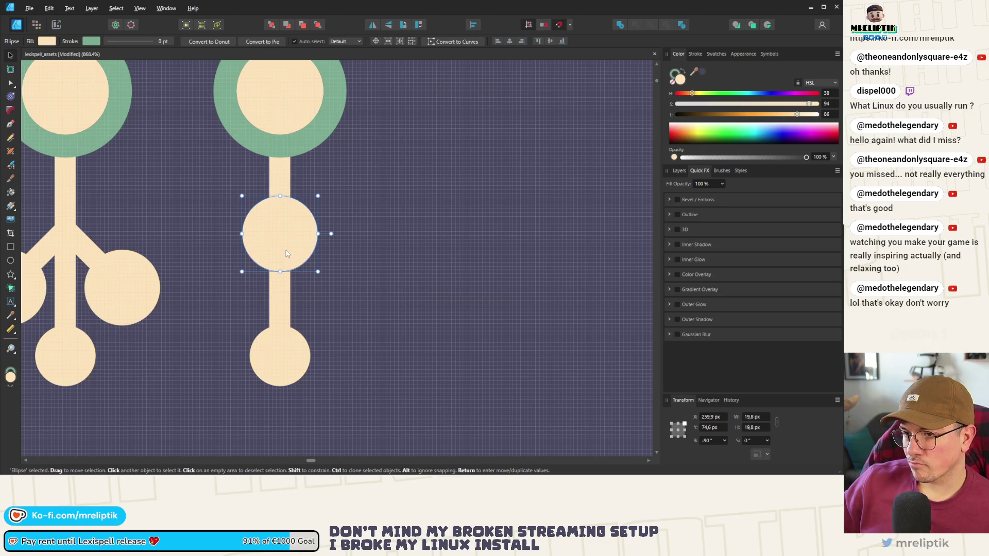
{"action": "mouse_move", "coordinate": [279, 253]}
{"action": "left_mouse_down"}
{"action": "mouse_move", "coordinate": [346, 240]}
{"action": "mouse_move", "coordinate": [344, 252]}
{"action": "left_mouse_up"}
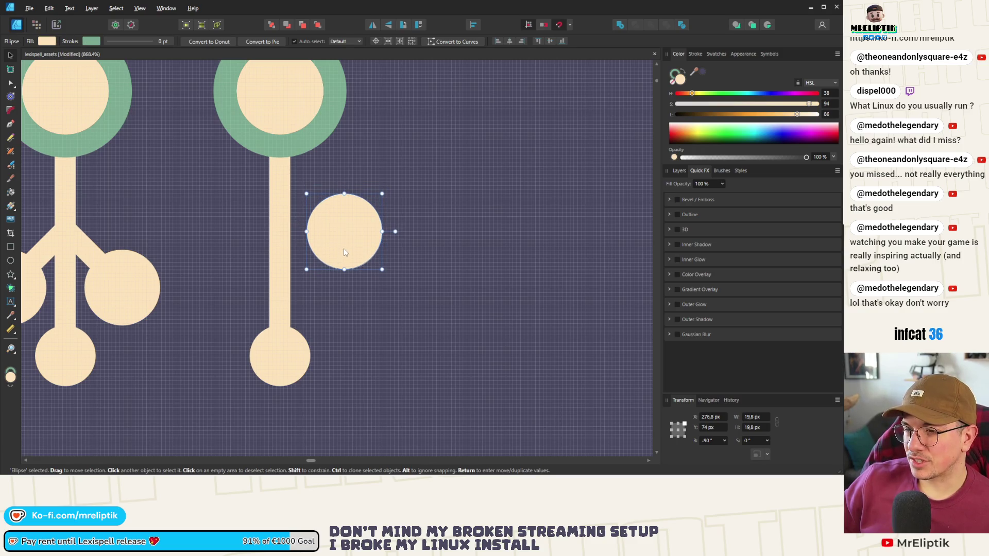
{"action": "left_click", "coordinate": [281, 257]}
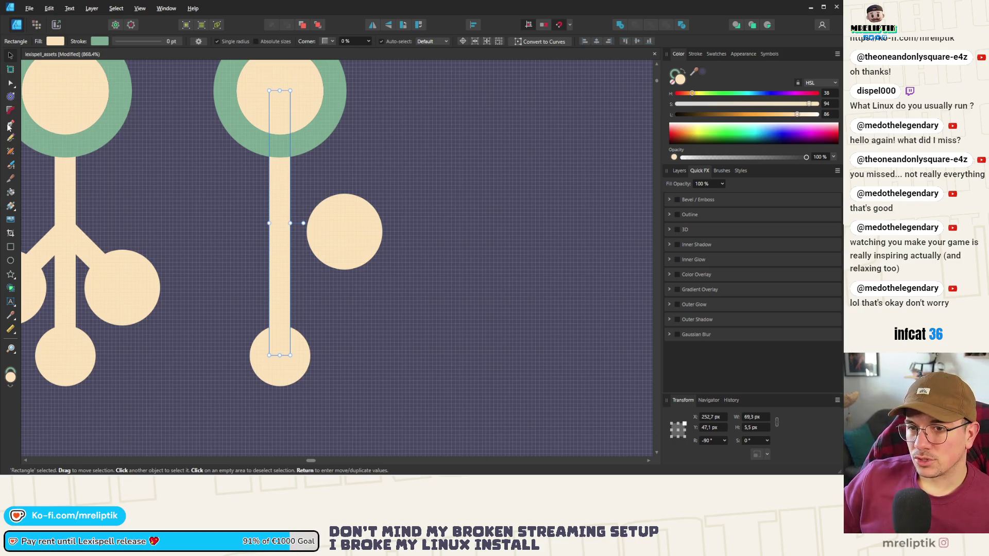
{"action": "left_click", "coordinate": [10, 126]}
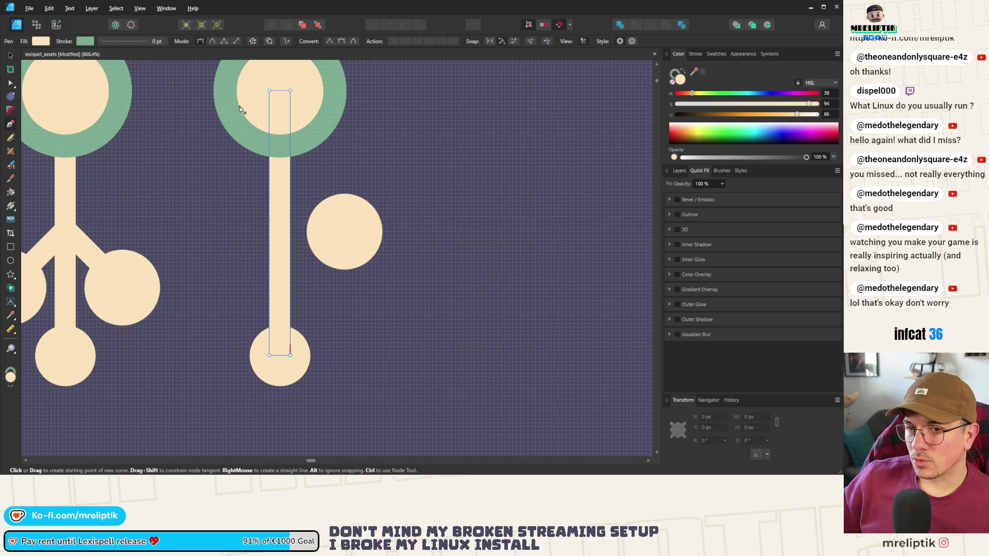
{"action": "left_click", "coordinate": [345, 232]}
{"action": "left_click", "coordinate": [280, 356]}
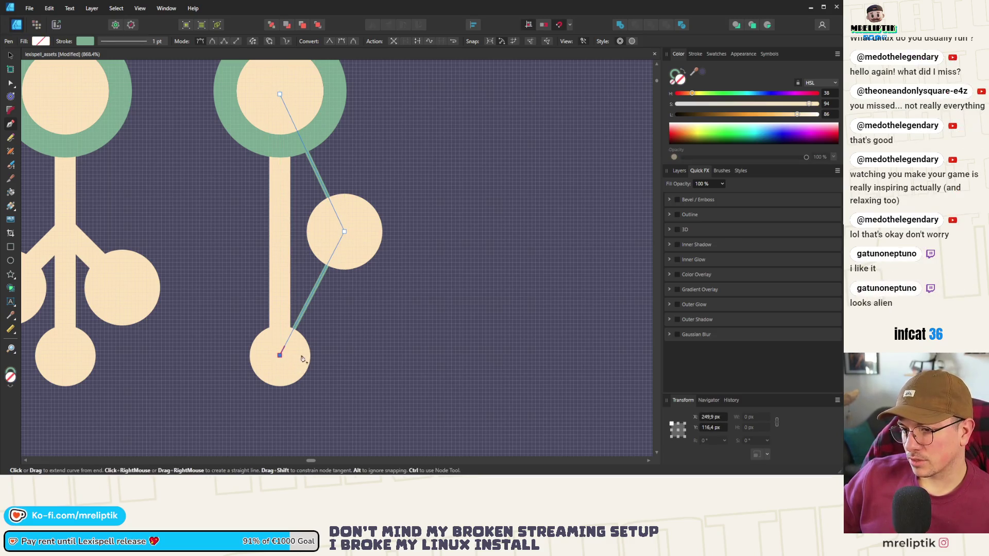
{"action": "left_click", "coordinate": [695, 54]}
{"action": "mouse_move", "coordinate": [719, 81]}
{"action": "left_mouse_down"}
{"action": "mouse_move", "coordinate": [742, 80]}
{"action": "mouse_move", "coordinate": [730, 81]}
{"action": "left_mouse_up"}
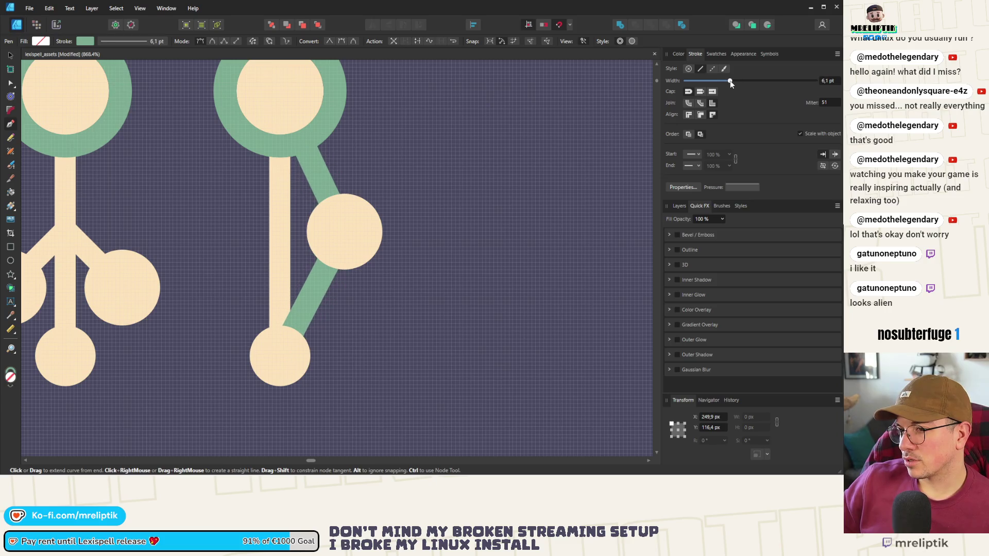
Set the bent line's width to 5.5 pt.
{"action": "left_click", "coordinate": [10, 55]}
{"action": "left_click", "coordinate": [275, 199]}
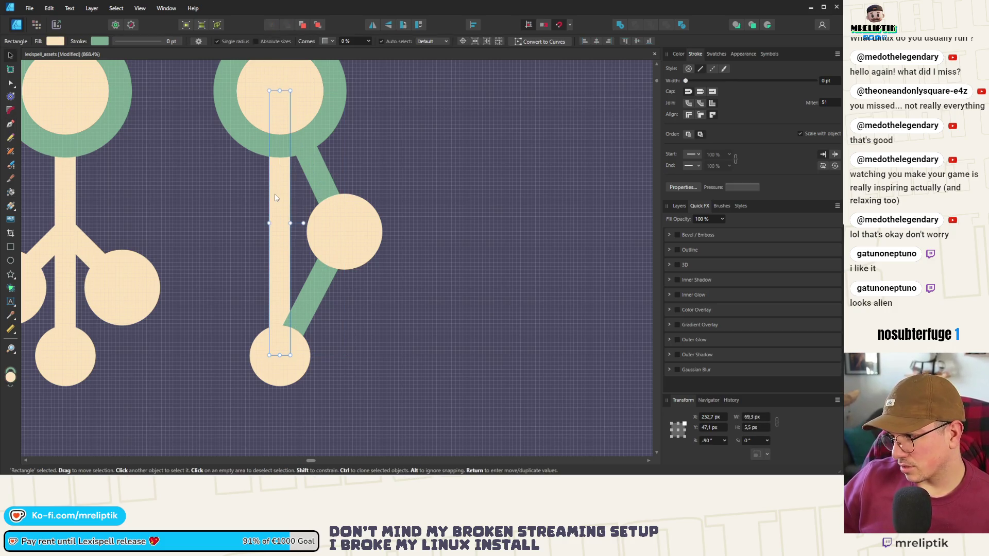
{"action": "scroll", "coordinate": [397, 203], "scroll_direction": "down", "scroll_amount": 2}
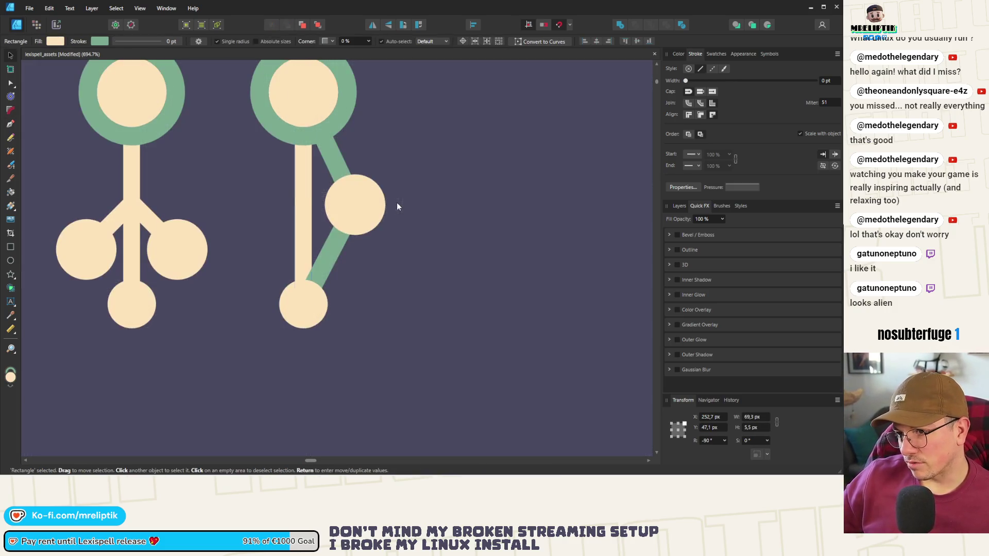
{"action": "left_click", "coordinate": [338, 165]}
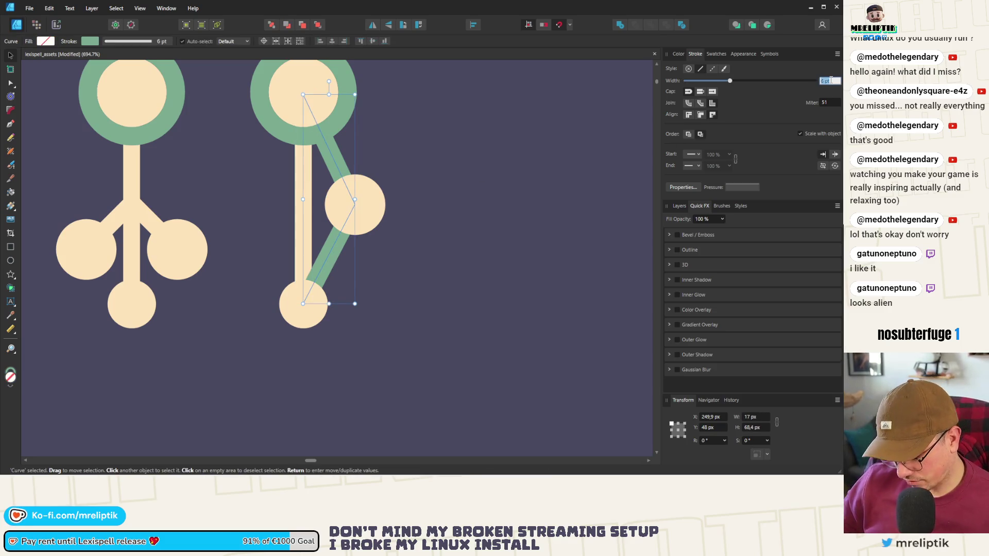
{"action": "type", "text": ",5"}
{"action": "key", "text": "Return"}
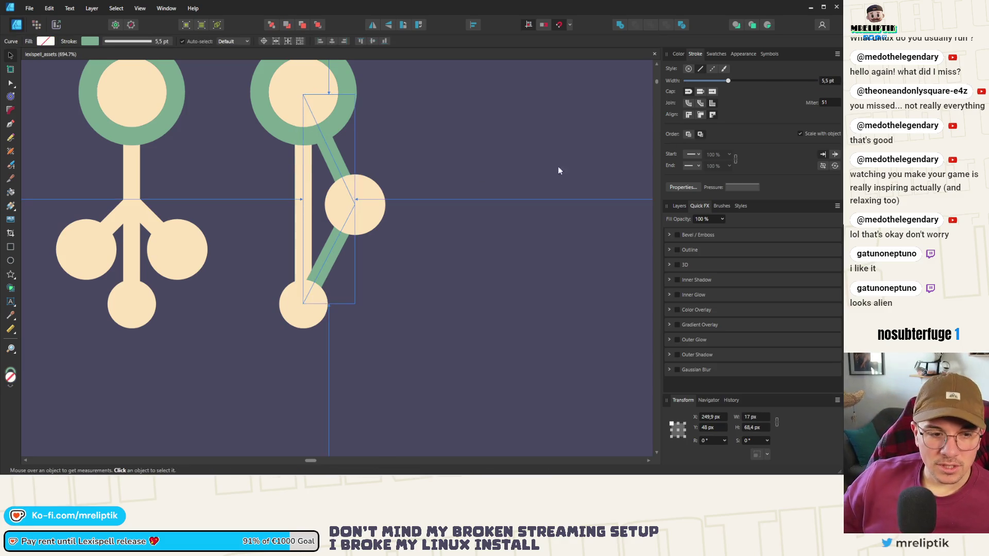
{"action": "scroll", "coordinate": [518, 176], "scroll_direction": "down", "scroll_amount": 2}
{"action": "scroll", "coordinate": [409, 184], "scroll_direction": "up", "scroll_amount": 1}
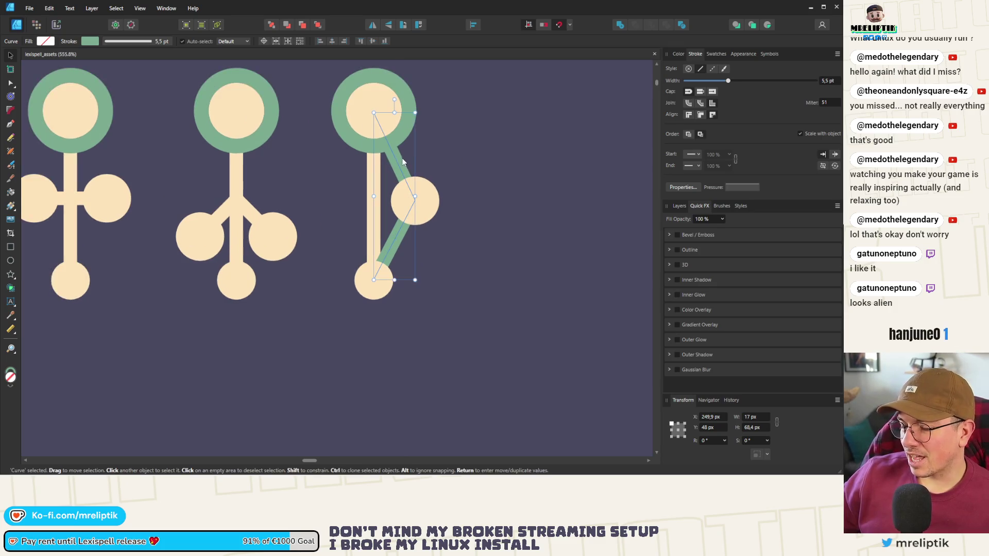
Make the bent line's outline peach like the stems, without the dark fill.
{"action": "left_click", "coordinate": [677, 54]}
{"action": "mouse_move", "coordinate": [695, 72]}
{"action": "left_mouse_down"}
{"action": "mouse_move", "coordinate": [453, 190]}
{"action": "mouse_move", "coordinate": [701, 72]}
{"action": "left_mouse_up"}
{"action": "left_click", "coordinate": [702, 72]}
{"action": "left_click", "coordinate": [674, 76]}
{"action": "left_click", "coordinate": [702, 72]}
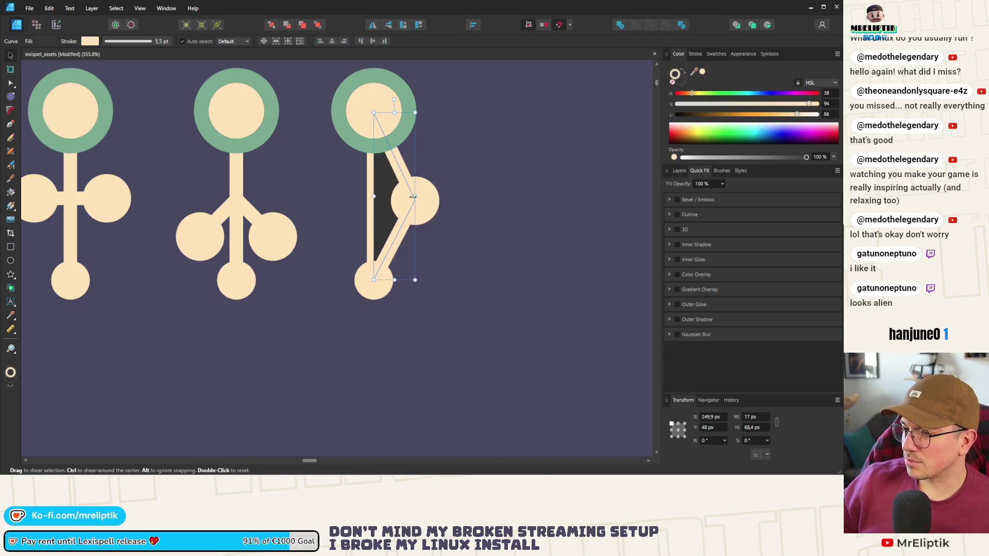
{"action": "left_click", "coordinate": [696, 54]}
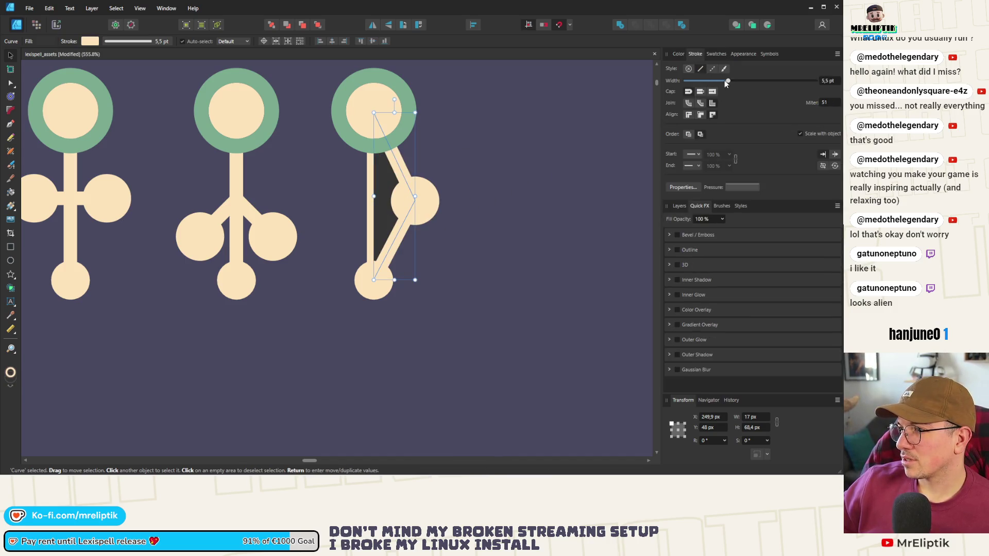
{"action": "left_click", "coordinate": [680, 79]}
{"action": "left_click", "coordinate": [693, 54]}
{"action": "left_click", "coordinate": [679, 54]}
{"action": "key", "text": "ctrl+z"}
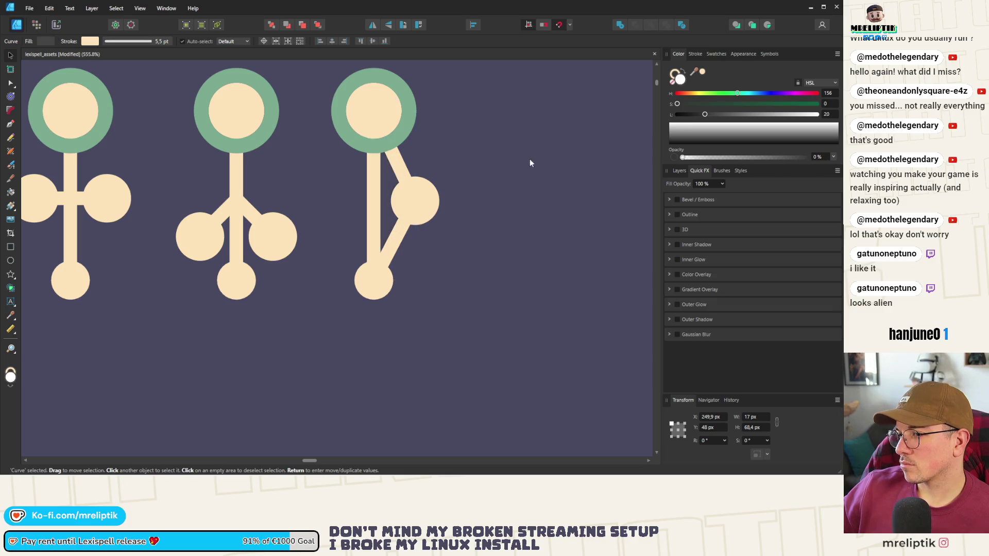
{"action": "scroll", "coordinate": [271, 169], "scroll_direction": "down", "scroll_amount": 3, "text": "ctrl"}
Delete the fourth glyph's vertical stem.
{"action": "left_click", "coordinate": [317, 102]}
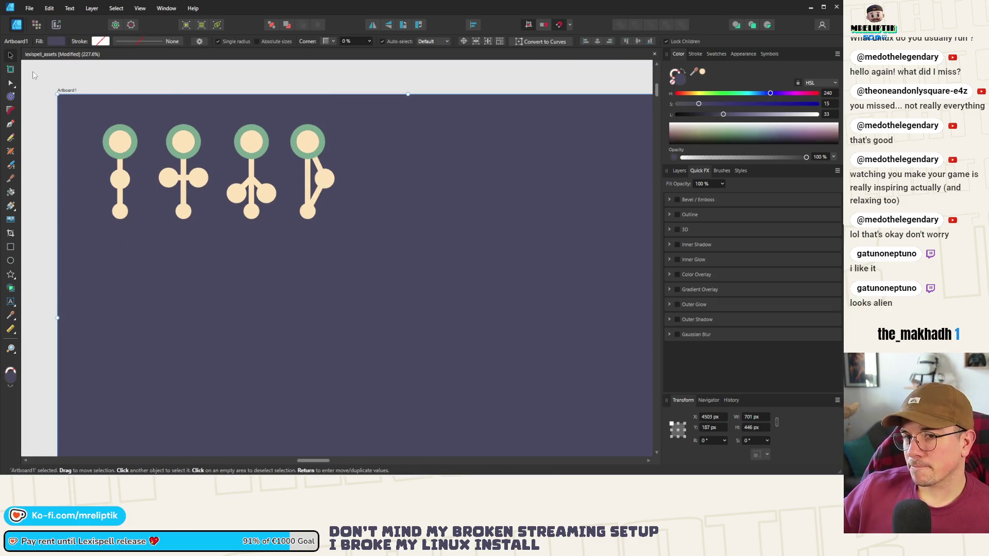
{"action": "scroll", "coordinate": [274, 124], "scroll_direction": "up", "scroll_amount": 2, "text": "ctrl"}
{"action": "scroll", "coordinate": [274, 124], "scroll_direction": "down", "scroll_amount": 2, "text": "ctrl"}
{"action": "left_click", "coordinate": [311, 189]}
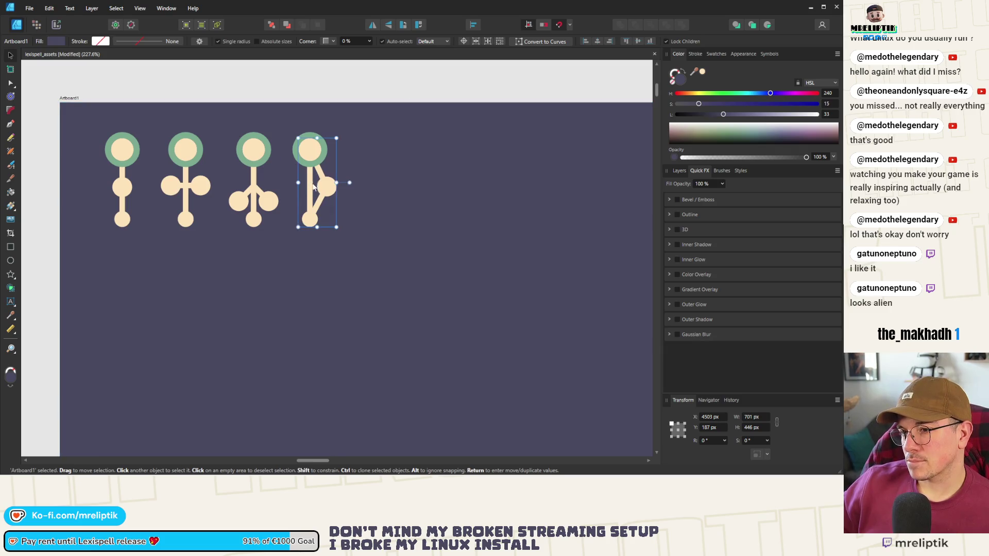
{"action": "scroll", "coordinate": [311, 188], "scroll_direction": "up", "scroll_amount": 3, "text": "ctrl"}
{"action": "double_click", "coordinate": [312, 189]}
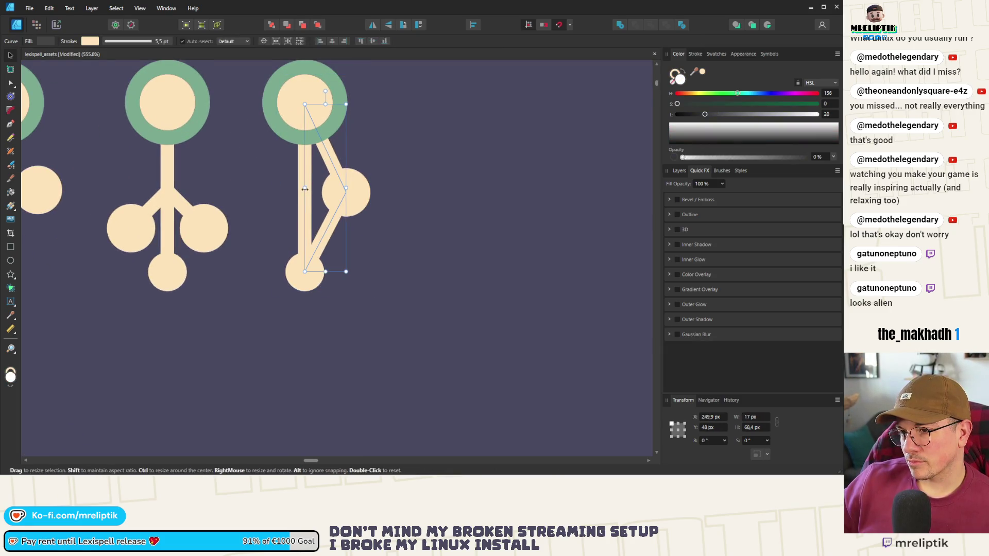
{"action": "left_click", "coordinate": [300, 178]}
{"action": "key", "text": "Delete"}
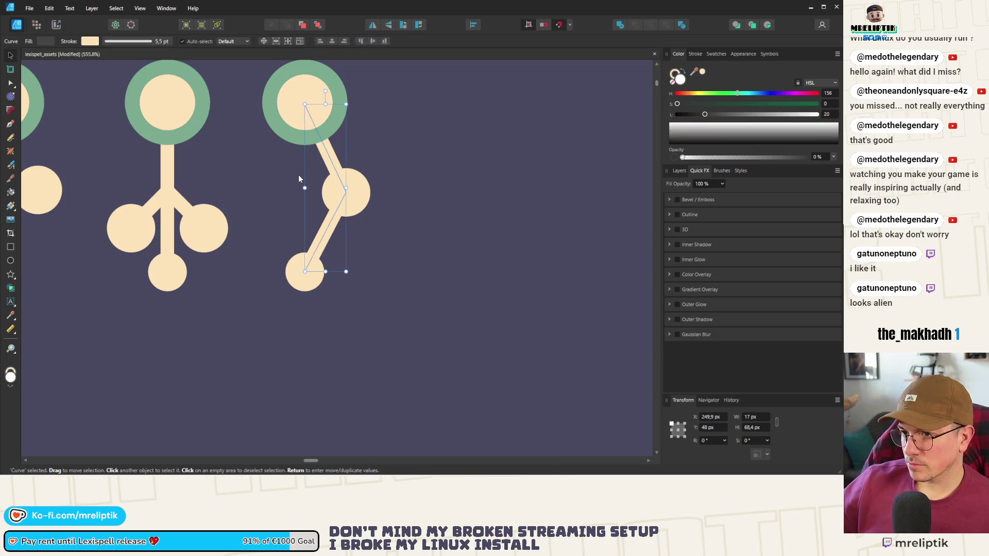
Nudge the fourth glyph's right circle slightly to the right.
{"action": "left_click", "coordinate": [359, 191], "text": "shift"}
{"action": "left_click", "coordinate": [359, 192]}
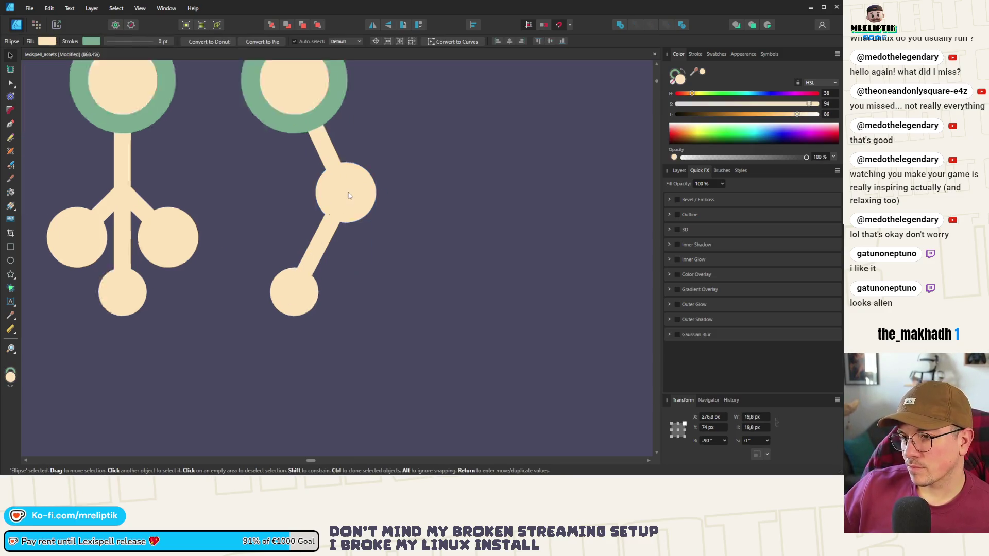
{"action": "scroll", "coordinate": [359, 192], "scroll_direction": "up", "scroll_amount": 4}
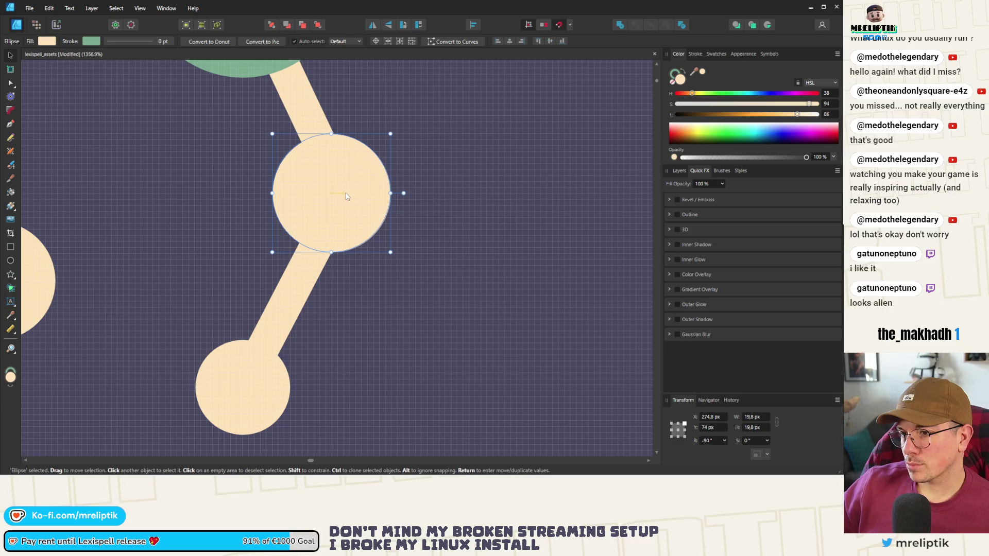
{"action": "scroll", "coordinate": [345, 197], "scroll_direction": "down", "scroll_amount": 5}
{"action": "scroll", "coordinate": [341, 199], "scroll_direction": "up", "scroll_amount": 6}
{"action": "left_click_drag", "start_coordinate": [341, 198], "coordinate": [352, 203]}
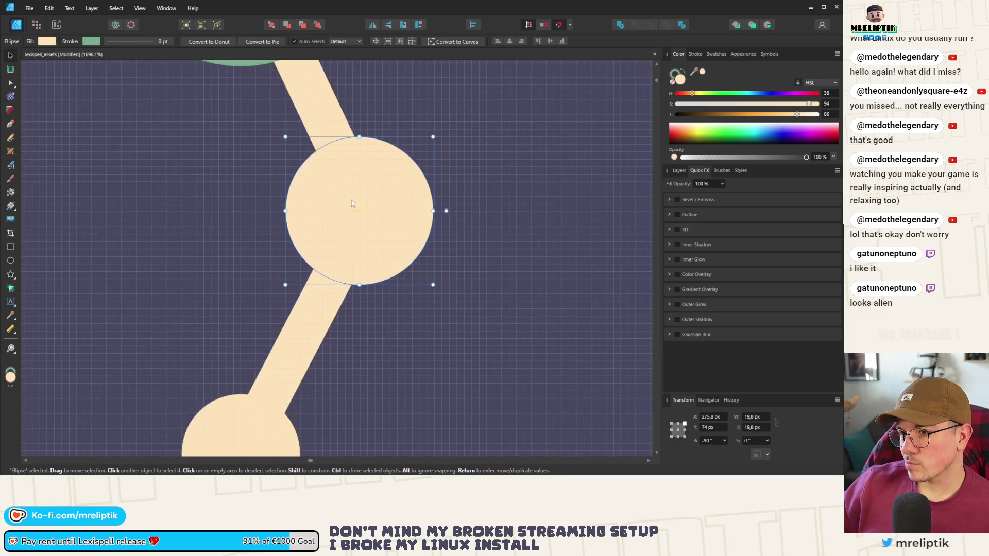
{"action": "scroll", "coordinate": [353, 203], "scroll_direction": "down", "scroll_amount": 10}
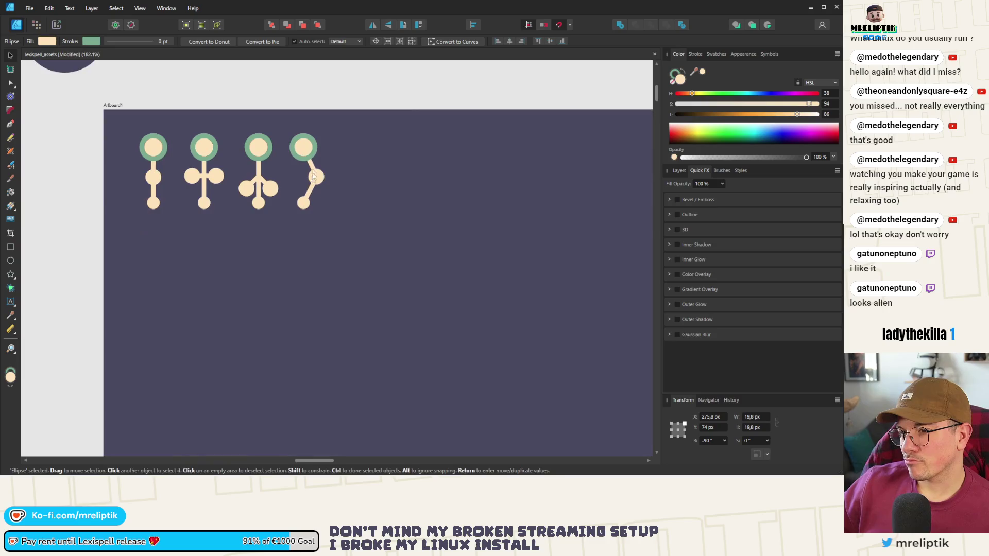
{"action": "scroll", "coordinate": [363, 164], "scroll_direction": "up", "scroll_amount": 5}
{"action": "left_click", "coordinate": [367, 163]}
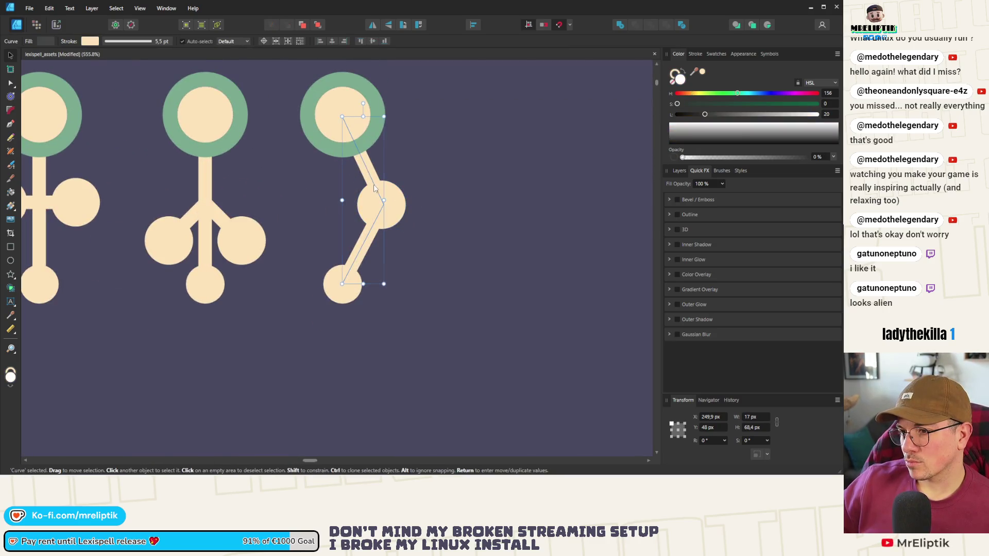
Move the bent stick's middle node slightly downward.
{"action": "scroll", "coordinate": [371, 185], "scroll_direction": "up", "scroll_amount": 3}
{"action": "left_click", "coordinate": [12, 84]}
{"action": "left_click_drag", "start_coordinate": [394, 215], "coordinate": [391, 224]}
{"action": "scroll", "coordinate": [390, 223], "scroll_direction": "down", "scroll_amount": 4}
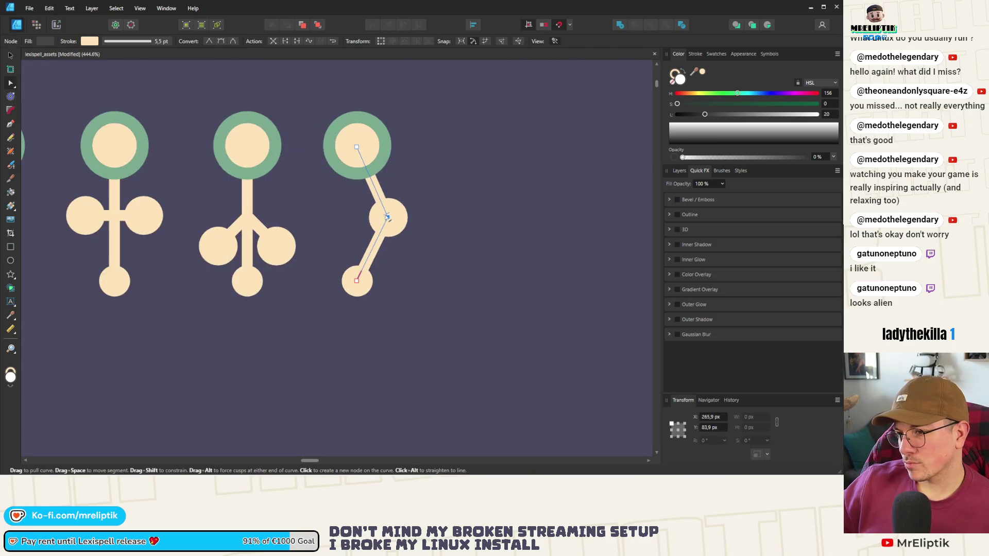
Mirror a copy of the stick and right circle onto the left side, forming a diamond.
{"action": "key", "text": "v"}
{"action": "left_click", "coordinate": [406, 211], "text": "shift"}
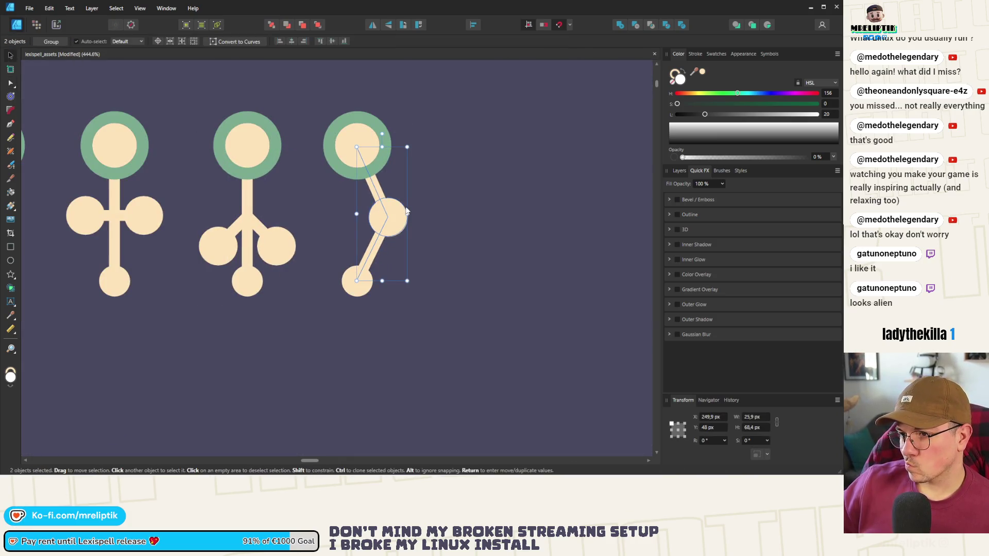
{"action": "key", "text": "ctrl+j"}
{"action": "left_click", "coordinate": [373, 24]}
{"action": "left_click_drag", "start_coordinate": [390, 218], "coordinate": [331, 220]}
{"action": "key", "text": "ctrl+0"}
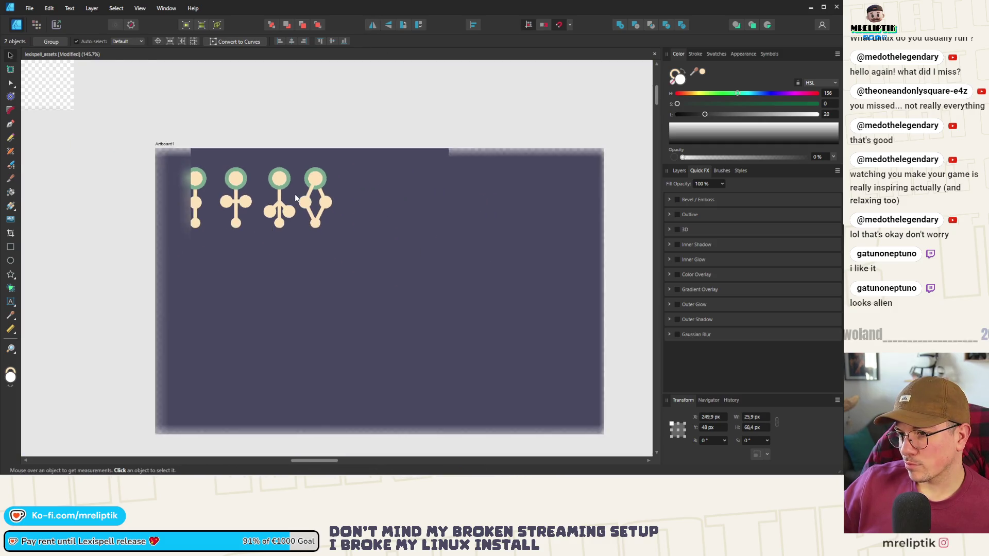
{"action": "key", "text": "ctrl+d"}
{"action": "scroll", "coordinate": [319, 180], "scroll_direction": "up", "scroll_amount": 3}
{"action": "left_click", "coordinate": [319, 180]}
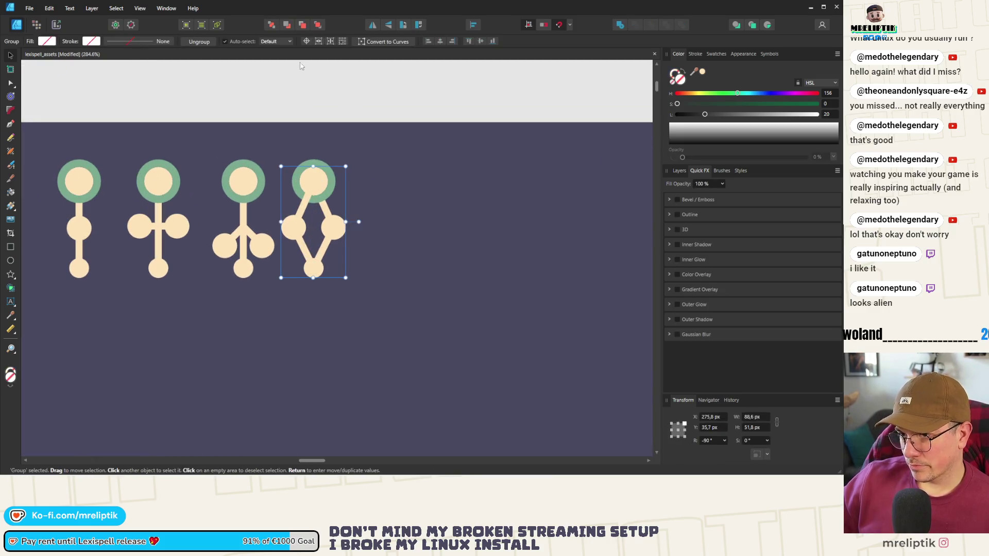
Show the Layers panel with the fourth glyph's group expanded.
{"action": "double_click", "coordinate": [319, 181]}
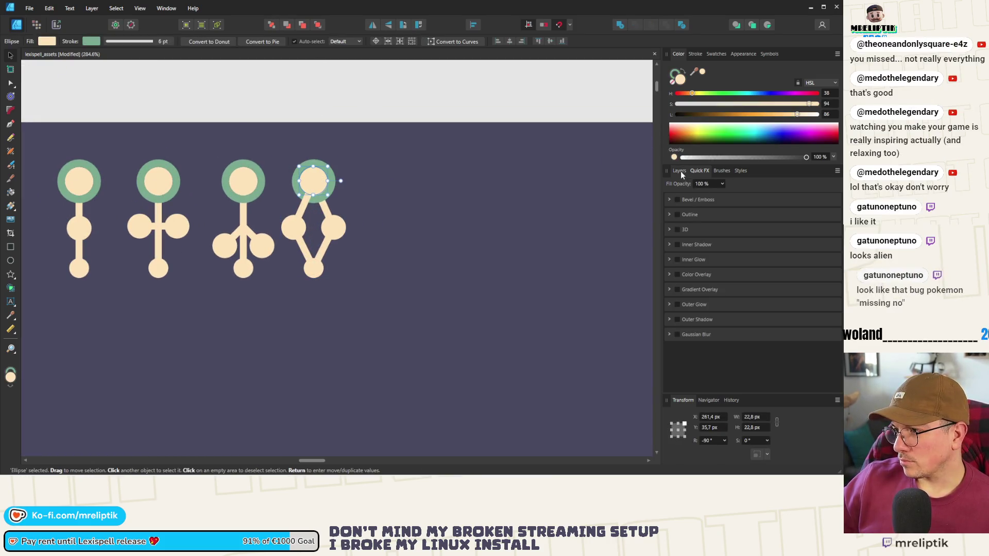
{"action": "left_click", "coordinate": [680, 170]}
{"action": "left_click", "coordinate": [313, 181]}
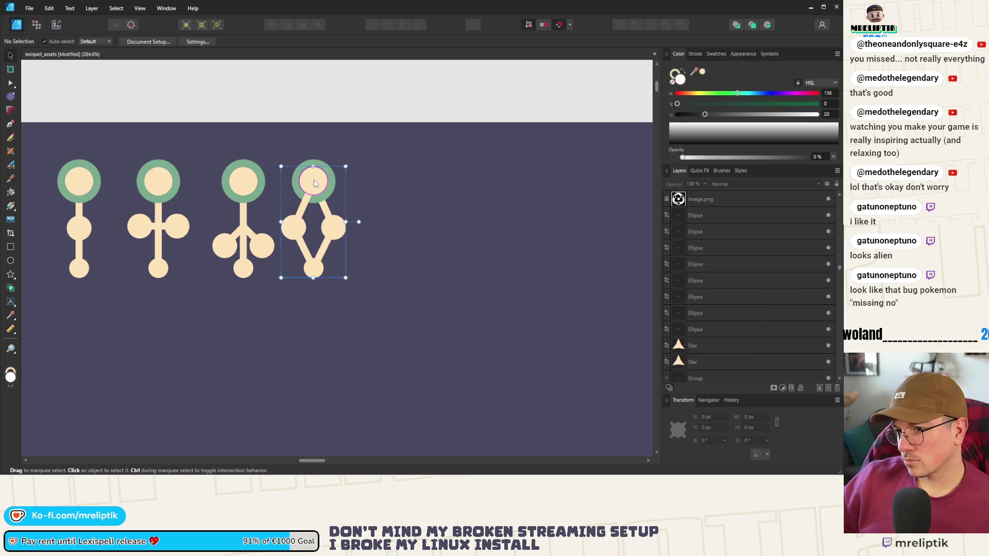
{"action": "scroll", "coordinate": [702, 236], "scroll_direction": "up", "scroll_amount": 2}
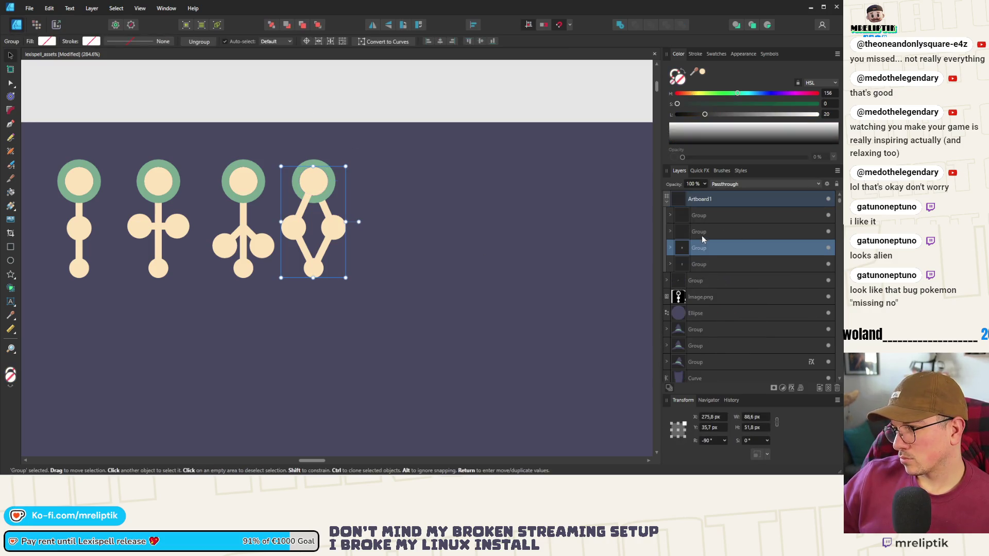
{"action": "left_click", "coordinate": [670, 248]}
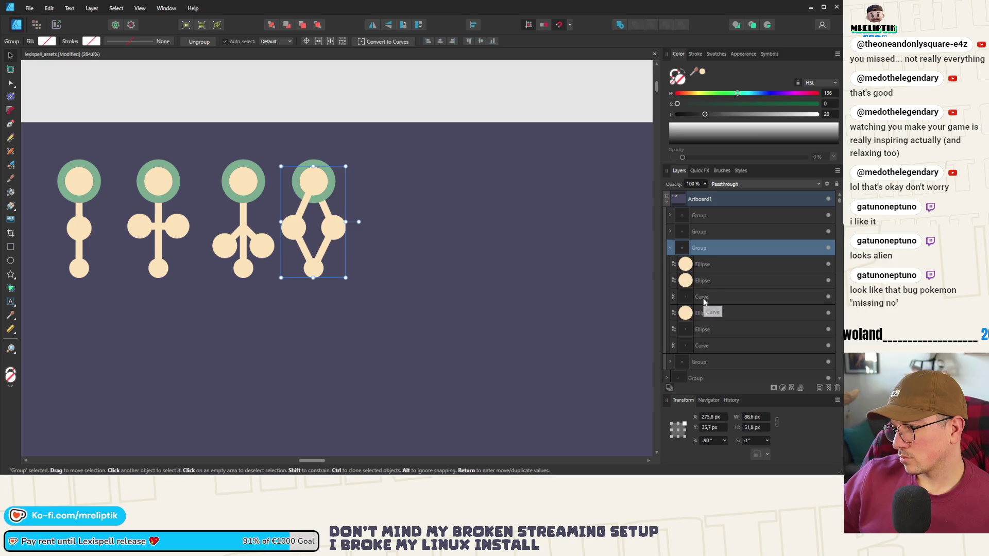
Drag the ring circle's layer to the top of the group's stacking order.
{"action": "left_click", "coordinate": [705, 313]}
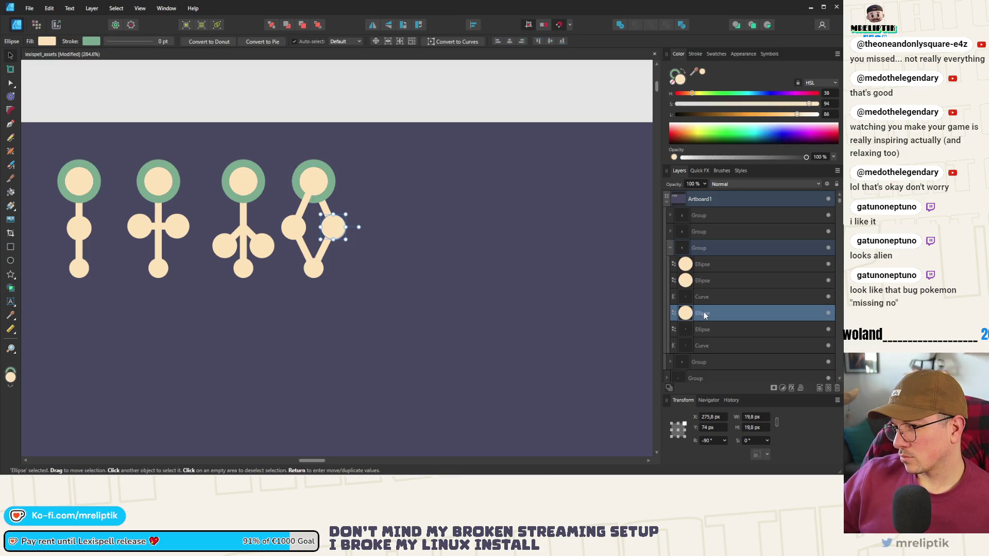
{"action": "left_click", "coordinate": [702, 348]}
{"action": "left_click", "coordinate": [703, 266]}
{"action": "left_click", "coordinate": [698, 281]}
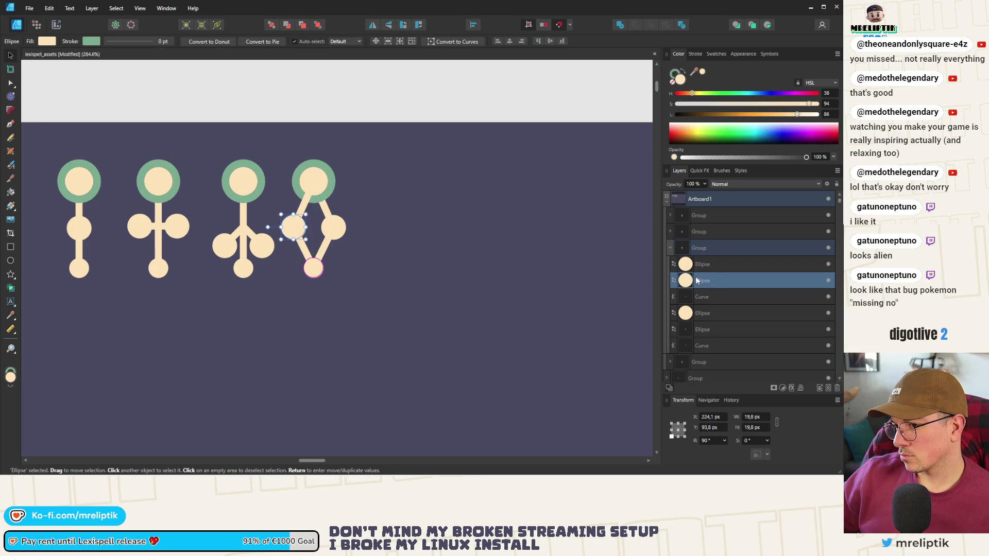
{"action": "left_click", "coordinate": [713, 291]}
{"action": "left_click", "coordinate": [706, 313]}
{"action": "double_click", "coordinate": [705, 329]}
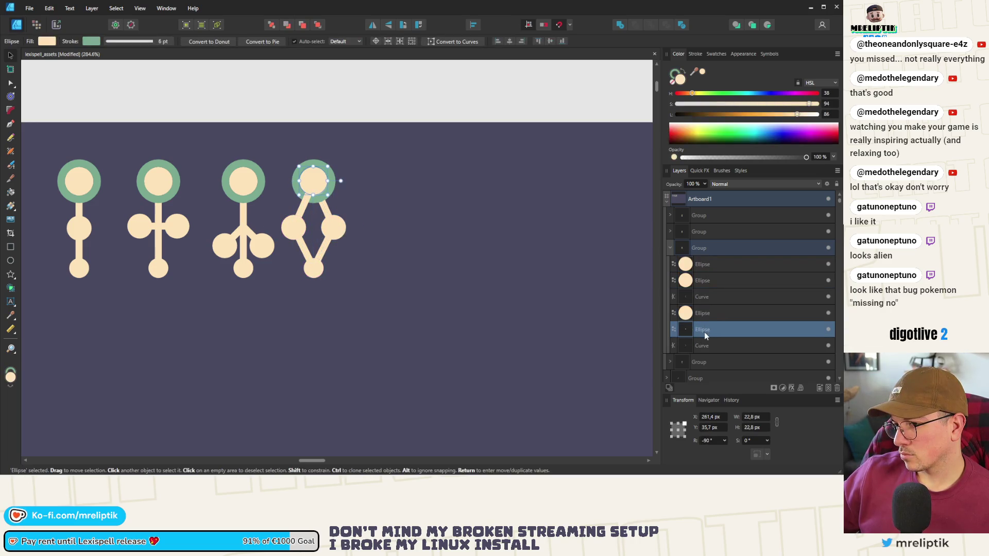
{"action": "key", "text": "Escape"}
{"action": "left_click_drag", "start_coordinate": [704, 328], "coordinate": [701, 257]}
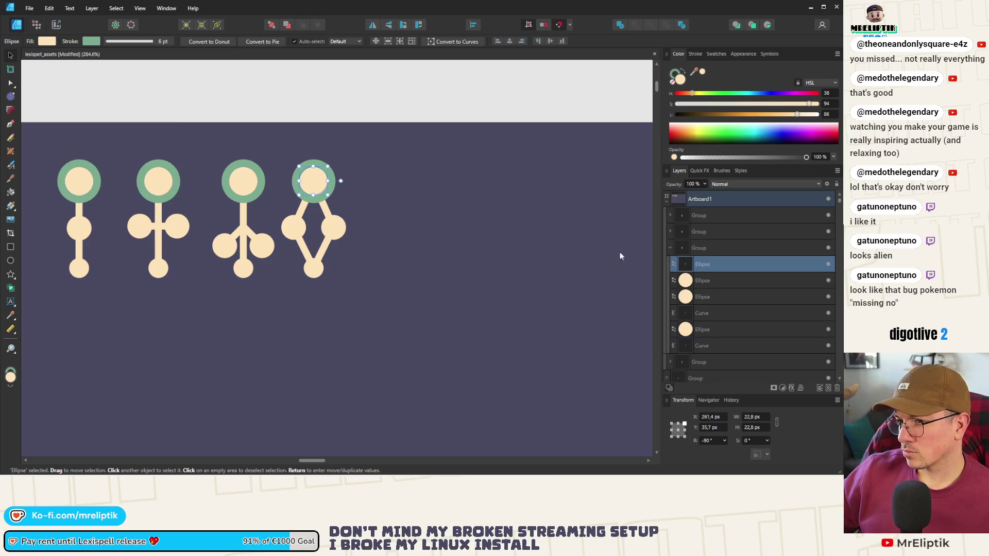
{"action": "left_click", "coordinate": [337, 101]}
{"action": "scroll", "coordinate": [289, 121], "scroll_direction": "down", "scroll_amount": 5}
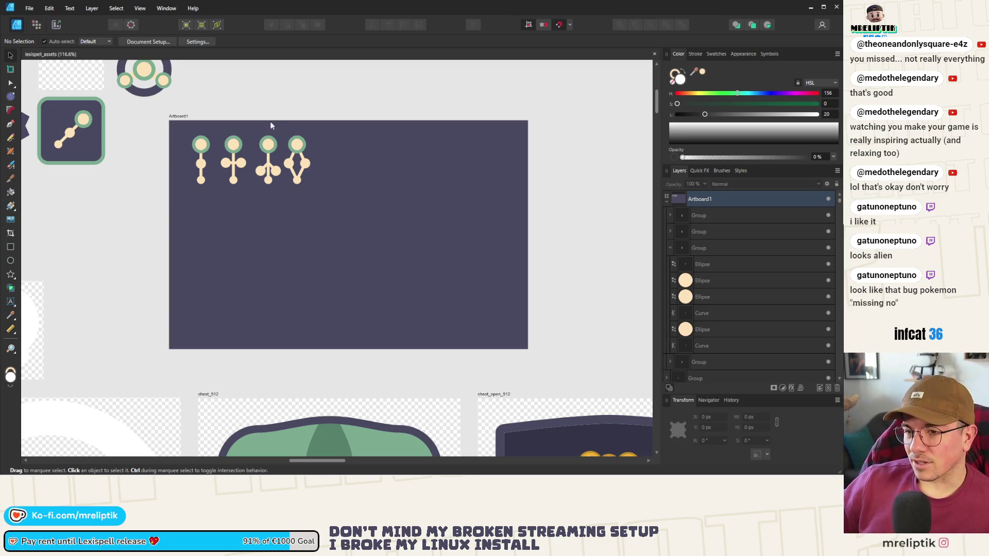
{"action": "scroll", "coordinate": [263, 144], "scroll_direction": "up", "scroll_amount": 3}
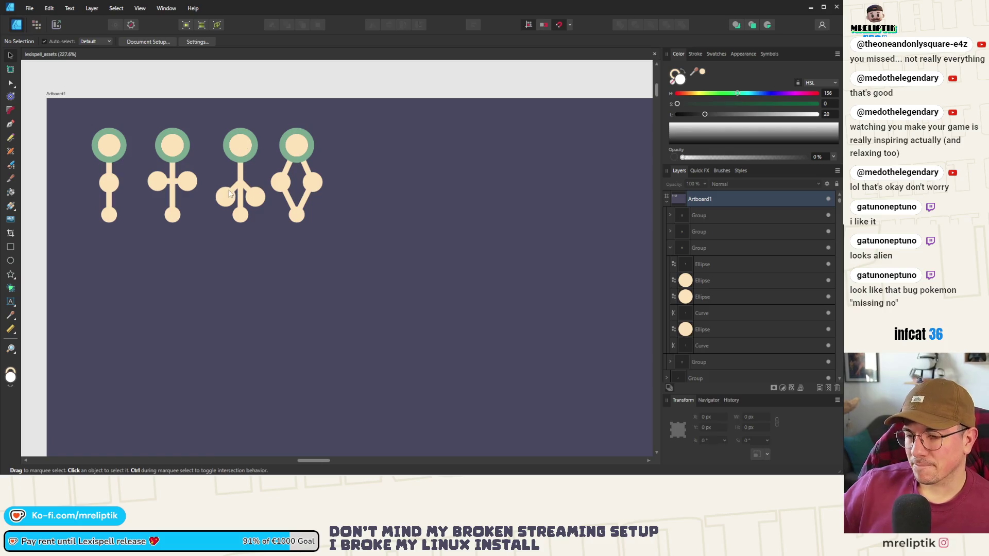
Select the third glyph's two diagonal bars, deleting them and then restoring them.
{"action": "scroll", "coordinate": [230, 193], "scroll_direction": "up", "scroll_amount": 3}
{"action": "left_click", "coordinate": [273, 187]}
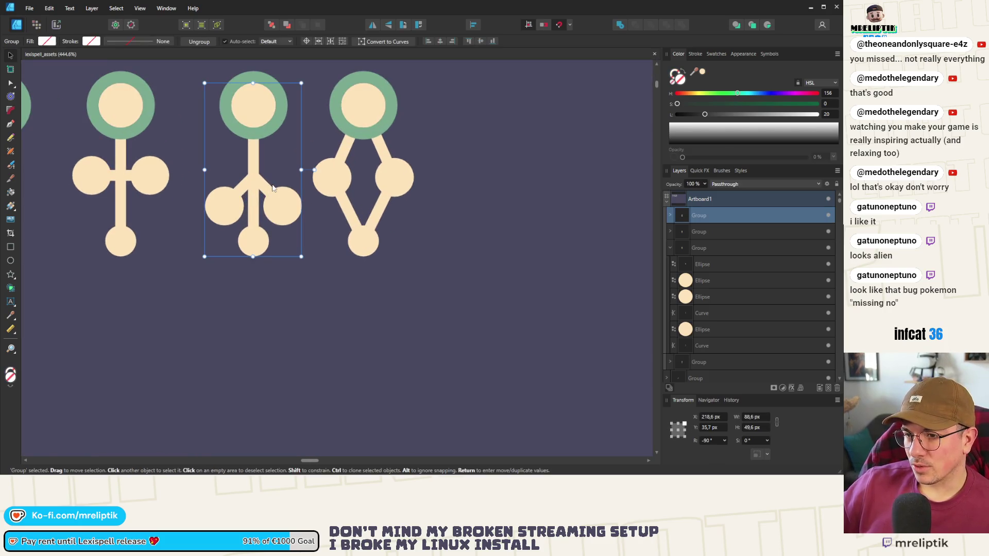
{"action": "double_click", "coordinate": [265, 190]}
{"action": "scroll", "coordinate": [265, 190], "scroll_direction": "up", "scroll_amount": 2}
{"action": "left_click", "coordinate": [208, 215], "text": "shift"}
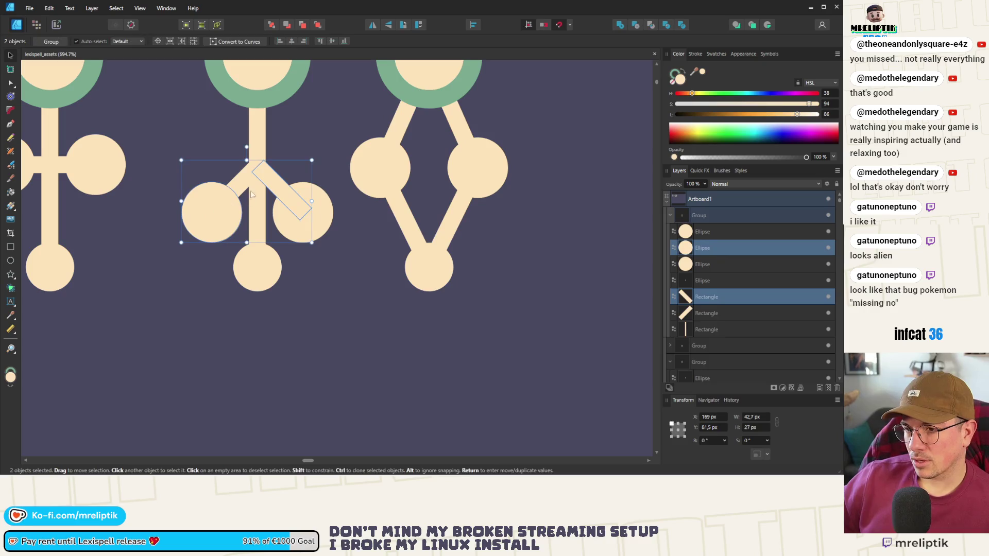
{"action": "key", "text": "ctrl+z"}
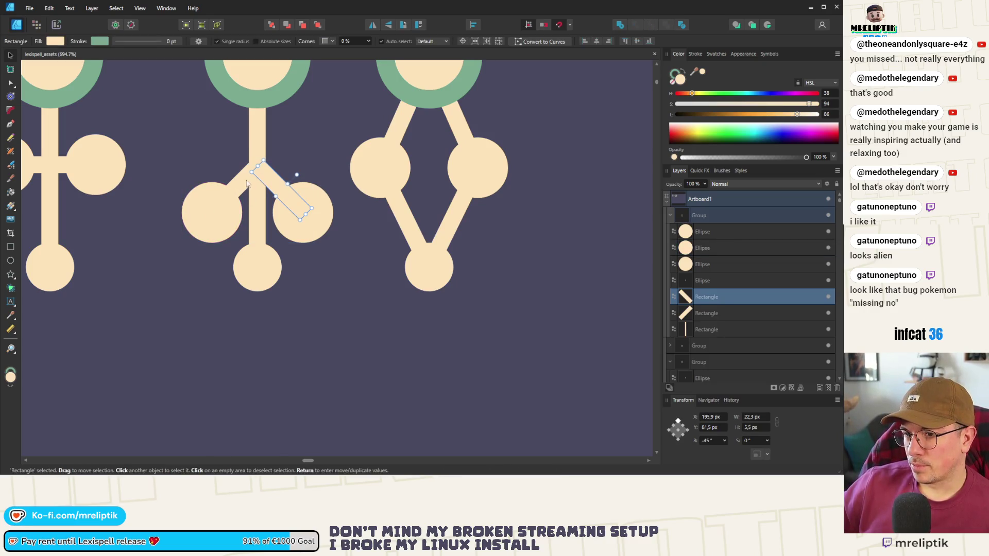
{"action": "left_click", "coordinate": [245, 188], "text": "shift"}
{"action": "key", "text": "Delete"}
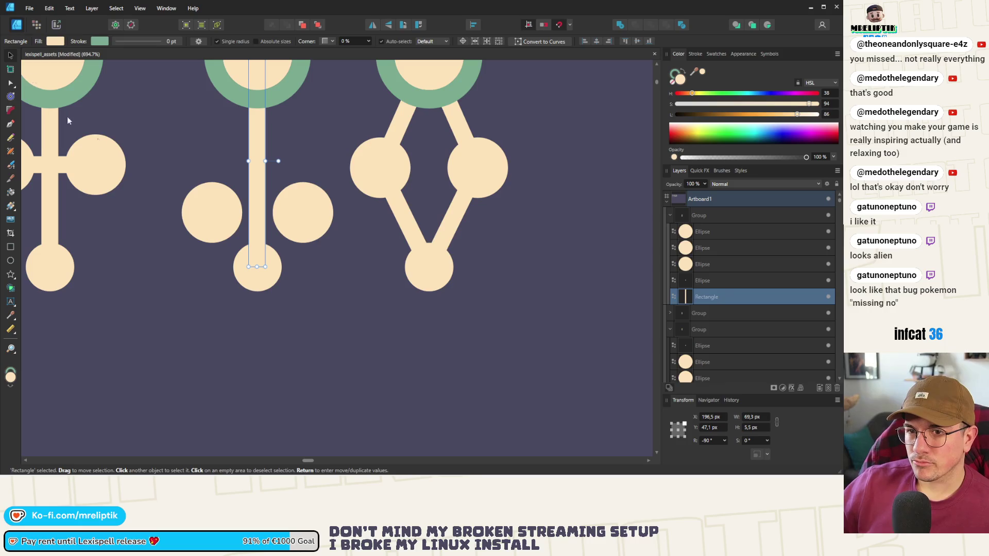
{"action": "left_click", "coordinate": [15, 86]}
{"action": "scroll", "coordinate": [240, 187], "scroll_direction": "up", "scroll_amount": 4}
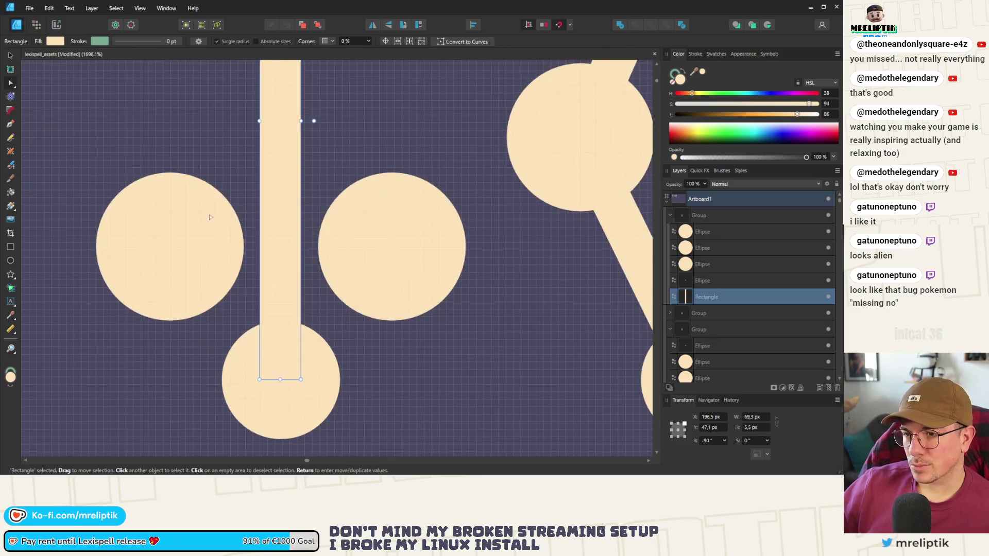
{"action": "key", "text": "ctrl+z"}
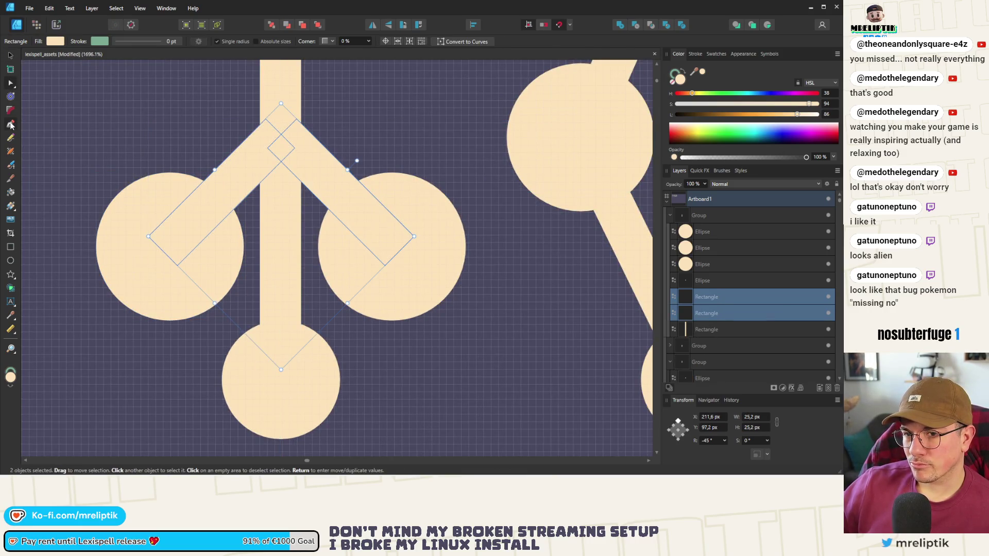
Draw a three-point V path through both circle centres and the stem, nudging its top node.
{"action": "left_click", "coordinate": [10, 124]}
{"action": "left_click", "coordinate": [170, 247]}
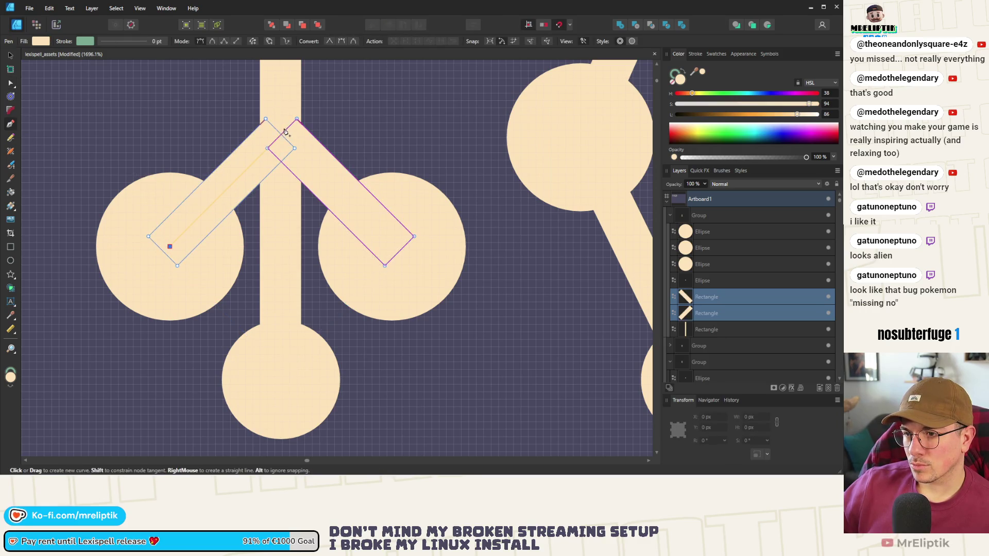
{"action": "left_click", "coordinate": [280, 136]}
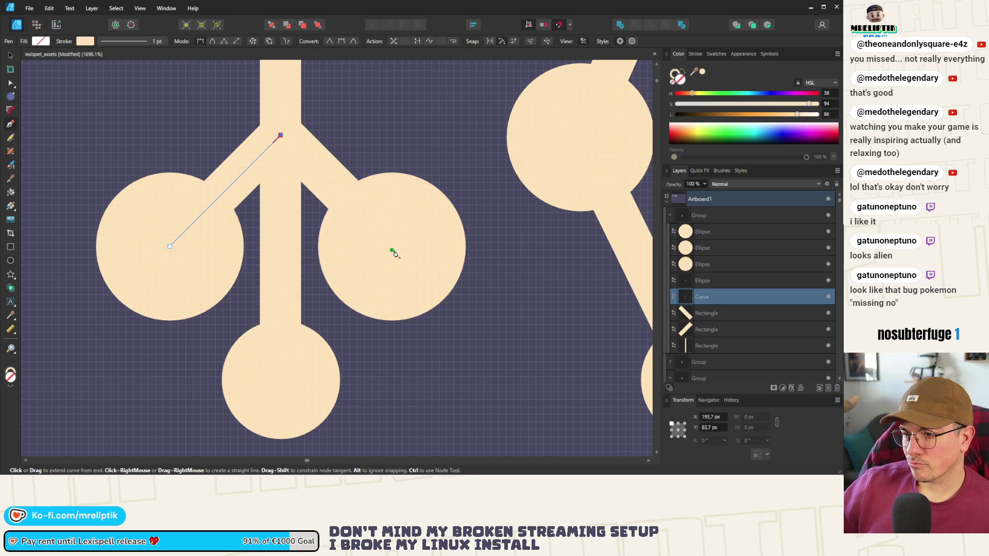
{"action": "left_click", "coordinate": [391, 251]}
{"action": "left_click", "coordinate": [11, 83]}
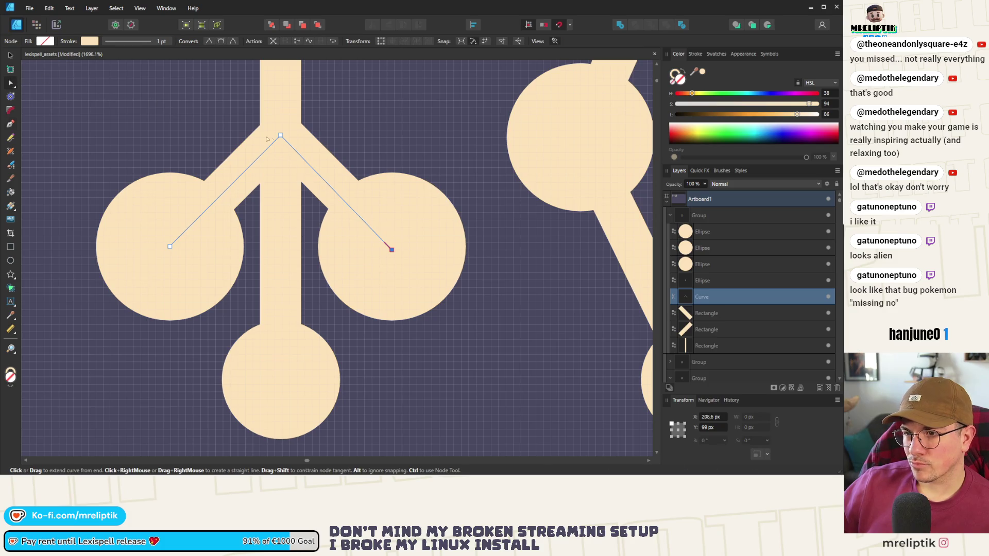
{"action": "left_click_drag", "start_coordinate": [281, 140], "coordinate": [286, 139]}
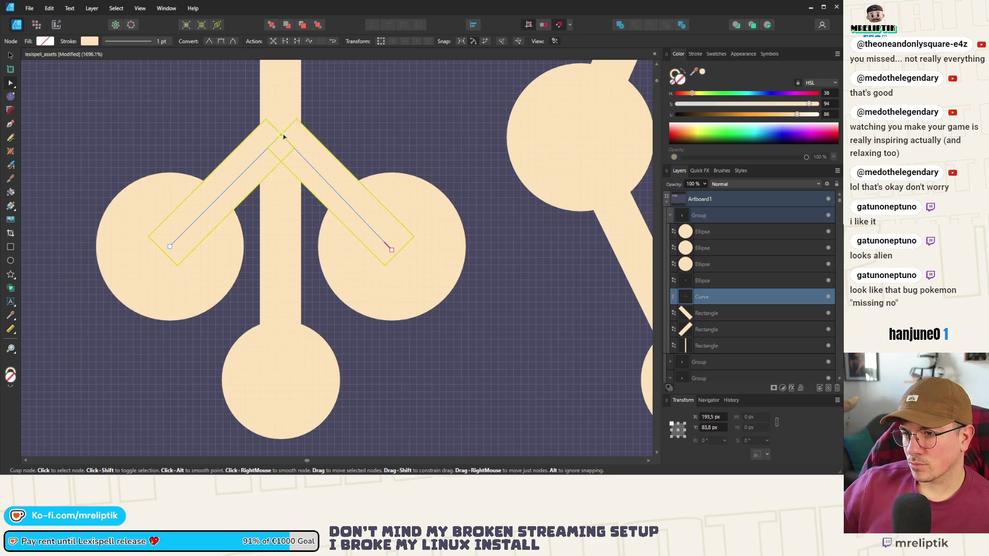
{"action": "left_click", "coordinate": [330, 170]}
{"action": "left_click", "coordinate": [247, 141], "text": "shift"}
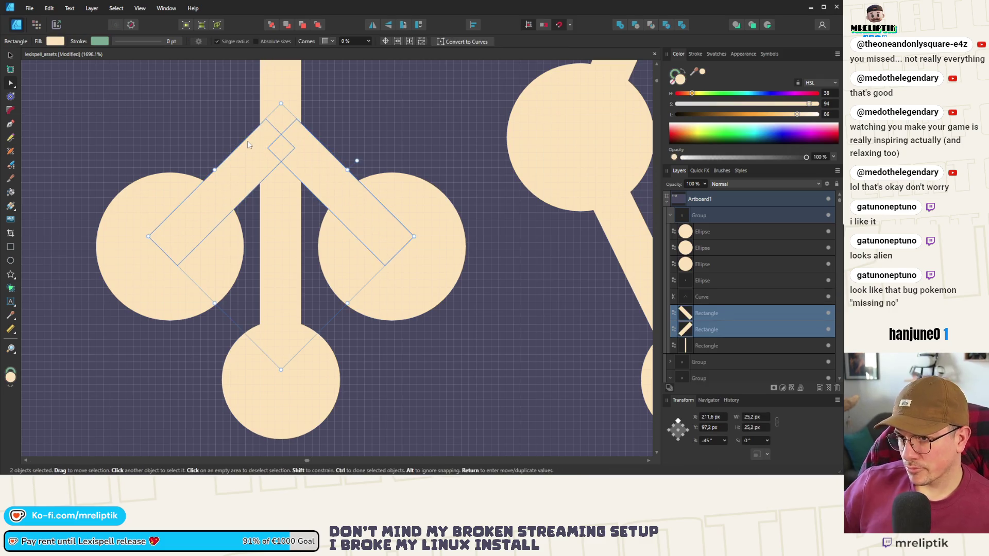
Delete the two diagonal bars.
{"action": "key", "text": "Delete"}
{"action": "left_click", "coordinate": [695, 53]}
{"action": "left_click", "coordinate": [827, 81]}
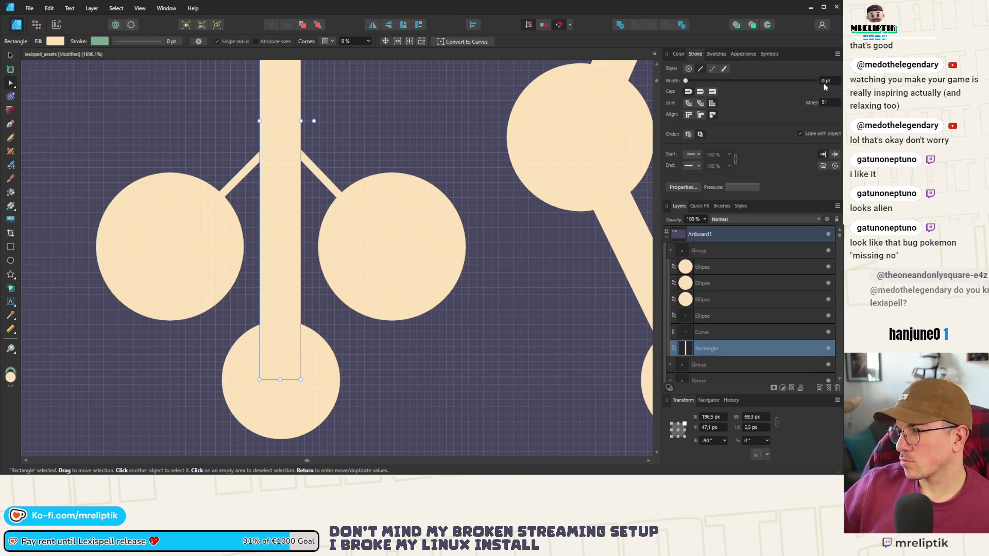
{"action": "left_click", "coordinate": [742, 81]}
{"action": "key", "text": "ctrl+z"}
Give the V path a 5.5 pt stroke.
{"action": "left_click", "coordinate": [678, 54]}
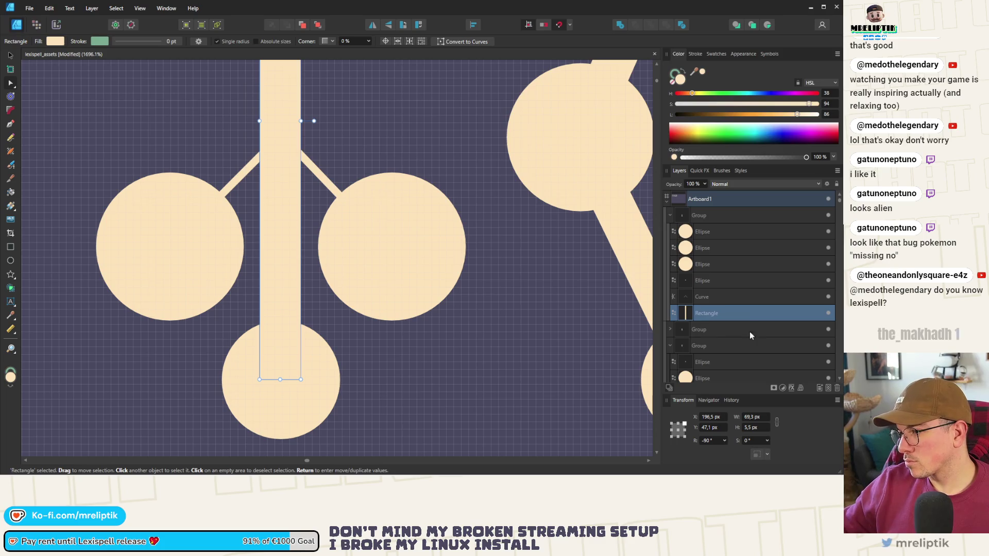
{"action": "left_click", "coordinate": [711, 297]}
{"action": "left_click", "coordinate": [695, 54]}
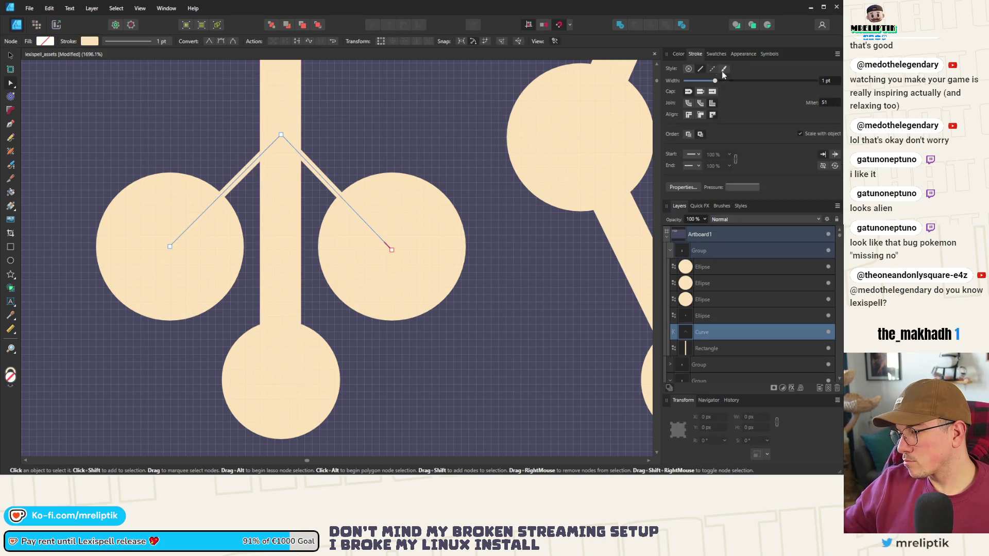
{"action": "left_click", "coordinate": [826, 81]}
{"action": "type", "text": "55"}
{"action": "key", "text": "Return"}
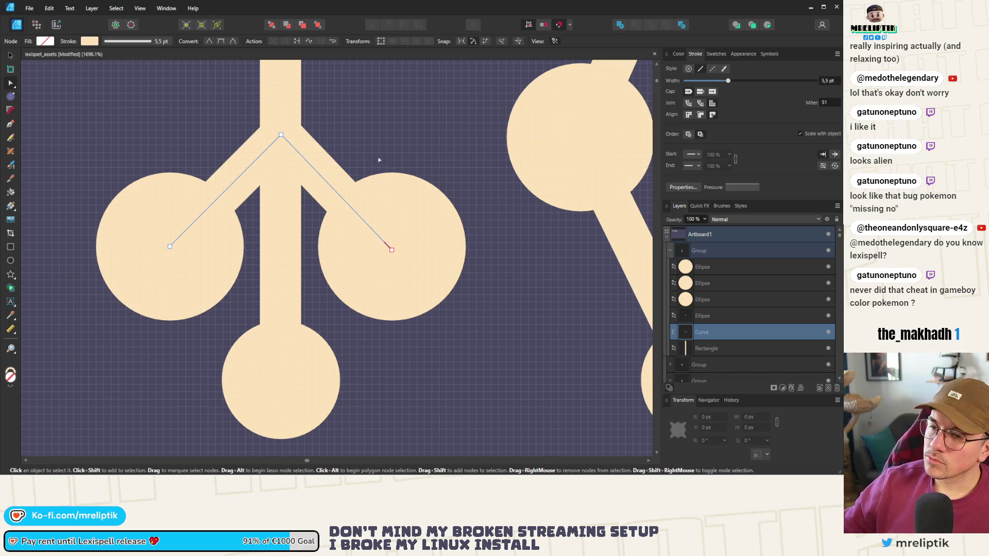
{"action": "scroll", "coordinate": [379, 159], "scroll_direction": "down", "scroll_amount": 5}
Move the V path and both side circles higher up the stem.
{"action": "key", "text": "v"}
{"action": "scroll", "coordinate": [239, 183], "scroll_direction": "up", "scroll_amount": 4}
{"action": "left_click", "coordinate": [195, 187], "text": "shift"}
{"action": "left_click", "coordinate": [330, 196], "text": "shift"}
{"action": "scroll", "coordinate": [353, 259], "scroll_direction": "up", "scroll_amount": 5}
{"action": "mouse_move", "coordinate": [301, 307]}
{"action": "left_mouse_down"}
{"action": "mouse_move", "coordinate": [301, 184]}
{"action": "mouse_move", "coordinate": [302, 214]}
{"action": "left_mouse_up"}
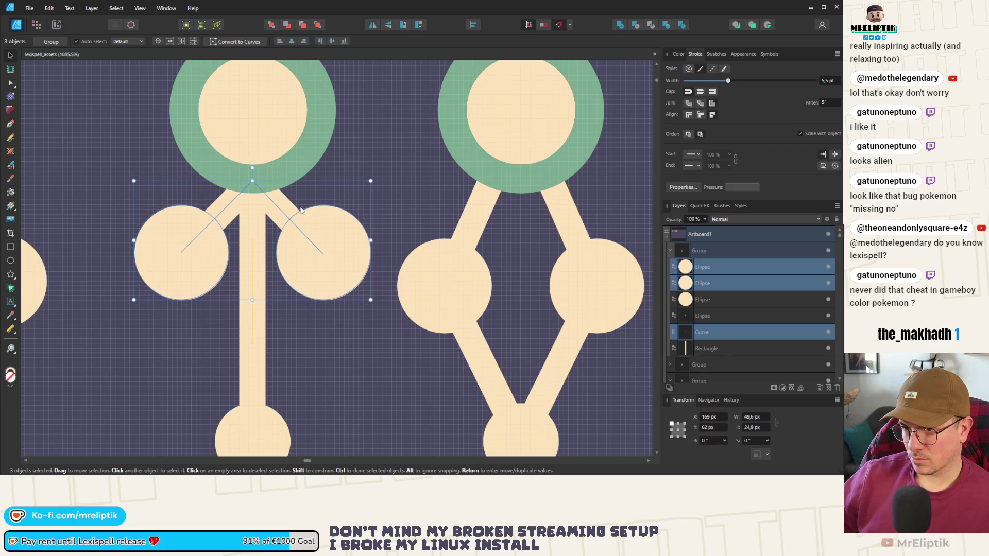
{"action": "scroll", "coordinate": [294, 186], "scroll_direction": "down", "scroll_amount": 8}
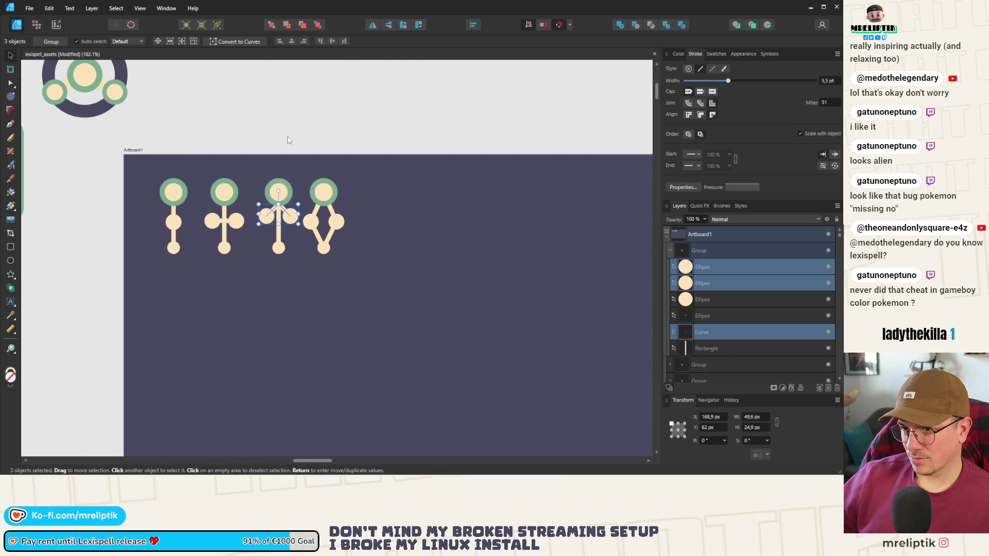
Place a copy of the diamond-shaped fourth glyph to its right.
{"action": "left_click", "coordinate": [287, 138]}
{"action": "scroll", "coordinate": [226, 165], "scroll_direction": "down", "scroll_amount": 3}
{"action": "scroll", "coordinate": [212, 175], "scroll_direction": "up", "scroll_amount": 3}
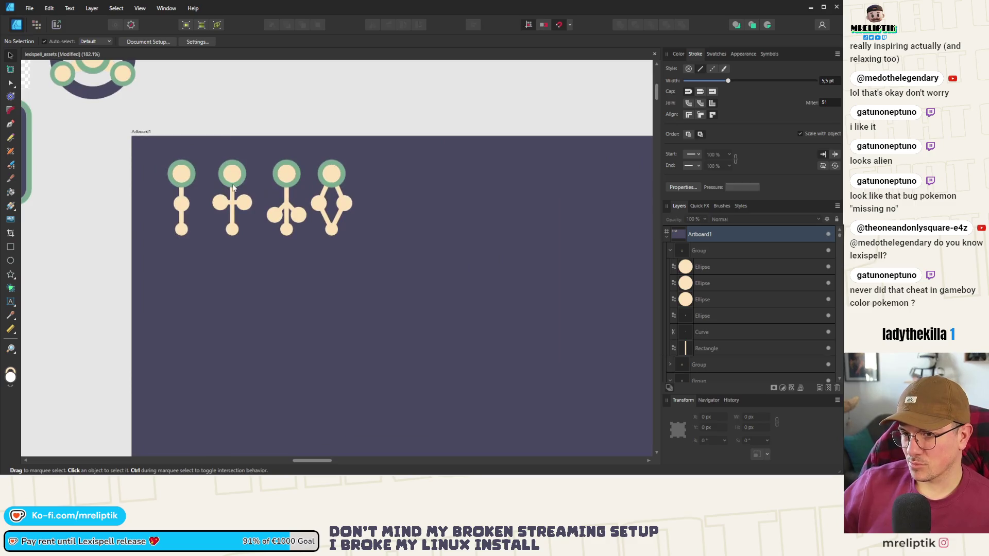
{"action": "scroll", "coordinate": [320, 214], "scroll_direction": "down", "scroll_amount": 2}
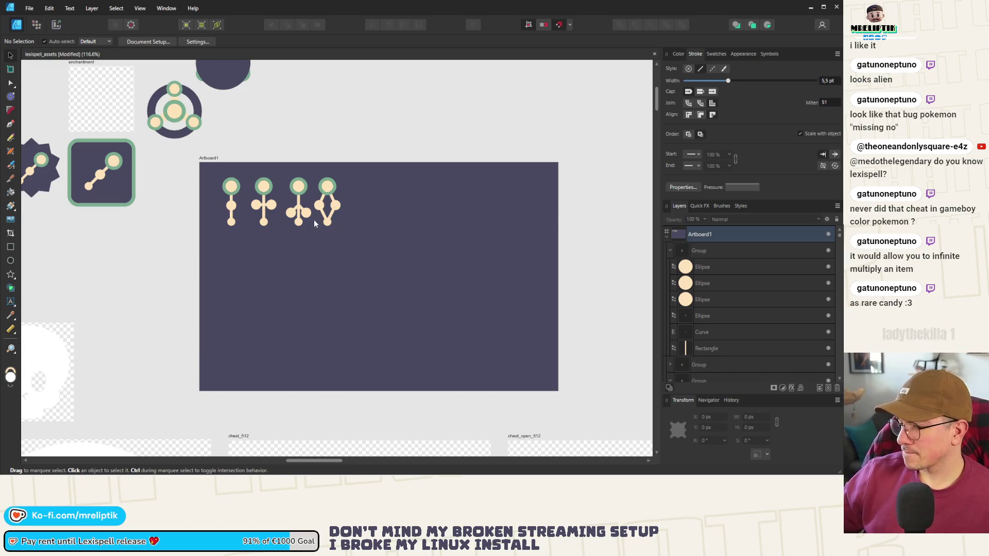
{"action": "scroll", "coordinate": [313, 219], "scroll_direction": "up", "scroll_amount": 2}
{"action": "left_click", "coordinate": [201, 162]}
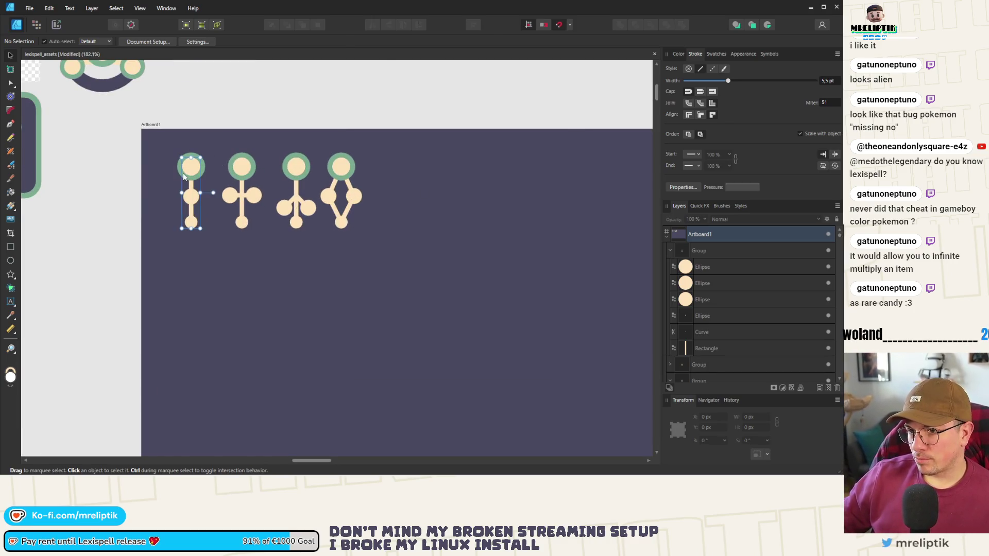
{"action": "scroll", "coordinate": [261, 188], "scroll_direction": "right", "scroll_amount": 2}
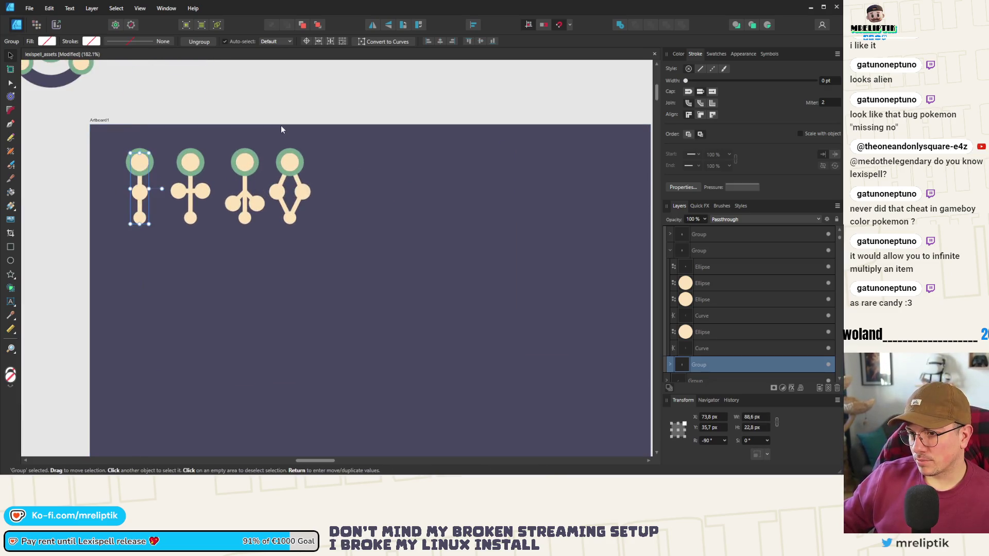
{"action": "mouse_move", "coordinate": [329, 115]}
{"action": "left_mouse_down"}
{"action": "mouse_move", "coordinate": [280, 230]}
{"action": "mouse_move", "coordinate": [330, 227]}
{"action": "left_mouse_up"}
{"action": "left_click", "coordinate": [351, 154]}
{"action": "scroll", "coordinate": [351, 177], "scroll_direction": "up", "scroll_amount": 3}
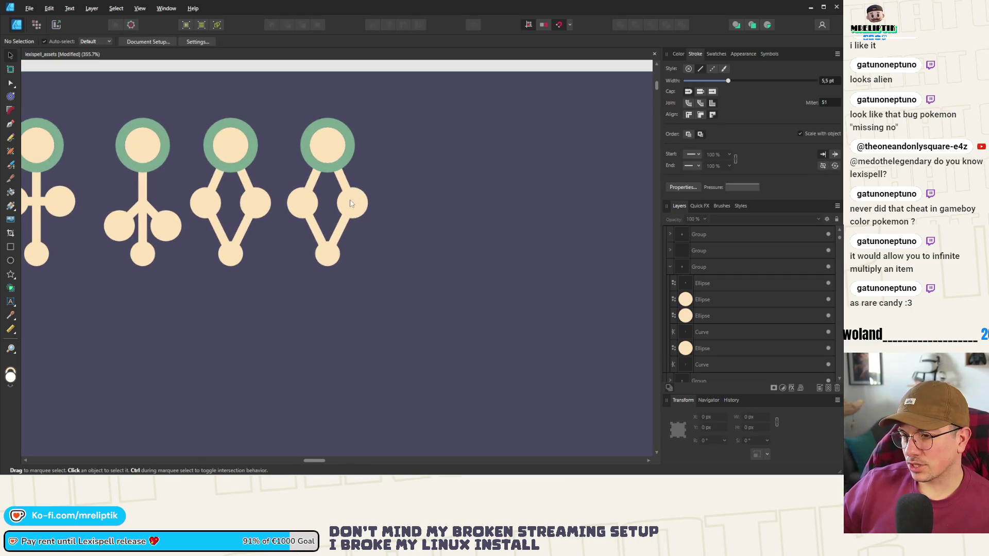
{"action": "left_click", "coordinate": [323, 248]}
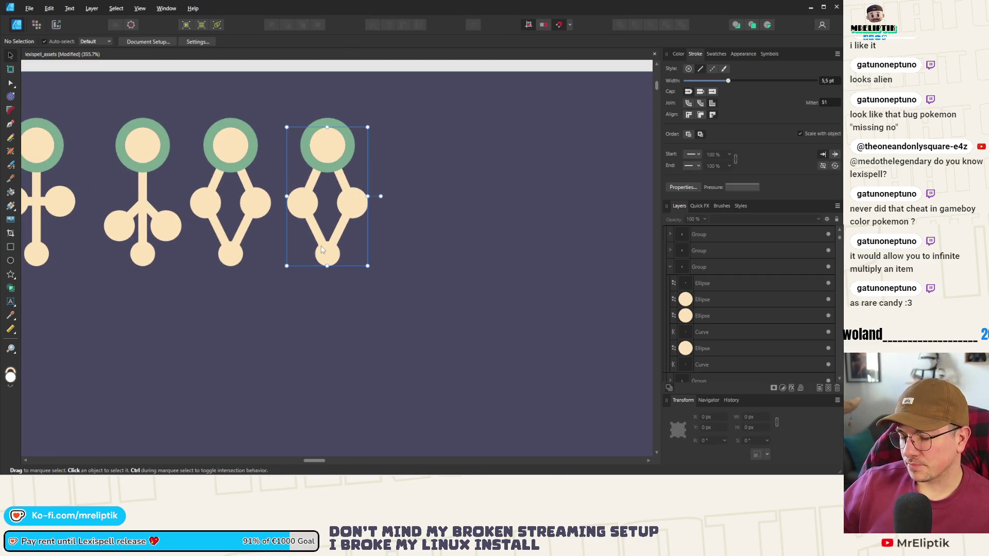
Delete the middle node of the copy's right diagonal path to straighten it.
{"action": "double_click", "coordinate": [341, 184]}
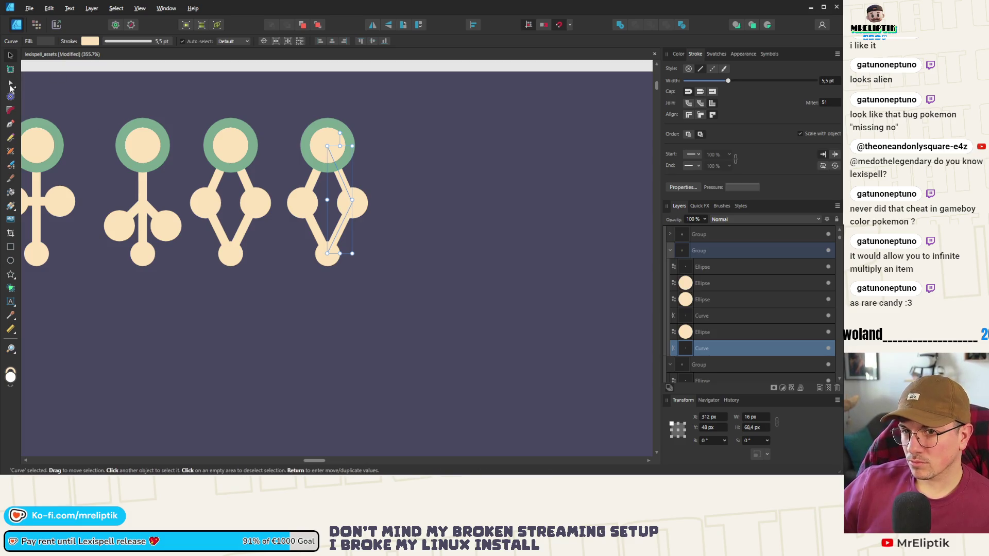
{"action": "left_click", "coordinate": [10, 85]}
{"action": "left_click", "coordinate": [352, 202]}
{"action": "key", "text": "Delete"}
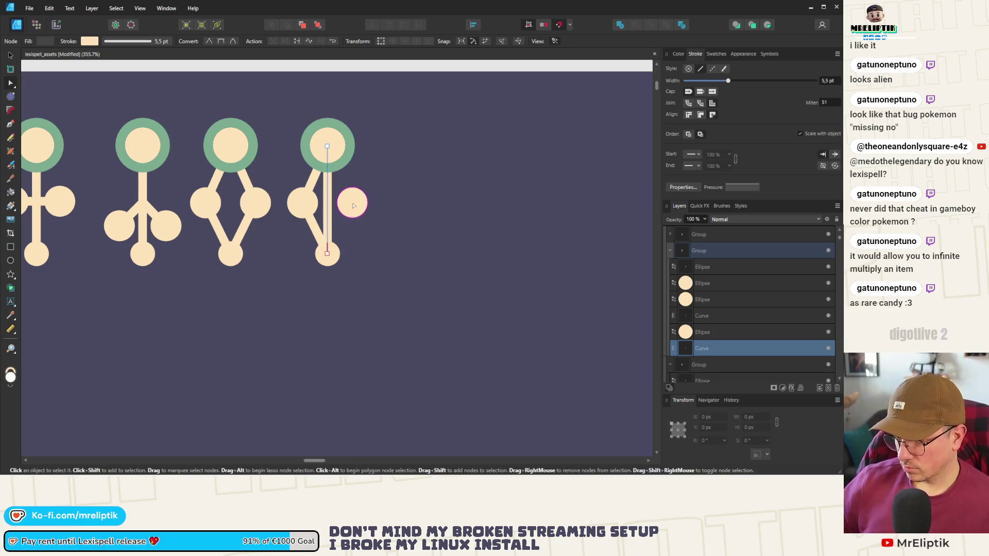
Delete the new glyph's left circle and its straight vertical stem path.
{"action": "left_click", "coordinate": [341, 206]}
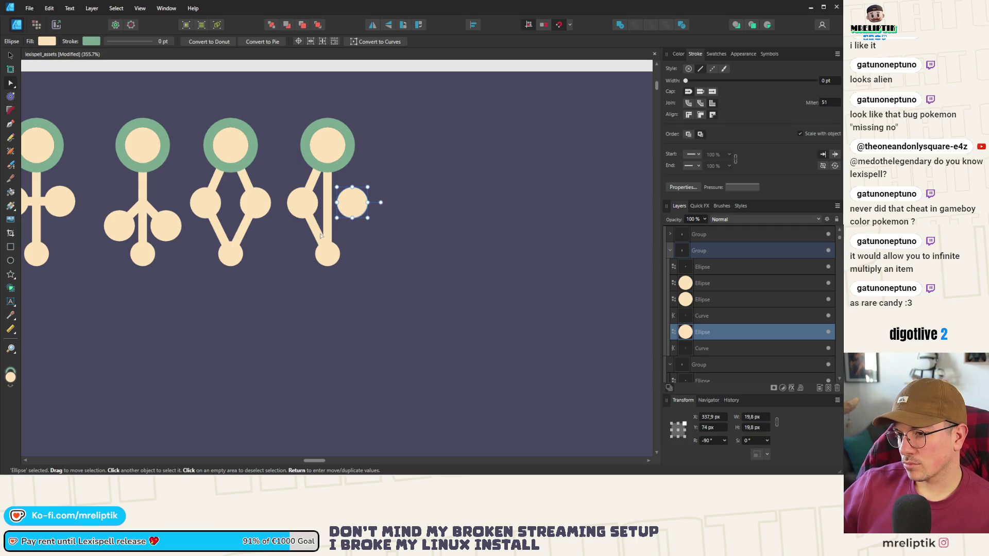
{"action": "scroll", "coordinate": [378, 225], "scroll_direction": "down", "scroll_amount": 3}
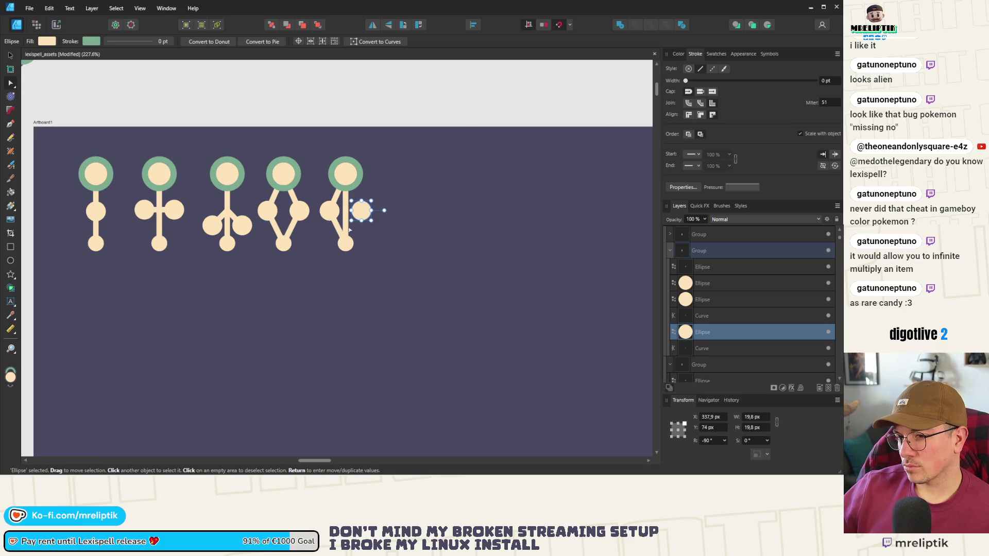
{"action": "left_click", "coordinate": [333, 206]}
{"action": "key", "text": "Delete"}
{"action": "double_click", "coordinate": [341, 242]}
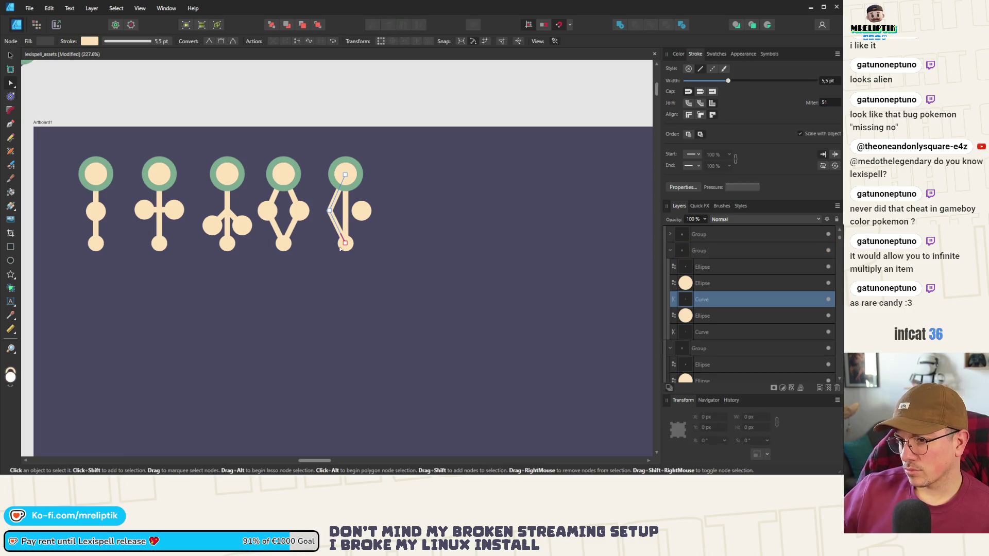
{"action": "left_click", "coordinate": [345, 232]}
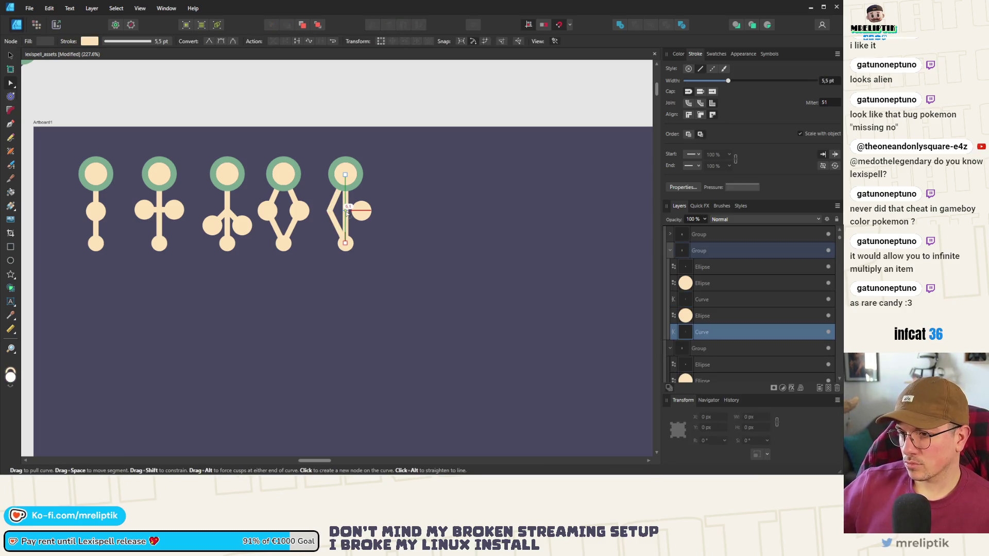
{"action": "key", "text": "Delete"}
Move the remaining circle left and centre it on the branch path's bend.
{"action": "scroll", "coordinate": [322, 215], "scroll_direction": "up", "scroll_amount": 2}
{"action": "left_click_drag", "start_coordinate": [382, 211], "coordinate": [336, 213]}
{"action": "scroll", "coordinate": [336, 213], "scroll_direction": "up", "scroll_amount": 6}
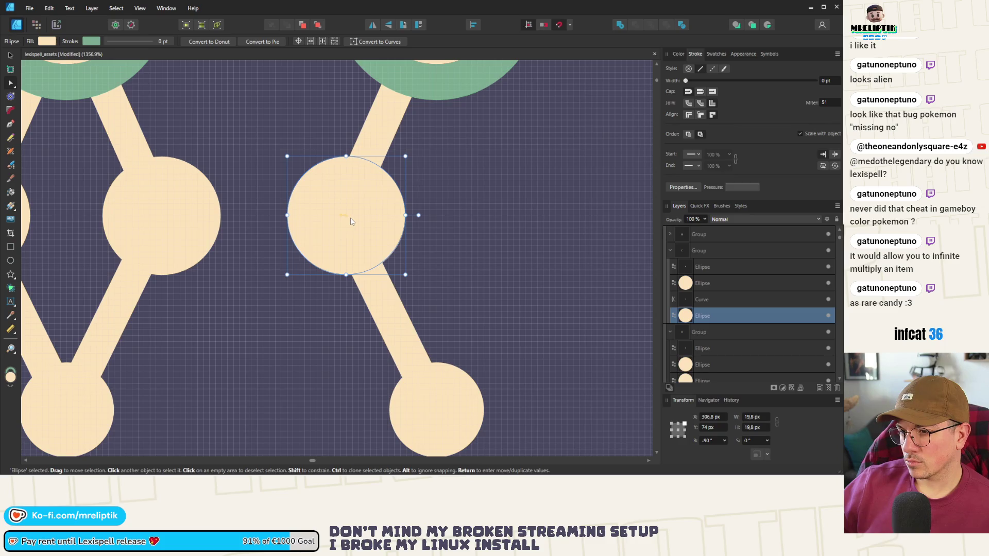
{"action": "double_click", "coordinate": [366, 178]}
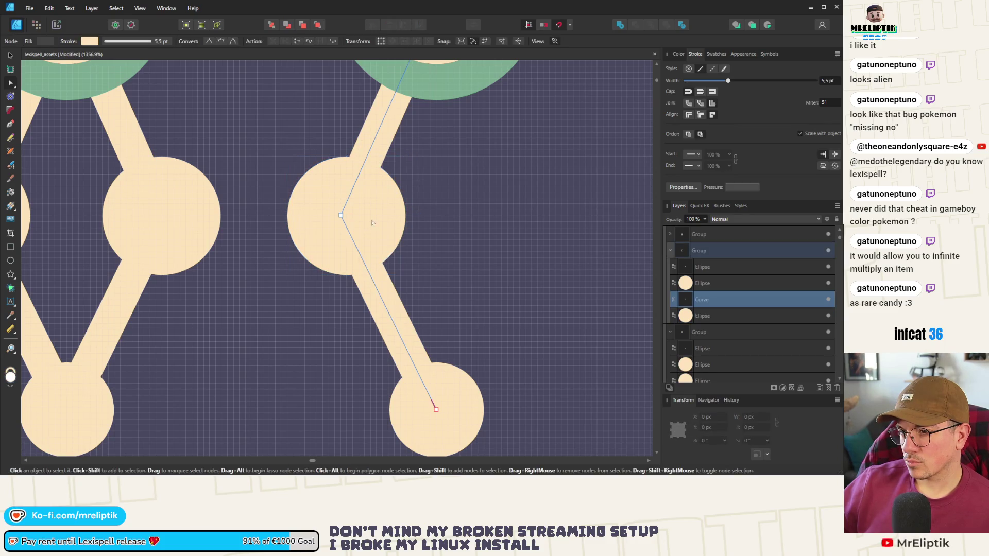
{"action": "scroll", "coordinate": [374, 220], "scroll_direction": "up", "scroll_amount": 4}
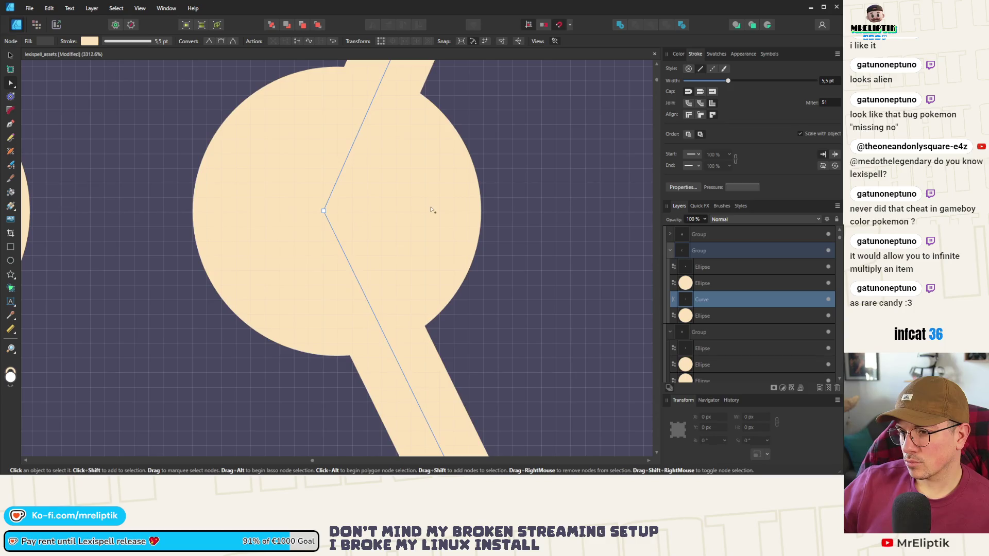
{"action": "left_click", "coordinate": [219, 211]}
{"action": "left_click_drag", "start_coordinate": [273, 227], "coordinate": [257, 227]}
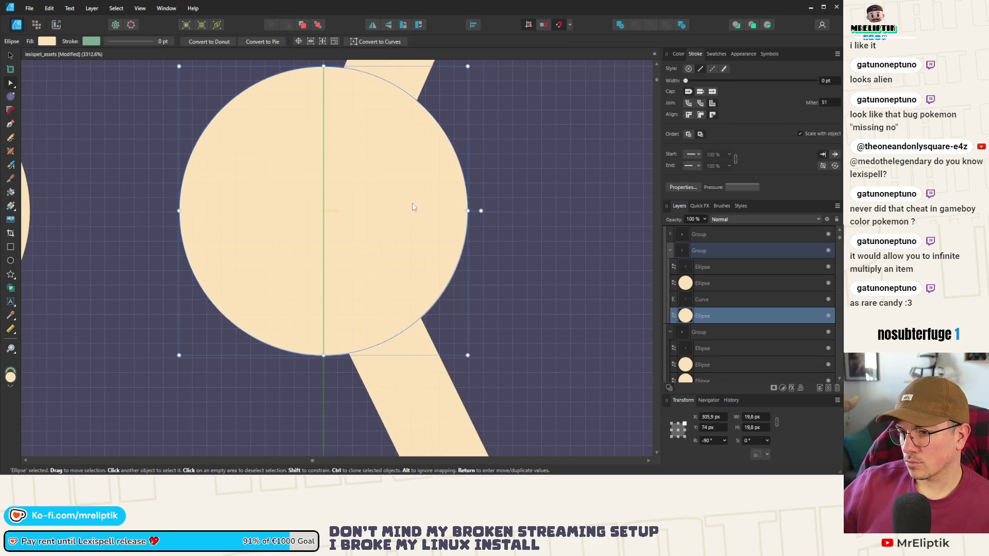
{"action": "scroll", "coordinate": [258, 226], "scroll_direction": "down", "scroll_amount": 5}
{"action": "scroll", "coordinate": [289, 207], "scroll_direction": "down", "scroll_amount": 7}
{"action": "left_click", "coordinate": [333, 116]}
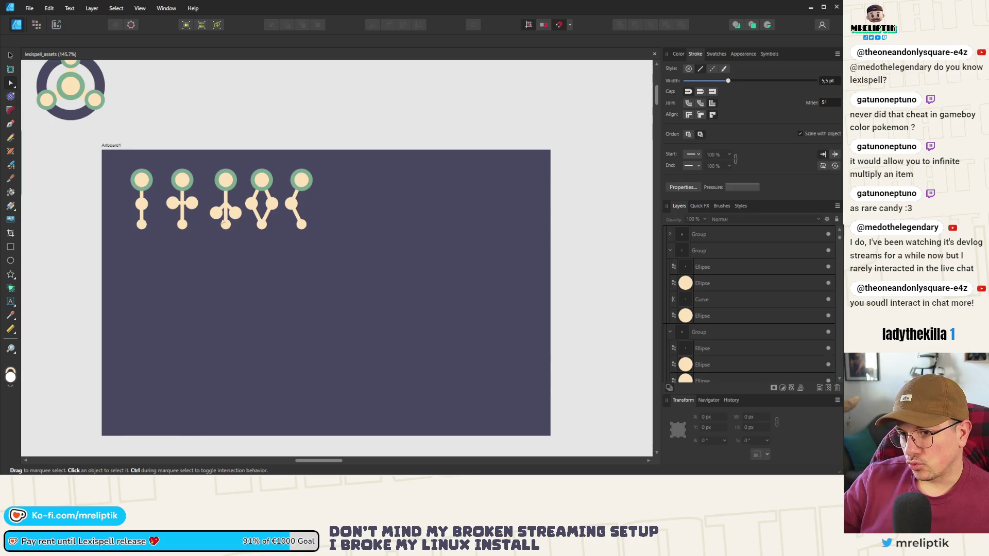
{"action": "scroll", "coordinate": [211, 238], "scroll_direction": "up", "scroll_amount": 3}
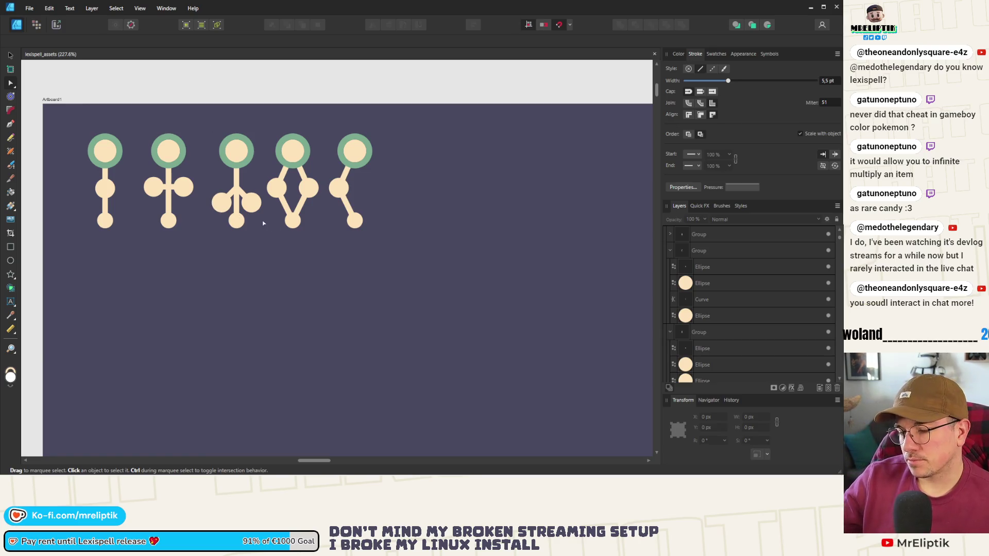
Place a copy of the fourth figure to its right.
{"action": "scroll", "coordinate": [265, 189], "scroll_direction": "up", "scroll_amount": 3}
{"action": "left_click", "coordinate": [265, 188]}
{"action": "scroll", "coordinate": [265, 189], "scroll_direction": "down", "scroll_amount": 3}
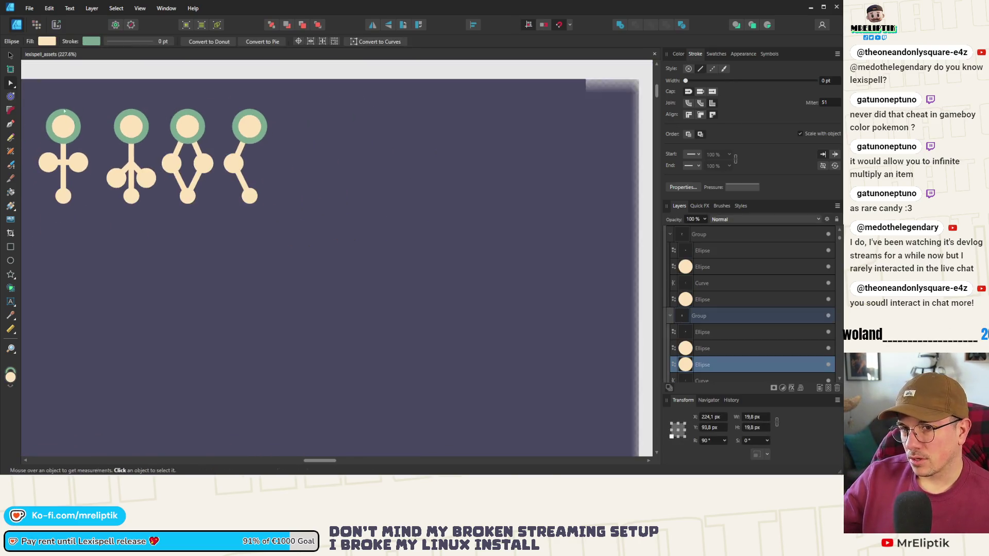
{"action": "key", "text": "v"}
{"action": "scroll", "coordinate": [266, 179], "scroll_direction": "down", "scroll_amount": 2}
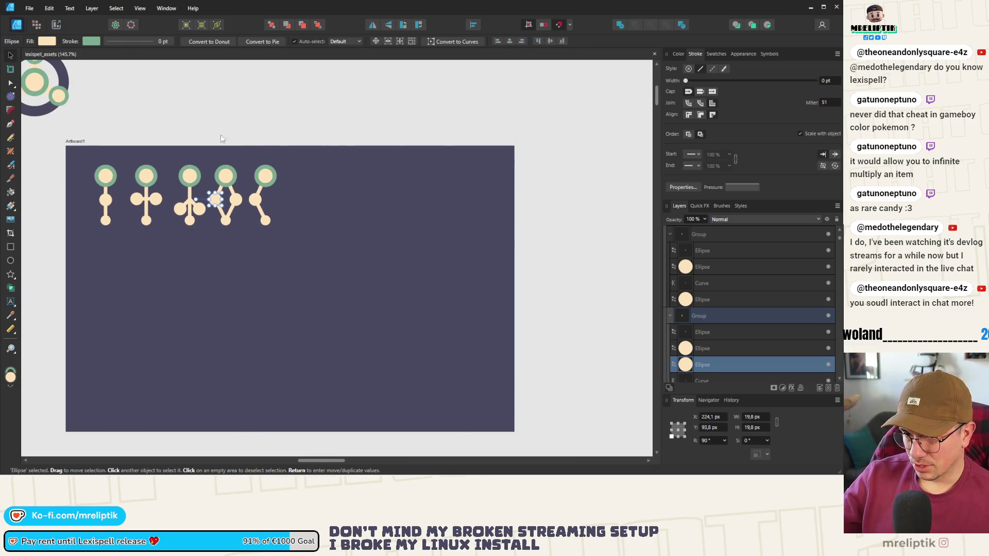
{"action": "left_click", "coordinate": [221, 132]}
{"action": "scroll", "coordinate": [184, 150], "scroll_direction": "up", "scroll_amount": 4}
{"action": "scroll", "coordinate": [311, 232], "scroll_direction": "down", "scroll_amount": 3}
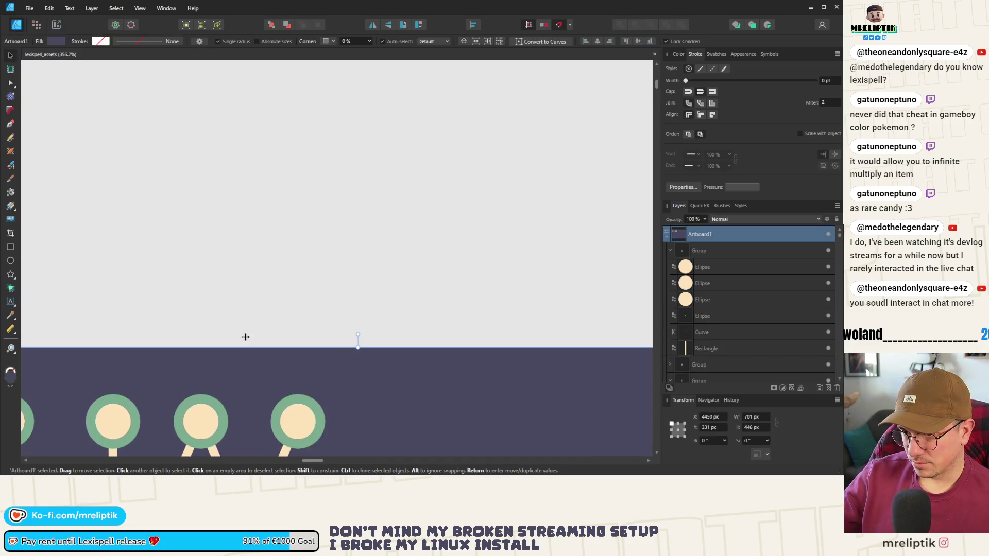
{"action": "mouse_move", "coordinate": [296, 107]}
{"action": "left_mouse_down"}
{"action": "mouse_move", "coordinate": [248, 242]}
{"action": "mouse_move", "coordinate": [229, 251]}
{"action": "left_mouse_up"}
{"action": "mouse_move", "coordinate": [268, 203]}
{"action": "left_mouse_down"}
{"action": "mouse_move", "coordinate": [365, 202]}
{"action": "mouse_move", "coordinate": [335, 199]}
{"action": "left_mouse_up"}
Delete the copy's left circle and centre the middle circle on the stem.
{"action": "double_click", "coordinate": [365, 203]}
{"action": "scroll", "coordinate": [366, 202], "scroll_direction": "up", "scroll_amount": 3}
{"action": "left_click", "coordinate": [319, 210]}
{"action": "key", "text": "Delete"}
{"action": "scroll", "coordinate": [343, 183], "scroll_direction": "up", "scroll_amount": 3}
{"action": "mouse_move", "coordinate": [350, 237]}
{"action": "left_mouse_down"}
{"action": "mouse_move", "coordinate": [362, 225]}
{"action": "mouse_move", "coordinate": [346, 239]}
{"action": "left_mouse_up"}
{"action": "scroll", "coordinate": [346, 240], "scroll_direction": "down", "scroll_amount": 5}
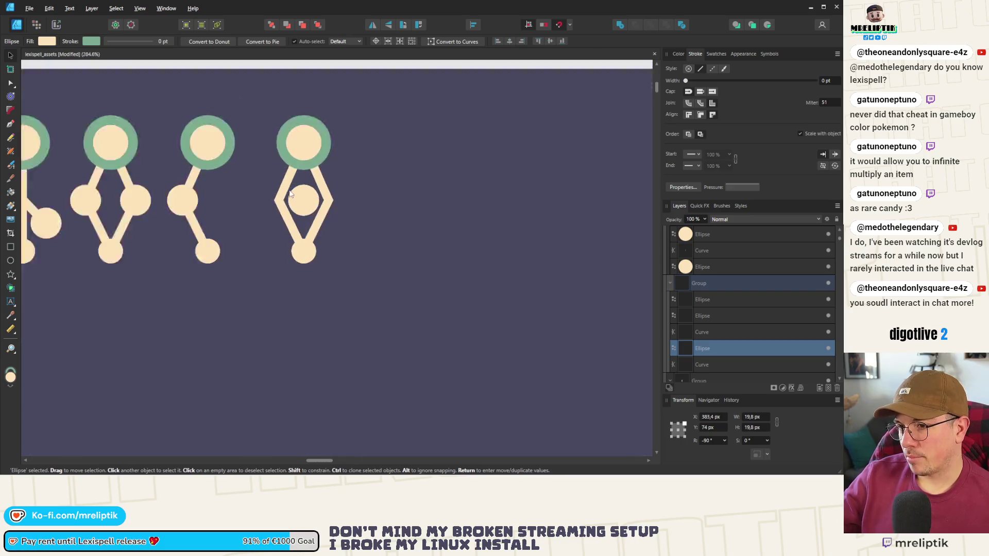
{"action": "left_click", "coordinate": [311, 100]}
Select the diamond's side lines and their left and right corner nodes.
{"action": "scroll", "coordinate": [284, 219], "scroll_direction": "up", "scroll_amount": 4}
{"action": "scroll", "coordinate": [283, 219], "scroll_direction": "up", "scroll_amount": 2}
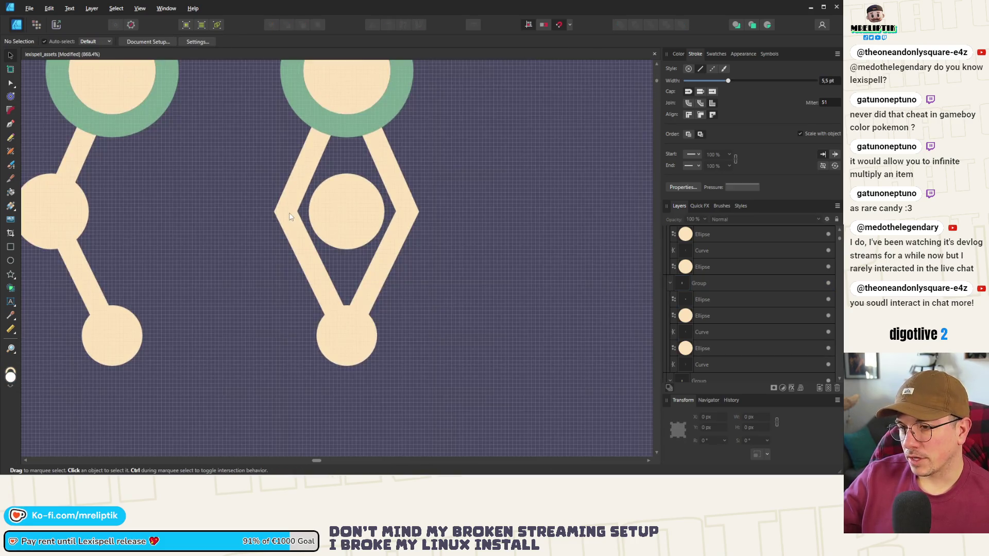
{"action": "left_click", "coordinate": [409, 215]}
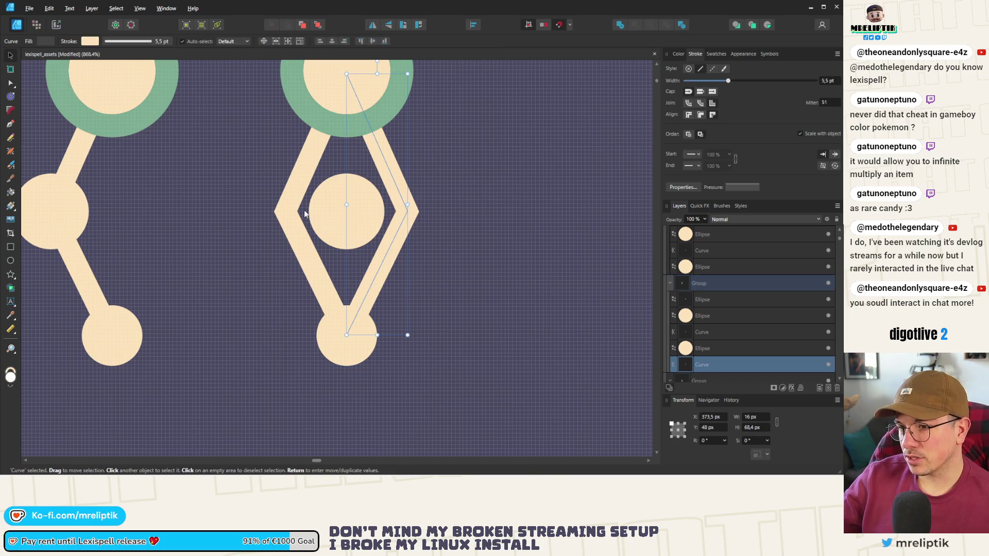
{"action": "left_click", "coordinate": [702, 332], "text": "ctrl"}
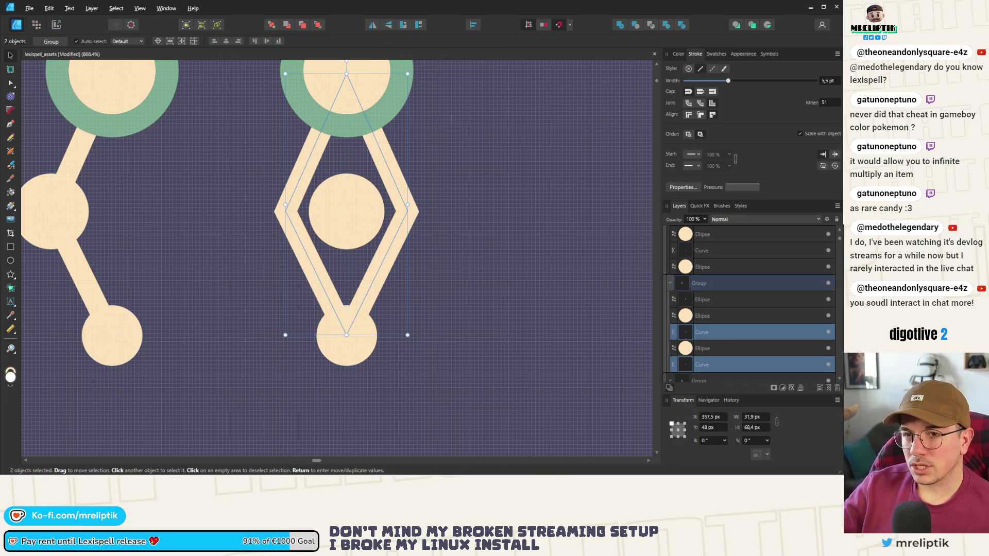
{"action": "left_click", "coordinate": [5, 83]}
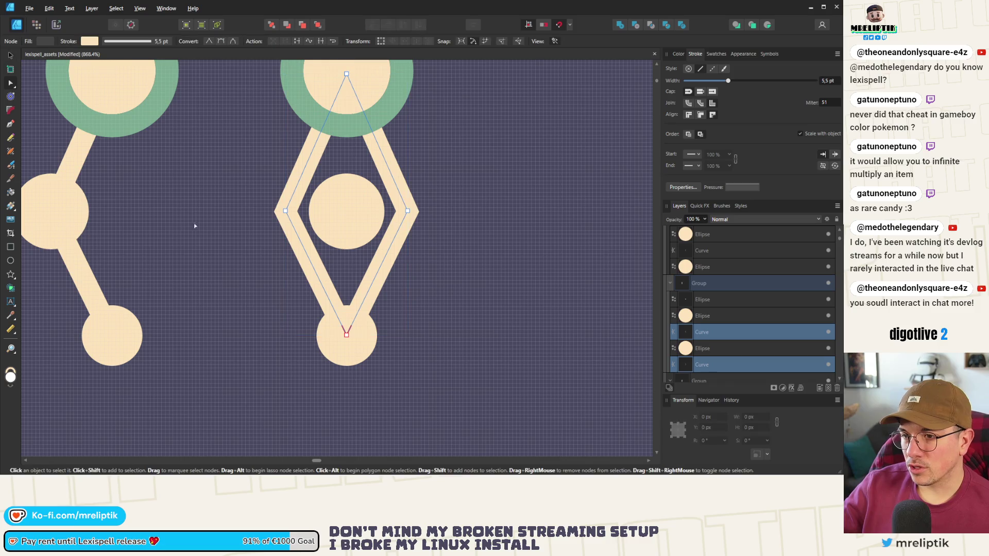
{"action": "left_click", "coordinate": [285, 211]}
{"action": "left_click", "coordinate": [407, 211], "text": "shift"}
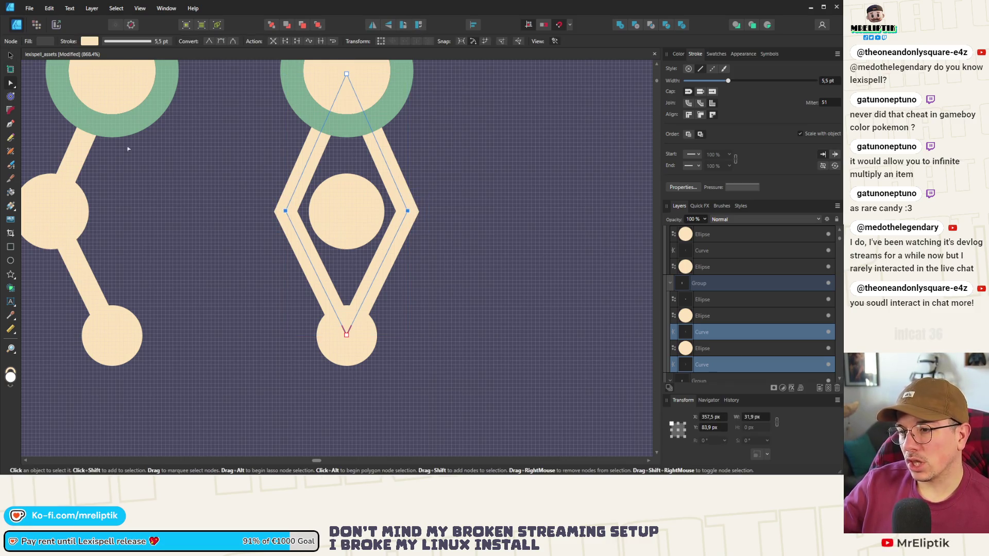
Round both side corners of the diamond equally with the Corner tool.
{"action": "left_click", "coordinate": [11, 109]}
{"action": "mouse_move", "coordinate": [316, 214]}
{"action": "left_mouse_down"}
{"action": "mouse_move", "coordinate": [304, 214]}
{"action": "mouse_move", "coordinate": [325, 217]}
{"action": "left_mouse_up"}
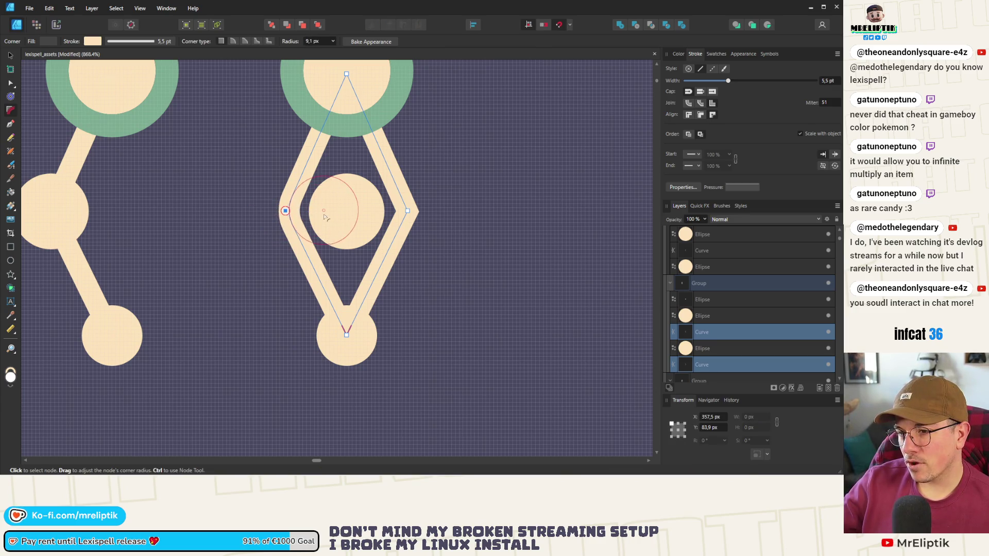
{"action": "left_click_drag", "start_coordinate": [442, 196], "coordinate": [224, 246]}
{"action": "left_click_drag", "start_coordinate": [289, 217], "coordinate": [353, 213]}
{"action": "scroll", "coordinate": [273, 180], "scroll_direction": "down", "scroll_amount": 5}
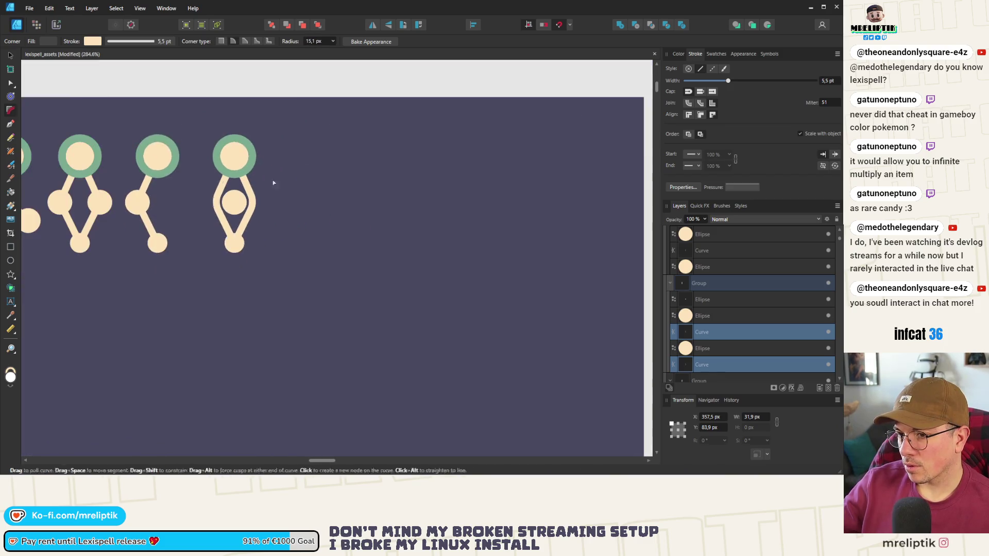
{"action": "key", "text": "v"}
{"action": "key", "text": "ctrl+d"}
{"action": "scroll", "coordinate": [361, 132], "scroll_direction": "down", "scroll_amount": 4}
{"action": "scroll", "coordinate": [354, 147], "scroll_direction": "up", "scroll_amount": 2}
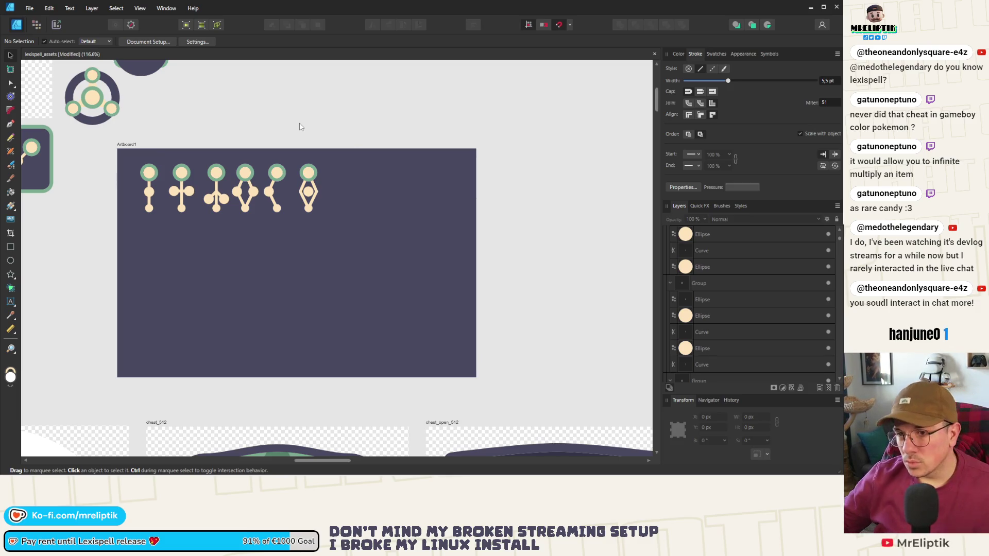
Move the two round enchantment badges down and left, below the square icon.
{"action": "scroll", "coordinate": [255, 165], "scroll_direction": "down", "scroll_amount": 4}
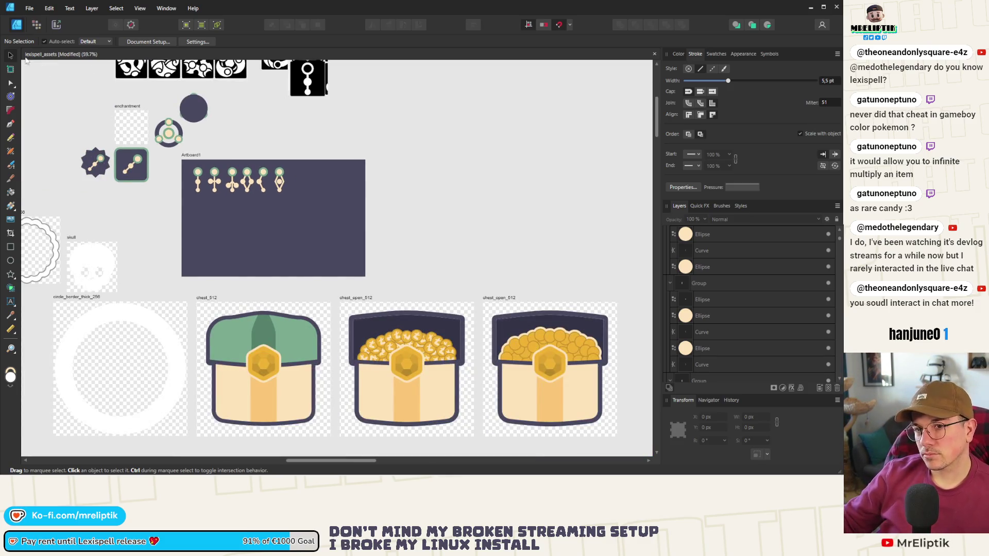
{"action": "scroll", "coordinate": [232, 202], "scroll_direction": "up", "scroll_amount": 6}
{"action": "scroll", "coordinate": [292, 181], "scroll_direction": "down", "scroll_amount": 3}
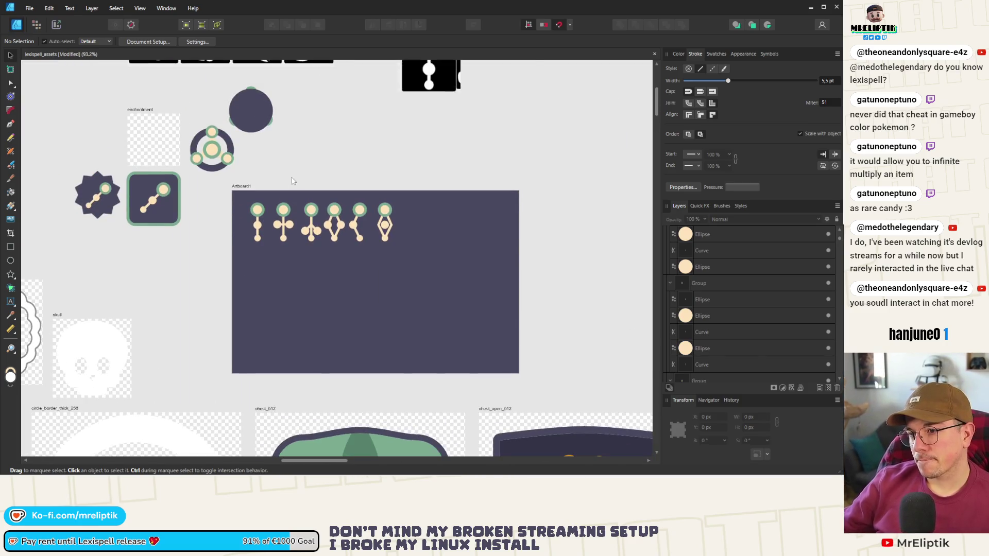
{"action": "scroll", "coordinate": [210, 149], "scroll_direction": "up", "scroll_amount": 2}
{"action": "mouse_move", "coordinate": [298, 122]}
{"action": "left_mouse_down"}
{"action": "mouse_move", "coordinate": [212, 215]}
{"action": "mouse_move", "coordinate": [188, 223]}
{"action": "left_mouse_up"}
{"action": "mouse_move", "coordinate": [223, 175]}
{"action": "left_mouse_down"}
{"action": "mouse_move", "coordinate": [138, 312]}
{"action": "mouse_move", "coordinate": [150, 325]}
{"action": "mouse_move", "coordinate": [170, 321]}
{"action": "left_mouse_up"}
{"action": "left_click", "coordinate": [229, 206]}
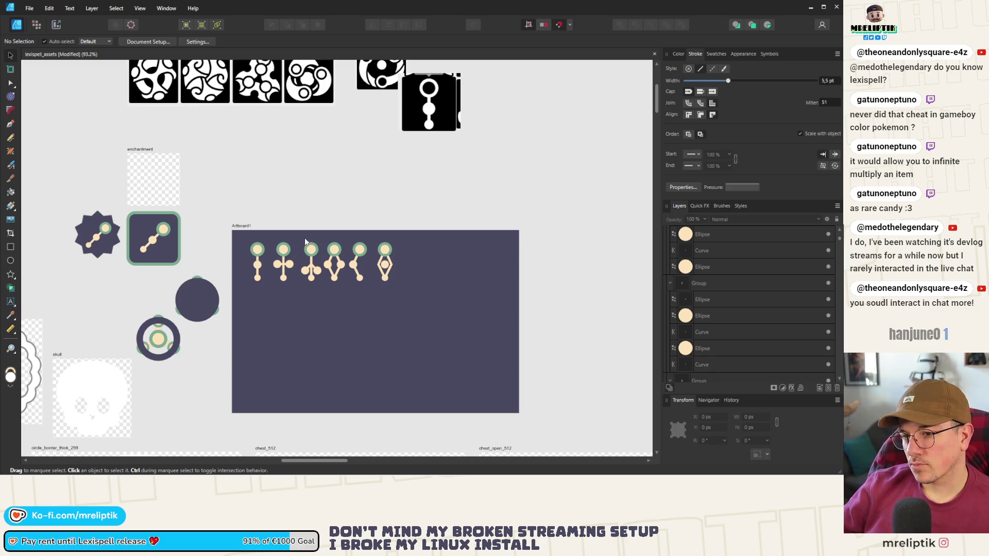
Select the enchantment artboard and save the document with Ctrl+S.
{"action": "left_click_drag", "start_coordinate": [414, 240], "coordinate": [234, 301]}
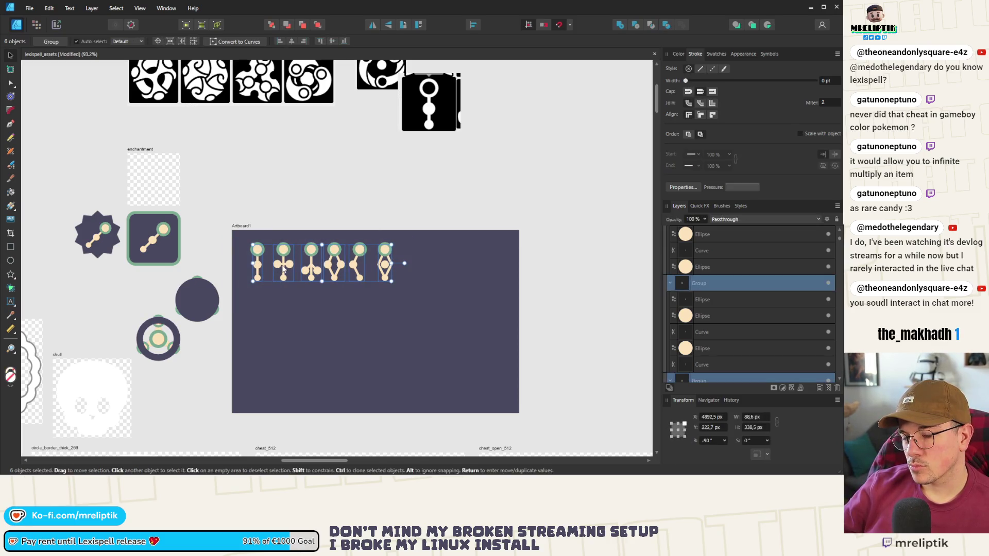
{"action": "left_click", "coordinate": [149, 150]}
{"action": "scroll", "coordinate": [146, 149], "scroll_direction": "up", "scroll_amount": 1}
{"action": "left_click", "coordinate": [146, 150]}
{"action": "key", "text": "ctrl+s"}
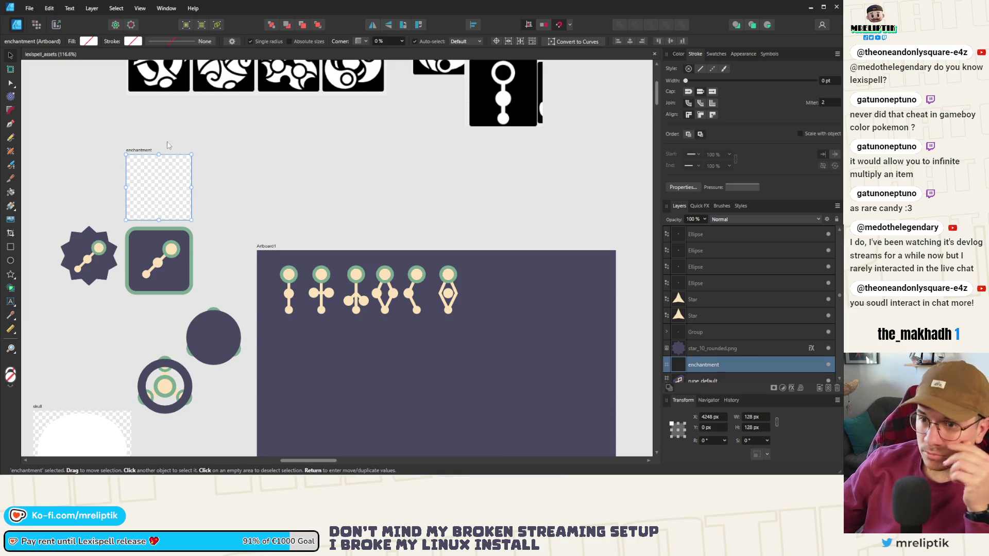
Rename the artboard enchantment_1 and add a copy beside it named enchantment_2.
{"action": "double_click", "coordinate": [146, 150]}
{"action": "left_click", "coordinate": [451, 232]}
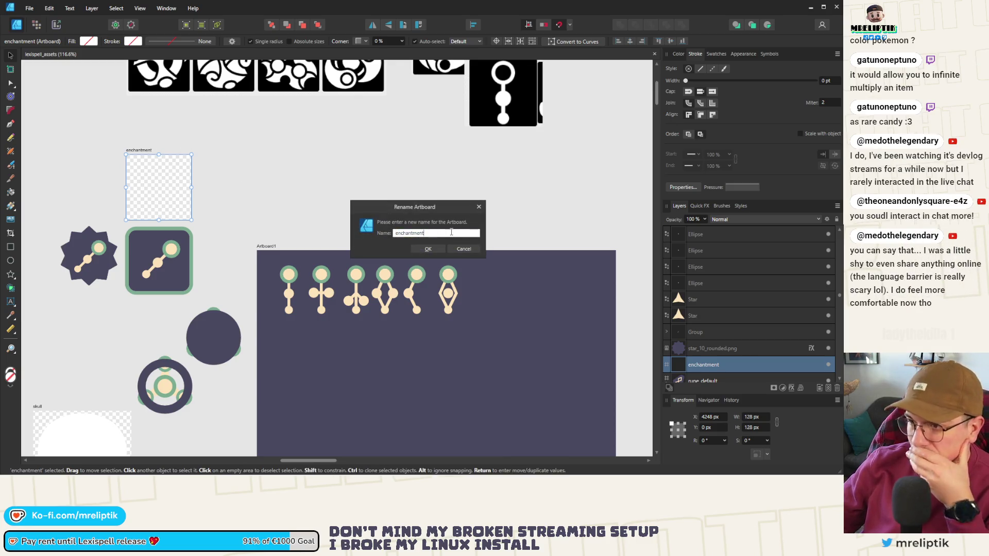
{"action": "type", "text": "1"}
{"action": "key", "text": "Return"}
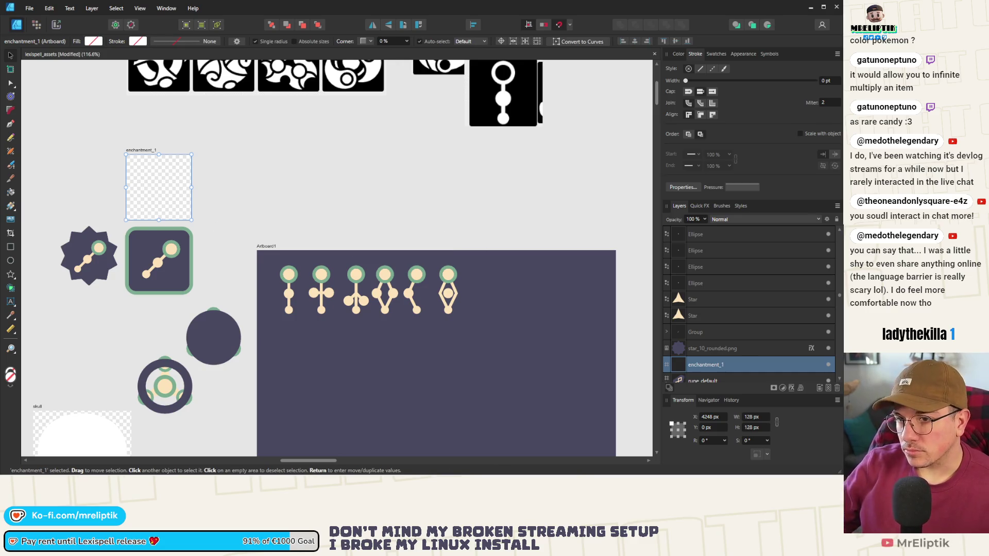
{"action": "mouse_move", "coordinate": [147, 153]}
{"action": "left_mouse_down", "text": "ctrl"}
{"action": "mouse_move", "coordinate": [249, 153]}
{"action": "mouse_move", "coordinate": [218, 152]}
{"action": "left_mouse_up", "text": "ctrl"}
{"action": "key", "text": "ctrl"}
{"action": "key", "text": "ctrl"}
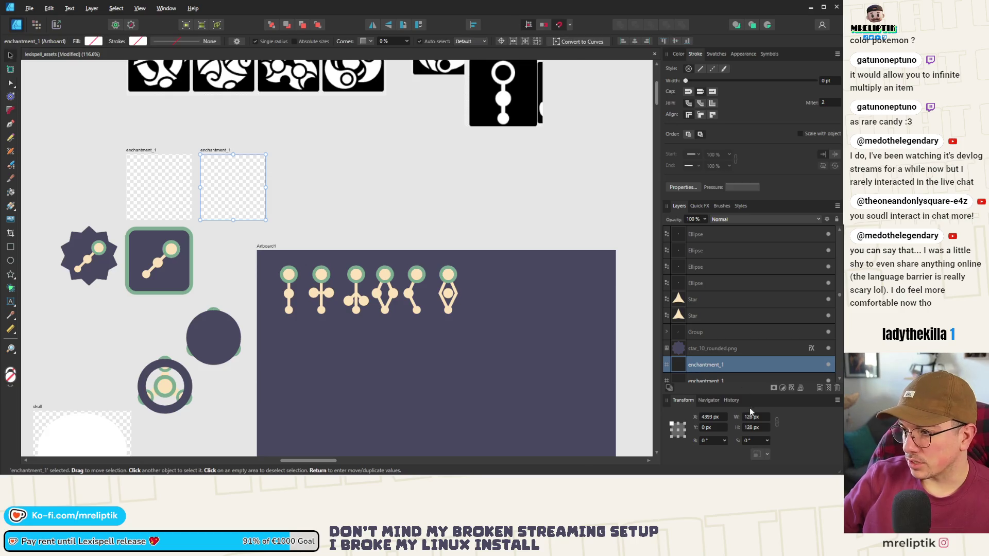
{"action": "double_click", "coordinate": [736, 364]}
{"action": "type", "text": "2"}
{"action": "key", "text": "Return"}
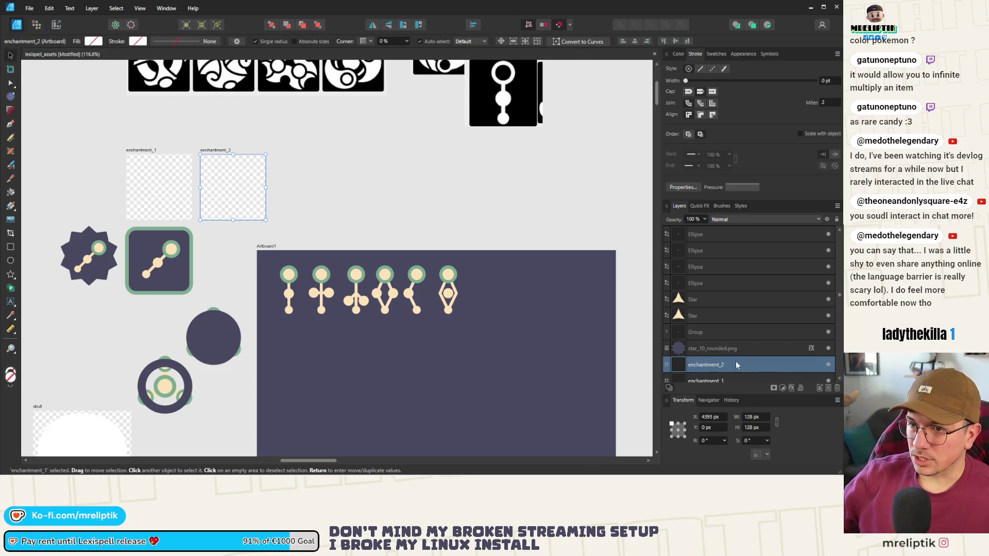
Add a third artboard copy, enchantment_3, at a whole-pixel X position of 4538 px.
{"action": "scroll", "coordinate": [233, 153], "scroll_direction": "up", "scroll_amount": 3, "text": "ctrl"}
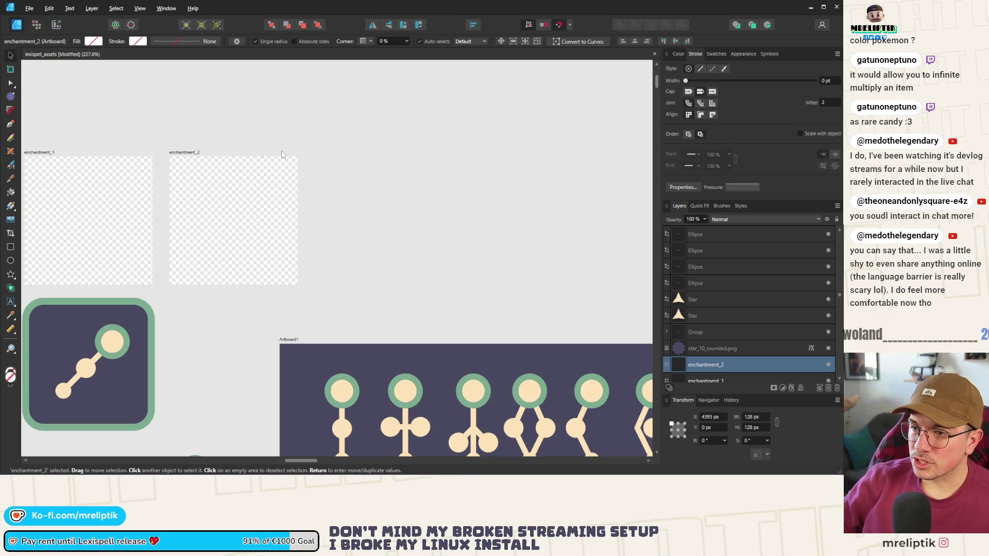
{"action": "left_click_drag", "start_coordinate": [190, 153], "coordinate": [333, 153]}
{"action": "double_click", "coordinate": [337, 153]}
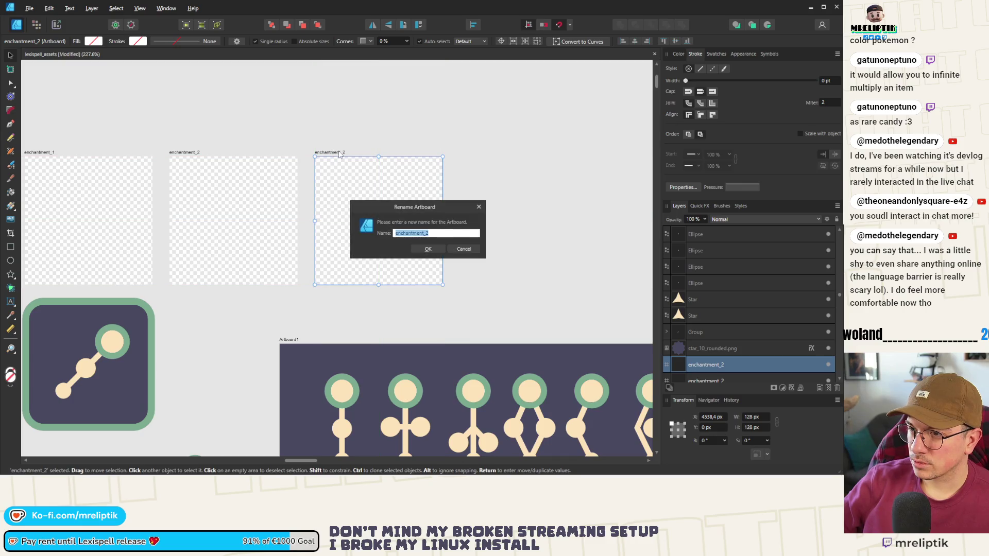
{"action": "key", "text": "Return"}
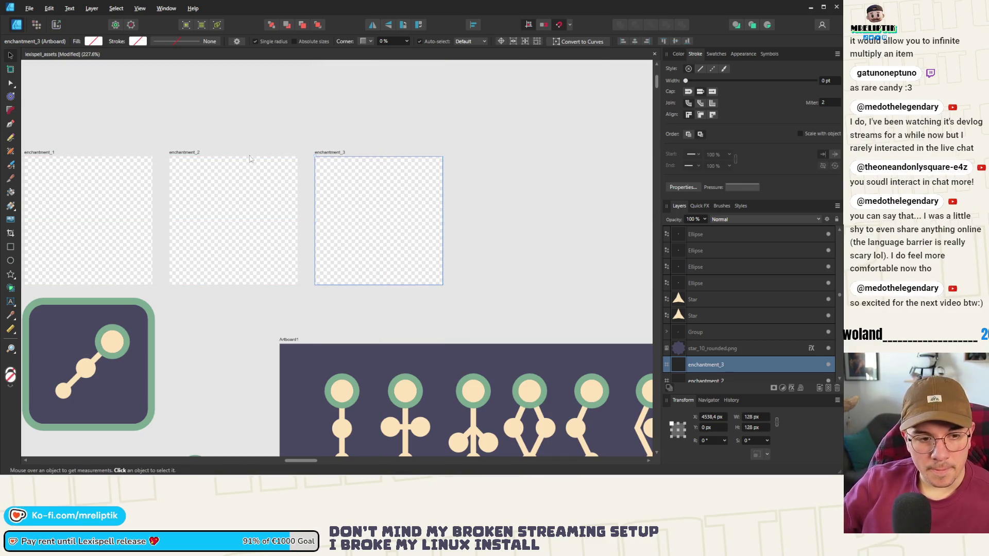
{"action": "key", "text": "ctrl+s"}
{"action": "left_click", "coordinate": [287, 164]}
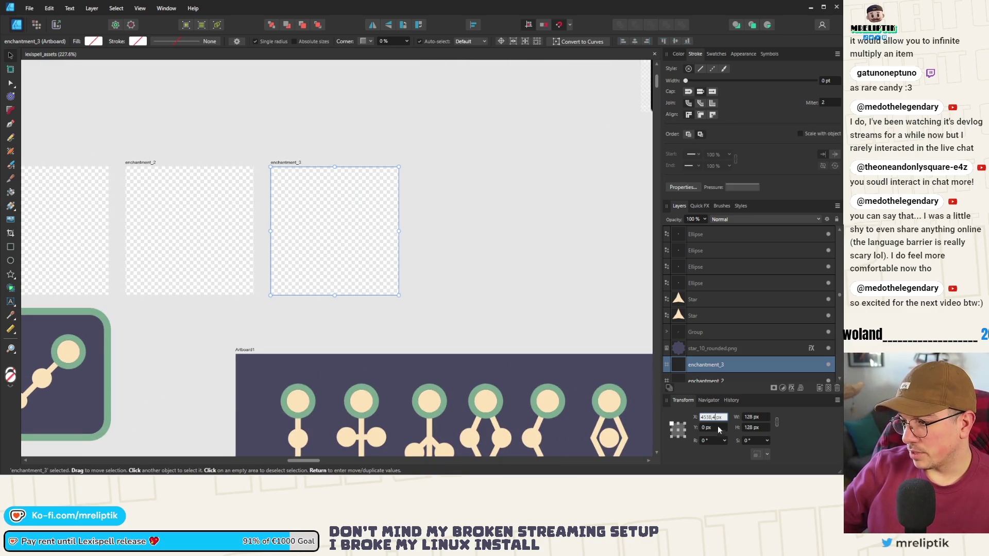
{"action": "key", "text": "BackSpace"}
{"action": "key", "text": "BackSpace"}
{"action": "key", "text": "Return"}
Add another artboard copy at X 4678 px named enchantment_4.
{"action": "mouse_move", "coordinate": [298, 161]}
{"action": "left_mouse_down"}
{"action": "mouse_move", "coordinate": [447, 162]}
{"action": "mouse_move", "coordinate": [438, 161]}
{"action": "left_mouse_up"}
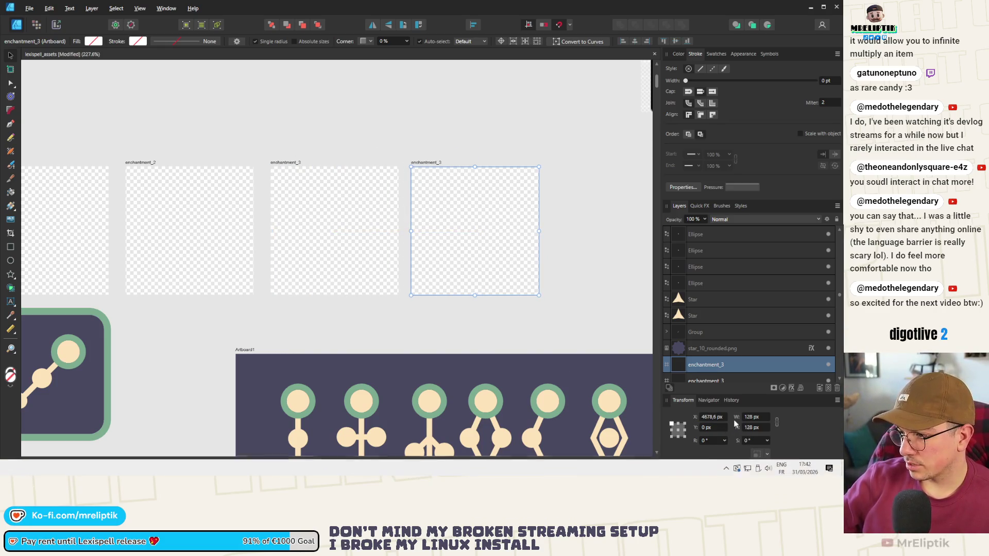
{"action": "left_click", "coordinate": [714, 416]}
{"action": "key", "text": "BackSpace"}
{"action": "key", "text": "BackSpace"}
{"action": "key", "text": "Return"}
{"action": "double_click", "coordinate": [430, 162]}
{"action": "type", "text": "4"}
{"action": "key", "text": "Return"}
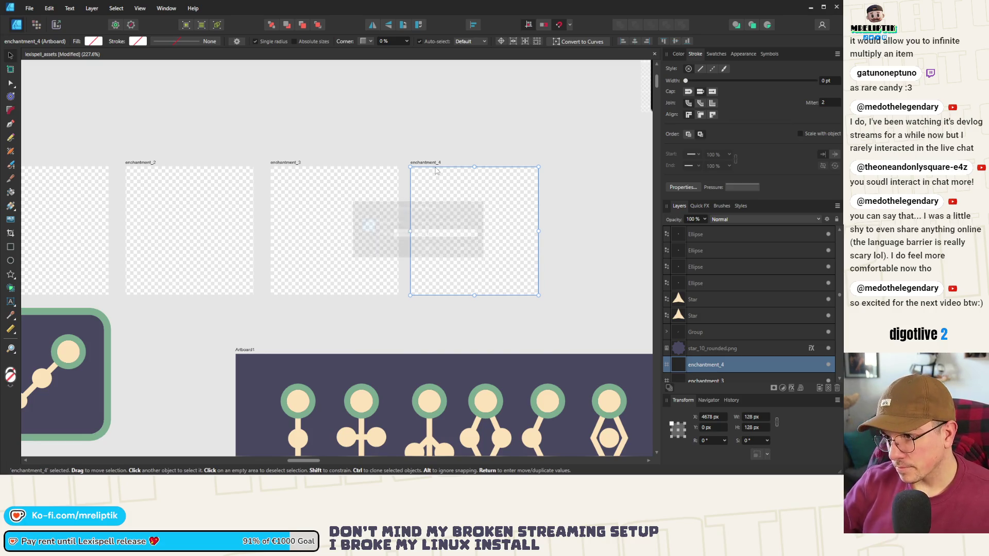
Add two more artboard copies, placing one at X 4960 px, and rename one enchantment_5.
{"action": "scroll", "coordinate": [376, 165], "scroll_direction": "down", "scroll_amount": 1}
{"action": "left_click_drag", "start_coordinate": [377, 165], "coordinate": [493, 166]}
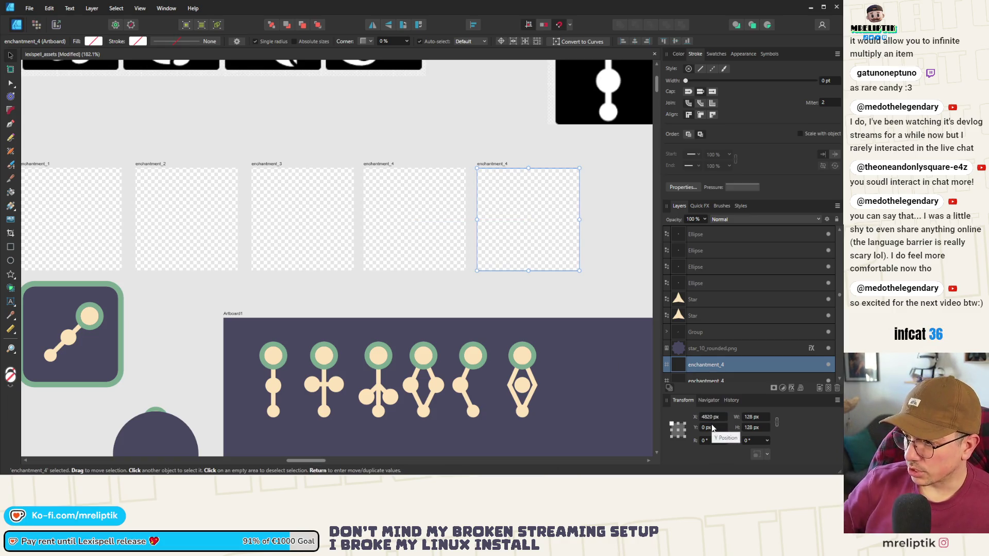
{"action": "scroll", "coordinate": [267, 242], "scroll_direction": "down", "scroll_amount": 3}
{"action": "scroll", "coordinate": [410, 223], "scroll_direction": "up", "scroll_amount": 3}
{"action": "mouse_move", "coordinate": [410, 212]}
{"action": "left_mouse_down"}
{"action": "mouse_move", "coordinate": [531, 210]}
{"action": "mouse_move", "coordinate": [519, 210]}
{"action": "left_mouse_up"}
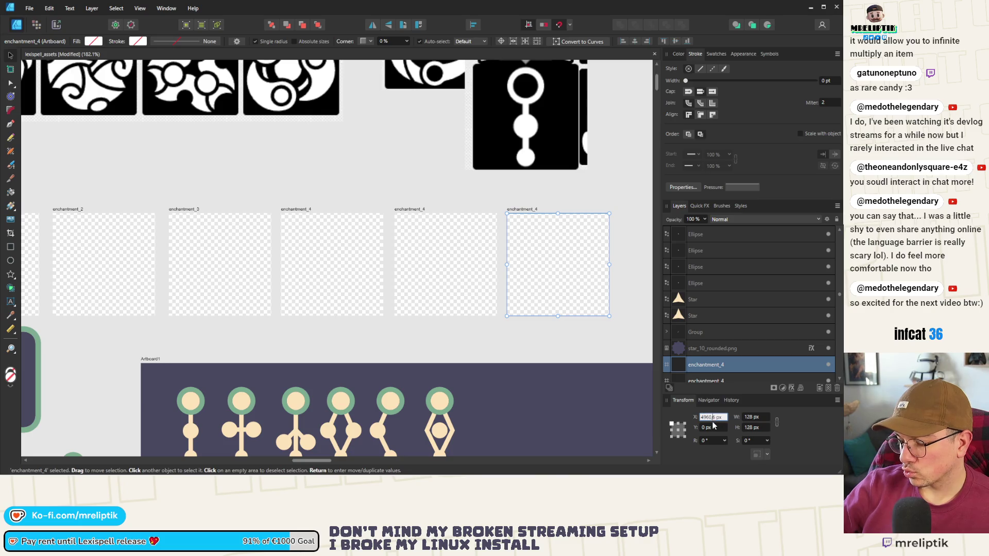
{"action": "type", "text": "4960"}
{"action": "key", "text": "Return"}
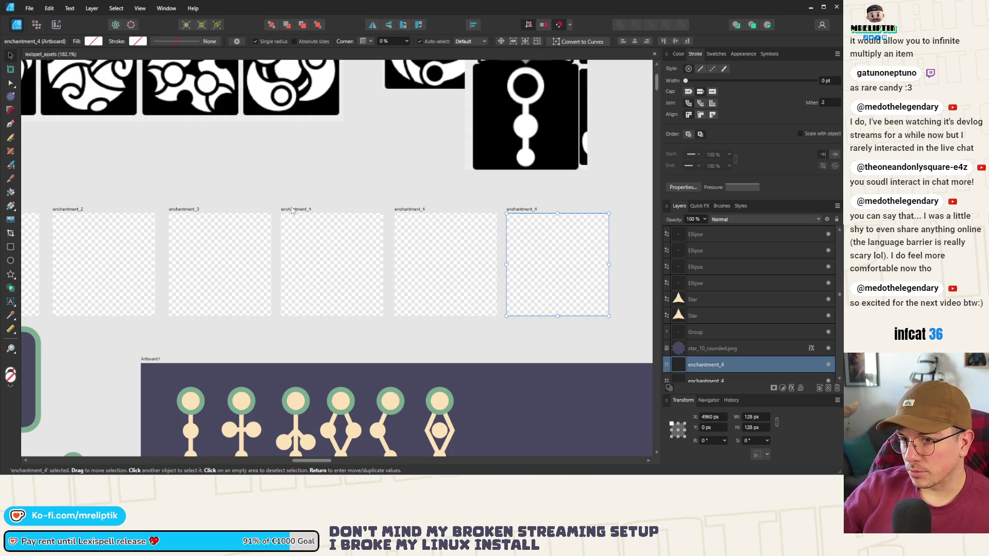
{"action": "double_click", "coordinate": [414, 207]}
{"action": "key", "text": "BackSpace"}
{"action": "type", "text": "5"}
{"action": "key", "text": "Return"}
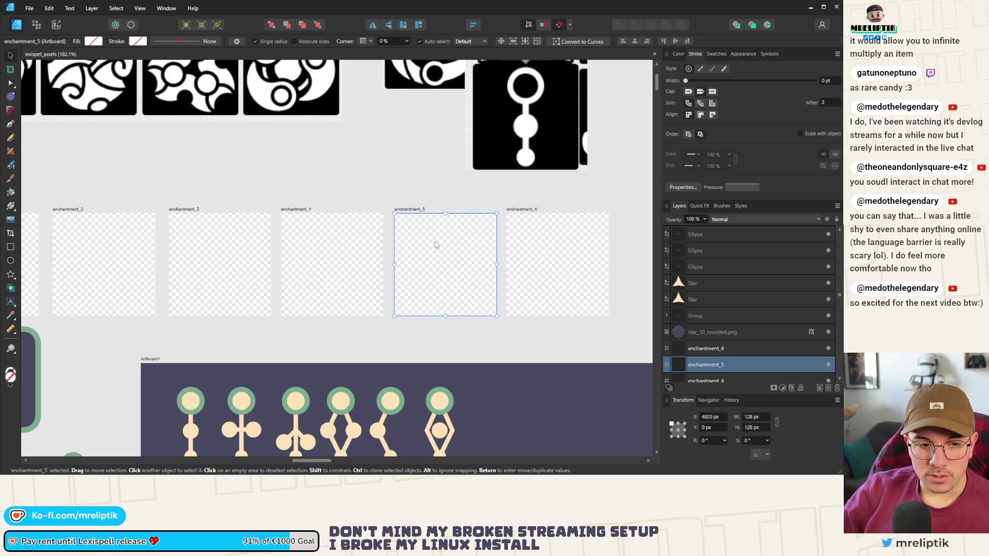
Name the rightmost artboard enchantment_6 and deselect it.
{"action": "double_click", "coordinate": [520, 209]}
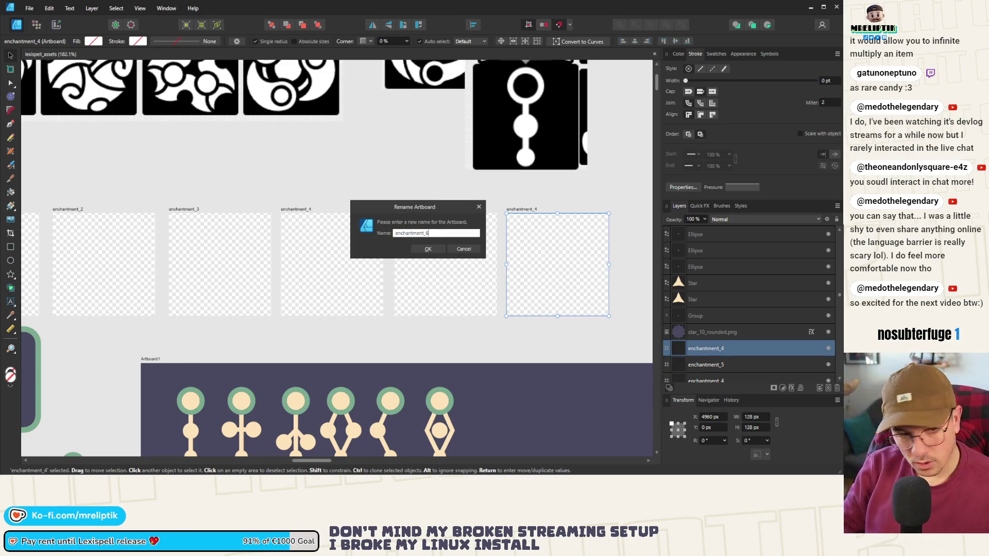
{"action": "key", "text": "Return"}
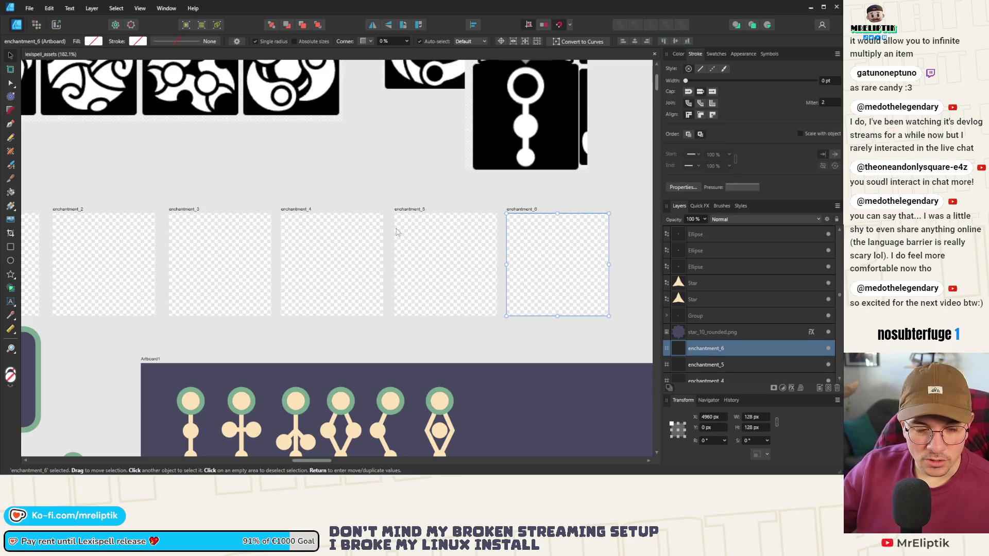
{"action": "left_click", "coordinate": [442, 205]}
{"action": "scroll", "coordinate": [285, 278], "scroll_direction": "down", "scroll_amount": 3}
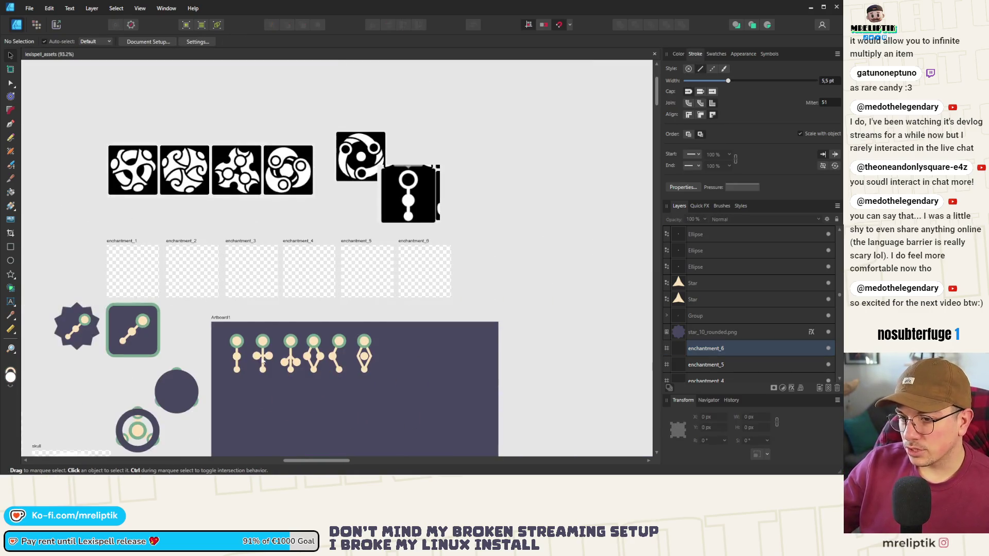
Copy the first wand figure into the enchantment_1 artboard.
{"action": "mouse_move", "coordinate": [215, 305]}
{"action": "left_mouse_down"}
{"action": "mouse_move", "coordinate": [264, 382]}
{"action": "mouse_move", "coordinate": [245, 384]}
{"action": "mouse_move", "coordinate": [134, 274]}
{"action": "left_mouse_up"}
{"action": "scroll", "coordinate": [134, 275], "scroll_direction": "up", "scroll_amount": 3}
{"action": "left_click_drag", "start_coordinate": [221, 275], "coordinate": [223, 277]}
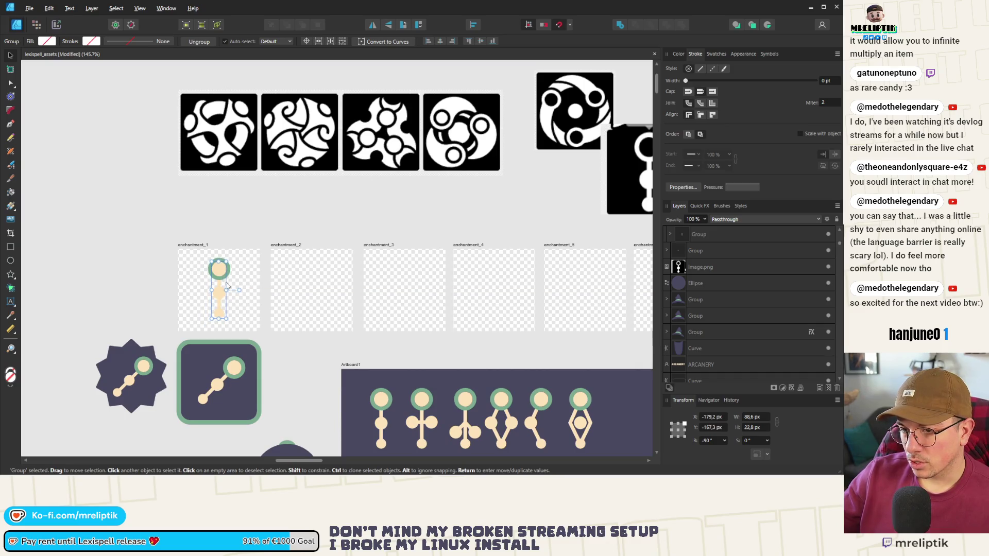
{"action": "scroll", "coordinate": [226, 286], "scroll_direction": "up", "scroll_amount": 3}
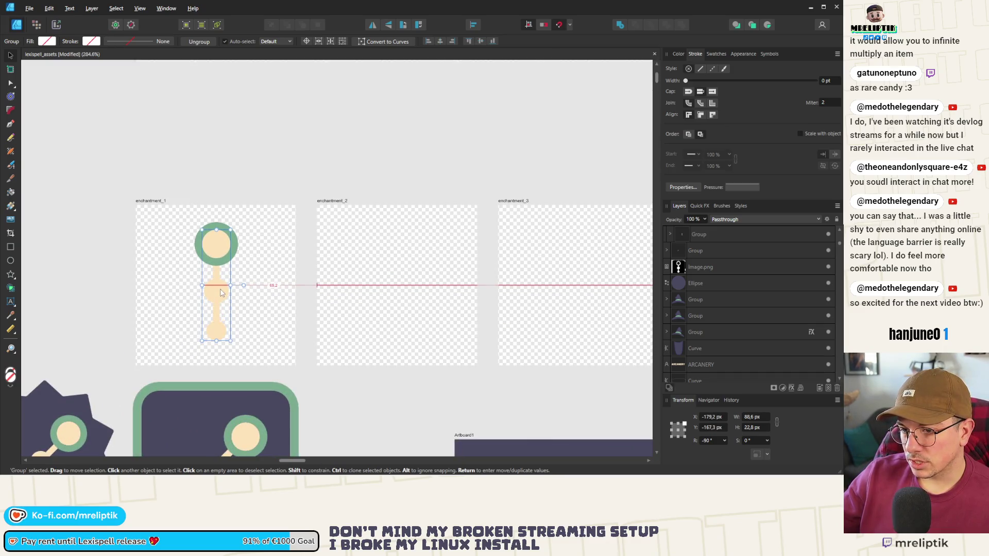
{"action": "scroll", "coordinate": [221, 293], "scroll_direction": "down", "scroll_amount": 5}
{"action": "scroll", "coordinate": [306, 214], "scroll_direction": "down", "scroll_amount": 2}
Copy all six wand figures into enchantment_2 as one stack.
{"action": "left_click", "coordinate": [307, 213]}
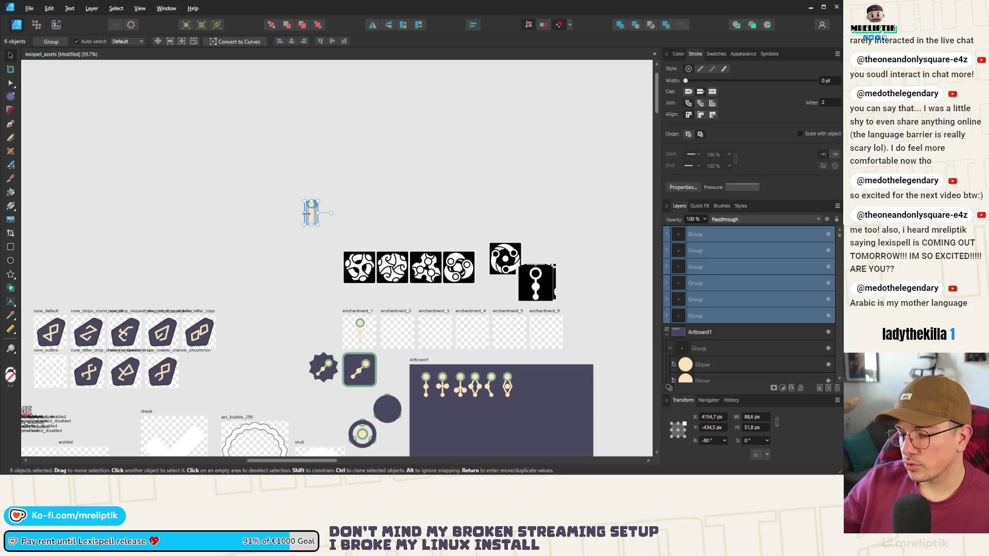
{"action": "scroll", "coordinate": [304, 215], "scroll_direction": "up", "scroll_amount": 2}
{"action": "scroll", "coordinate": [284, 224], "scroll_direction": "down", "scroll_amount": 2}
{"action": "scroll", "coordinate": [243, 230], "scroll_direction": "up", "scroll_amount": 3}
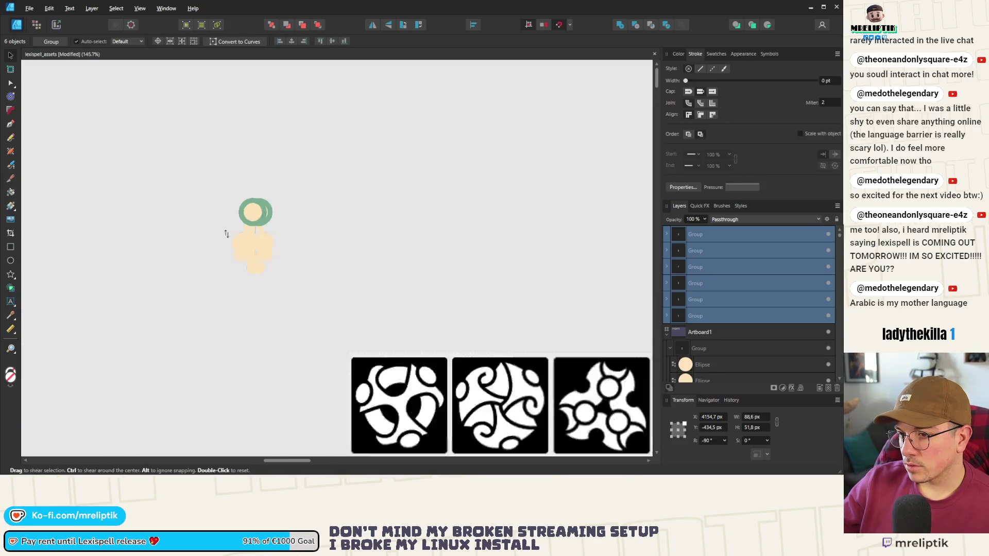
{"action": "scroll", "coordinate": [226, 234], "scroll_direction": "down", "scroll_amount": 5}
{"action": "mouse_move", "coordinate": [239, 234]}
{"action": "left_mouse_down"}
{"action": "mouse_move", "coordinate": [375, 425]}
{"action": "mouse_move", "coordinate": [335, 381]}
{"action": "left_mouse_up"}
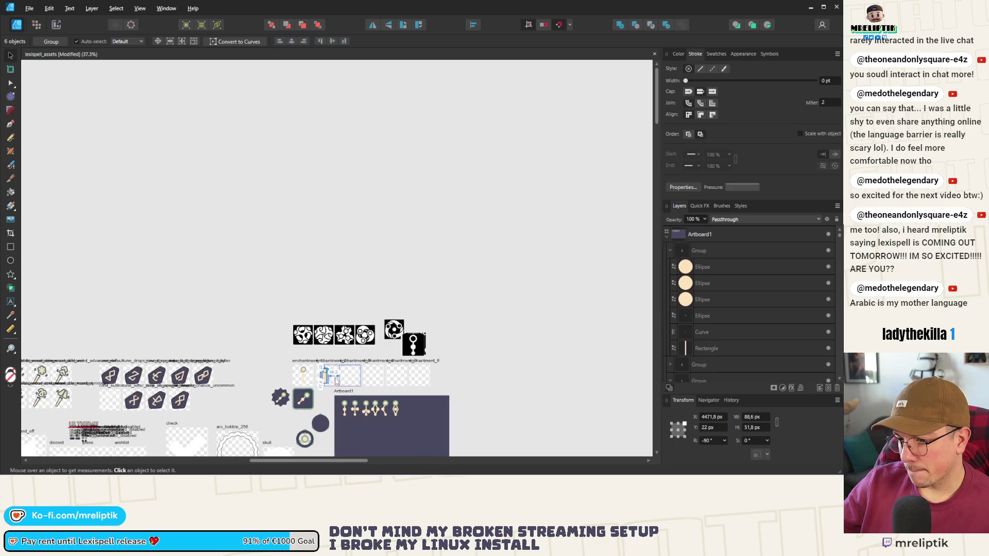
{"action": "scroll", "coordinate": [336, 382], "scroll_direction": "up", "scroll_amount": 7}
{"action": "scroll", "coordinate": [335, 330], "scroll_direction": "down", "scroll_amount": 1}
{"action": "mouse_move", "coordinate": [325, 335]}
{"action": "left_mouse_down"}
{"action": "mouse_move", "coordinate": [335, 326]}
{"action": "mouse_move", "coordinate": [340, 340]}
{"action": "left_mouse_up"}
Enlarge the stacked wands to about 108 px wide and rotate them diagonally to -135°.
{"action": "left_click", "coordinate": [347, 214]}
{"action": "left_click_drag", "start_coordinate": [349, 209], "coordinate": [409, 378]}
{"action": "left_click_drag", "start_coordinate": [324, 430], "coordinate": [299, 430]}
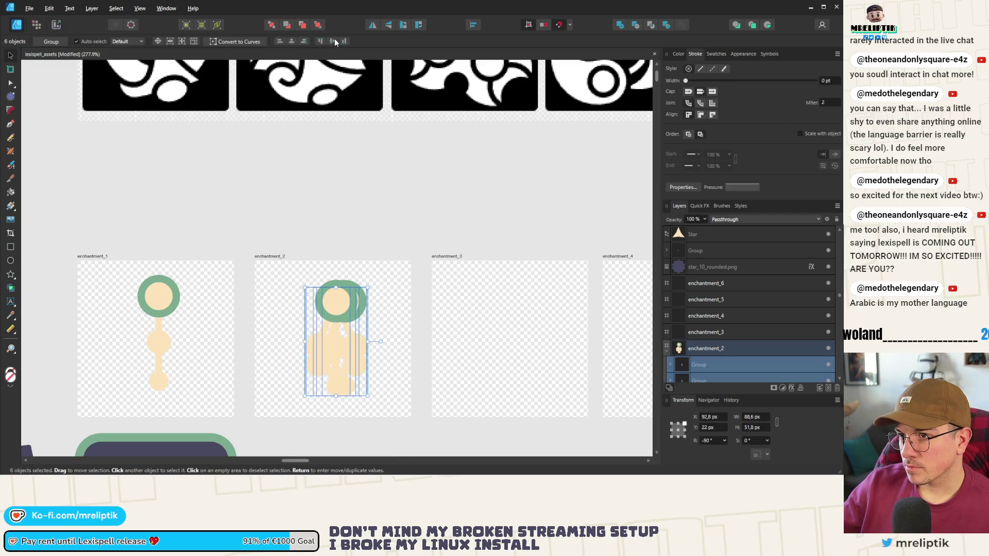
{"action": "left_click_drag", "start_coordinate": [367, 287], "coordinate": [383, 283]}
{"action": "left_click_drag", "start_coordinate": [340, 320], "coordinate": [352, 307]}
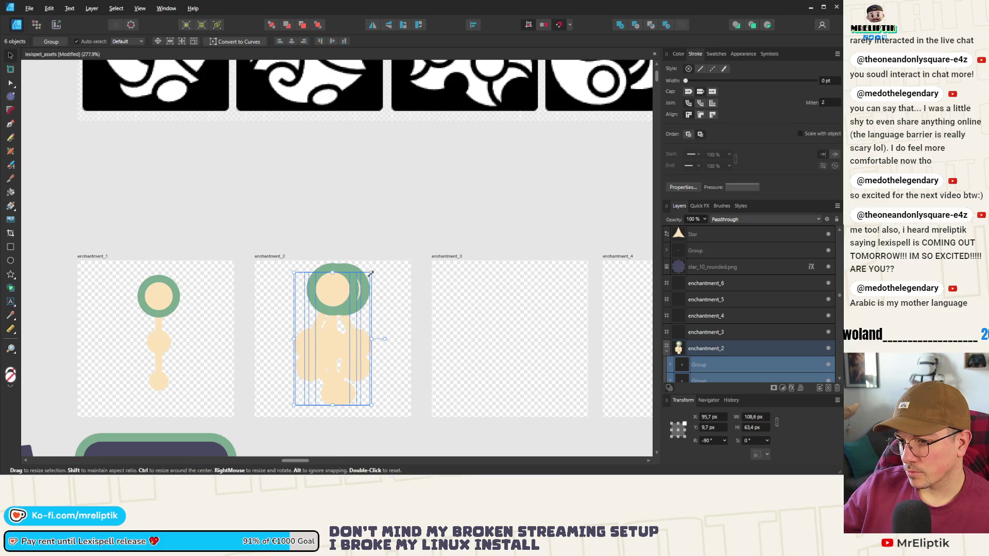
{"action": "mouse_move", "coordinate": [376, 271]}
{"action": "left_mouse_down"}
{"action": "mouse_move", "coordinate": [397, 273]}
{"action": "mouse_move", "coordinate": [415, 310]}
{"action": "left_mouse_up"}
Move the rotated wands left of the artboards and place one in enchantment_3.
{"action": "scroll", "coordinate": [342, 309], "scroll_direction": "down", "scroll_amount": 4}
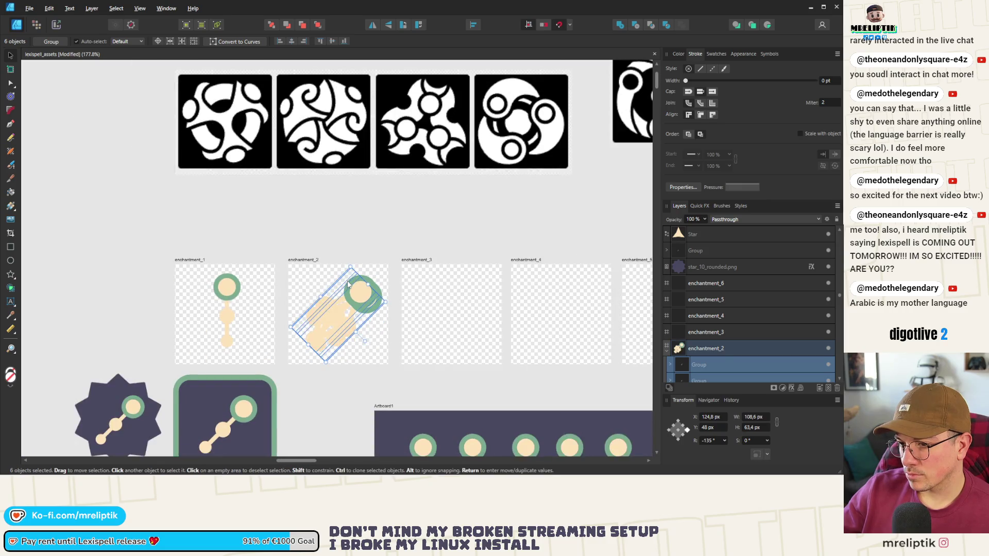
{"action": "mouse_move", "coordinate": [342, 310]}
{"action": "left_mouse_down"}
{"action": "mouse_move", "coordinate": [143, 309]}
{"action": "mouse_move", "coordinate": [125, 297]}
{"action": "mouse_move", "coordinate": [323, 300]}
{"action": "mouse_move", "coordinate": [232, 304]}
{"action": "left_mouse_up"}
{"action": "left_click", "coordinate": [249, 297]}
{"action": "scroll", "coordinate": [121, 291], "scroll_direction": "down", "scroll_amount": 3}
{"action": "left_click_drag", "start_coordinate": [128, 299], "coordinate": [279, 301]}
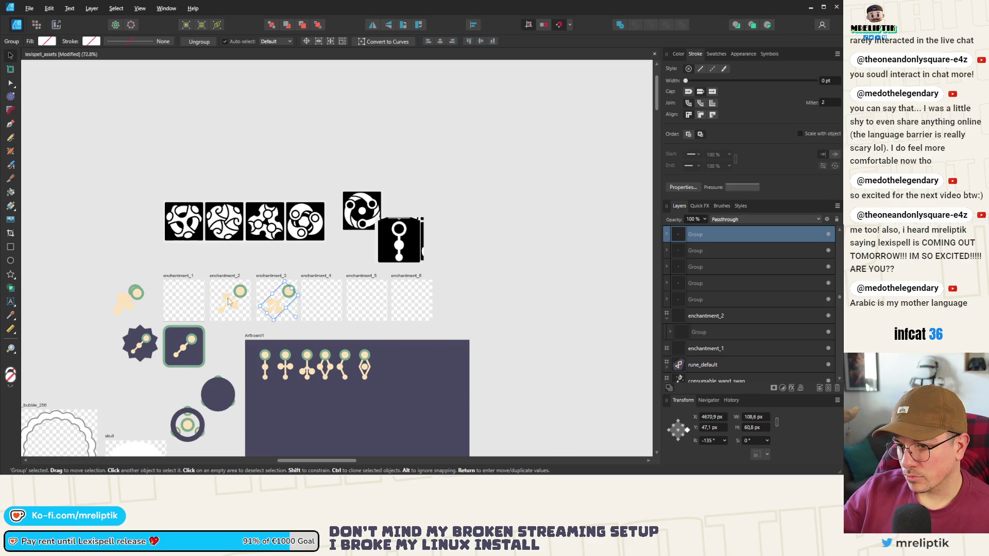
Drag the remaining rotated wands into enchantment_4, enchantment_5 and enchantment_1.
{"action": "left_click", "coordinate": [126, 304]}
{"action": "left_click_drag", "start_coordinate": [128, 304], "coordinate": [325, 298]}
{"action": "left_click", "coordinate": [126, 304]}
{"action": "left_click_drag", "start_coordinate": [126, 304], "coordinate": [413, 297]}
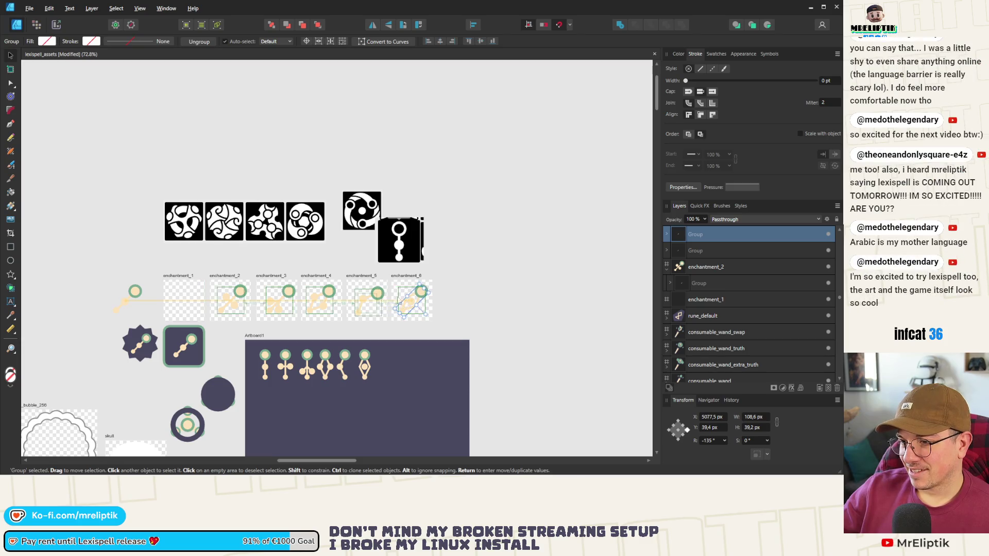
{"action": "left_click", "coordinate": [137, 305]}
{"action": "left_click_drag", "start_coordinate": [136, 305], "coordinate": [186, 301]}
{"action": "scroll", "coordinate": [170, 293], "scroll_direction": "up", "scroll_amount": 5}
Centre the wands in enchantment_1 and enchantment_2 with Align Centre and Align Middle.
{"action": "left_click", "coordinate": [209, 315]}
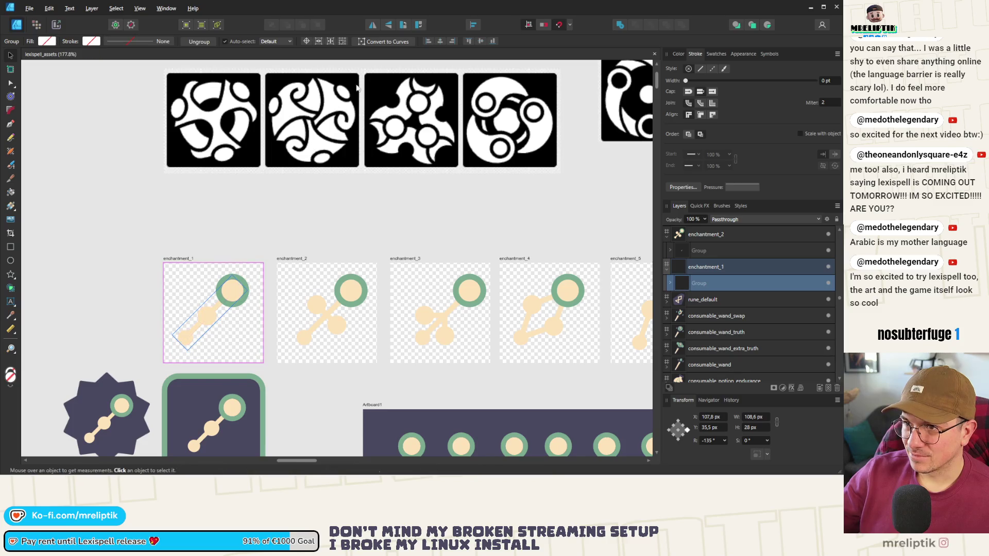
{"action": "left_click", "coordinate": [481, 42]}
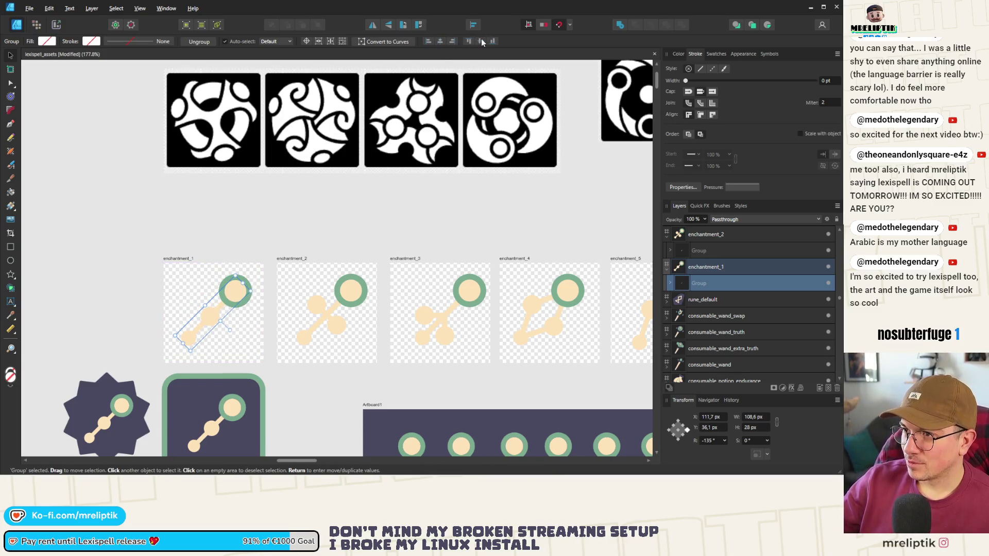
{"action": "left_click", "coordinate": [363, 307]}
{"action": "left_click", "coordinate": [482, 41]}
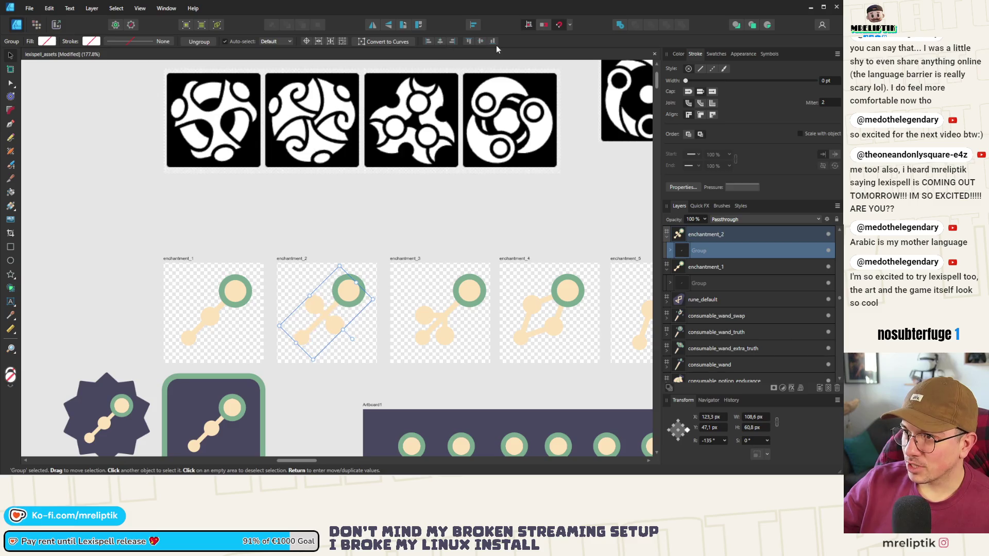
{"action": "left_click", "coordinate": [438, 314]}
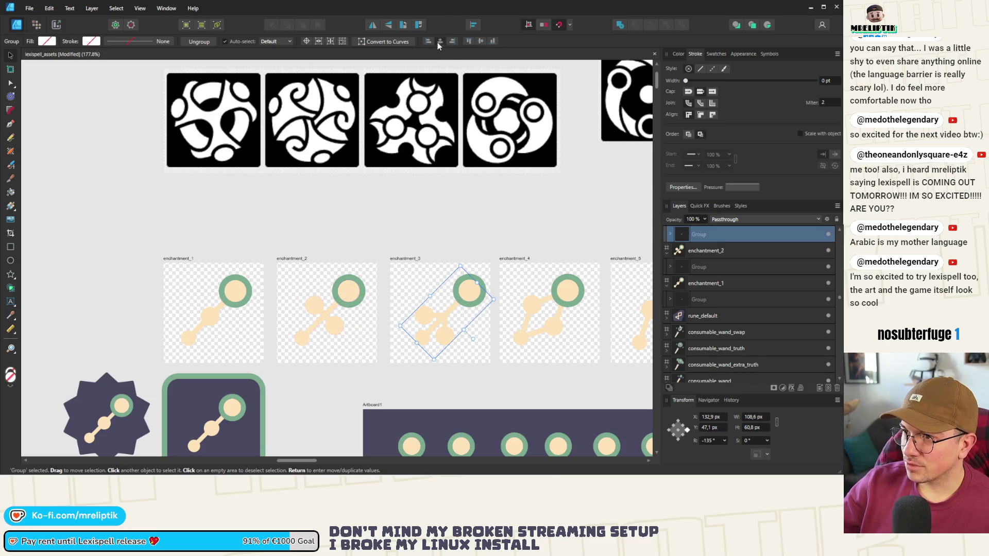
{"action": "left_click", "coordinate": [482, 42]}
Centre the wands in enchantment_5 and enchantment_6 within their artboards.
{"action": "scroll", "coordinate": [454, 288], "scroll_direction": "right", "scroll_amount": 4}
{"action": "scroll", "coordinate": [453, 289], "scroll_direction": "down", "scroll_amount": 1}
{"action": "left_click", "coordinate": [451, 278]}
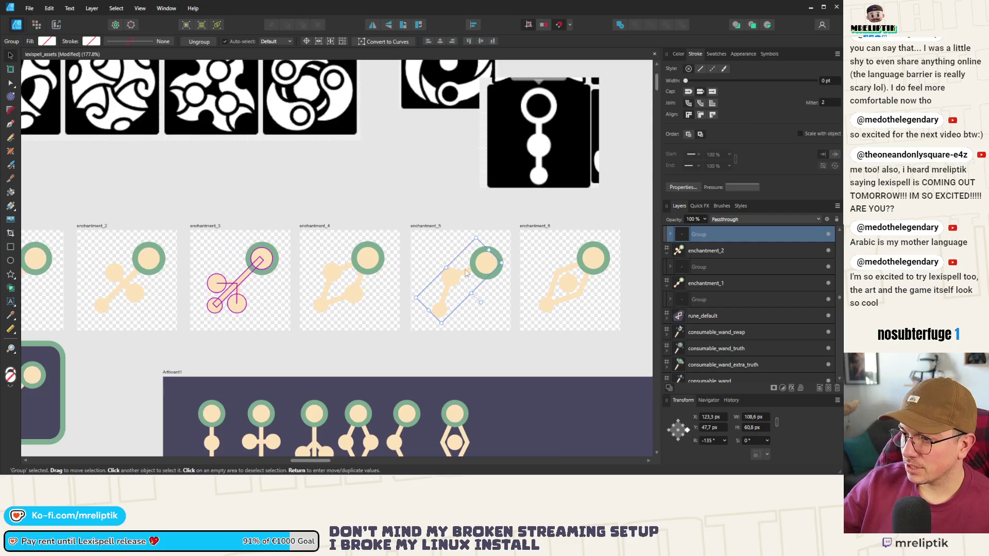
{"action": "left_click", "coordinate": [440, 41]}
{"action": "left_click", "coordinate": [482, 42]}
{"action": "left_click", "coordinate": [577, 276]}
{"action": "left_click", "coordinate": [441, 41]}
{"action": "left_click", "coordinate": [481, 41]}
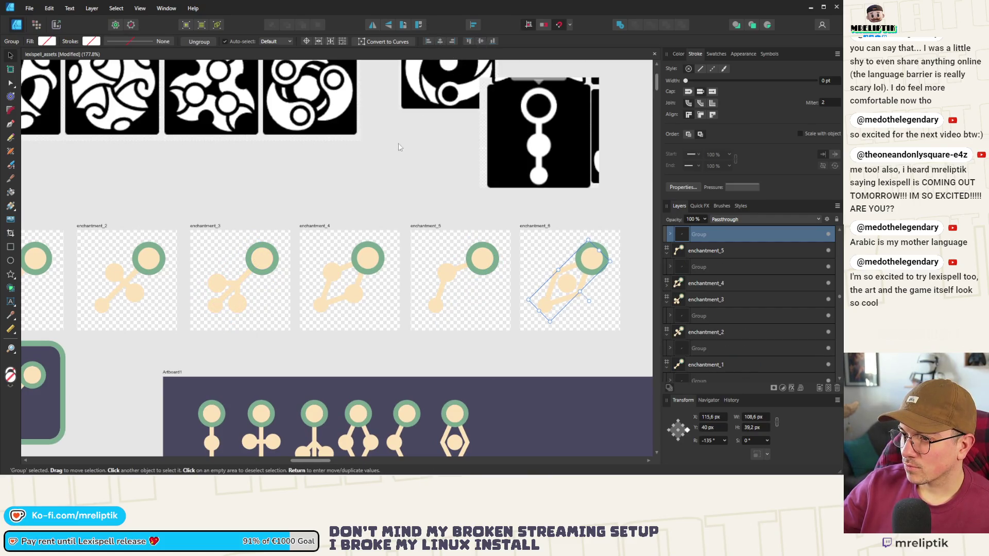
{"action": "left_click", "coordinate": [400, 148]}
{"action": "scroll", "coordinate": [400, 147], "scroll_direction": "down", "scroll_amount": 5}
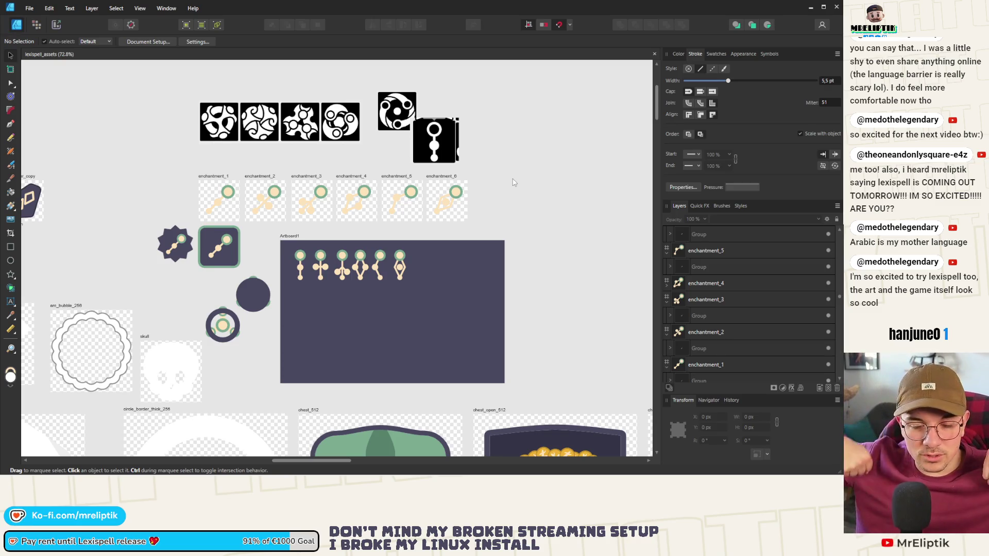
Move the dark circle and the ring icon below it up beside the wand icons.
{"action": "scroll", "coordinate": [160, 244], "scroll_direction": "up", "scroll_amount": 3}
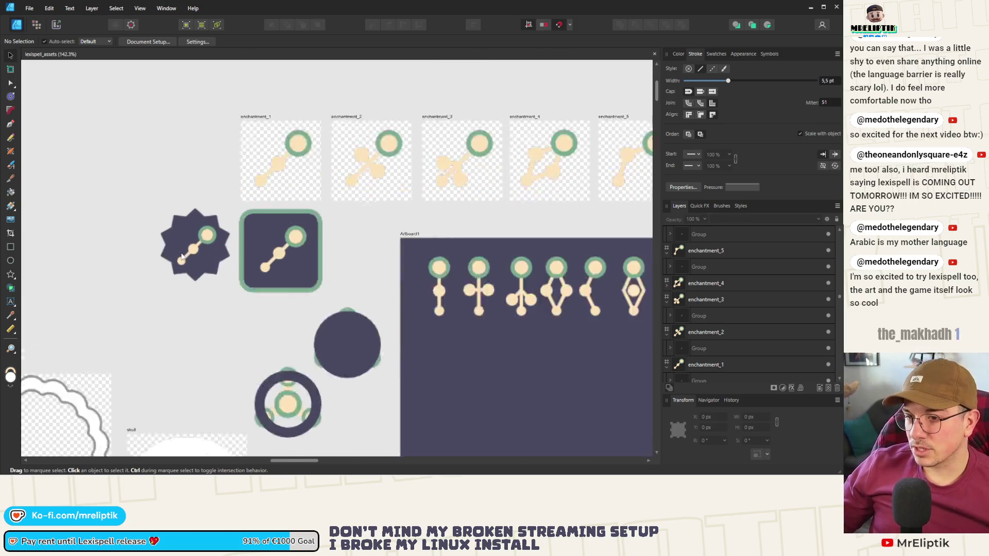
{"action": "left_click_drag", "start_coordinate": [136, 176], "coordinate": [402, 314]}
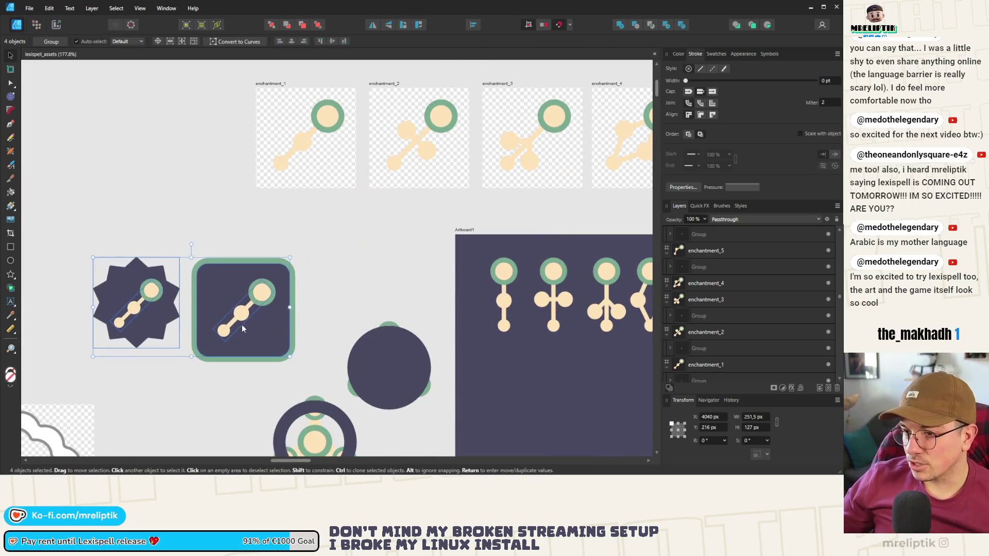
{"action": "scroll", "coordinate": [237, 306], "scroll_direction": "down", "scroll_amount": 3}
{"action": "mouse_move", "coordinate": [368, 263]}
{"action": "left_mouse_down"}
{"action": "mouse_move", "coordinate": [362, 292]}
{"action": "mouse_move", "coordinate": [323, 346]}
{"action": "left_mouse_up"}
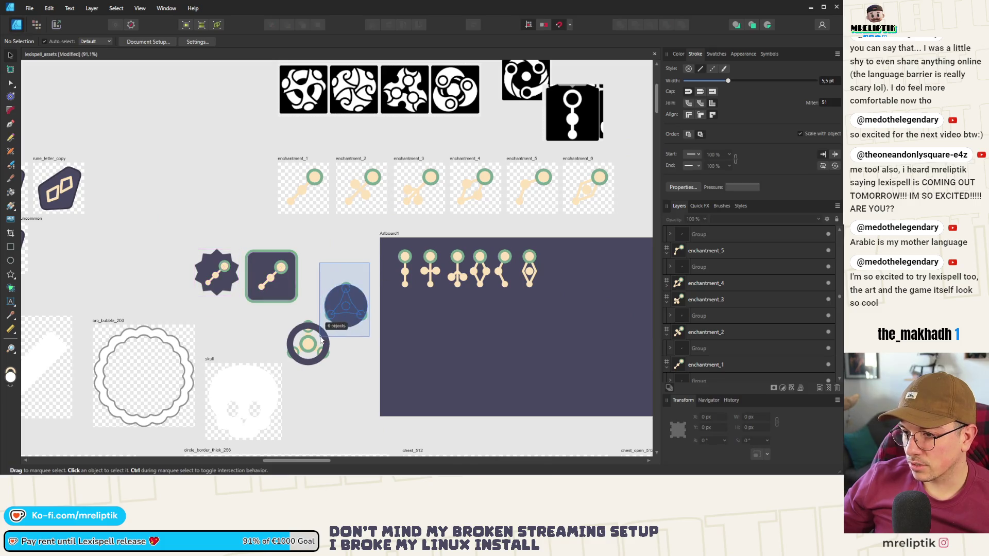
{"action": "left_click_drag", "start_coordinate": [346, 308], "coordinate": [334, 257]}
{"action": "mouse_move", "coordinate": [355, 320]}
{"action": "left_mouse_down"}
{"action": "mouse_move", "coordinate": [282, 376]}
{"action": "mouse_move", "coordinate": [324, 330]}
{"action": "left_mouse_up"}
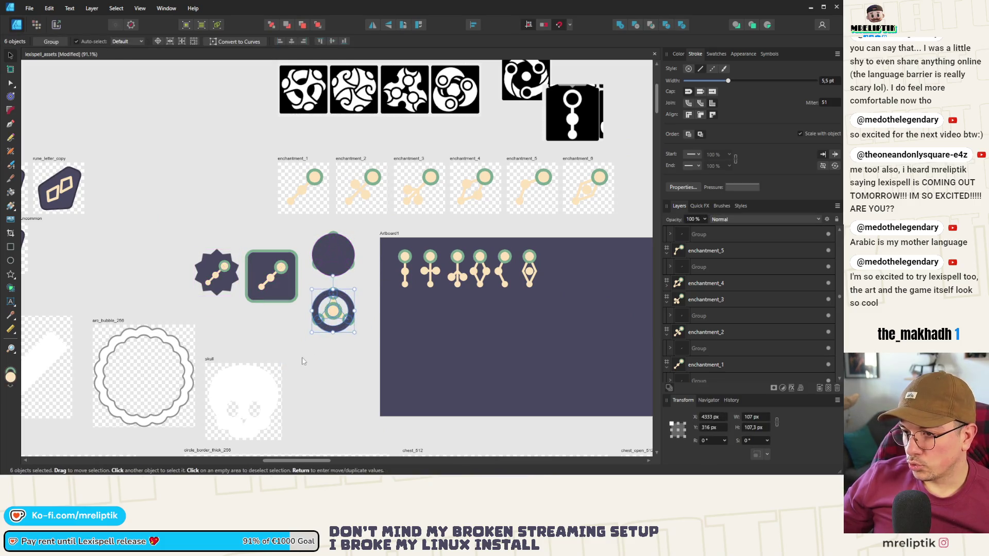
{"action": "left_click", "coordinate": [302, 360]}
Line up the circle-pattern icon and the tall black image in the black reference row.
{"action": "scroll", "coordinate": [373, 272], "scroll_direction": "up", "scroll_amount": 3}
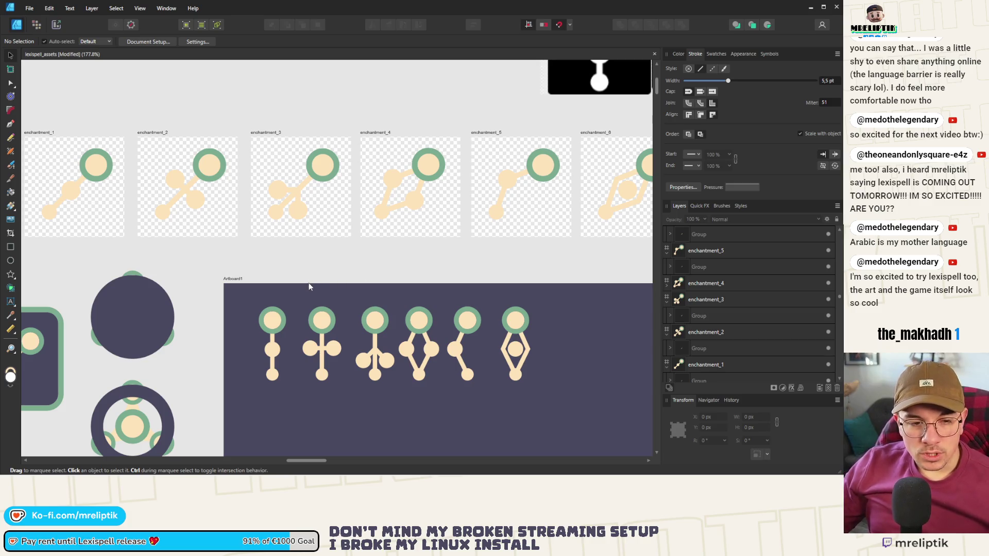
{"action": "scroll", "coordinate": [267, 256], "scroll_direction": "down", "scroll_amount": 3}
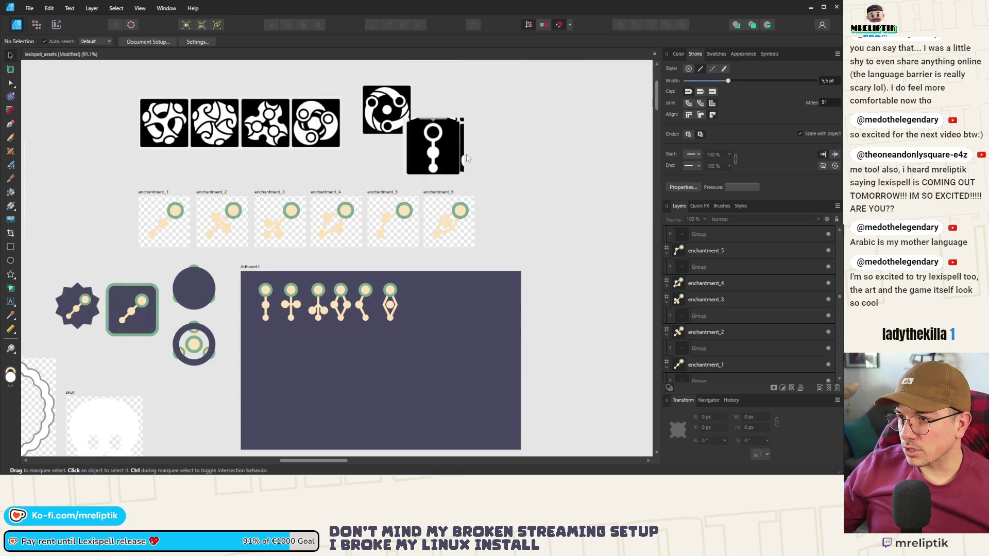
{"action": "mouse_move", "coordinate": [435, 146]}
{"action": "left_mouse_down"}
{"action": "mouse_move", "coordinate": [453, 111]}
{"action": "mouse_move", "coordinate": [347, 131]}
{"action": "mouse_move", "coordinate": [366, 131]}
{"action": "left_mouse_up"}
{"action": "scroll", "coordinate": [395, 128], "scroll_direction": "up", "scroll_amount": 3}
{"action": "left_click_drag", "start_coordinate": [541, 123], "coordinate": [499, 124]}
{"action": "left_click", "coordinate": [483, 198]}
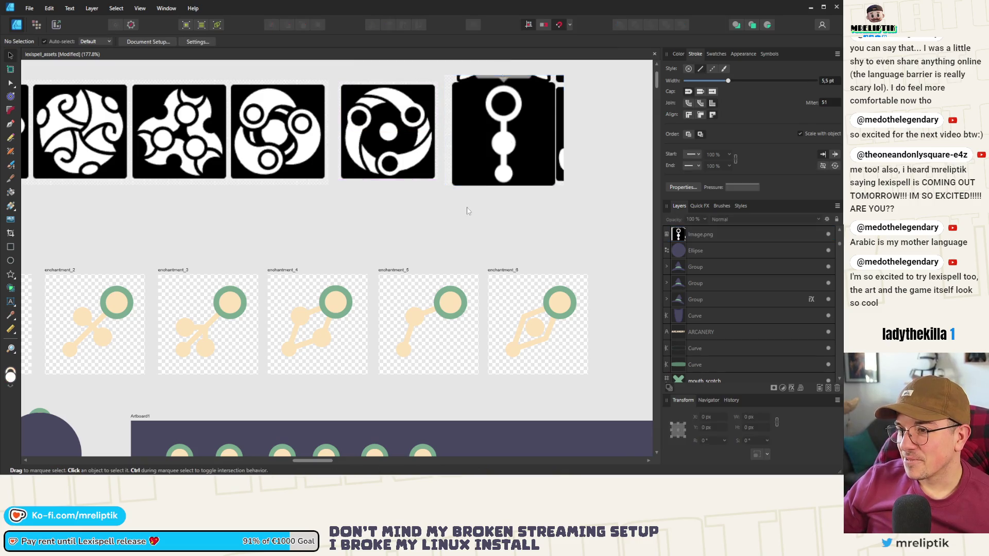
Select the enchantment_1 artboard and switch to the Export persona.
{"action": "scroll", "coordinate": [483, 199], "scroll_direction": "down", "scroll_amount": 3}
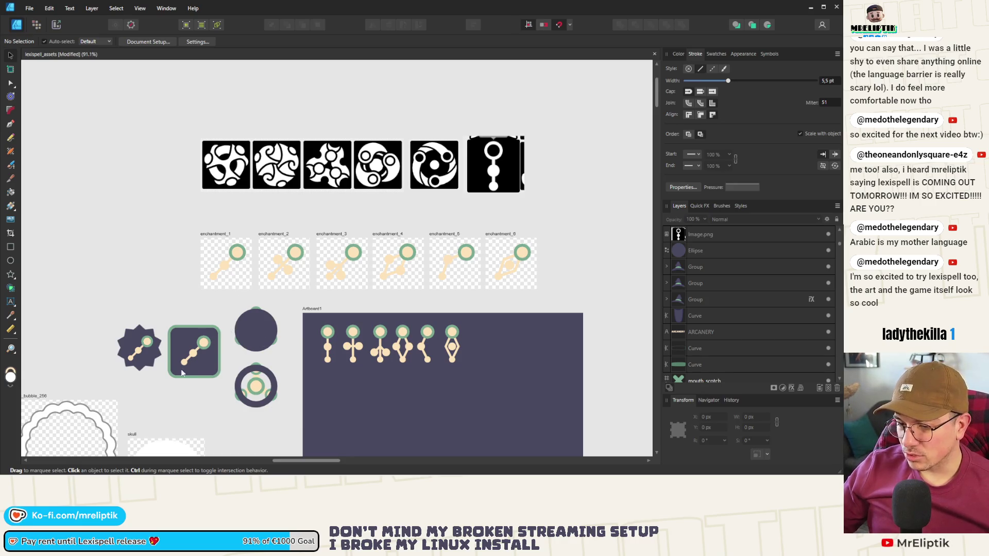
{"action": "scroll", "coordinate": [541, 191], "scroll_direction": "down", "scroll_amount": 1}
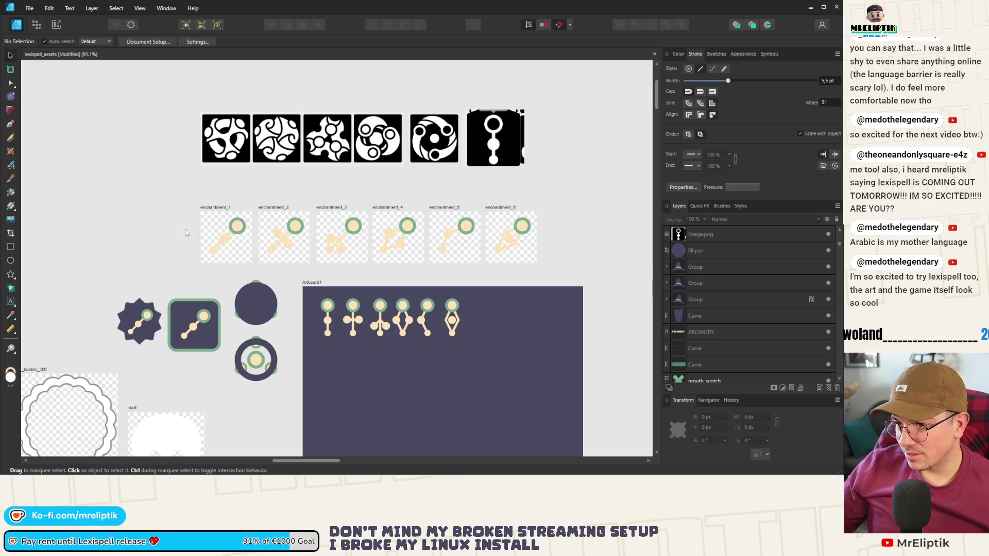
{"action": "scroll", "coordinate": [187, 232], "scroll_direction": "down", "scroll_amount": 1}
{"action": "scroll", "coordinate": [205, 240], "scroll_direction": "up", "scroll_amount": 2}
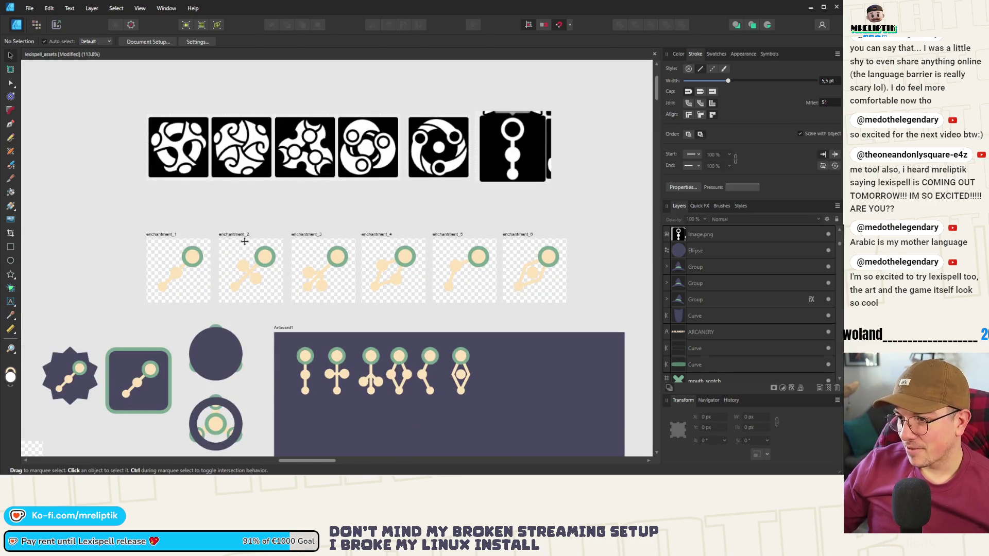
{"action": "left_click", "coordinate": [161, 235]}
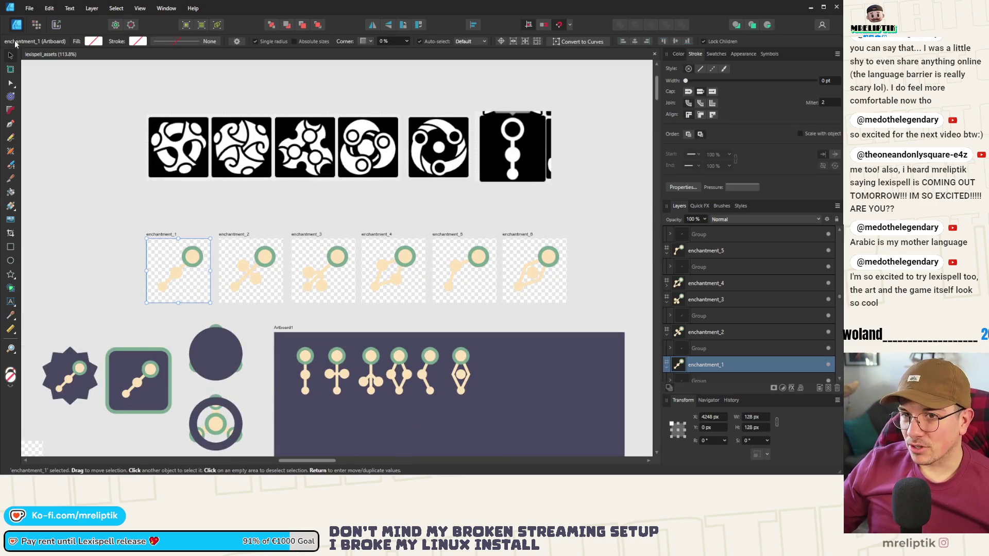
{"action": "left_click", "coordinate": [56, 24]}
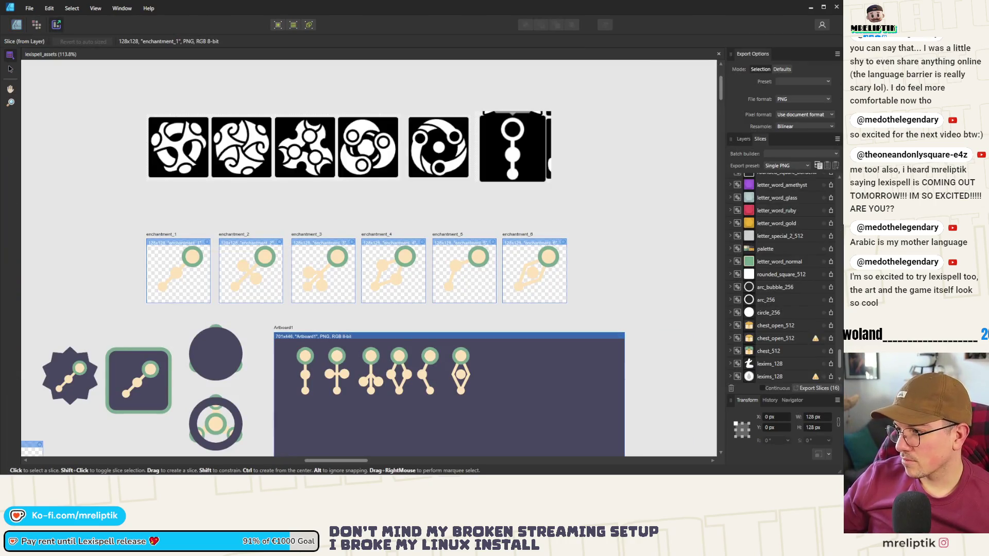
Exclude the achievement and other non-enchantment slices from export in the Slices panel.
{"action": "left_click_drag", "start_coordinate": [841, 366], "coordinate": [841, 190]}
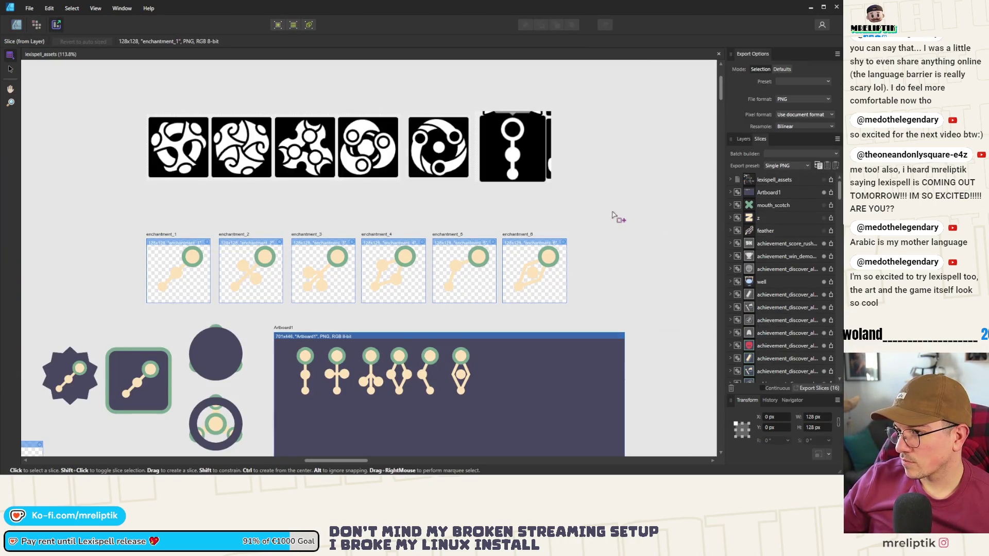
{"action": "left_click", "coordinate": [824, 243]}
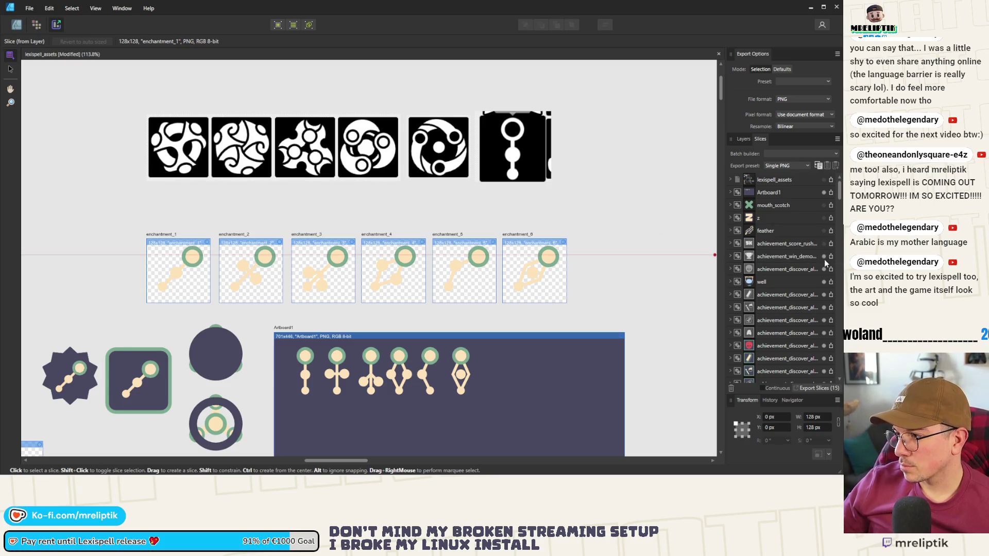
{"action": "left_click", "coordinate": [824, 269]}
{"action": "left_click", "coordinate": [823, 308]}
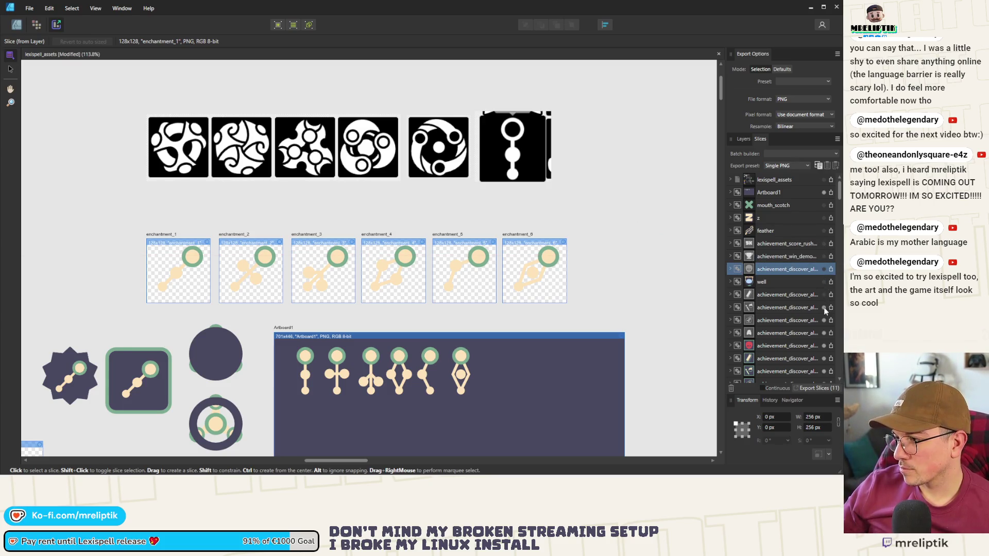
{"action": "scroll", "coordinate": [823, 325], "scroll_direction": "down", "scroll_amount": 1}
{"action": "left_click", "coordinate": [824, 320]}
{"action": "left_click", "coordinate": [824, 333]}
{"action": "left_click", "coordinate": [823, 345]}
{"action": "scroll", "coordinate": [819, 335], "scroll_direction": "down", "scroll_amount": 2}
{"action": "scroll", "coordinate": [819, 325], "scroll_direction": "down", "scroll_amount": 1}
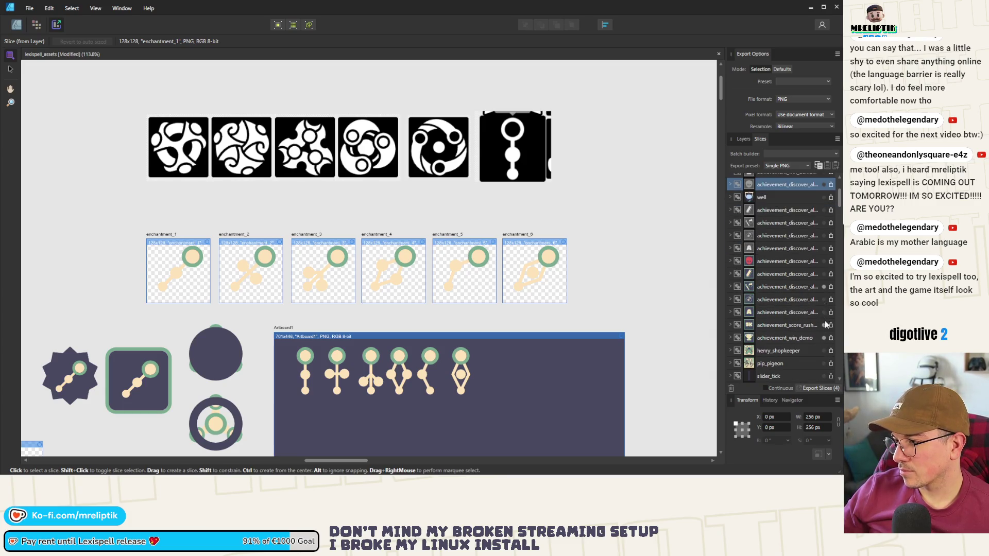
{"action": "left_click", "coordinate": [825, 287]}
{"action": "scroll", "coordinate": [814, 314], "scroll_direction": "down", "scroll_amount": 5}
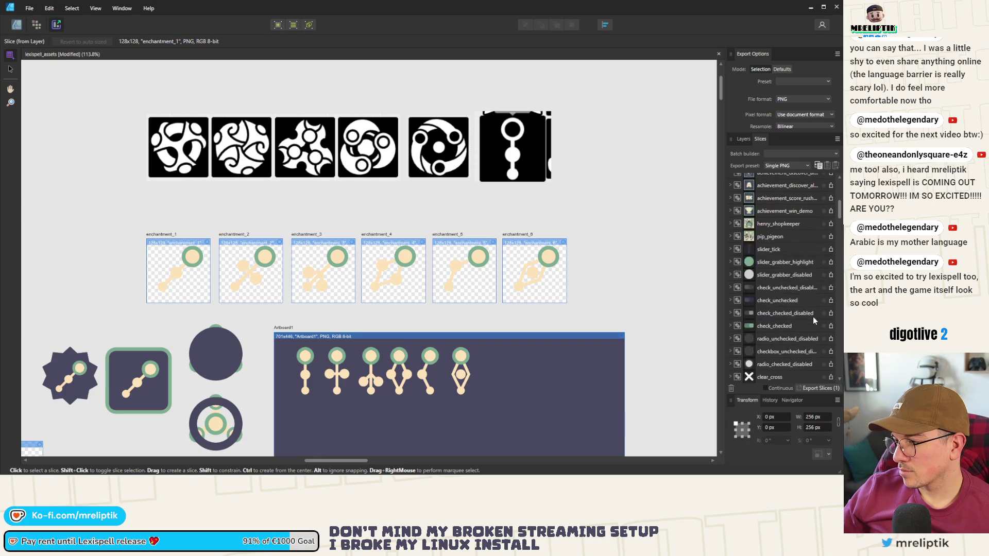
{"action": "scroll", "coordinate": [808, 320], "scroll_direction": "down", "scroll_amount": 5}
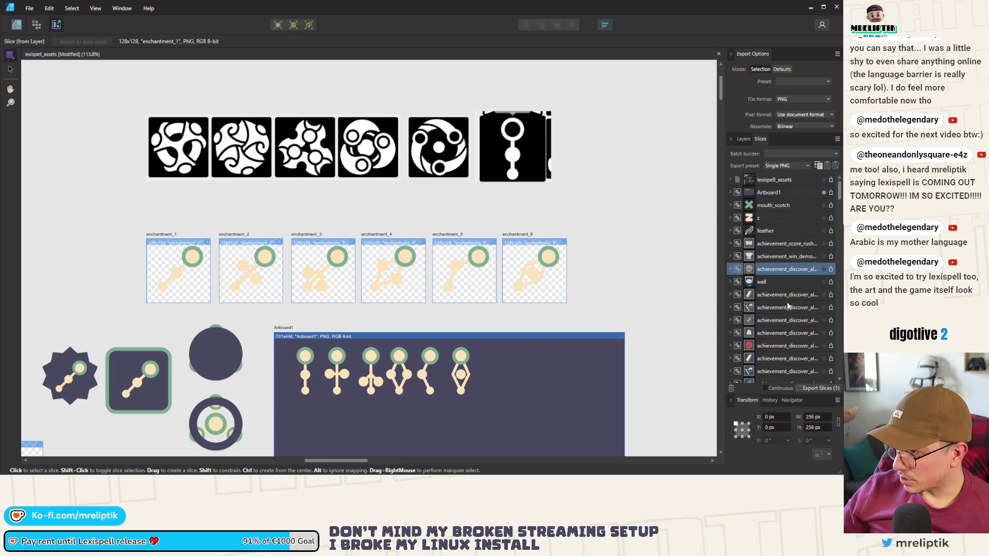
{"action": "scroll", "coordinate": [783, 311], "scroll_direction": "down", "scroll_amount": 10}
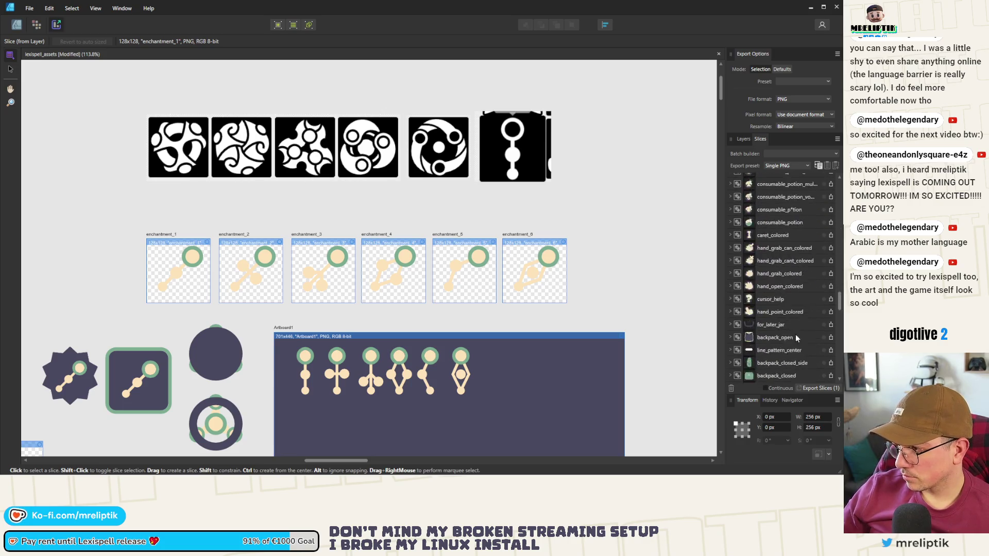
{"action": "scroll", "coordinate": [806, 328], "scroll_direction": "down", "scroll_amount": 10}
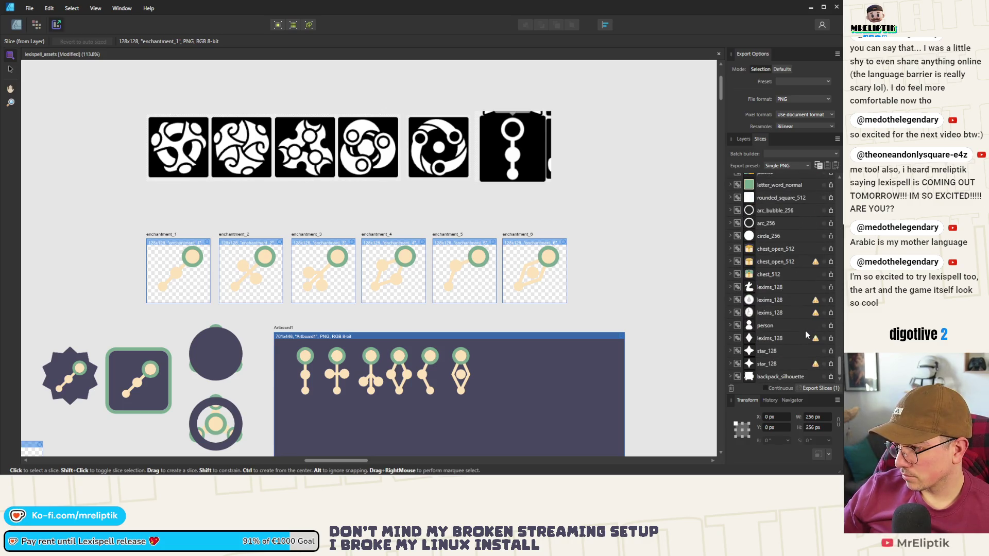
{"action": "left_click_drag", "start_coordinate": [840, 372], "coordinate": [825, 196]}
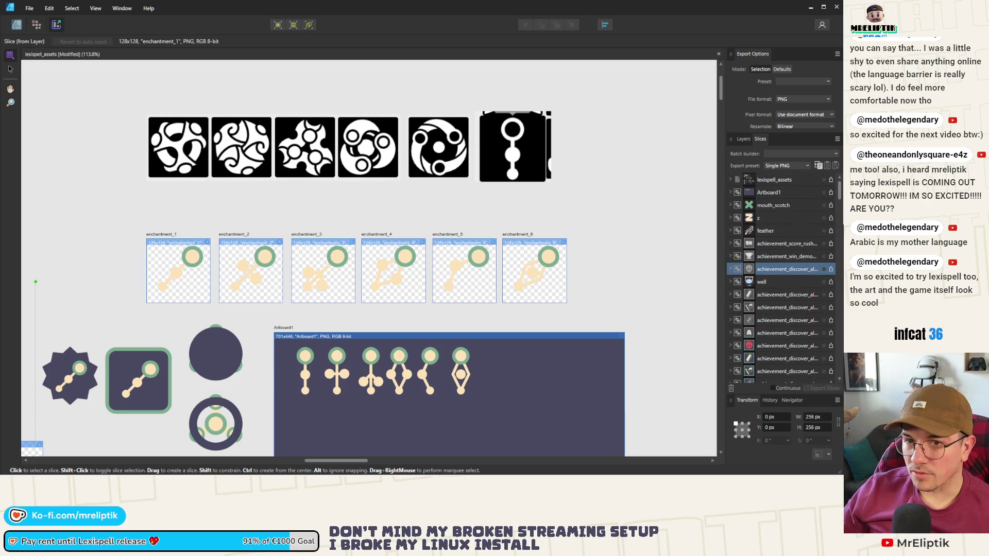
Box-select the slices around the enchantment icons on the canvas with the Move tool.
{"action": "key", "text": "v"}
{"action": "mouse_move", "coordinate": [90, 200]}
{"action": "left_mouse_down"}
{"action": "mouse_move", "coordinate": [293, 287]}
{"action": "mouse_move", "coordinate": [619, 326]}
{"action": "left_mouse_up"}
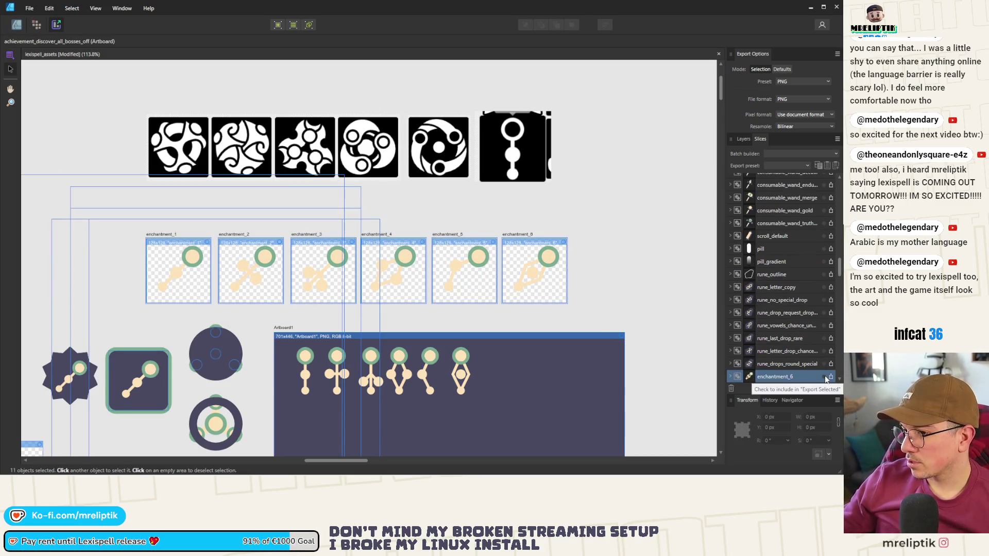
{"action": "left_click_drag", "start_coordinate": [634, 211], "coordinate": [137, 316]}
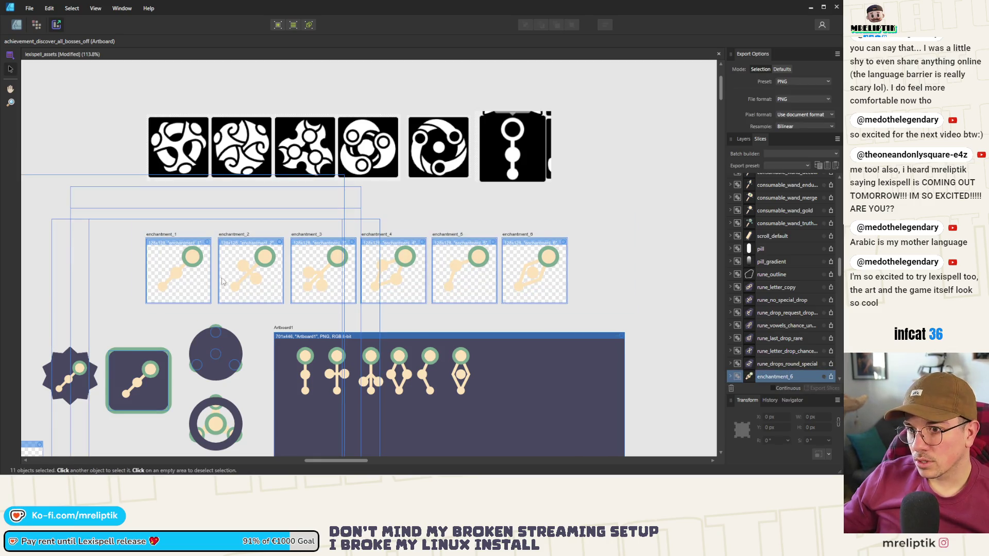
{"action": "scroll", "coordinate": [222, 281], "scroll_direction": "down", "scroll_amount": 5}
{"action": "left_click", "coordinate": [206, 314]}
{"action": "scroll", "coordinate": [230, 286], "scroll_direction": "up", "scroll_amount": 5}
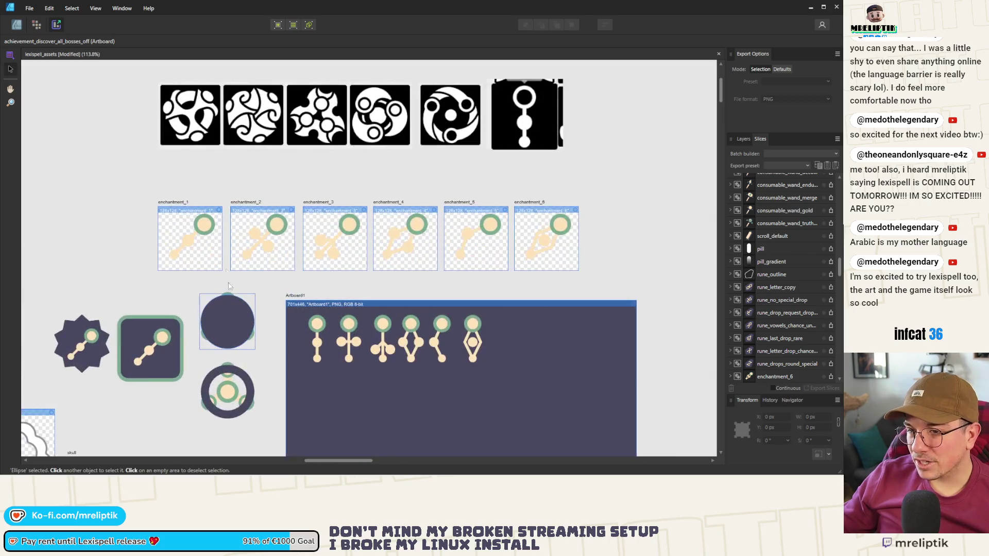
Select the six slices enchantment_1 through enchantment_6 together, then deselect them.
{"action": "left_click", "coordinate": [174, 202]}
{"action": "left_click", "coordinate": [248, 203], "text": "shift"}
{"action": "left_click", "coordinate": [323, 203], "text": "shift"}
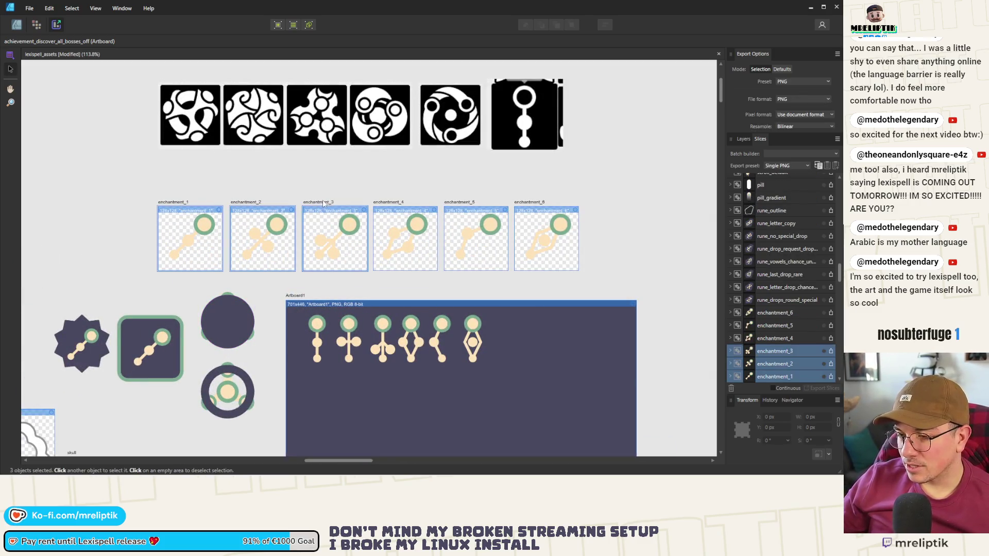
{"action": "left_click", "coordinate": [388, 202], "text": "shift"}
{"action": "left_click", "coordinate": [459, 203], "text": "shift"}
{"action": "left_click", "coordinate": [529, 203], "text": "shift"}
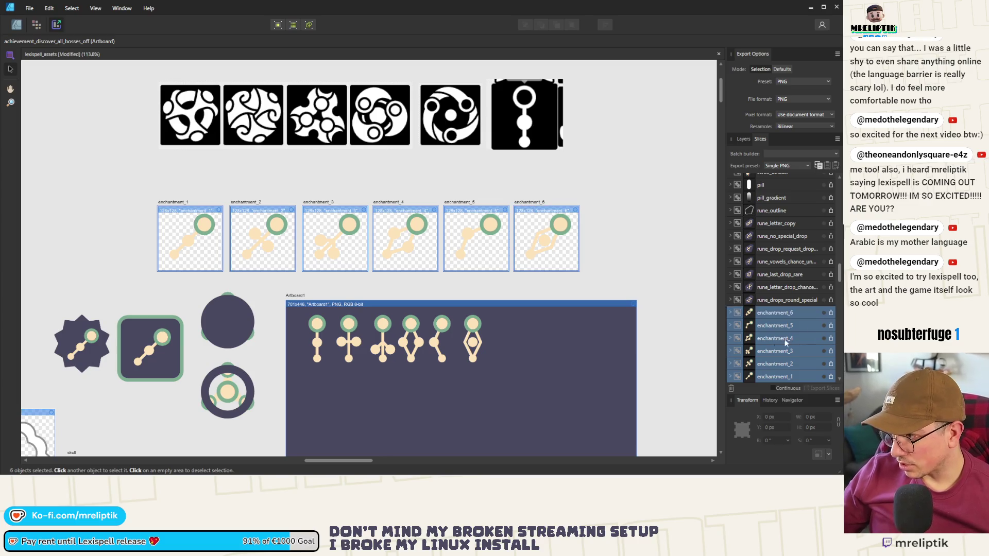
{"action": "left_click", "coordinate": [147, 242]}
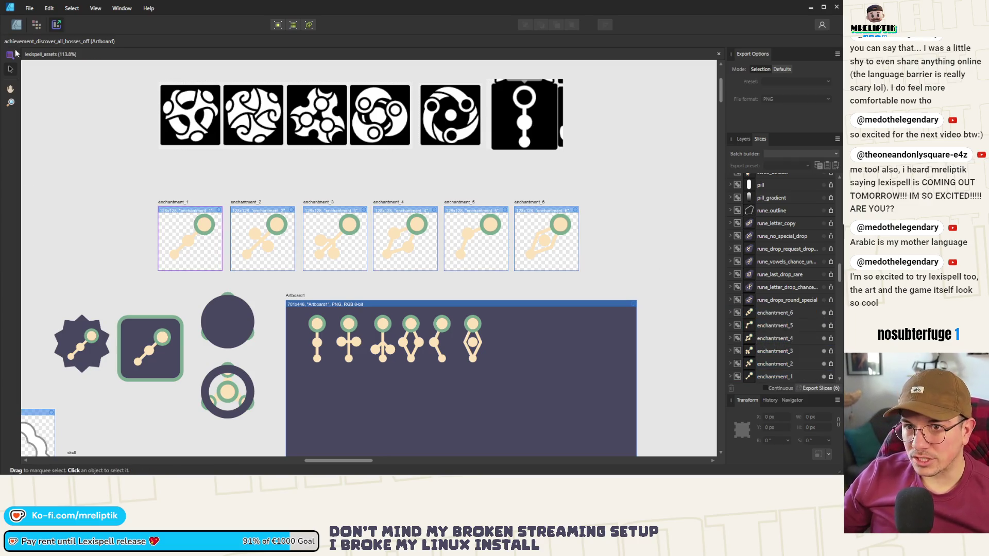
{"action": "scroll", "coordinate": [340, 288], "scroll_direction": "down", "scroll_amount": 3}
Select the dark circle and its small green circle, then return to the Designer persona.
{"action": "scroll", "coordinate": [340, 288], "scroll_direction": "up", "scroll_amount": 4}
{"action": "left_click", "coordinate": [343, 288]}
{"action": "left_click", "coordinate": [349, 267]}
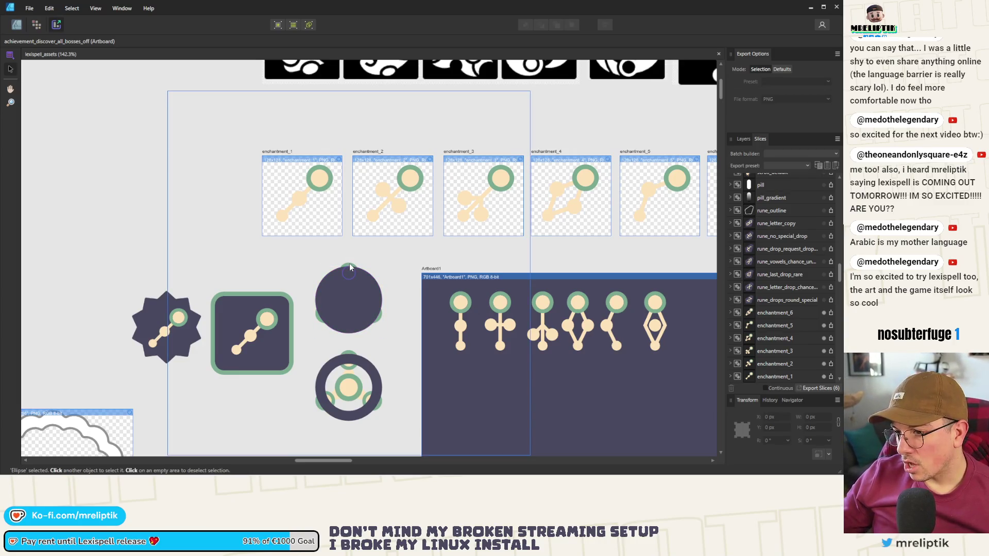
{"action": "left_click", "coordinate": [20, 28]}
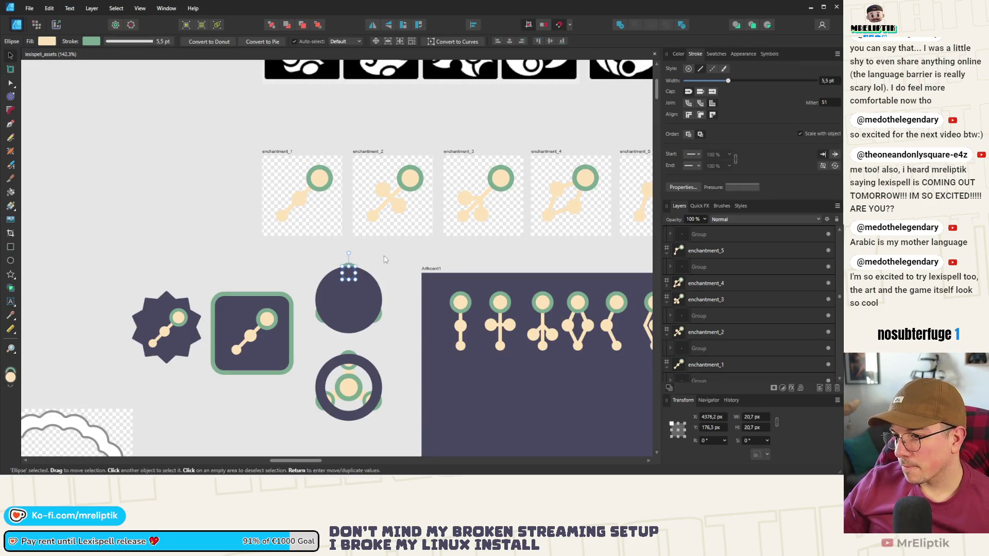
Check the shapes around the dark circle, then select the enchantment_1 artboard.
{"action": "left_click", "coordinate": [352, 273]}
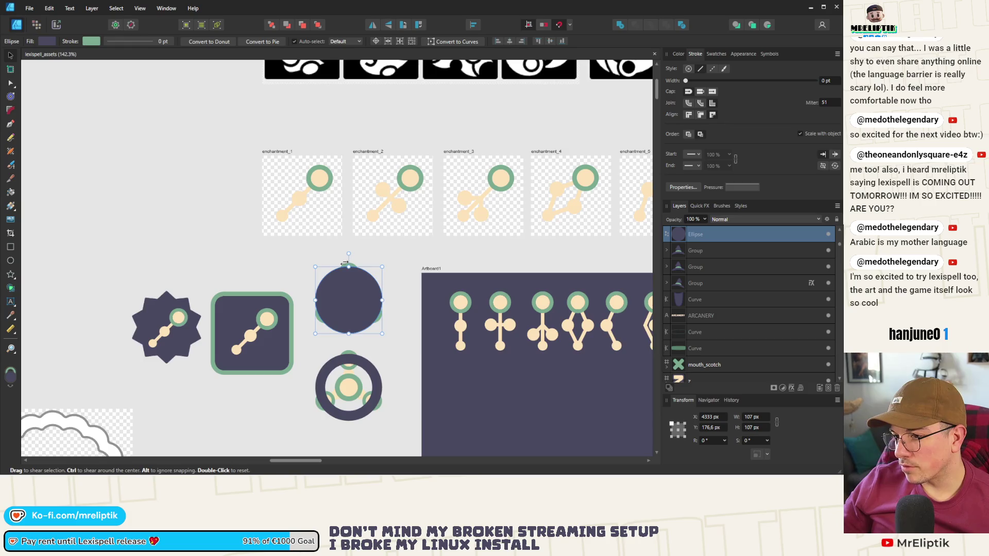
{"action": "scroll", "coordinate": [351, 264], "scroll_direction": "up", "scroll_amount": 5}
{"action": "left_click", "coordinate": [346, 261]}
{"action": "scroll", "coordinate": [334, 273], "scroll_direction": "down", "scroll_amount": 4}
{"action": "left_click", "coordinate": [339, 304]}
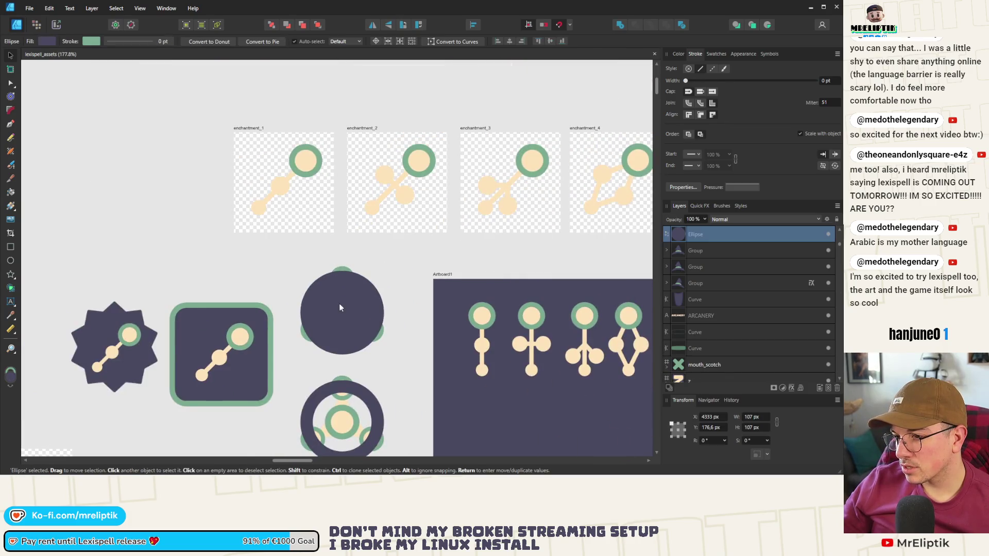
{"action": "mouse_move", "coordinate": [402, 251]}
{"action": "left_mouse_down"}
{"action": "mouse_move", "coordinate": [325, 354]}
{"action": "mouse_move", "coordinate": [273, 378]}
{"action": "left_mouse_up"}
{"action": "scroll", "coordinate": [268, 288], "scroll_direction": "down", "scroll_amount": 4}
{"action": "left_click", "coordinate": [376, 253]}
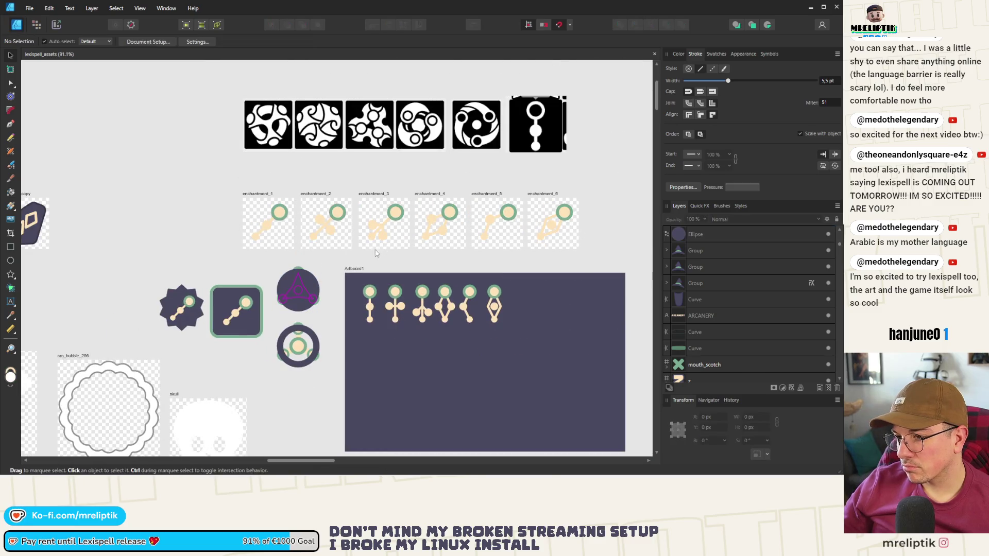
{"action": "left_click", "coordinate": [268, 195]}
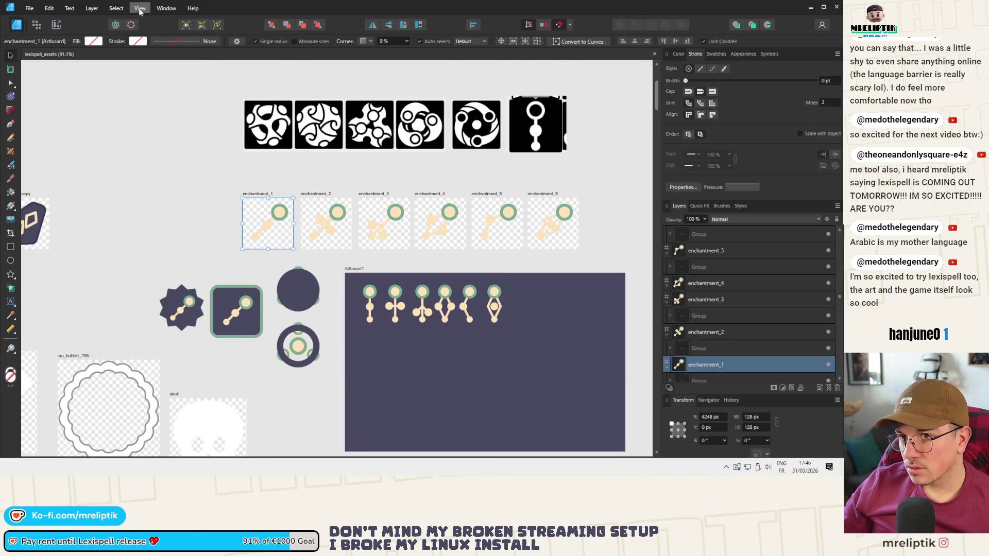
Start exporting the six enchantment slices and browse into resources/enchantments in the folder picker.
{"action": "left_click", "coordinate": [56, 25]}
{"action": "left_click", "coordinate": [816, 388]}
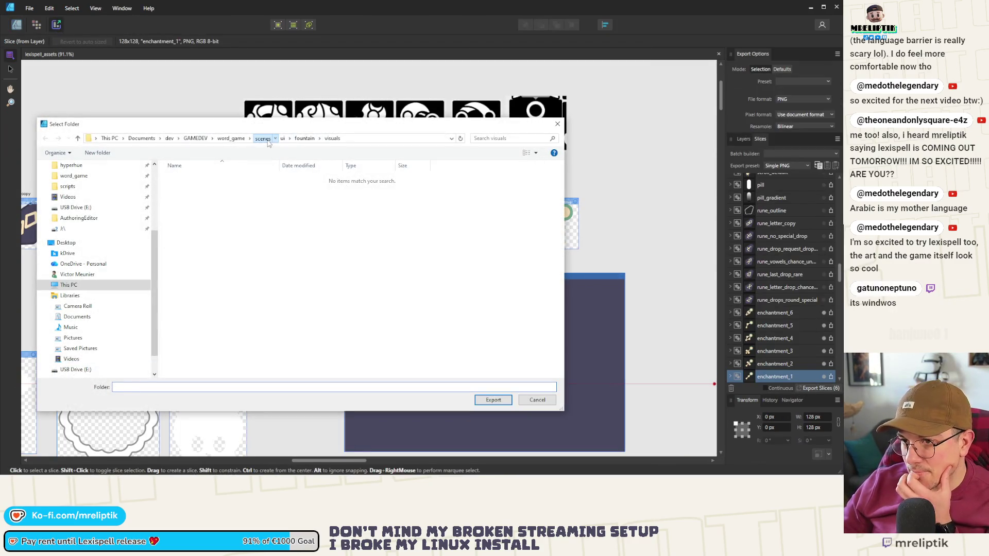
{"action": "left_click", "coordinate": [262, 138]}
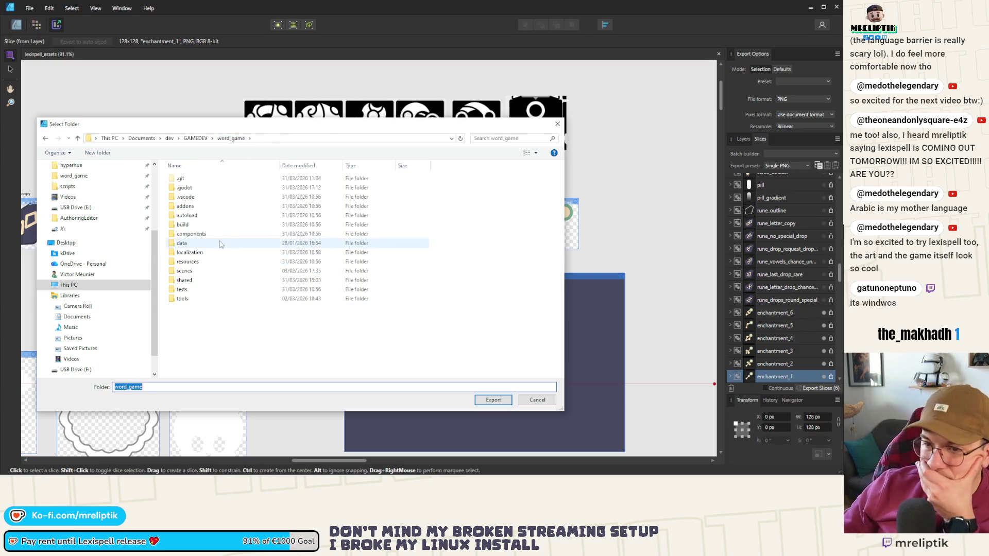
{"action": "double_click", "coordinate": [204, 263]}
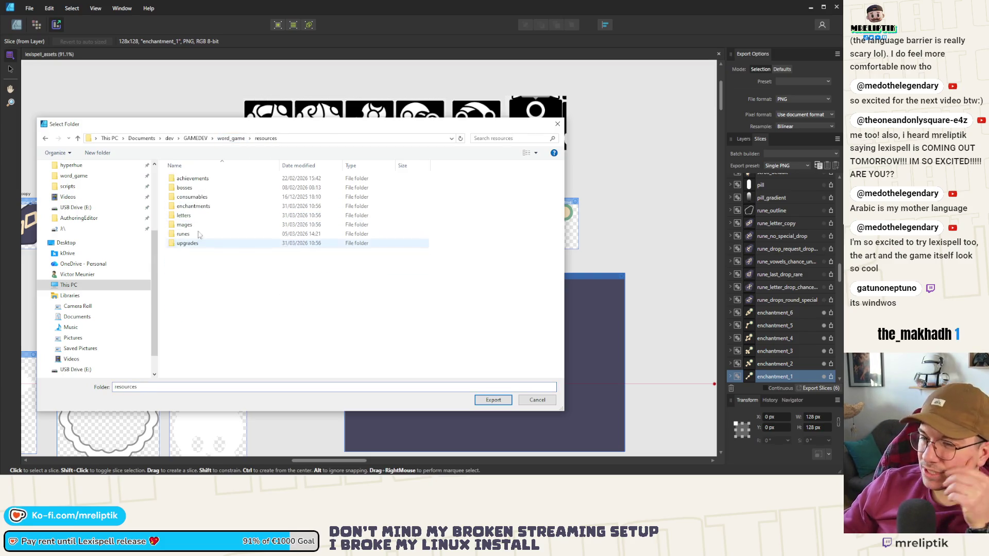
{"action": "left_click", "coordinate": [212, 206]}
{"action": "double_click", "coordinate": [213, 206]}
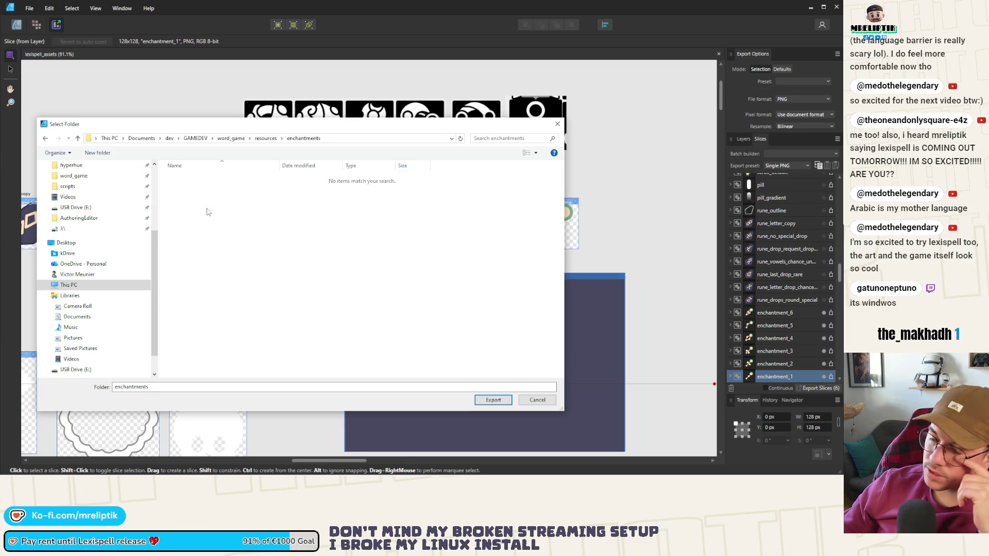
Look through the letters and upgrades/full folders under resources.
{"action": "left_click", "coordinate": [266, 139]}
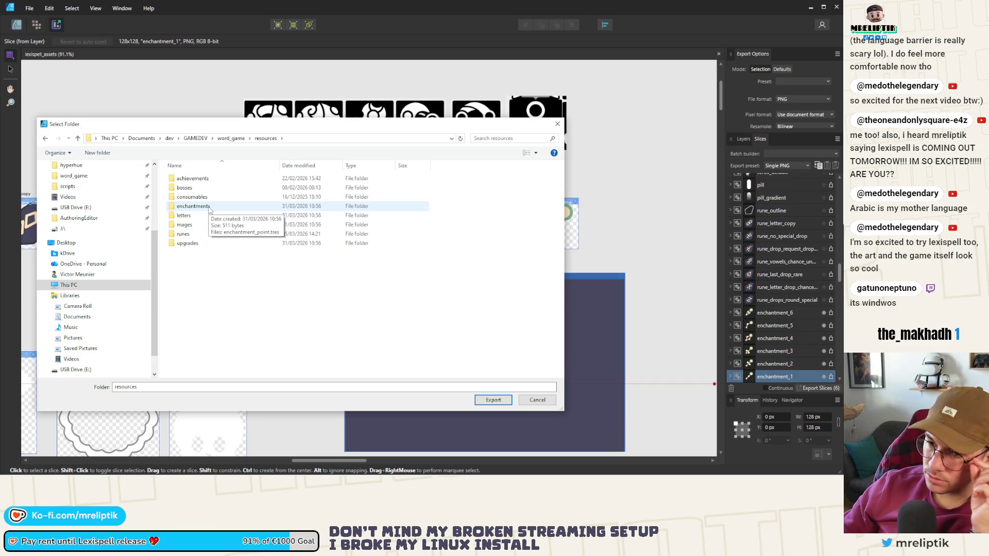
{"action": "double_click", "coordinate": [199, 219]}
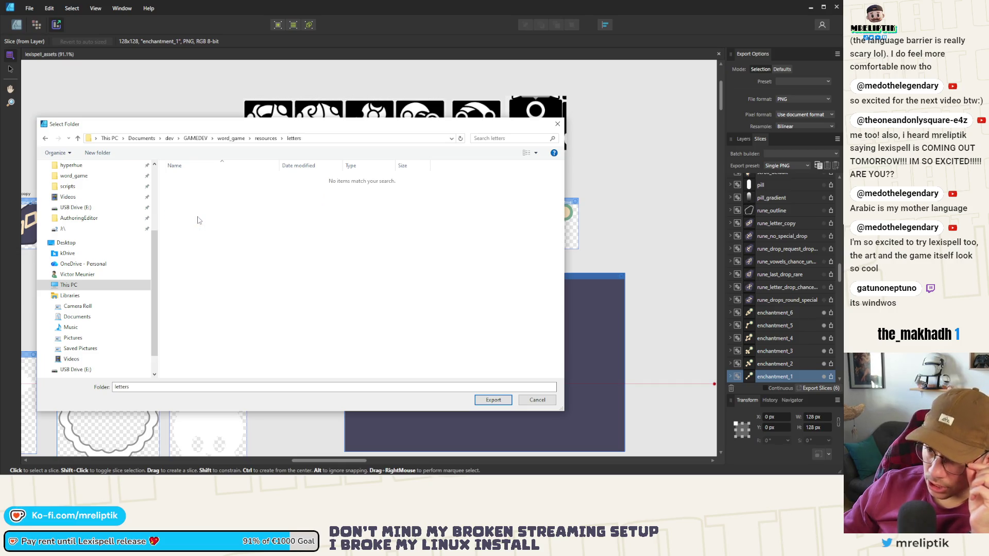
{"action": "left_click", "coordinate": [265, 139]}
{"action": "double_click", "coordinate": [221, 234]}
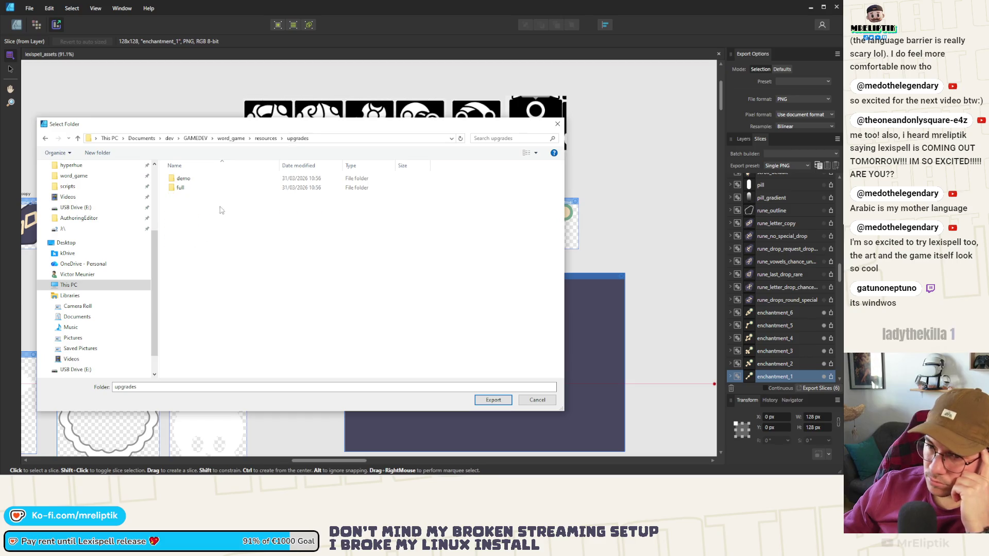
{"action": "double_click", "coordinate": [230, 187]}
{"action": "left_click", "coordinate": [266, 139]}
Return the folder picker to the word_game project folder and switch over to Godot.
{"action": "left_click", "coordinate": [231, 138]}
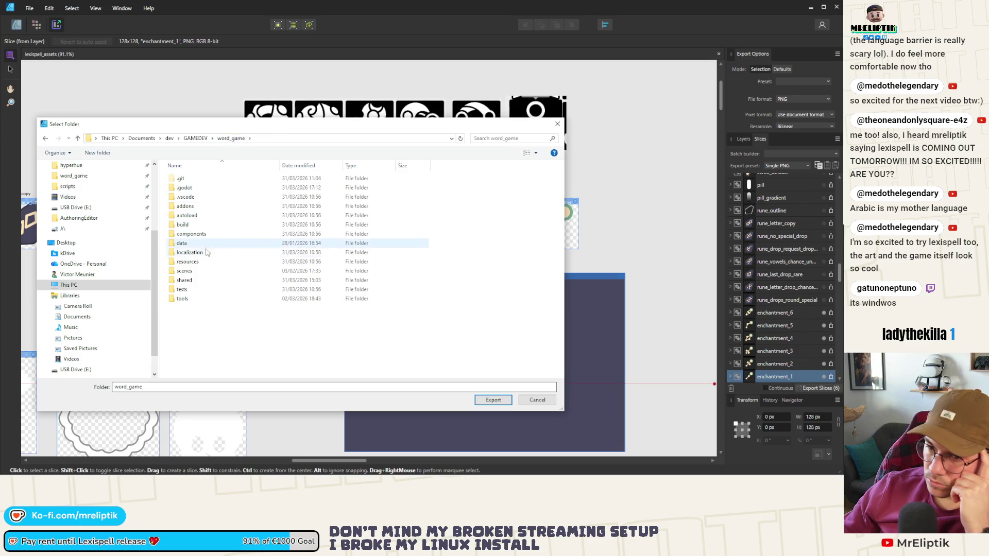
{"action": "double_click", "coordinate": [199, 263]}
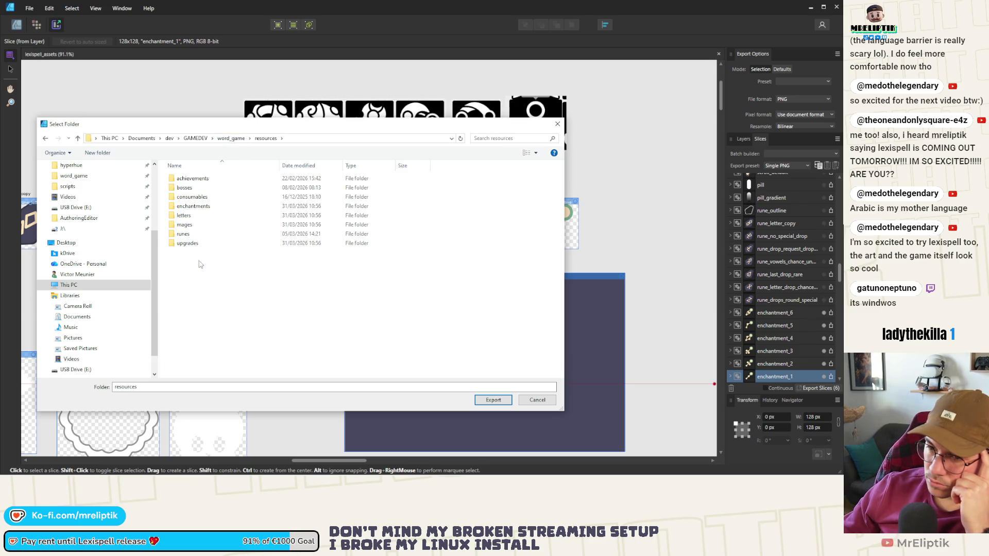
{"action": "left_click", "coordinate": [231, 138]}
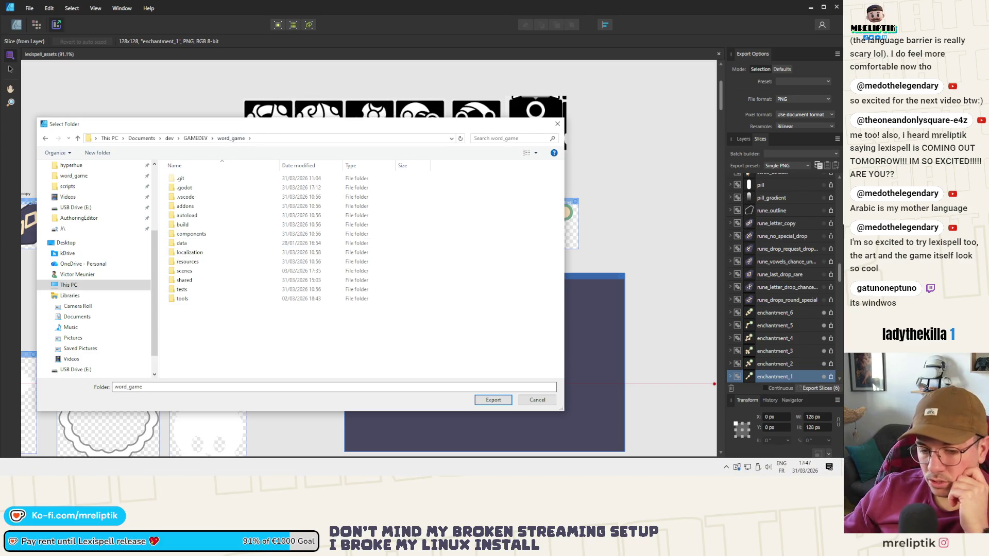
{"action": "key", "text": "alt+Tab"}
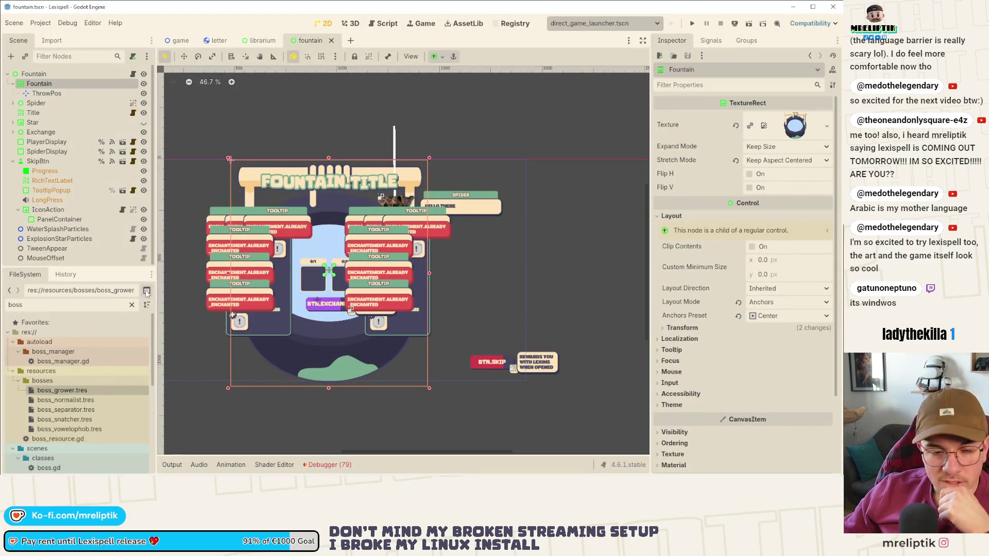
Replace the FileSystem filter 'boss' with 'consuma', then go back to Affinity's folder picker.
{"action": "double_click", "coordinate": [45, 305]}
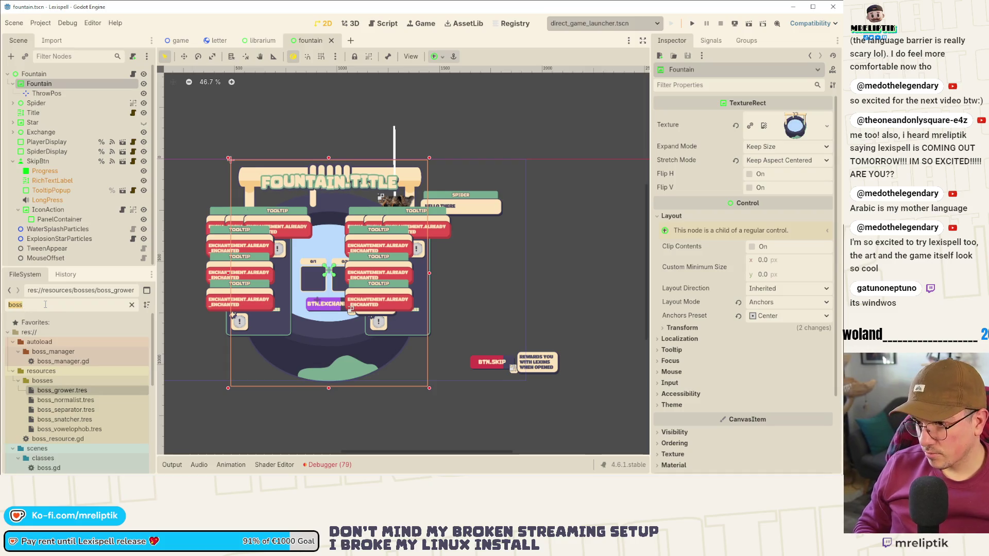
{"action": "type", "text": "co"}
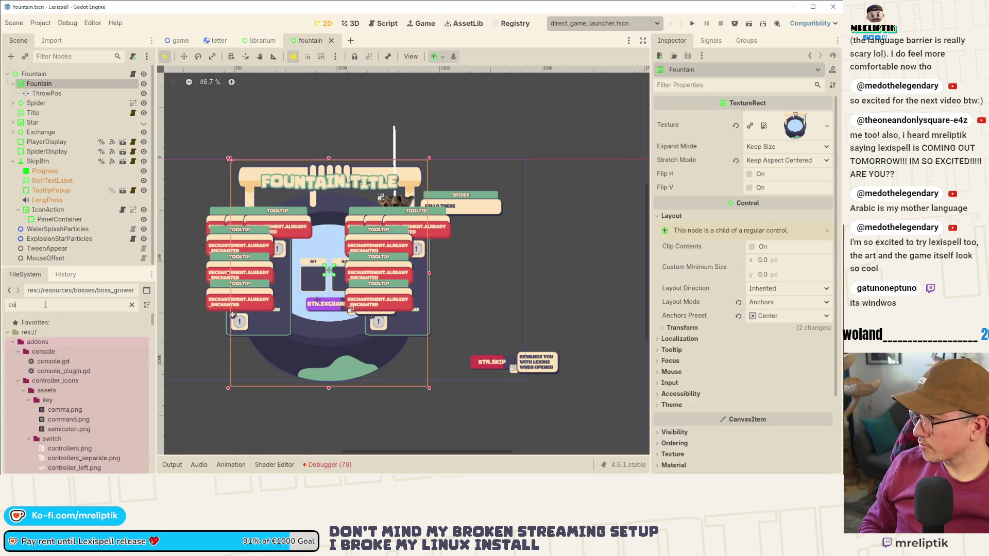
{"action": "type", "text": "nsuma"}
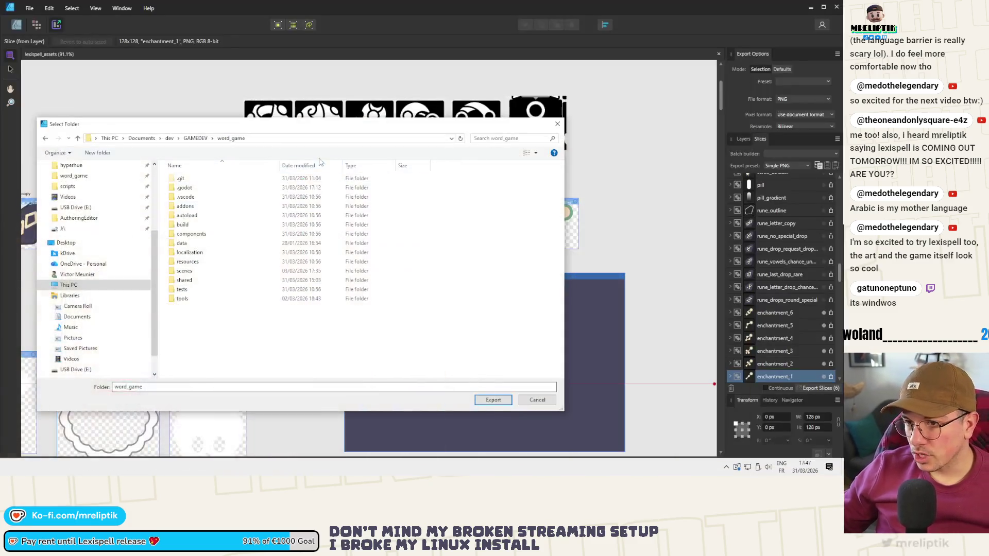
{"action": "left_click", "coordinate": [21, 468]}
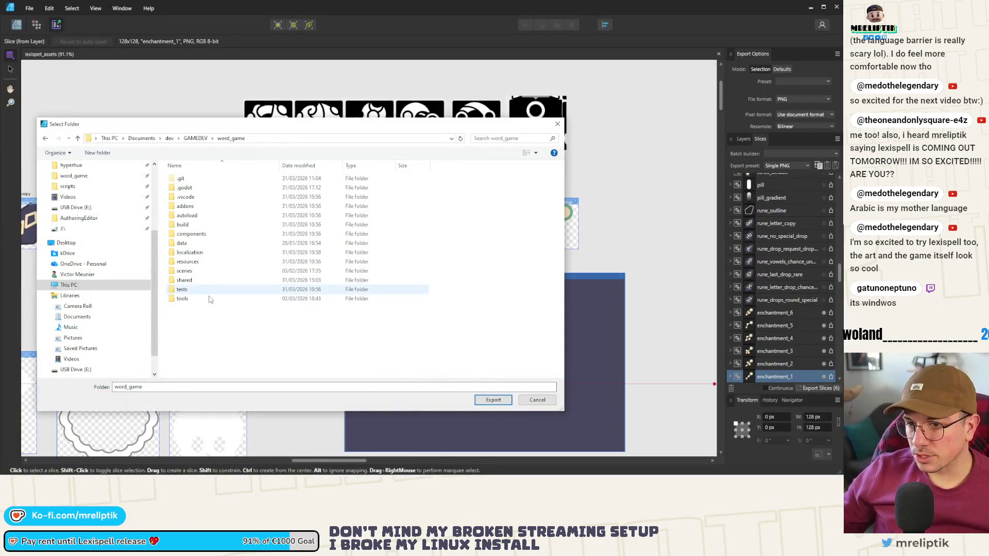
Create a visuals folder in resources/enchantments and export the six slices into it.
{"action": "double_click", "coordinate": [187, 261]}
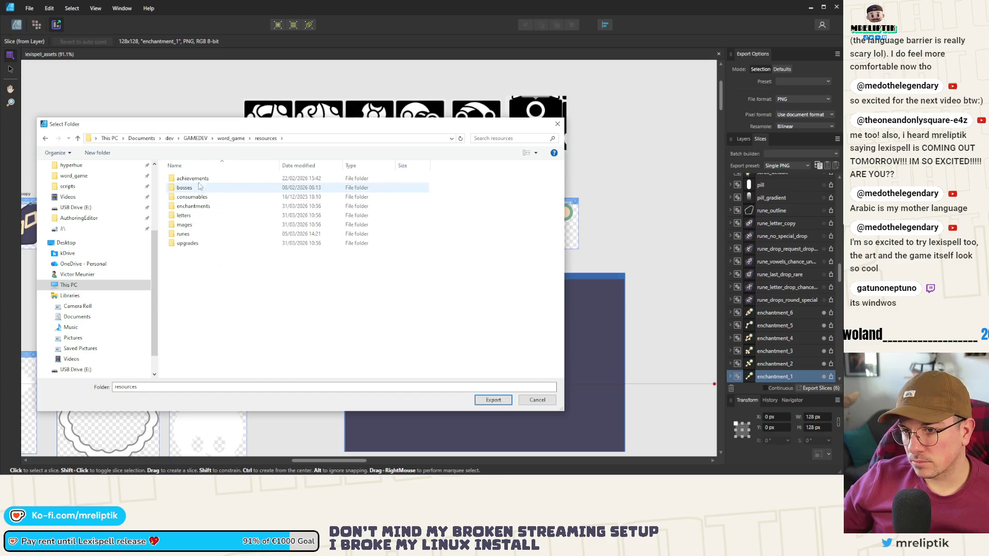
{"action": "double_click", "coordinate": [193, 206]}
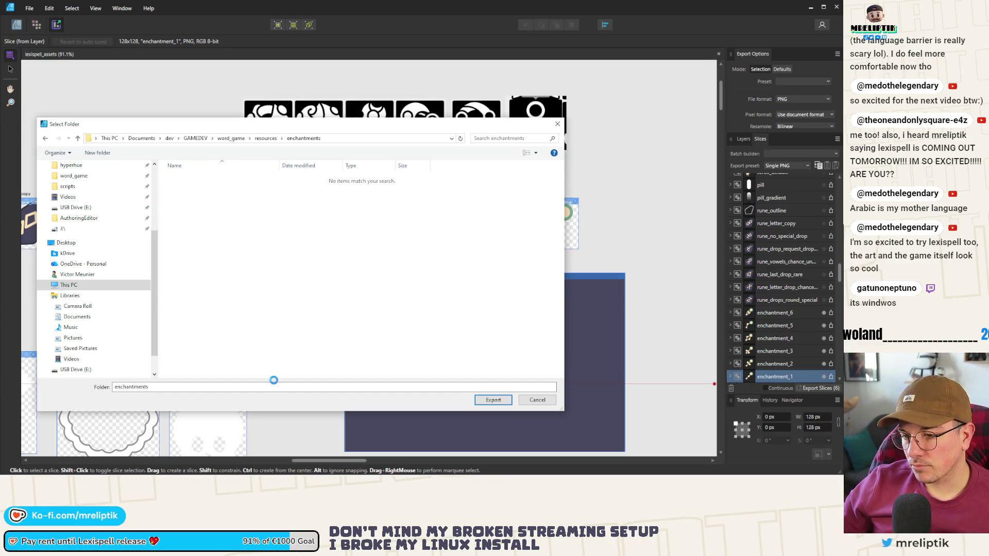
{"action": "right_click", "coordinate": [227, 288]}
{"action": "mouse_move", "coordinate": [288, 268]}
{"action": "left_click", "coordinate": [373, 271]}
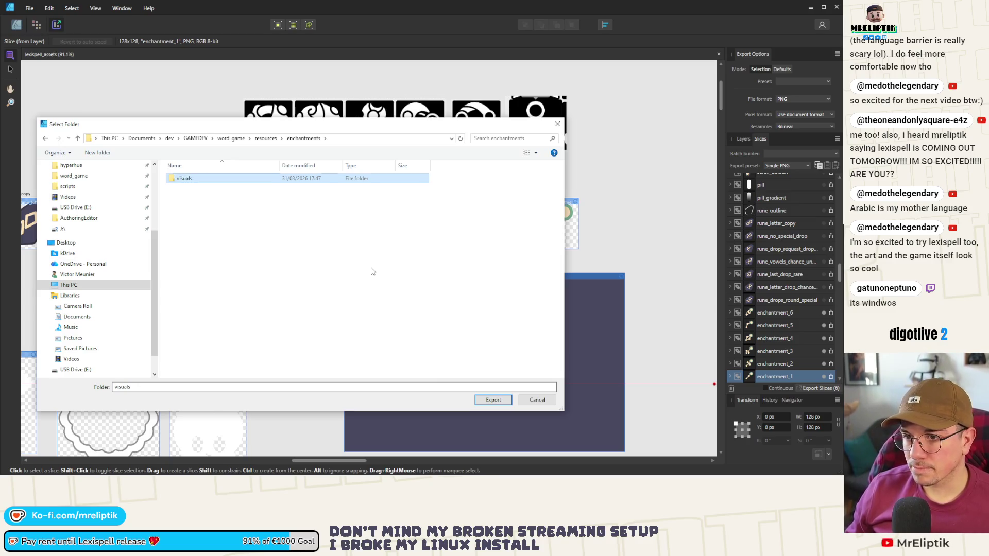
{"action": "key", "text": "Return"}
{"action": "left_click", "coordinate": [493, 400]}
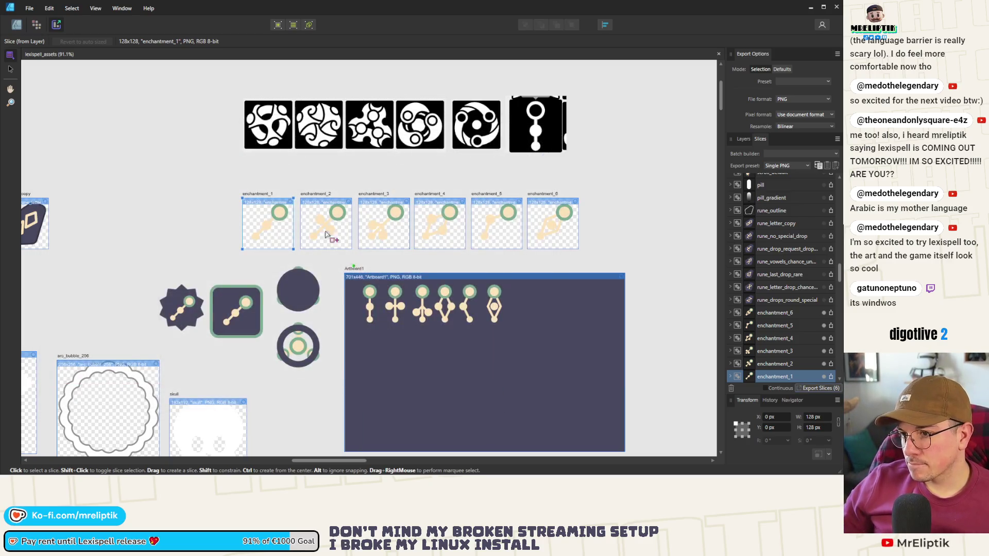
Back in Godot, clear the FileSystem filter, collapse achievements and bosses, expand enchantments, and save.
{"action": "left_click", "coordinate": [812, 8]}
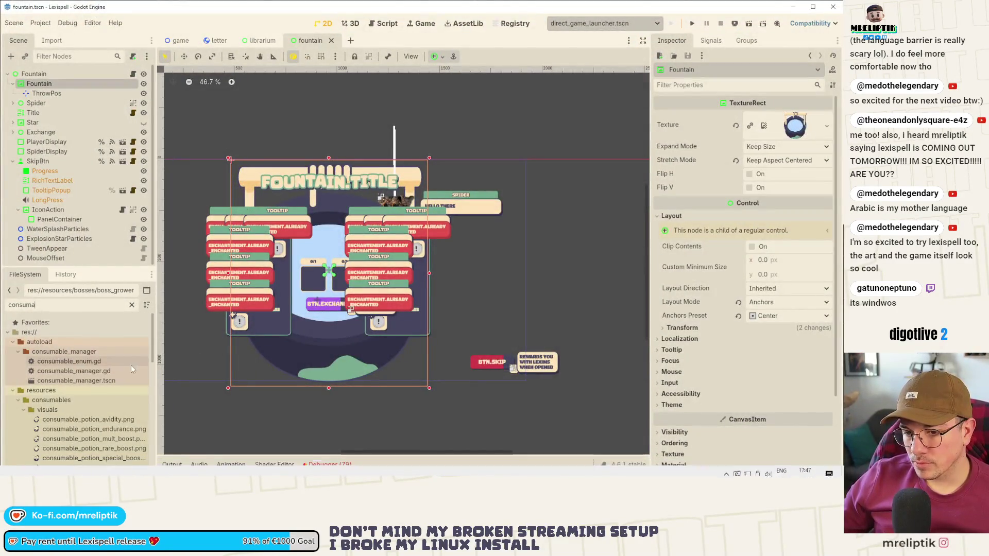
{"action": "left_click", "coordinate": [135, 304]}
{"action": "scroll", "coordinate": [120, 351], "scroll_direction": "down", "scroll_amount": 3}
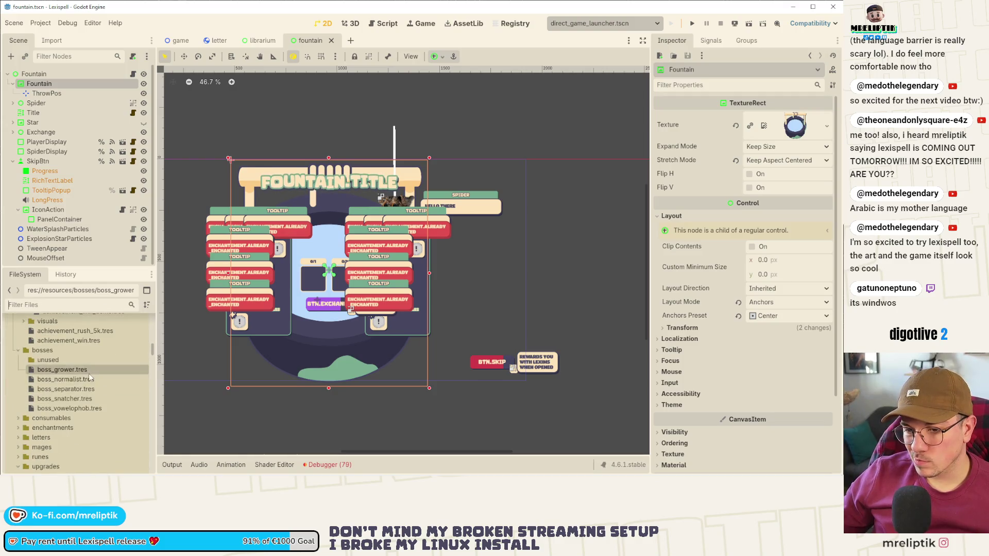
{"action": "scroll", "coordinate": [89, 373], "scroll_direction": "up", "scroll_amount": 2}
{"action": "left_click", "coordinate": [18, 358]}
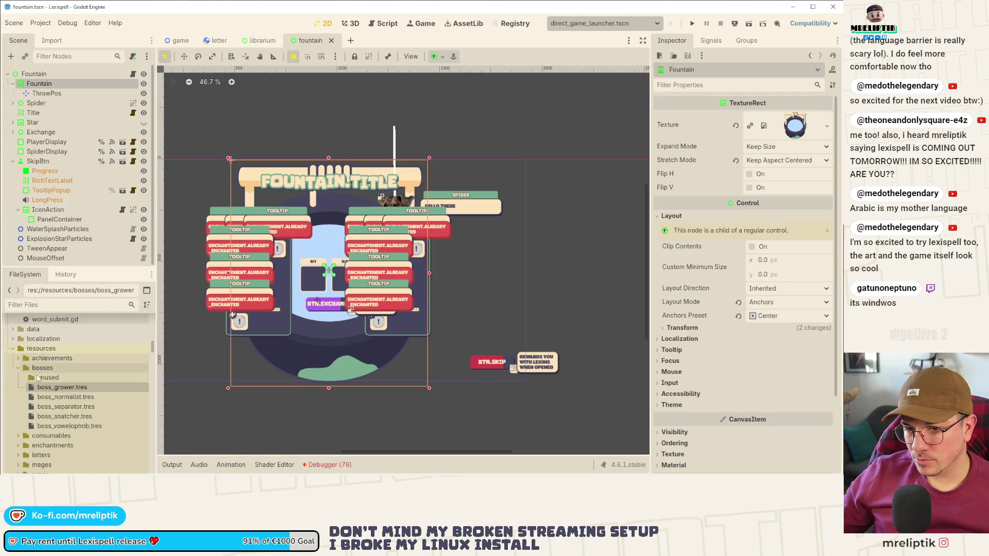
{"action": "left_click", "coordinate": [18, 367]}
{"action": "left_click", "coordinate": [18, 388]}
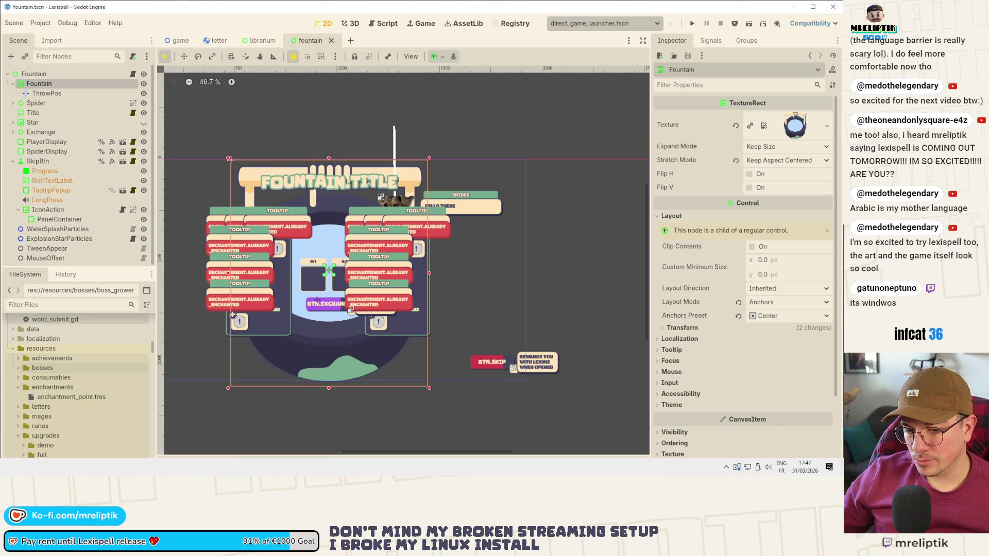
{"action": "key", "text": "ctrl+s"}
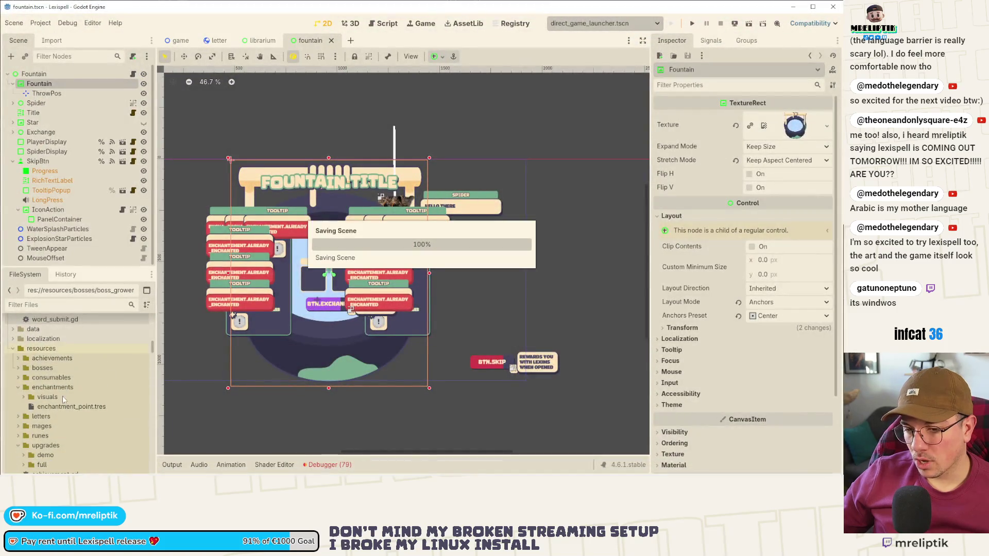
Expand visuals to preview enchantment_2.png, save, and open enchantment_point.tres in the Inspector.
{"action": "left_click", "coordinate": [24, 396]}
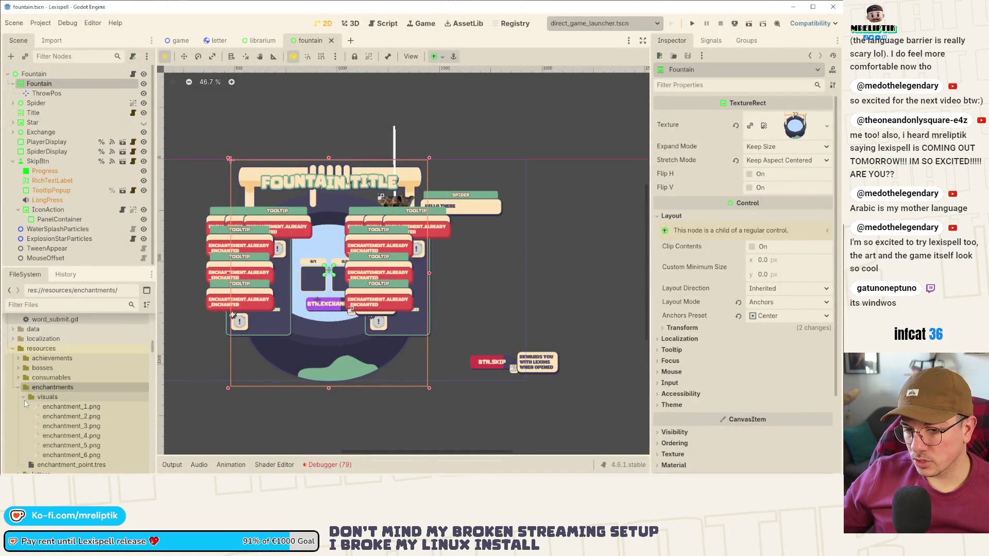
{"action": "scroll", "coordinate": [89, 403], "scroll_direction": "down", "scroll_amount": 2}
{"action": "left_click", "coordinate": [84, 379]}
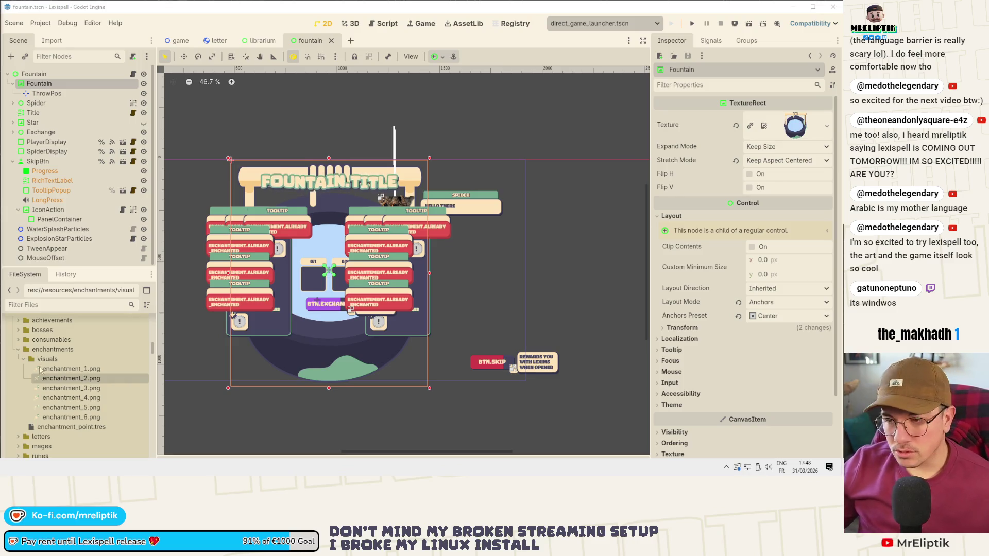
{"action": "scroll", "coordinate": [256, 185], "scroll_direction": "down", "scroll_amount": 1}
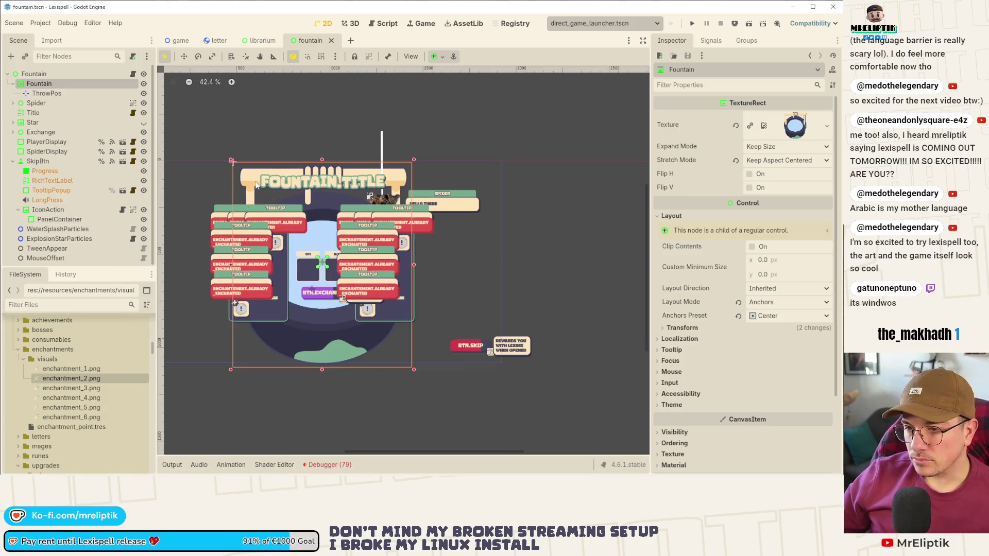
{"action": "scroll", "coordinate": [297, 305], "scroll_direction": "up", "scroll_amount": 4}
{"action": "key", "text": "ctrl+s"}
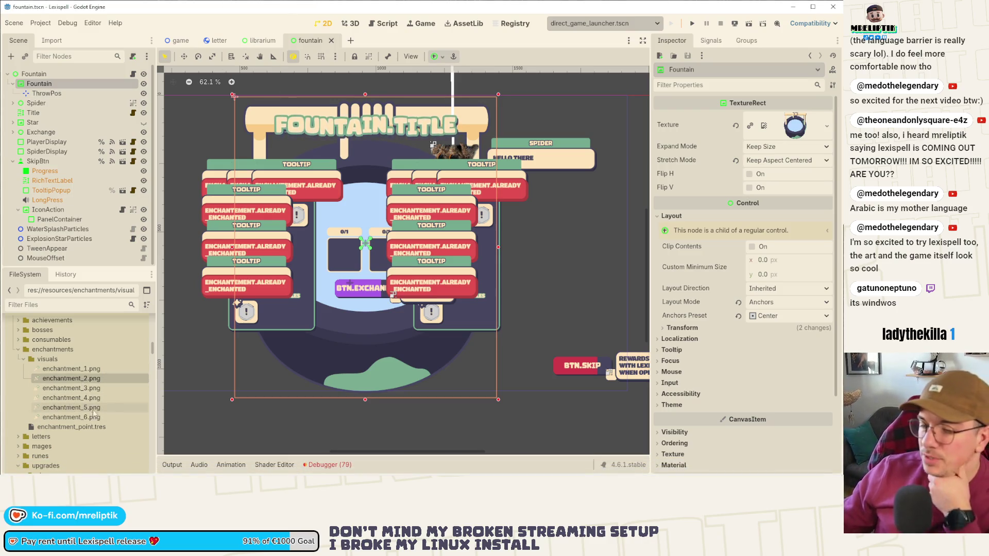
{"action": "left_click", "coordinate": [88, 427]}
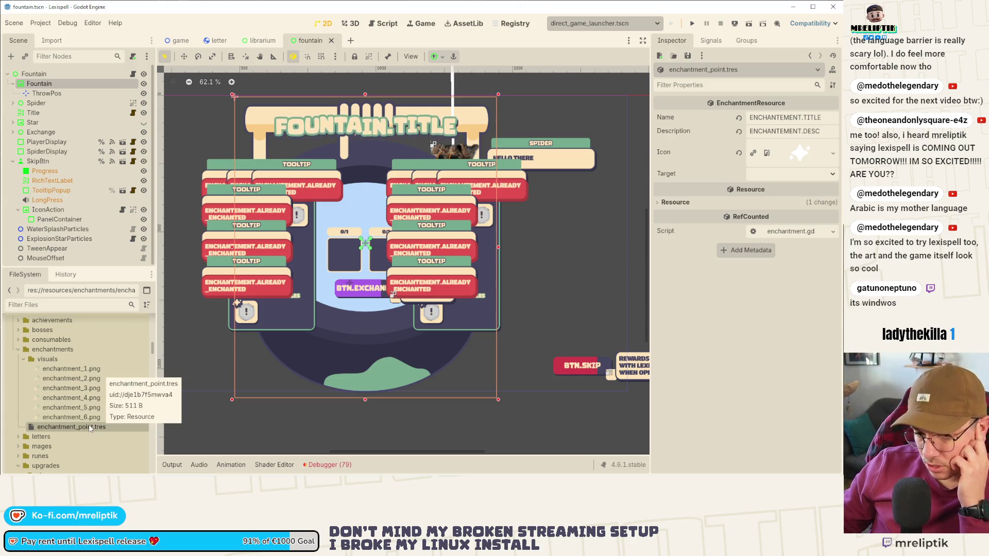
Set enchantment_point.tres's Icon to the texture found by searching 'wand' in Quick Load, and save.
{"action": "left_click", "coordinate": [69, 368]}
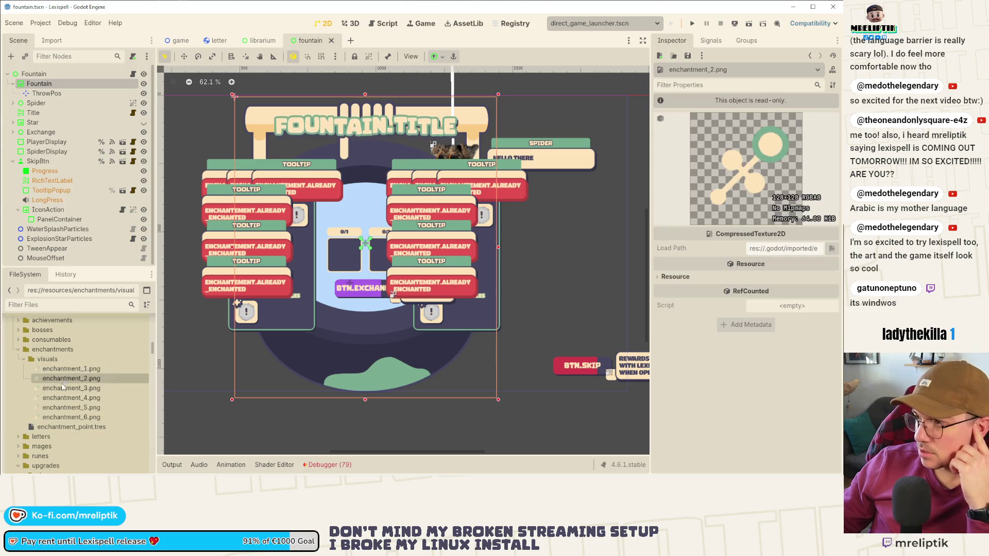
{"action": "left_click", "coordinate": [64, 427]}
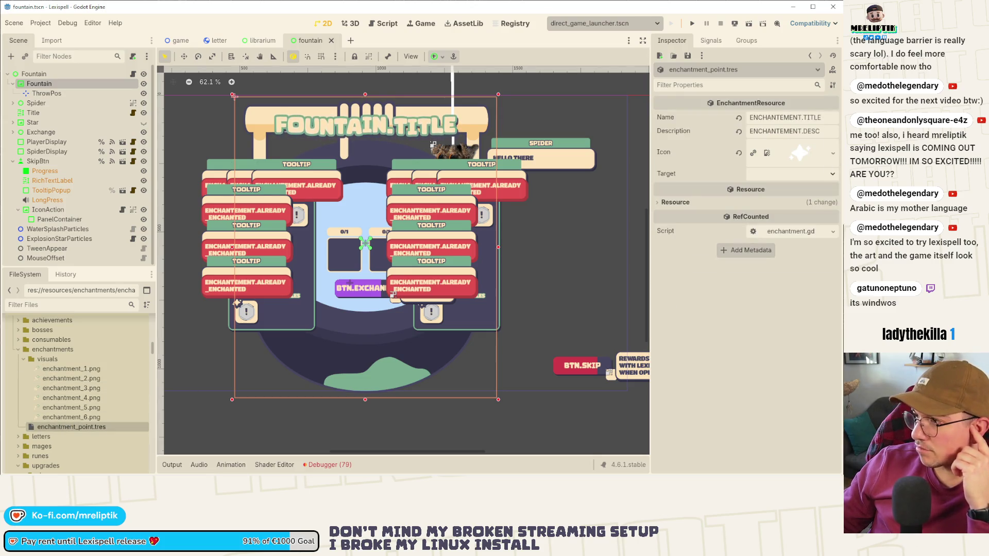
{"action": "left_click", "coordinate": [833, 153]}
{"action": "left_click", "coordinate": [394, 300]}
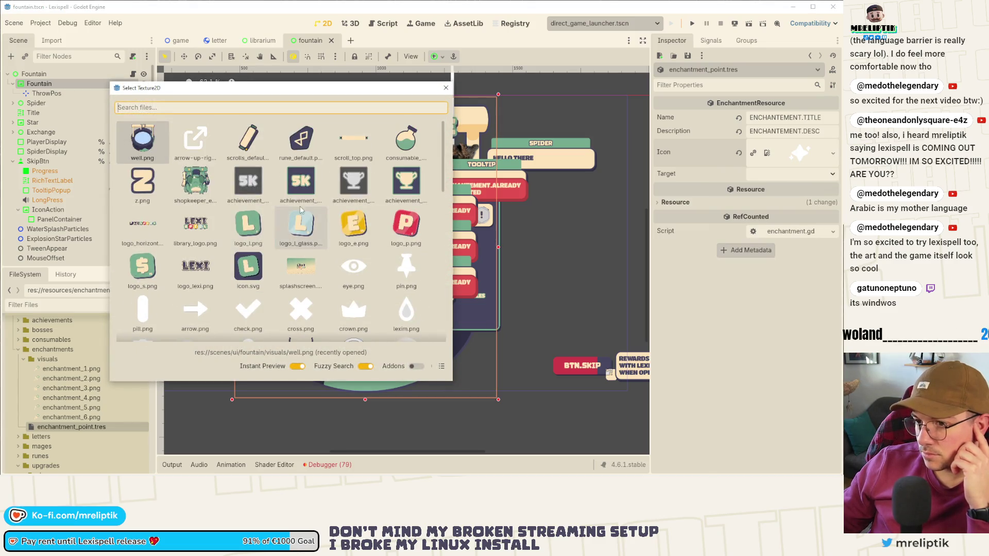
{"action": "scroll", "coordinate": [276, 192], "scroll_direction": "down", "scroll_amount": 10}
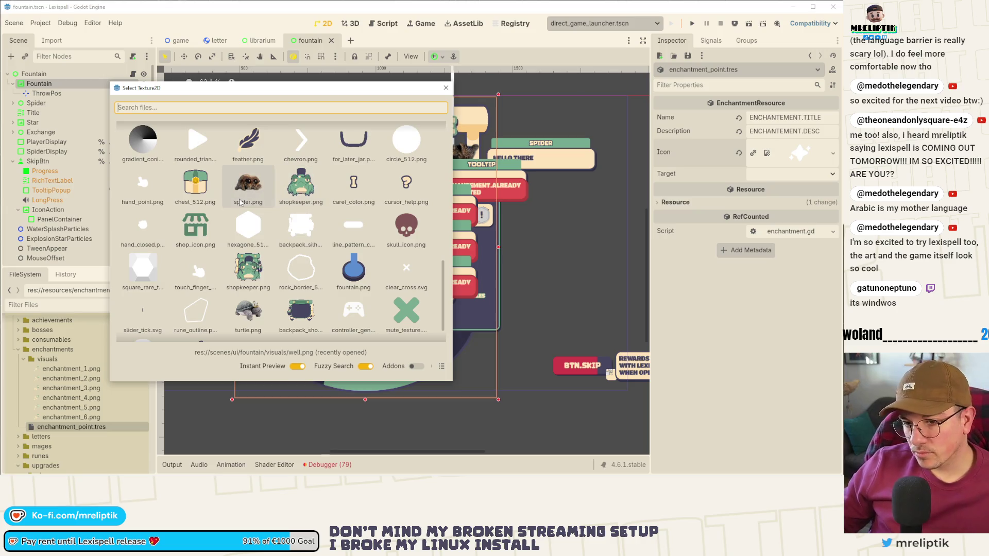
{"action": "type", "text": "wand"}
{"action": "key", "text": "Return"}
{"action": "key", "text": "ctrl+s"}
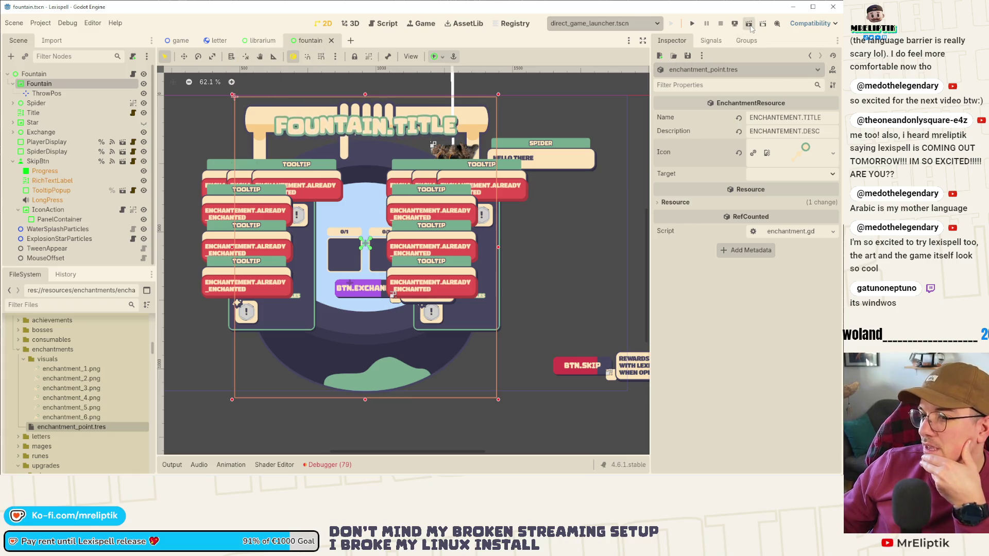
{"action": "mouse_move", "coordinate": [279, 41]}
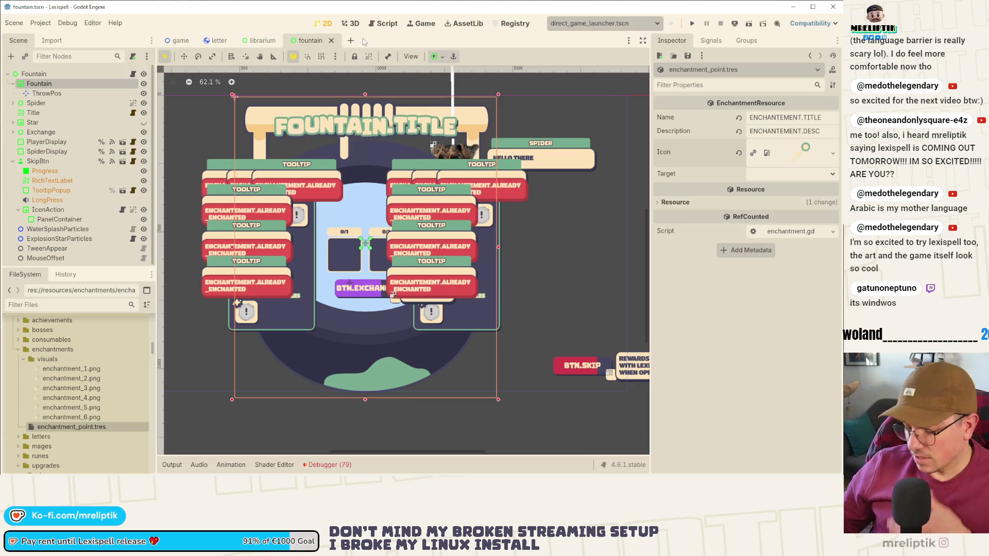
{"action": "key", "text": "ctrl+shift+o"}
Open enchantment.tscn through a quick scene search for 'enchant' and run it.
{"action": "type", "text": "enchant"}
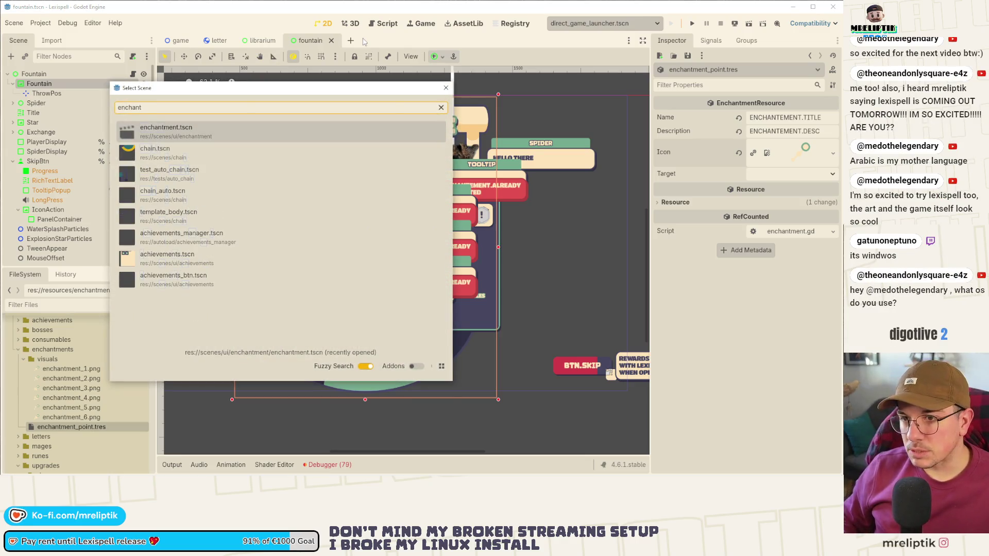
{"action": "key", "text": "Return"}
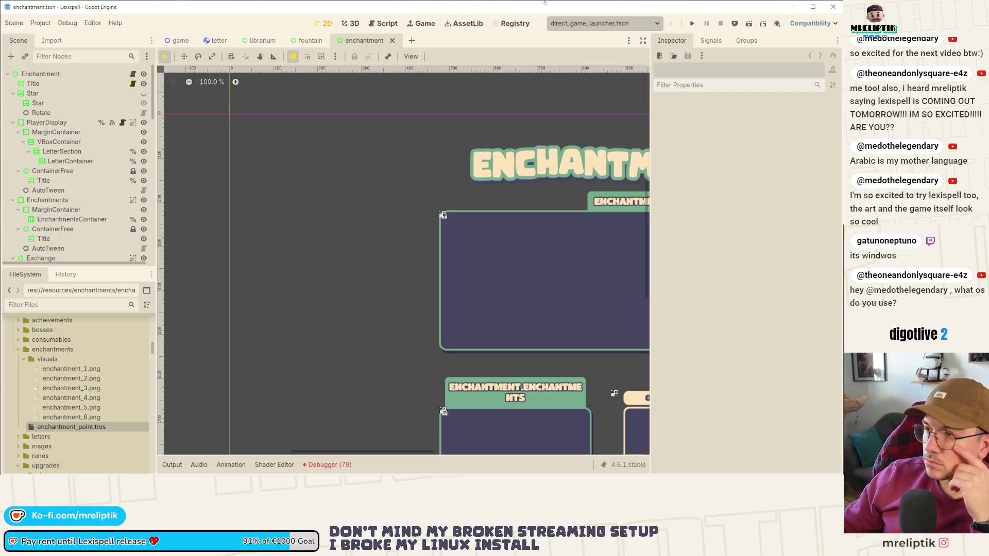
{"action": "left_click", "coordinate": [749, 23]}
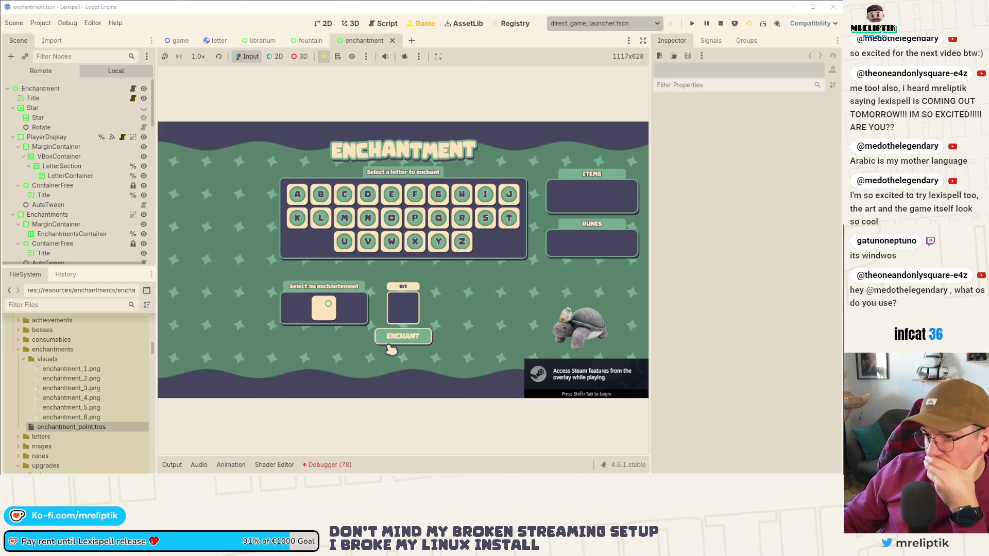
In the running game, enchant the letter E, dismiss the result, and stop the game with F8.
{"action": "mouse_move", "coordinate": [333, 329]}
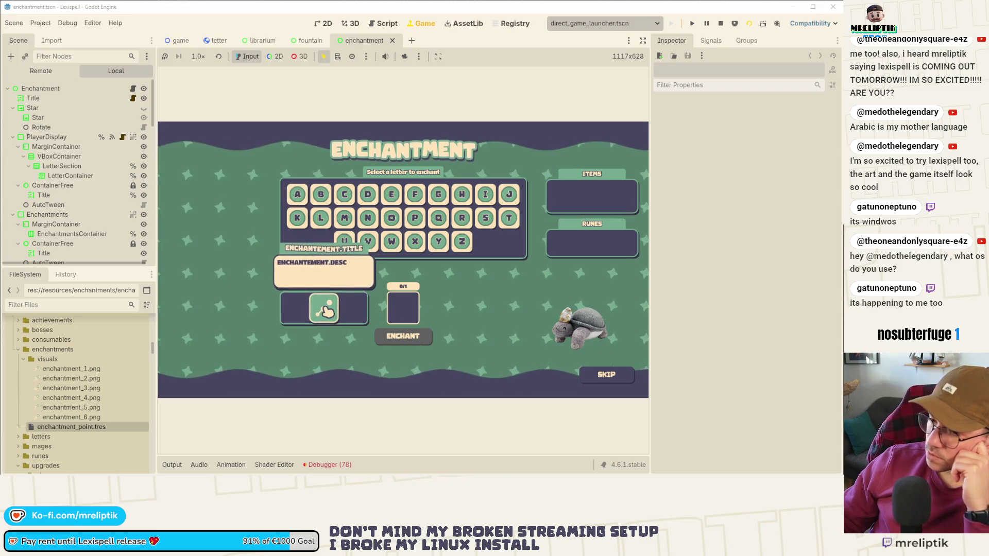
{"action": "left_click", "coordinate": [393, 240]}
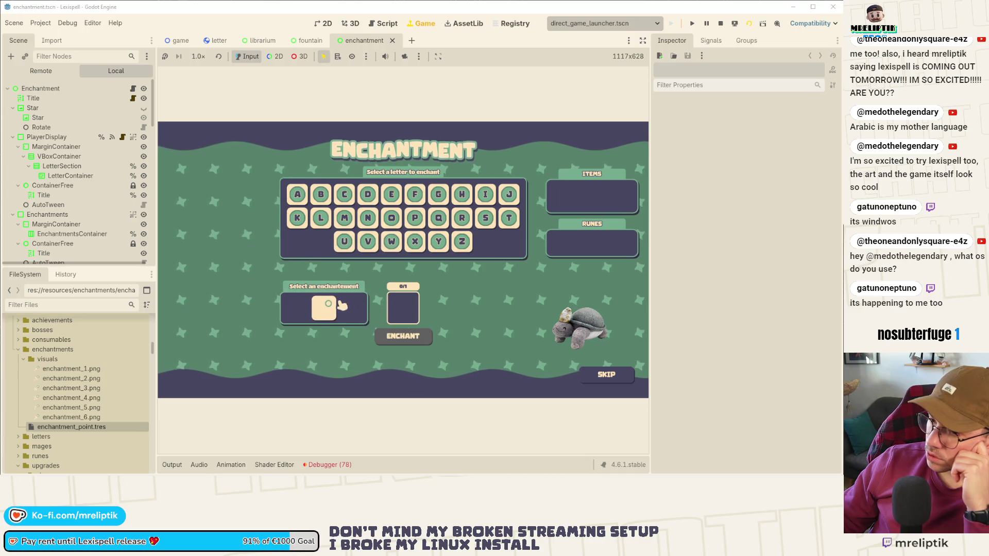
{"action": "left_click", "coordinate": [393, 240]}
{"action": "left_click", "coordinate": [392, 194]}
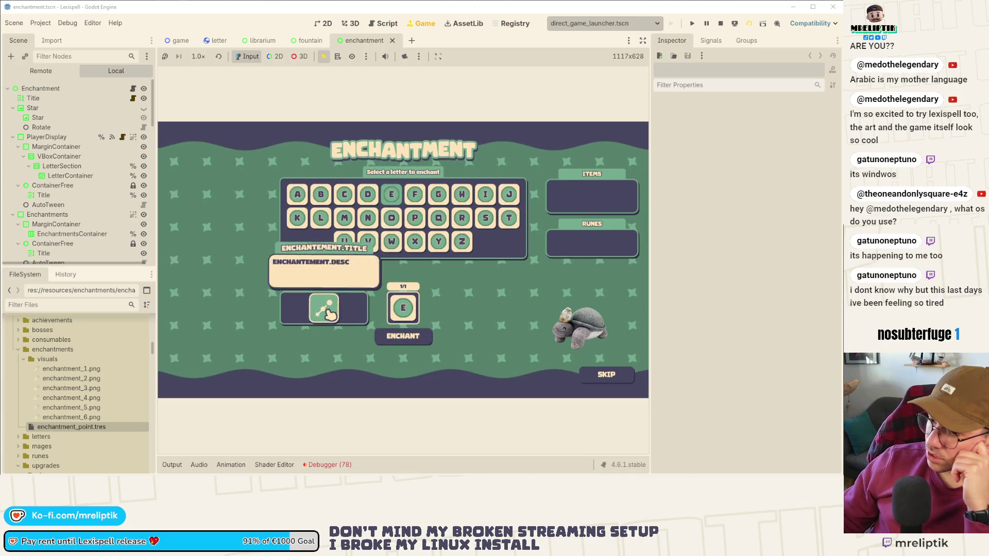
{"action": "left_click", "coordinate": [404, 339]}
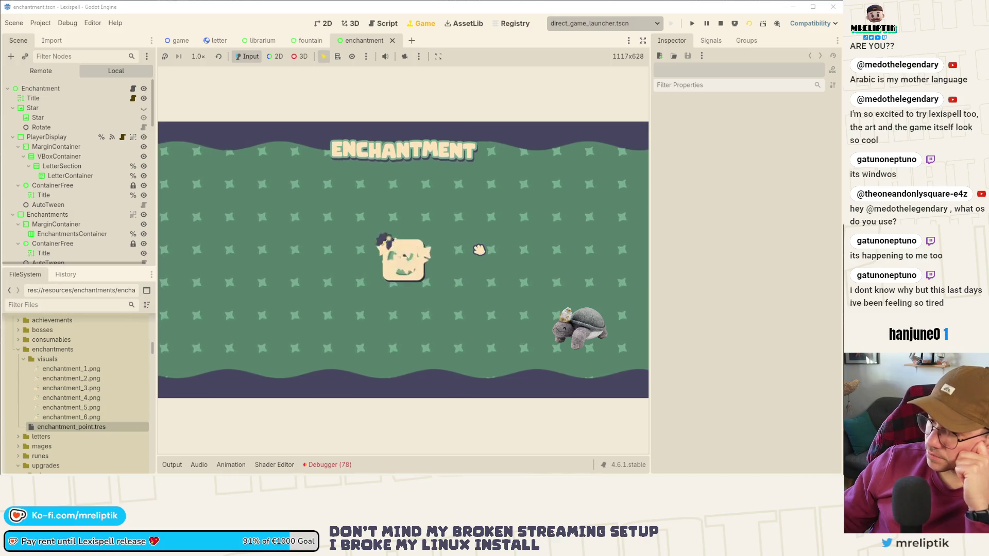
{"action": "mouse_move", "coordinate": [410, 242]}
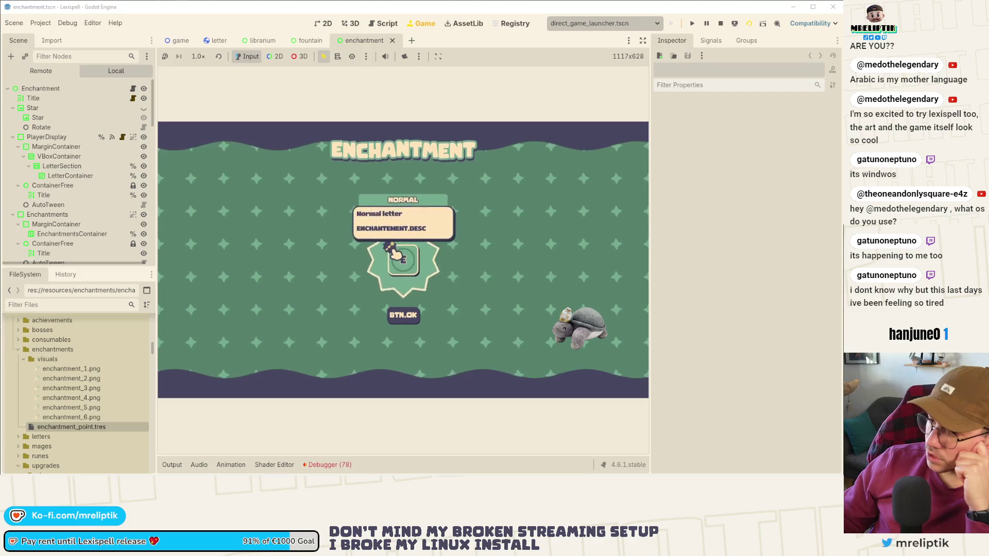
{"action": "left_click", "coordinate": [403, 315]}
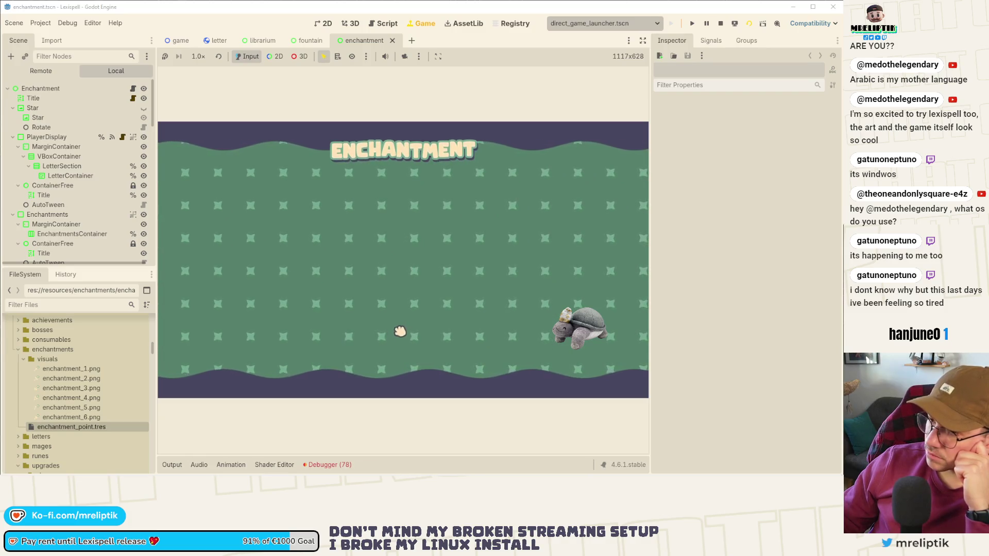
{"action": "key", "text": "F8"}
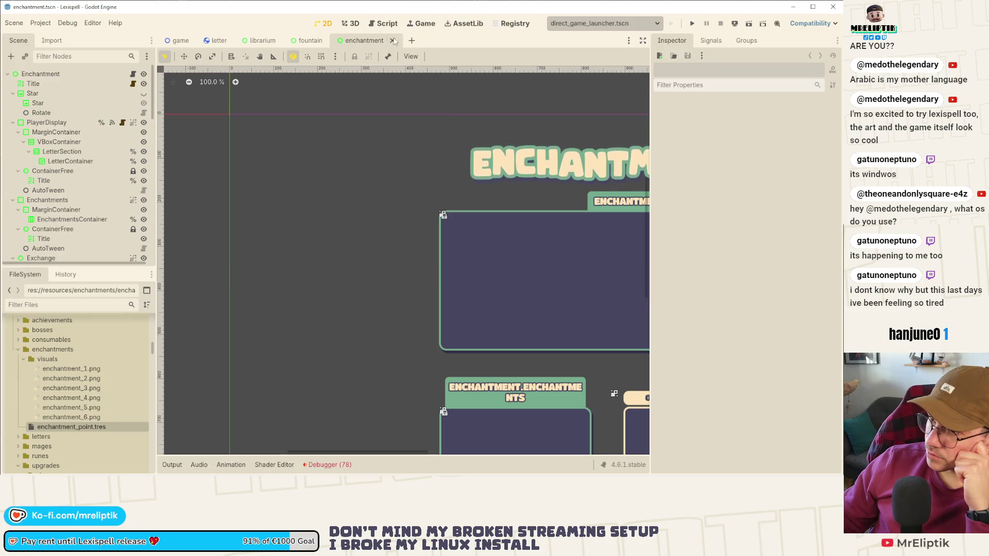
Zoom out the enchantment.tscn canvas, then switch through VS Code to Affinity Designer.
{"action": "scroll", "coordinate": [391, 167], "scroll_direction": "down", "scroll_amount": 7}
{"action": "scroll", "coordinate": [370, 179], "scroll_direction": "down", "scroll_amount": 1}
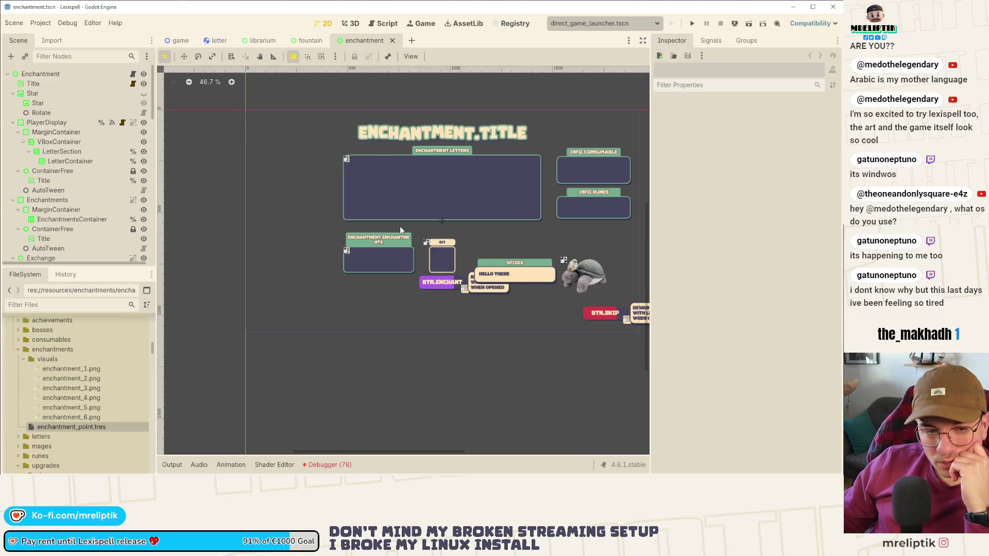
{"action": "mouse_move", "coordinate": [134, 473]}
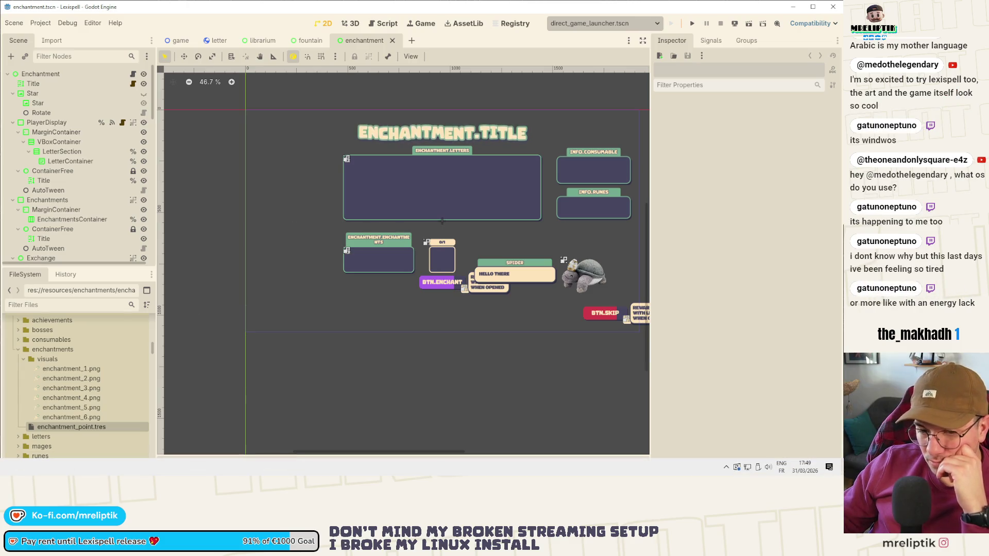
{"action": "key", "text": "alt+Tab"}
{"action": "key", "text": "alt+Tab"}
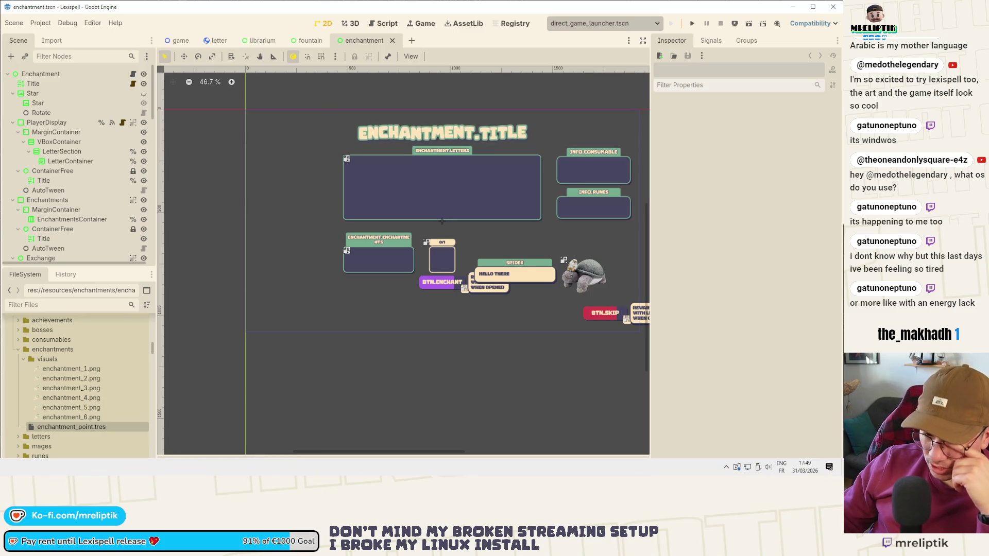
{"action": "key", "text": "alt+Tab"}
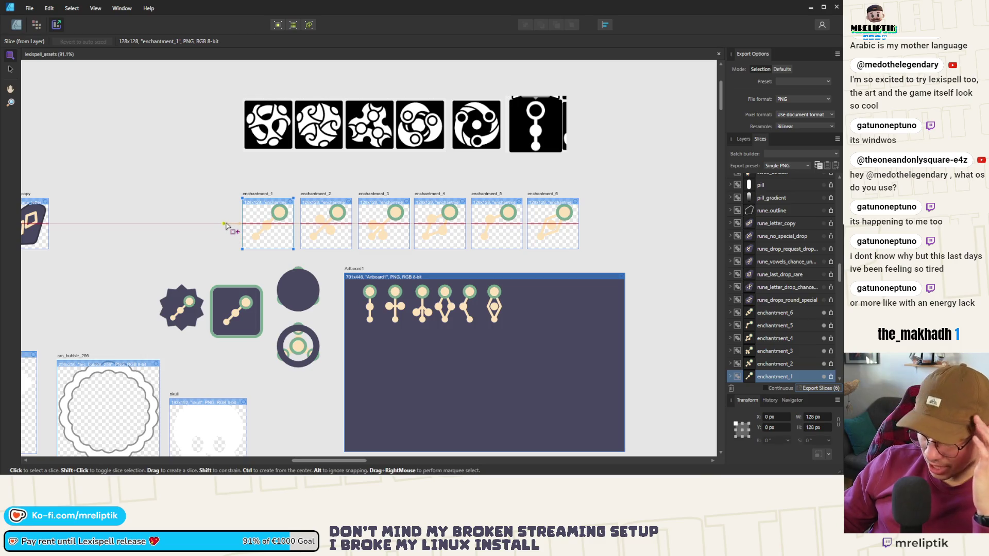
Select the enchantment_1 slice, briefly check Godot, then return to the Designer persona.
{"action": "left_click", "coordinate": [10, 70]}
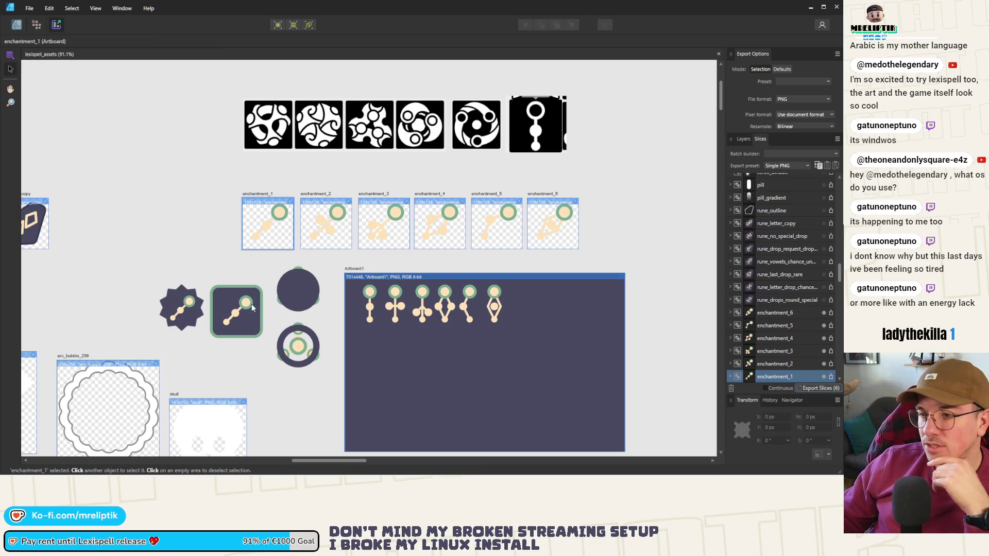
{"action": "scroll", "coordinate": [333, 256], "scroll_direction": "right", "scroll_amount": 3}
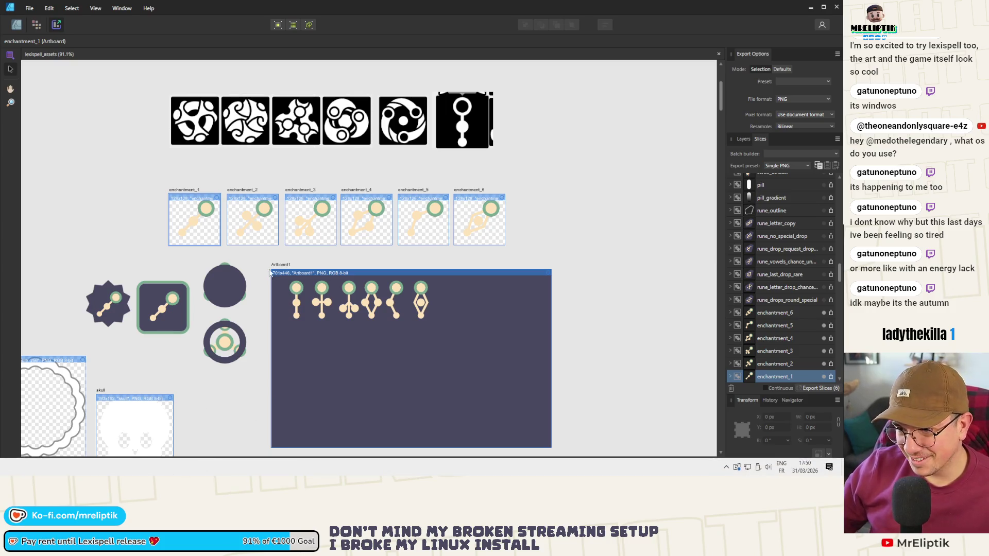
{"action": "scroll", "coordinate": [335, 270], "scroll_direction": "up", "scroll_amount": 2}
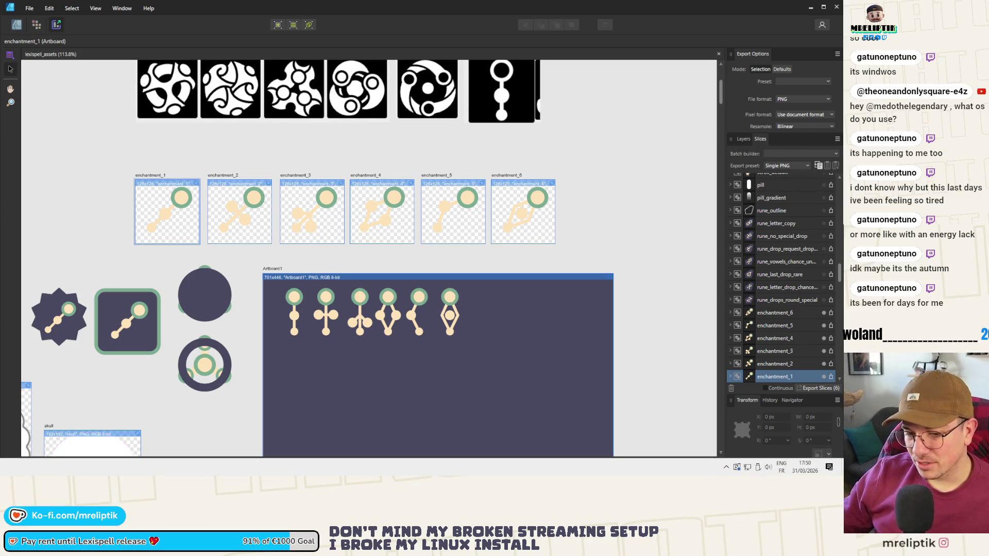
{"action": "key", "text": "alt+Tab"}
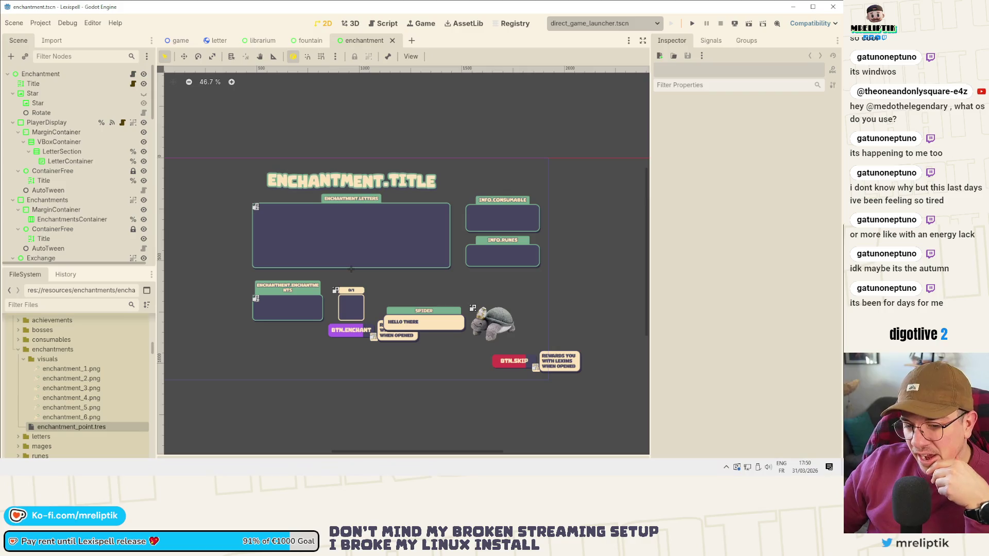
{"action": "left_click", "coordinate": [46, 467]}
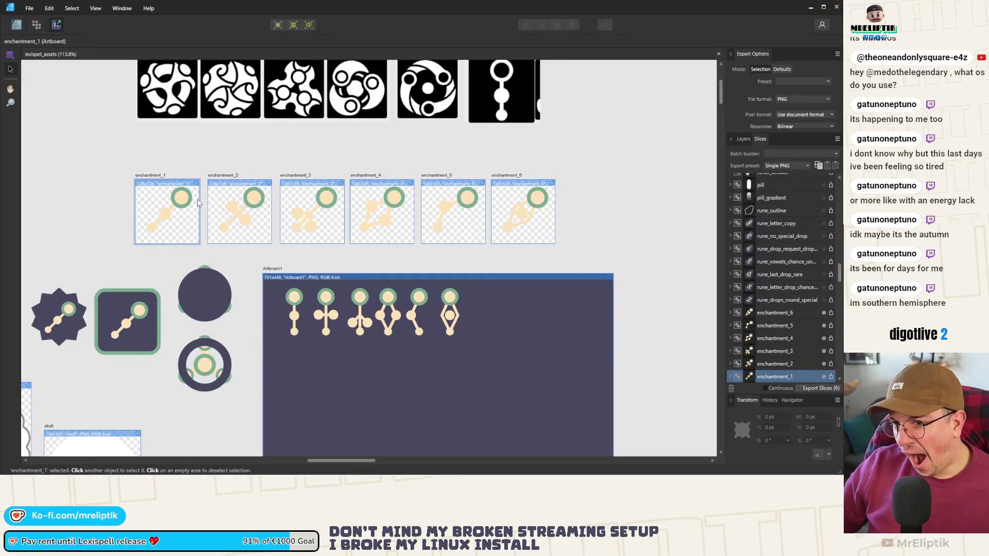
{"action": "left_click", "coordinate": [16, 24]}
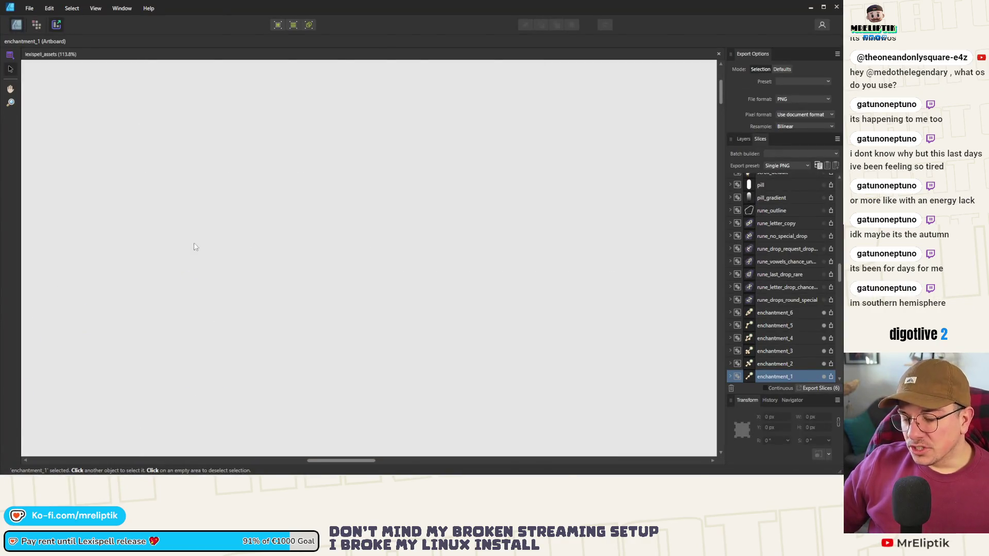
{"action": "scroll", "coordinate": [182, 212], "scroll_direction": "up", "scroll_amount": 5}
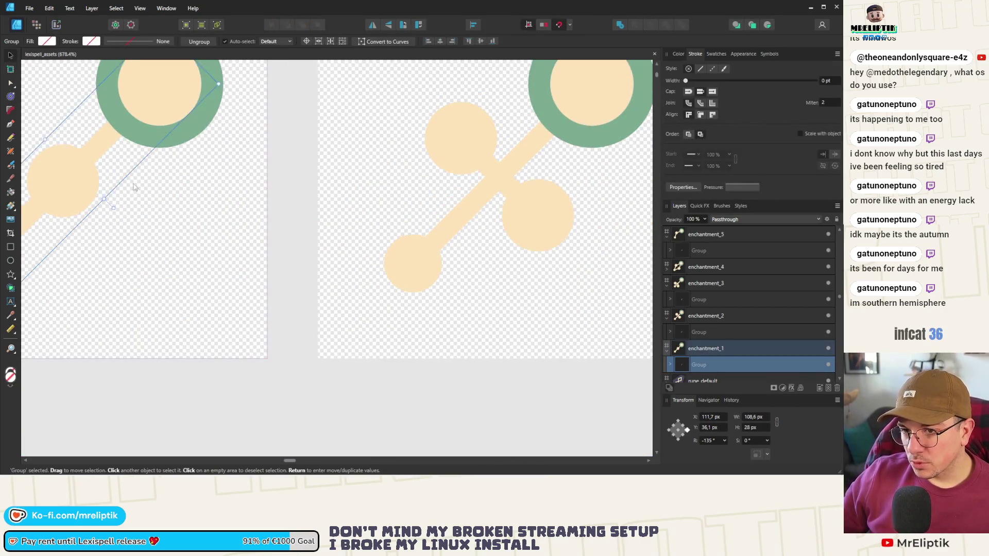
Enter enchantment_1's group and desaturate its two small circles to grey.
{"action": "left_click", "coordinate": [201, 229]}
{"action": "double_click", "coordinate": [200, 229]}
{"action": "scroll", "coordinate": [163, 238], "scroll_direction": "up", "scroll_amount": 4}
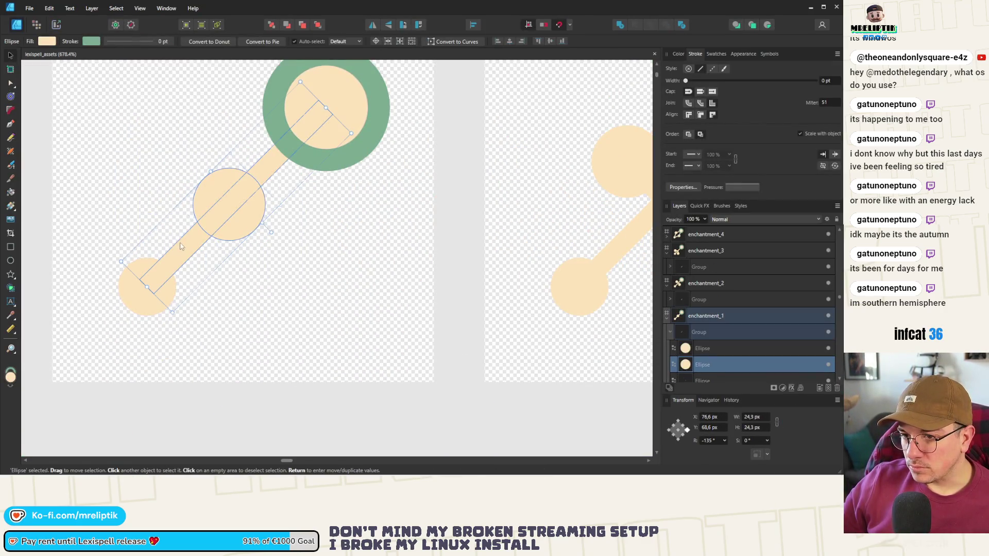
{"action": "left_click", "coordinate": [150, 298], "text": "shift"}
{"action": "left_click", "coordinate": [152, 289], "text": "shift"}
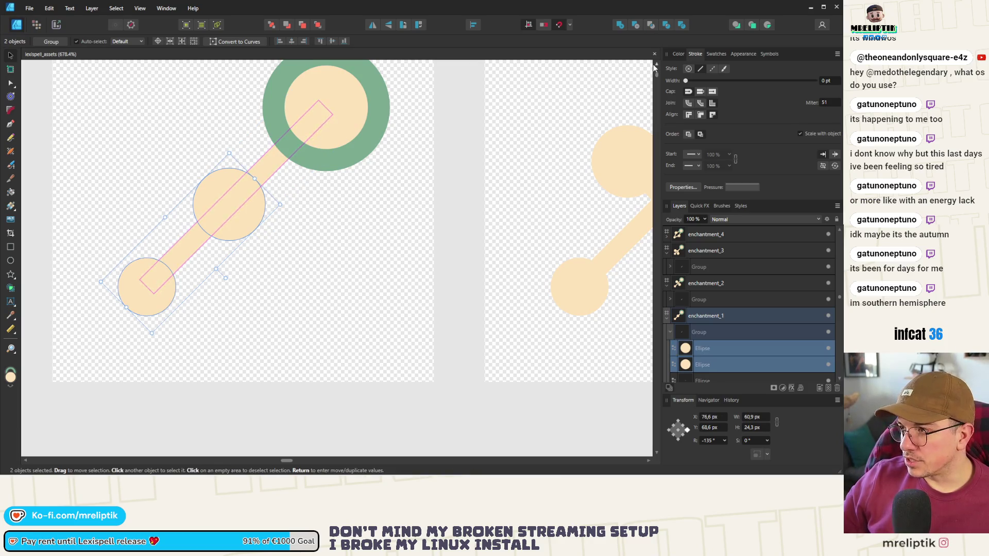
{"action": "left_click", "coordinate": [679, 54]}
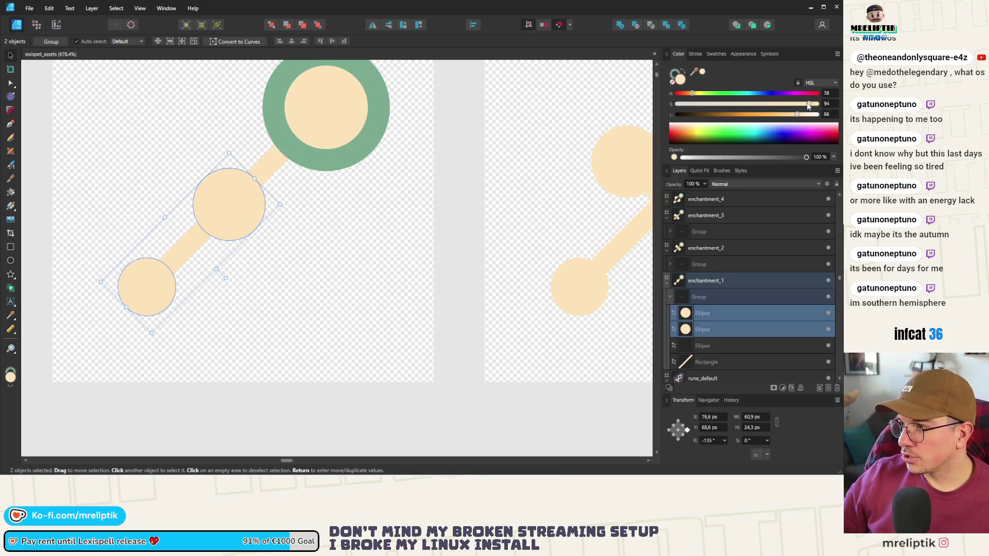
{"action": "left_click", "coordinate": [724, 125]}
Turn enchantment_1's connecting bar and inner circle light grey and its ring outline grey.
{"action": "left_click", "coordinate": [279, 167]}
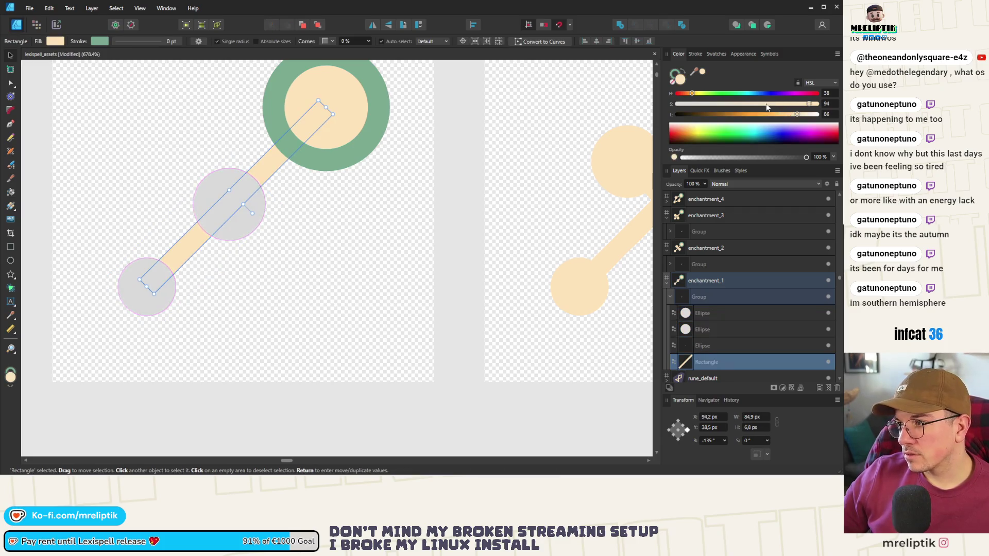
{"action": "left_click", "coordinate": [678, 103]}
{"action": "left_click", "coordinate": [360, 101]}
{"action": "left_click", "coordinate": [677, 104]}
{"action": "left_click", "coordinate": [675, 75]}
{"action": "left_click", "coordinate": [677, 104]}
{"action": "scroll", "coordinate": [282, 175], "scroll_direction": "down", "scroll_amount": 5}
{"action": "left_click", "coordinate": [270, 288]}
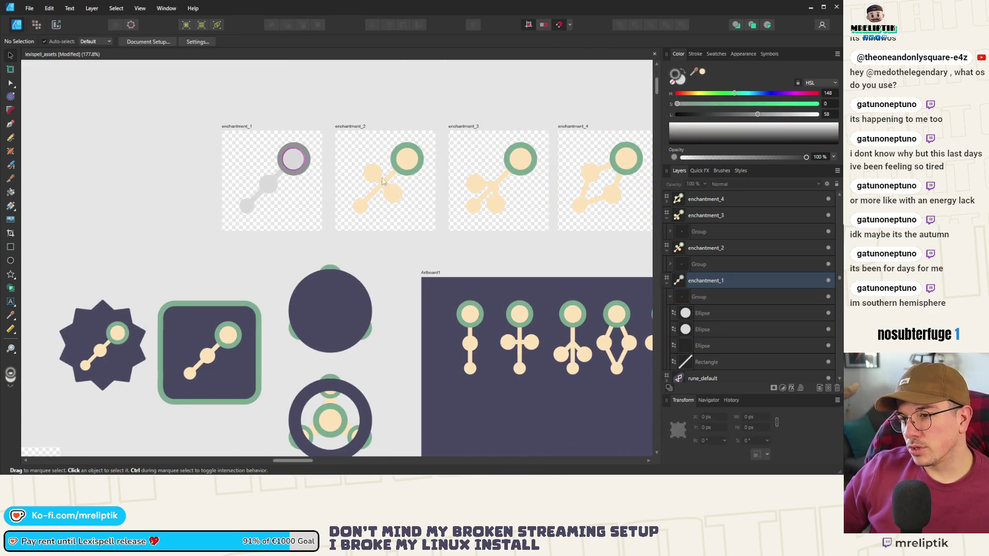
Select enchantment_2's three circles and two bars, then clear the selection.
{"action": "left_click", "coordinate": [382, 185]}
{"action": "scroll", "coordinate": [383, 185], "scroll_direction": "up", "scroll_amount": 4}
{"action": "double_click", "coordinate": [382, 188]}
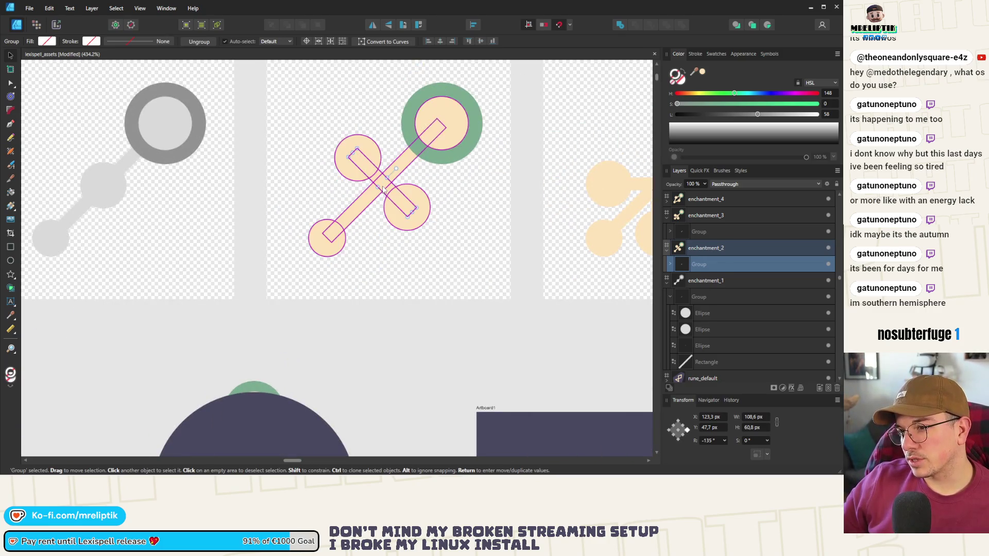
{"action": "left_click", "coordinate": [327, 239], "text": "shift"}
{"action": "left_click", "coordinate": [399, 208], "text": "shift"}
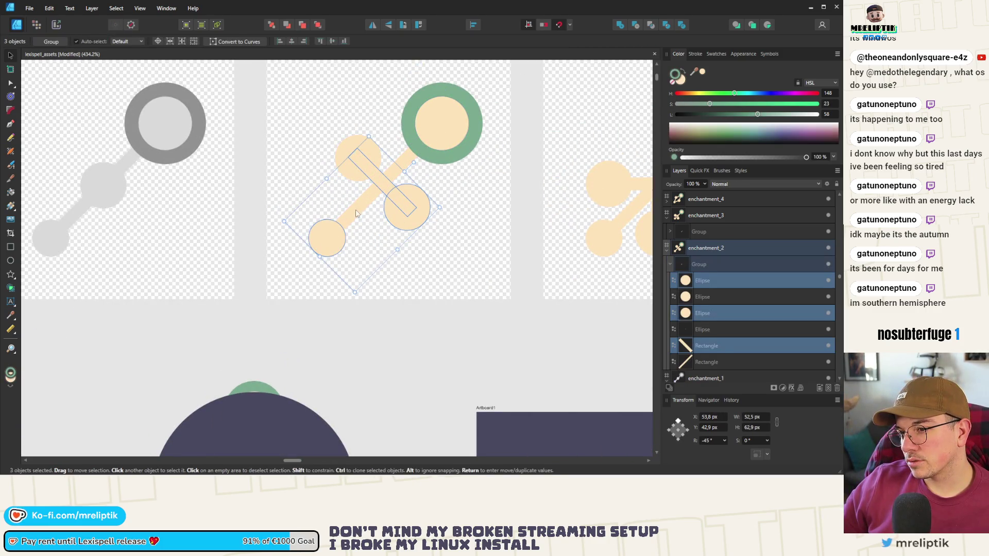
{"action": "left_click", "coordinate": [359, 211], "text": "shift"}
{"action": "left_click", "coordinate": [358, 162], "text": "shift"}
{"action": "scroll", "coordinate": [358, 161], "scroll_direction": "down", "scroll_amount": 4}
{"action": "key", "text": "Escape"}
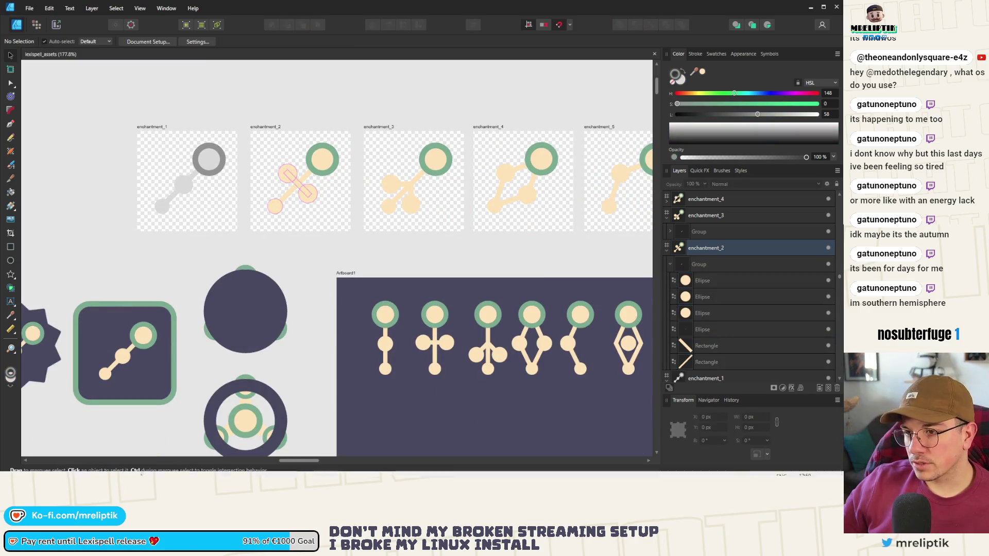
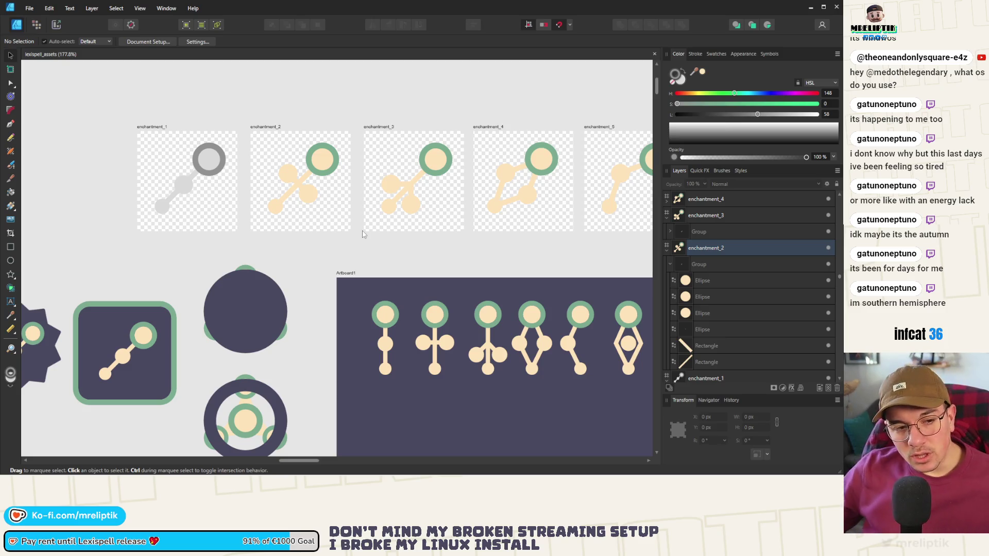
Draw a large grey rectangle and shift it up and to the right.
{"action": "scroll", "coordinate": [246, 226], "scroll_direction": "down", "scroll_amount": 5}
{"action": "scroll", "coordinate": [174, 168], "scroll_direction": "down", "scroll_amount": 3}
{"action": "scroll", "coordinate": [373, 210], "scroll_direction": "up", "scroll_amount": 5}
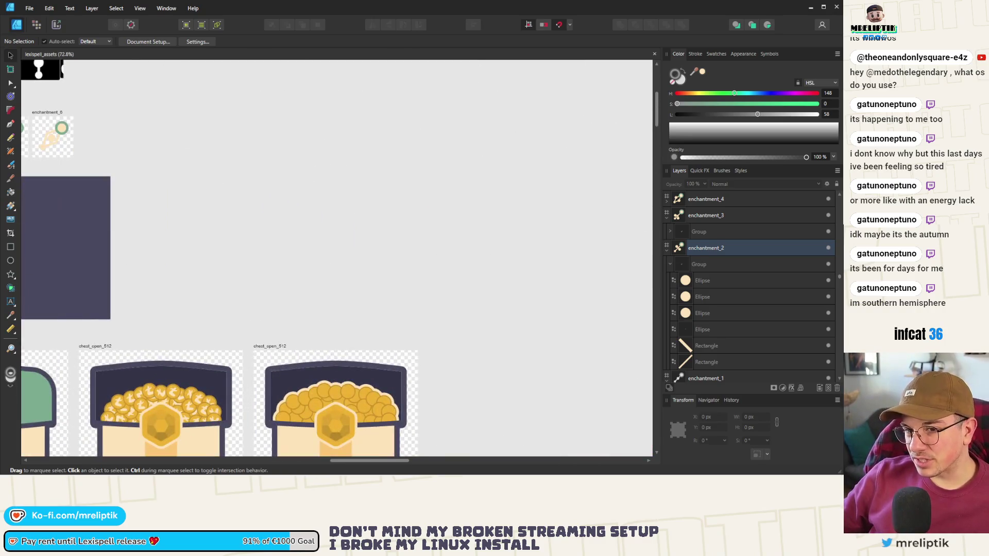
{"action": "left_click", "coordinate": [10, 247]}
{"action": "mouse_move", "coordinate": [180, 106]}
{"action": "left_mouse_down"}
{"action": "mouse_move", "coordinate": [475, 303]}
{"action": "mouse_move", "coordinate": [526, 300]}
{"action": "mouse_move", "coordinate": [517, 299]}
{"action": "left_mouse_up"}
{"action": "left_click", "coordinate": [10, 55]}
{"action": "left_click_drag", "start_coordinate": [276, 181], "coordinate": [375, 146]}
Add an Artistic Text letter 'A' inside the rectangle and bring it in front.
{"action": "scroll", "coordinate": [180, 215], "scroll_direction": "down", "scroll_amount": 3}
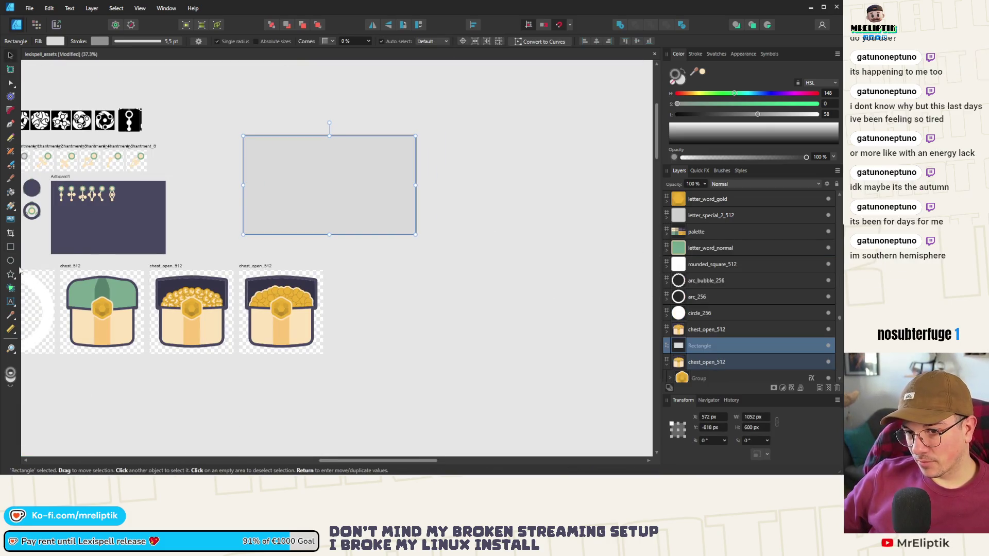
{"action": "key", "text": "t"}
{"action": "scroll", "coordinate": [254, 155], "scroll_direction": "up", "scroll_amount": 3}
{"action": "mouse_move", "coordinate": [245, 133]}
{"action": "left_mouse_down"}
{"action": "mouse_move", "coordinate": [318, 229]}
{"action": "mouse_move", "coordinate": [307, 227]}
{"action": "left_mouse_up"}
{"action": "key", "text": "ctrl+a"}
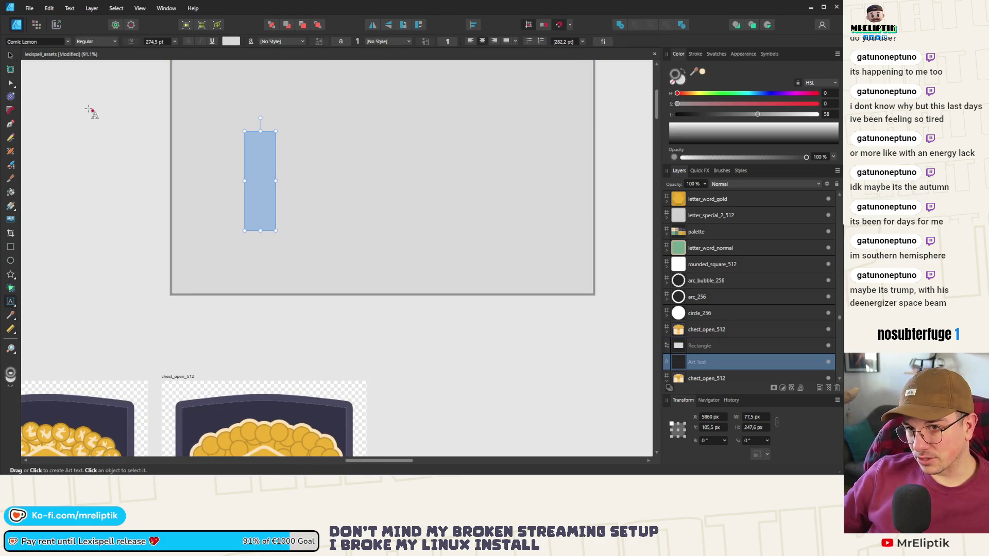
{"action": "type", "text": "A"}
{"action": "key", "text": "Escape"}
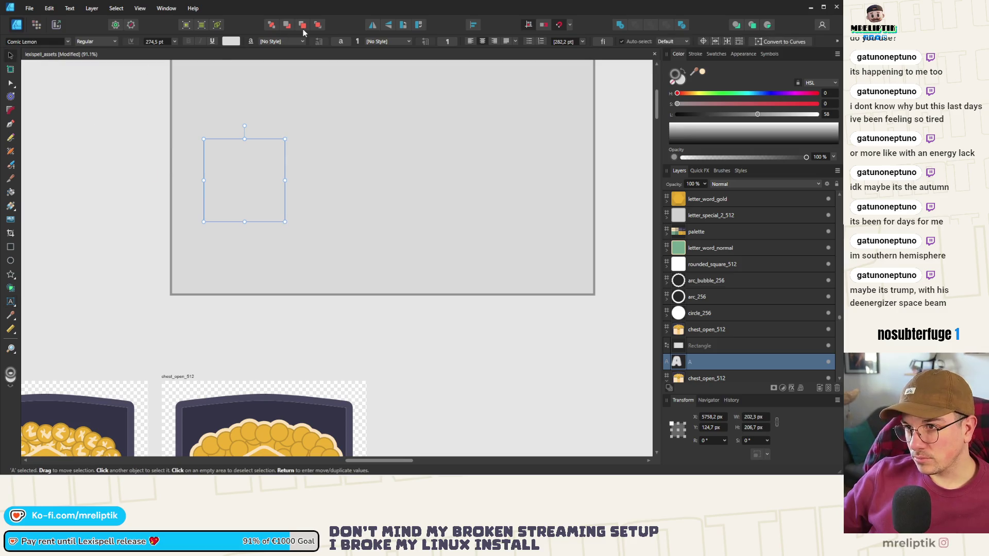
{"action": "left_click", "coordinate": [318, 26]}
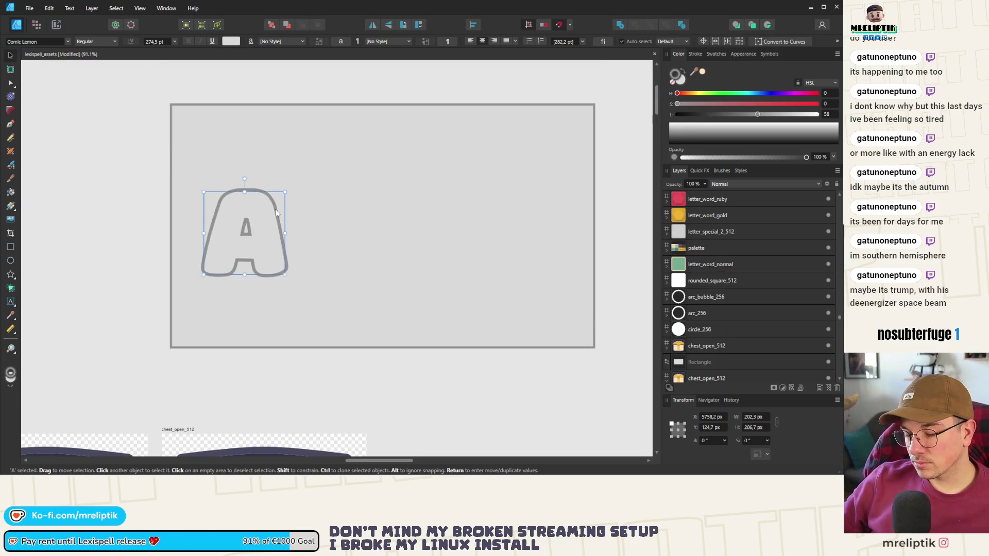
Colour the A dark navy, sampled from Artboard1, with a peach outline.
{"action": "left_click", "coordinate": [702, 72]}
{"action": "left_click", "coordinate": [696, 54]}
{"action": "left_click", "coordinate": [680, 54]}
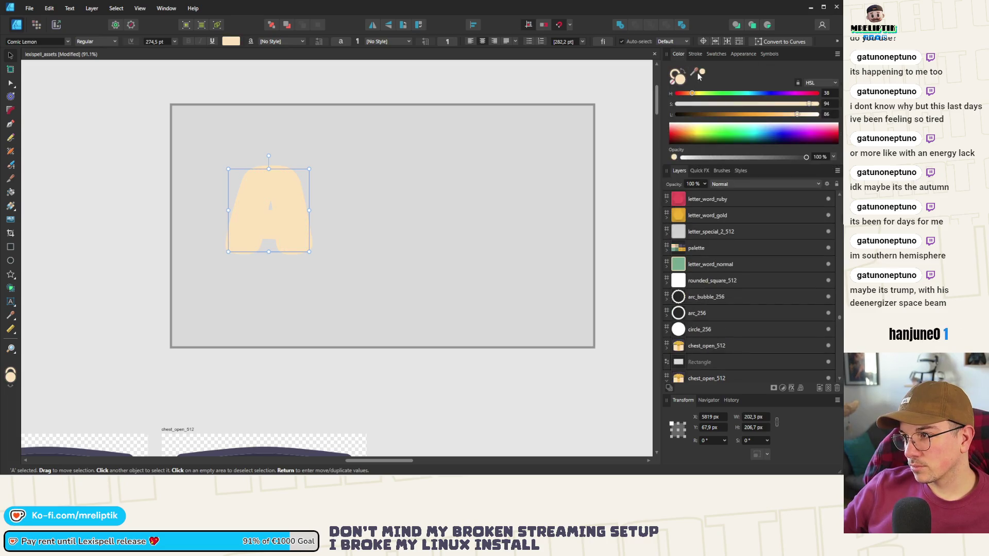
{"action": "scroll", "coordinate": [430, 193], "scroll_direction": "down", "scroll_amount": 5}
{"action": "mouse_move", "coordinate": [692, 78]}
{"action": "left_mouse_down"}
{"action": "mouse_move", "coordinate": [412, 206]}
{"action": "mouse_move", "coordinate": [190, 240]}
{"action": "left_mouse_up"}
{"action": "scroll", "coordinate": [403, 199], "scroll_direction": "up", "scroll_amount": 5}
{"action": "scroll", "coordinate": [198, 190], "scroll_direction": "down", "scroll_amount": 3}
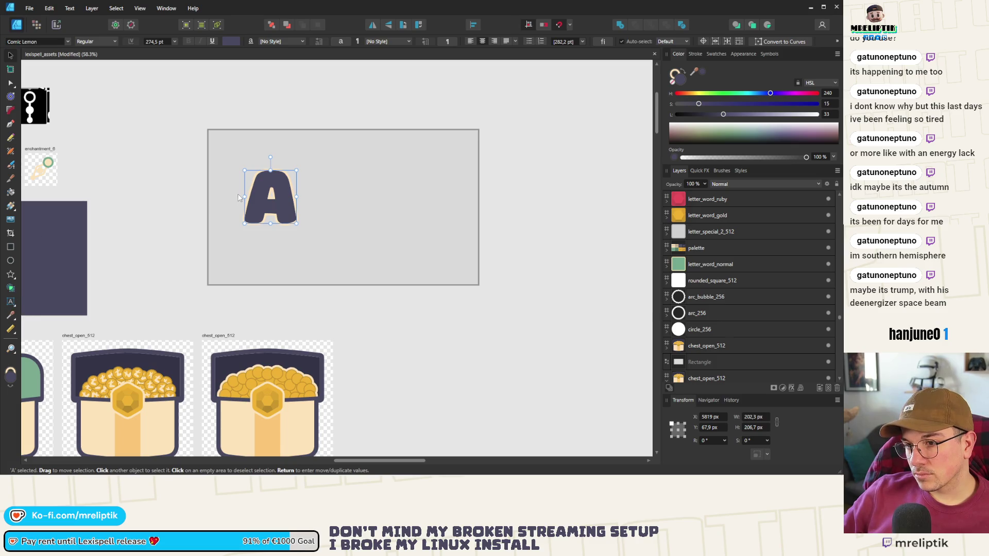
Duplicate the A to its right, change the copy to '+', and save.
{"action": "key", "text": "ctrl+j"}
{"action": "left_click_drag", "start_coordinate": [277, 196], "coordinate": [336, 197]}
{"action": "double_click", "coordinate": [329, 203]}
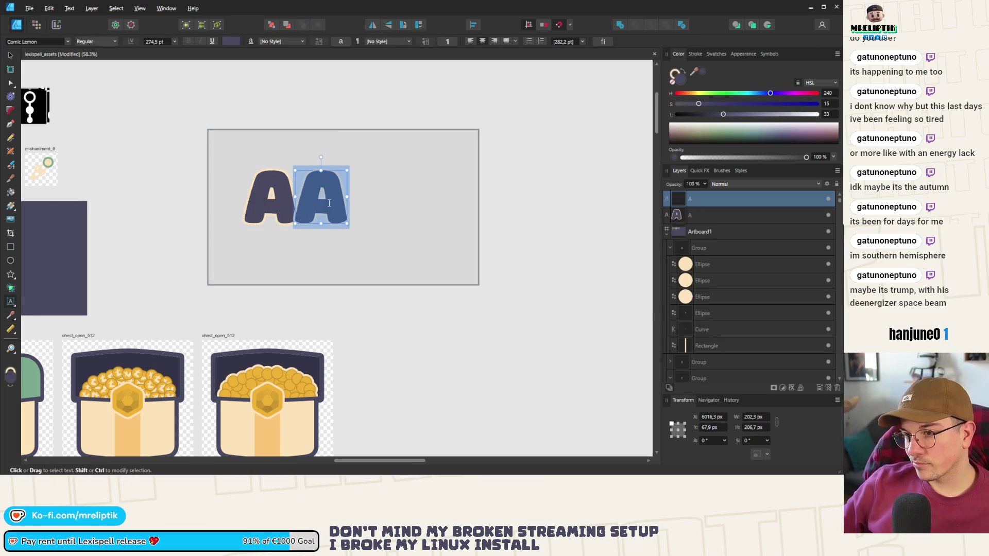
{"action": "type", "text": "+"}
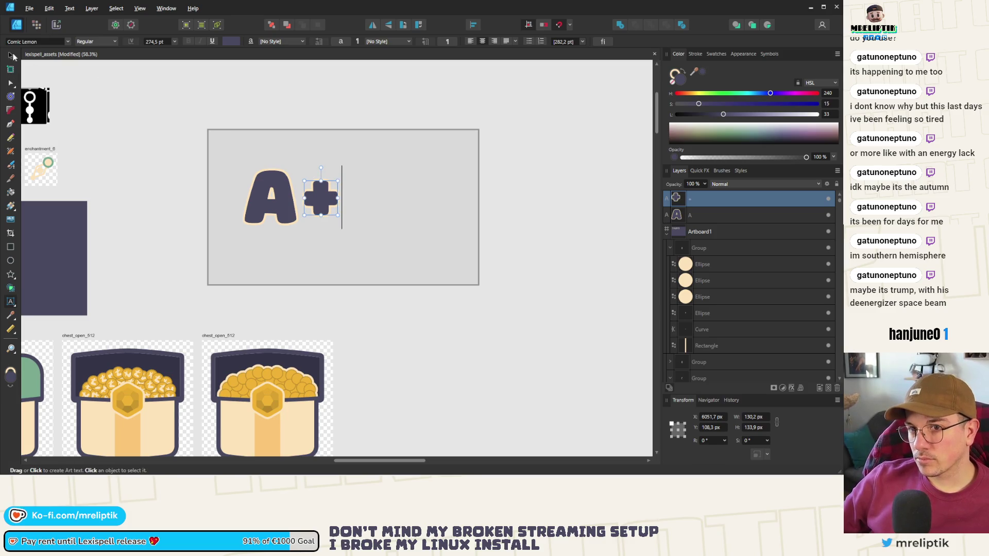
{"action": "left_click", "coordinate": [11, 55]}
{"action": "key", "text": "ctrl+s"}
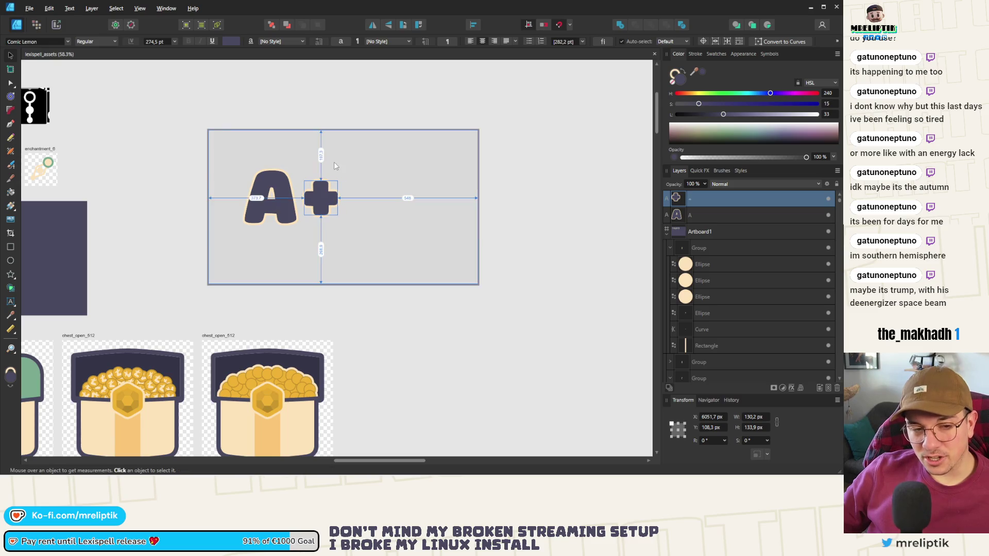
{"action": "scroll", "coordinate": [344, 174], "scroll_direction": "up", "scroll_amount": 2}
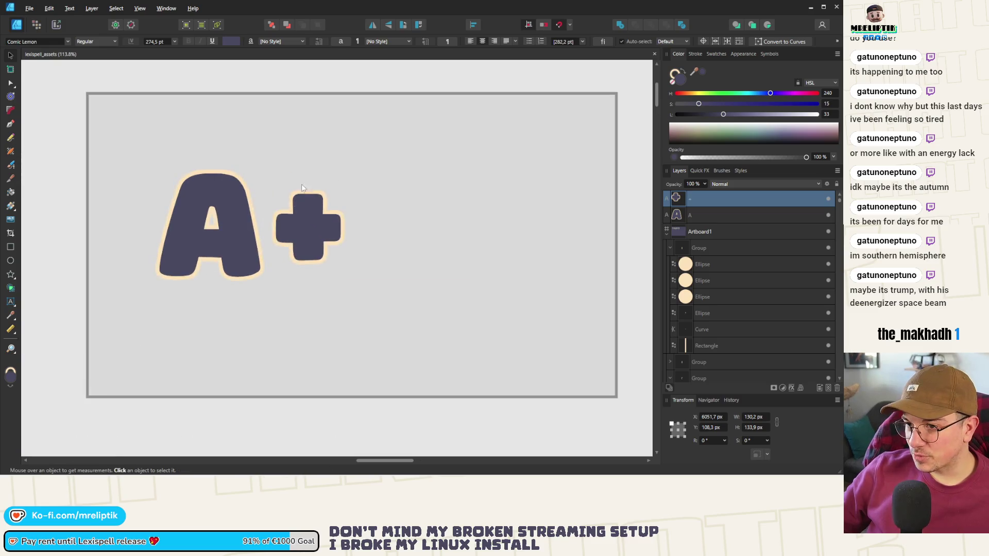
{"action": "left_click", "coordinate": [10, 262]}
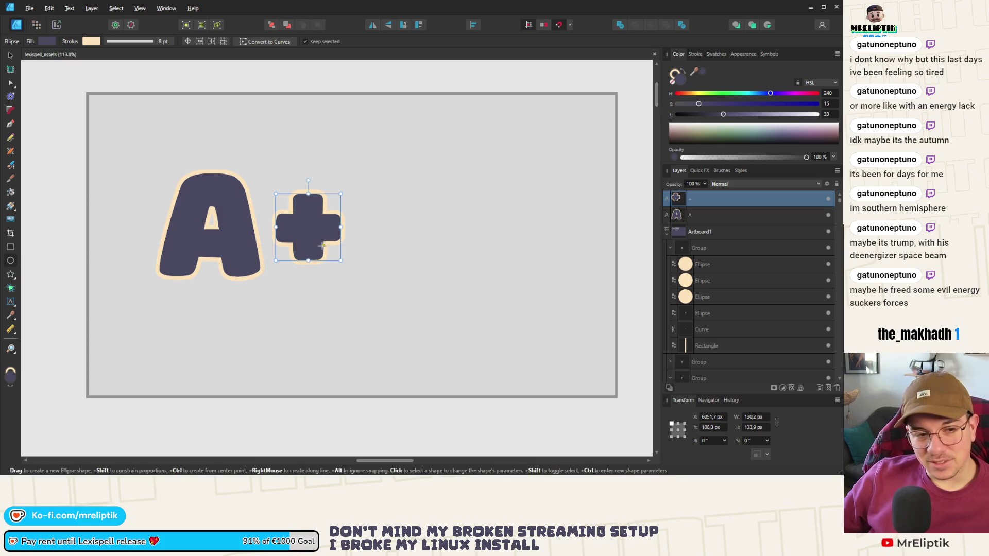
Draw a circle right of the plus, move it into place, and fill it dark purple.
{"action": "scroll", "coordinate": [330, 221], "scroll_direction": "up", "scroll_amount": 1}
{"action": "left_click_drag", "start_coordinate": [488, 228], "coordinate": [354, 363]}
{"action": "left_click", "coordinate": [10, 55]}
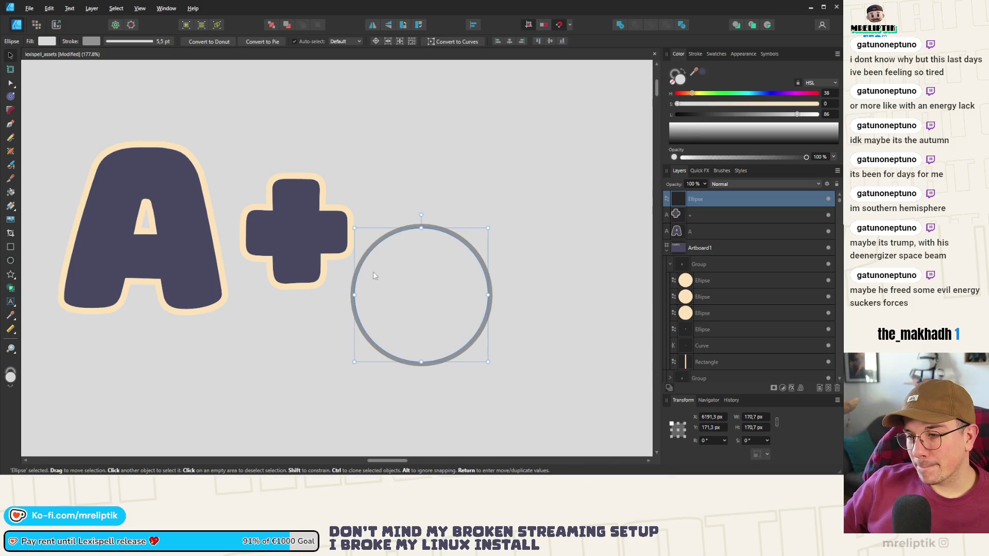
{"action": "left_click_drag", "start_coordinate": [373, 271], "coordinate": [425, 263]}
{"action": "left_click", "coordinate": [702, 73]}
{"action": "scroll", "coordinate": [344, 196], "scroll_direction": "down", "scroll_amount": 2}
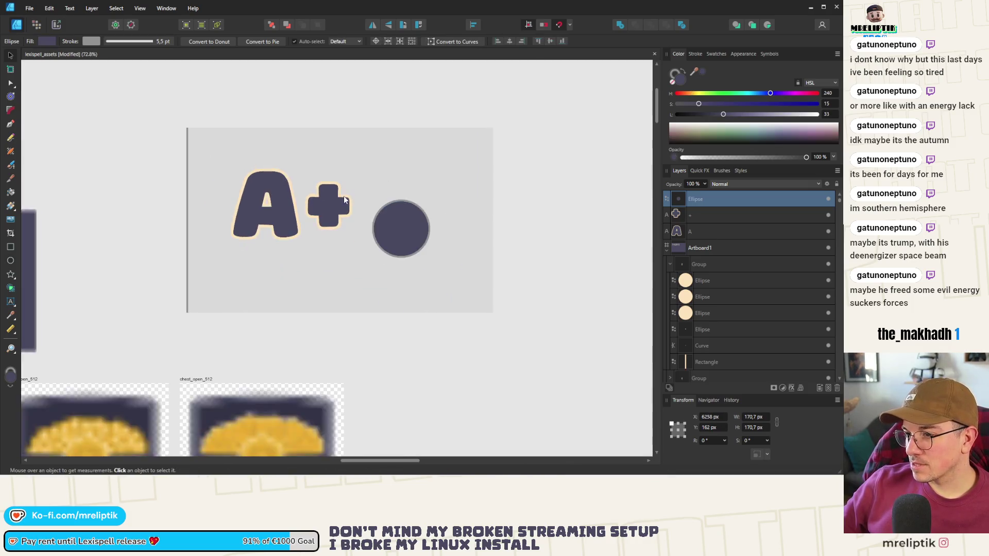
Draw a short vertical line above the circle as a 31.3 pt peach rounded bar.
{"action": "left_click", "coordinate": [10, 123]}
{"action": "scroll", "coordinate": [393, 189], "scroll_direction": "up", "scroll_amount": 1}
{"action": "left_click", "coordinate": [400, 184]}
{"action": "left_click", "coordinate": [400, 224]}
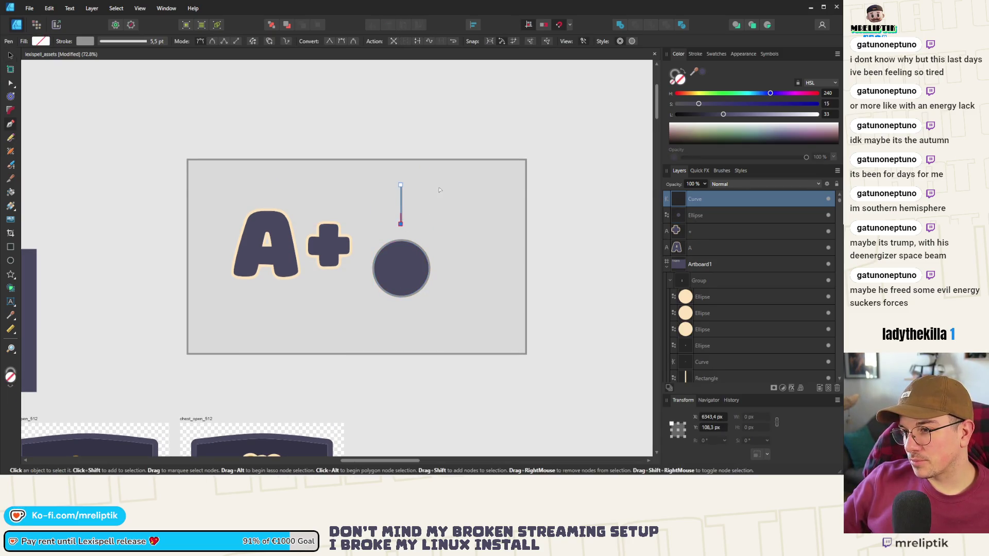
{"action": "scroll", "coordinate": [437, 194], "scroll_direction": "up", "scroll_amount": 2}
{"action": "left_click", "coordinate": [695, 53]}
{"action": "mouse_move", "coordinate": [726, 82]}
{"action": "left_mouse_down"}
{"action": "mouse_move", "coordinate": [779, 81]}
{"action": "mouse_move", "coordinate": [770, 81]}
{"action": "left_mouse_up"}
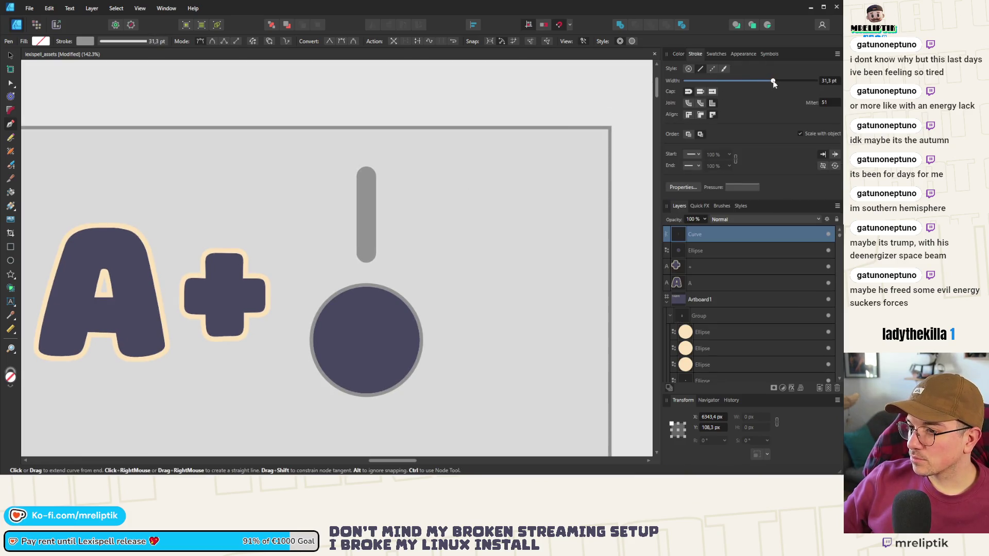
{"action": "left_click", "coordinate": [679, 53]}
{"action": "mouse_move", "coordinate": [695, 71]}
{"action": "left_mouse_down"}
{"action": "mouse_move", "coordinate": [706, 89]}
{"action": "mouse_move", "coordinate": [138, 231]}
{"action": "left_mouse_up"}
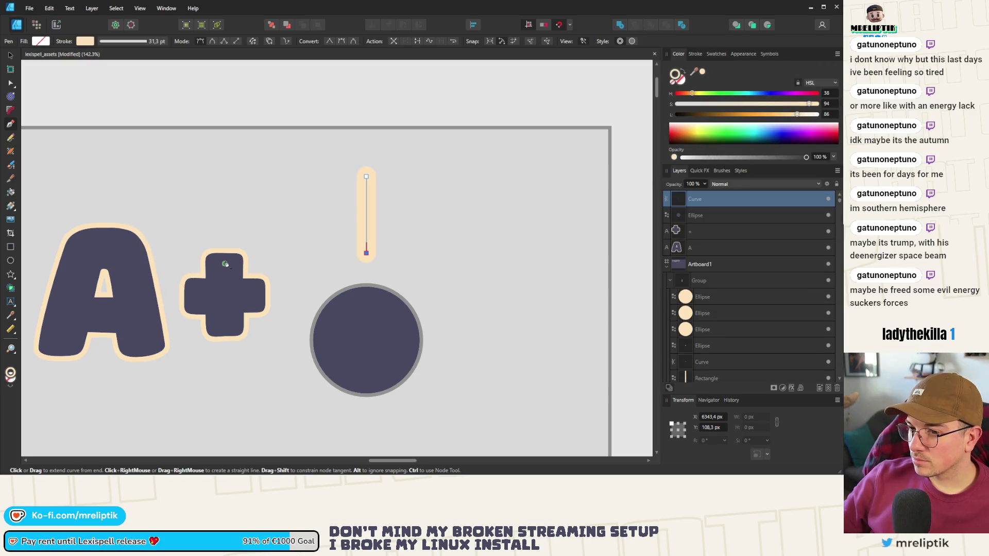
{"action": "left_click", "coordinate": [10, 55]}
Make two copies of the peach bar, one on each side of the original.
{"action": "left_click", "coordinate": [387, 290]}
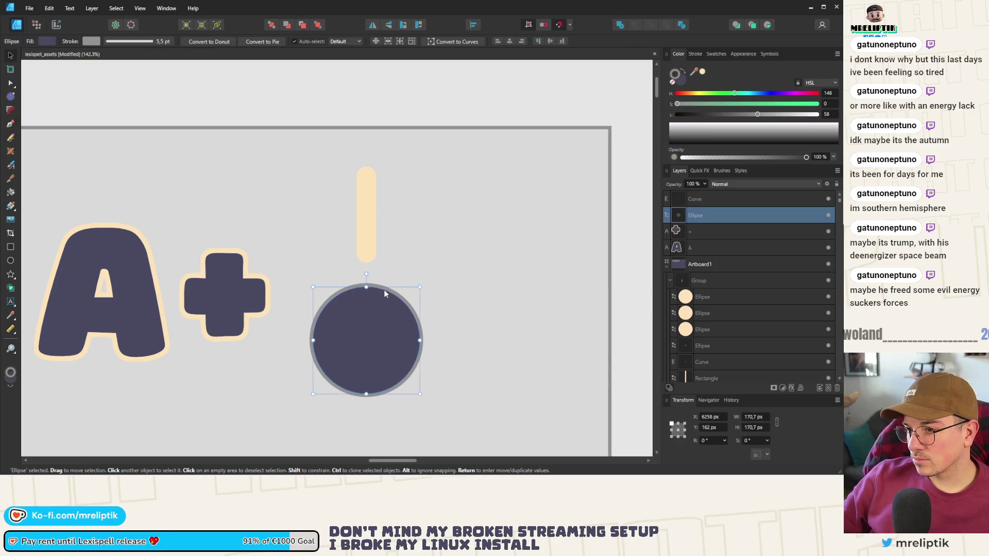
{"action": "left_click", "coordinate": [369, 217]}
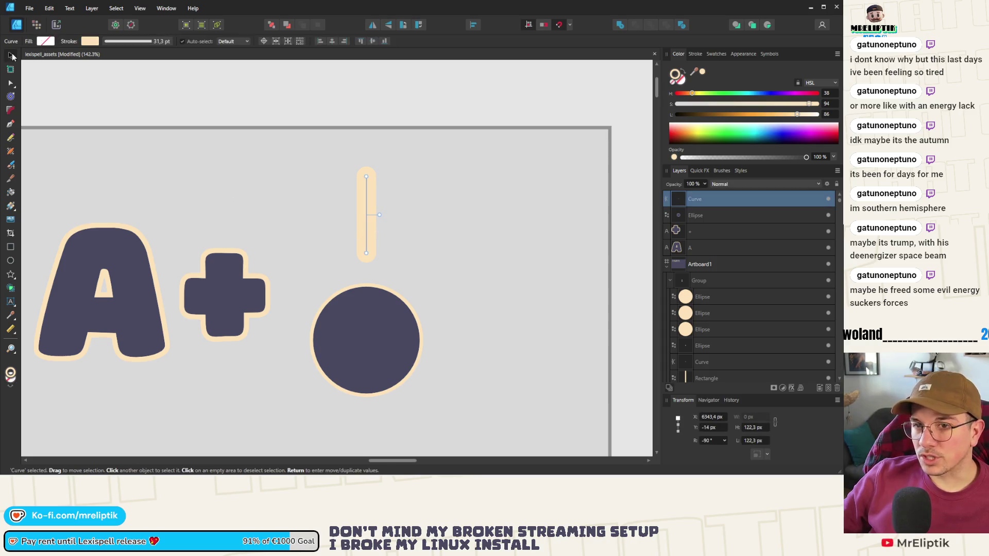
{"action": "scroll", "coordinate": [407, 252], "scroll_direction": "up", "scroll_amount": 4}
{"action": "mouse_move", "coordinate": [308, 196]}
{"action": "left_mouse_down"}
{"action": "mouse_move", "coordinate": [402, 236]}
{"action": "mouse_move", "coordinate": [415, 305]}
{"action": "mouse_move", "coordinate": [407, 267]}
{"action": "left_mouse_up"}
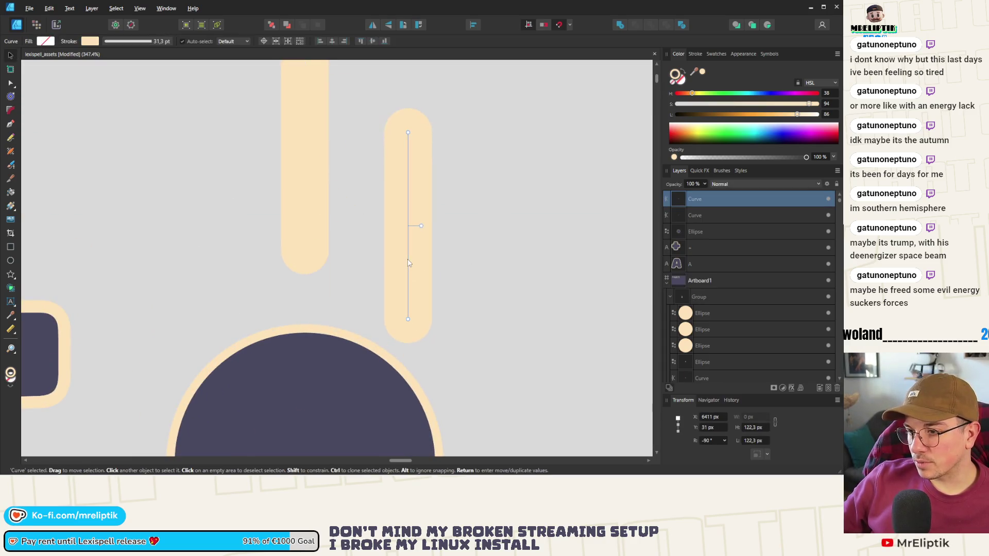
{"action": "scroll", "coordinate": [403, 242], "scroll_direction": "down", "scroll_amount": 2}
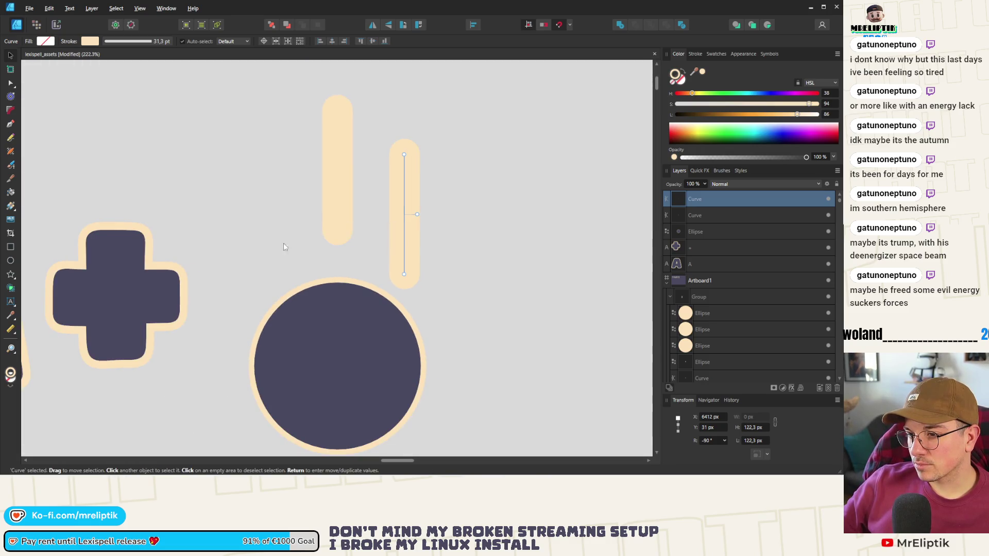
{"action": "left_click_drag", "start_coordinate": [407, 241], "coordinate": [255, 245]}
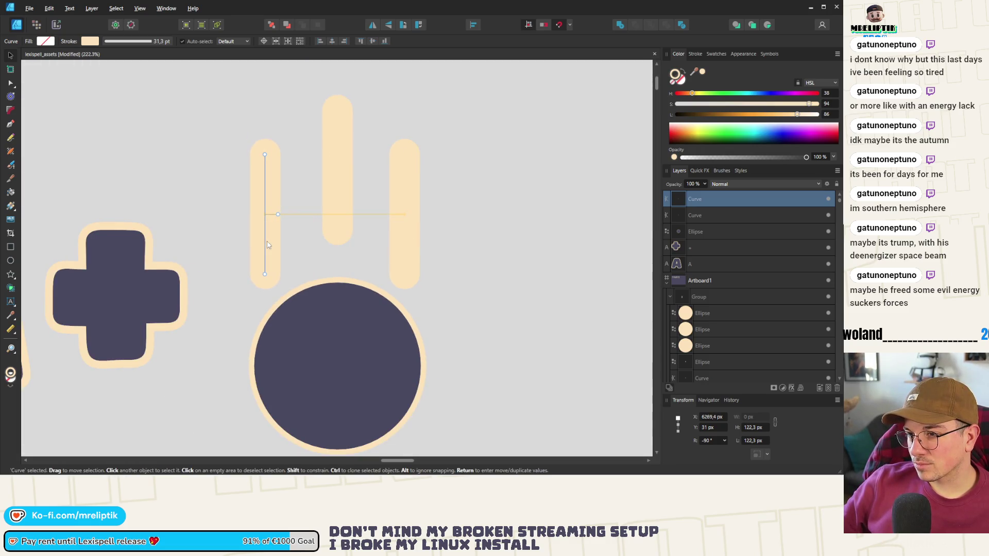
{"action": "scroll", "coordinate": [281, 248], "scroll_direction": "down", "scroll_amount": 10}
Move the circle and its three bars closer to the A+.
{"action": "left_click_drag", "start_coordinate": [366, 212], "coordinate": [259, 295]}
{"action": "scroll", "coordinate": [263, 271], "scroll_direction": "up", "scroll_amount": 4}
{"action": "left_click_drag", "start_coordinate": [316, 254], "coordinate": [305, 249]}
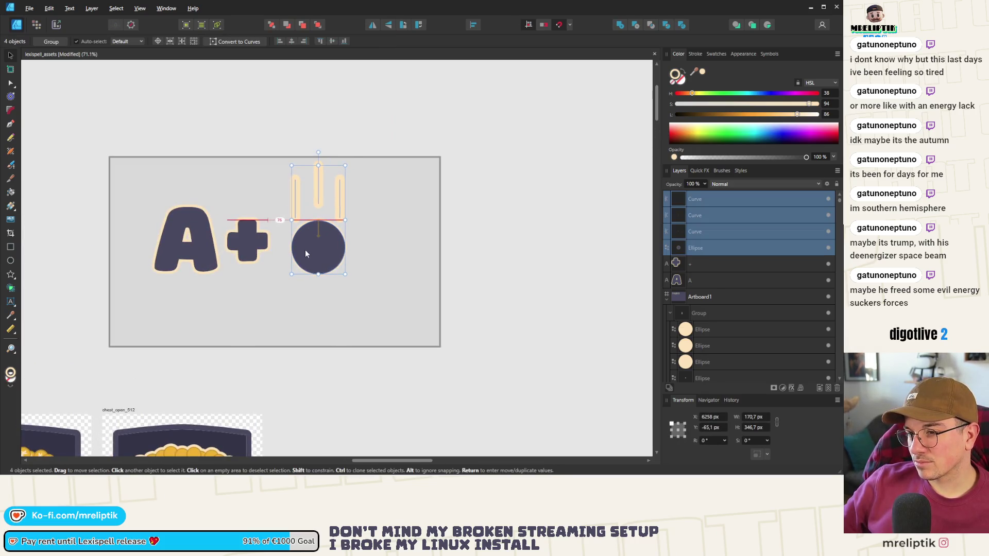
{"action": "mouse_move", "coordinate": [518, 136]}
{"action": "left_mouse_down"}
{"action": "mouse_move", "coordinate": [451, 156]}
{"action": "mouse_move", "coordinate": [126, 314]}
{"action": "left_mouse_up"}
{"action": "left_click", "coordinate": [335, 269]}
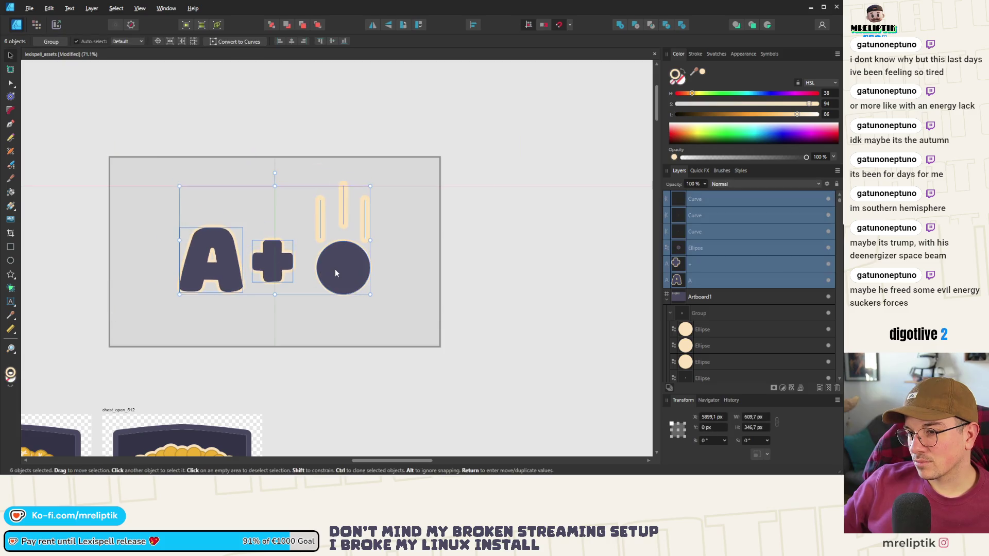
{"action": "scroll", "coordinate": [484, 254], "scroll_direction": "down", "scroll_amount": 4}
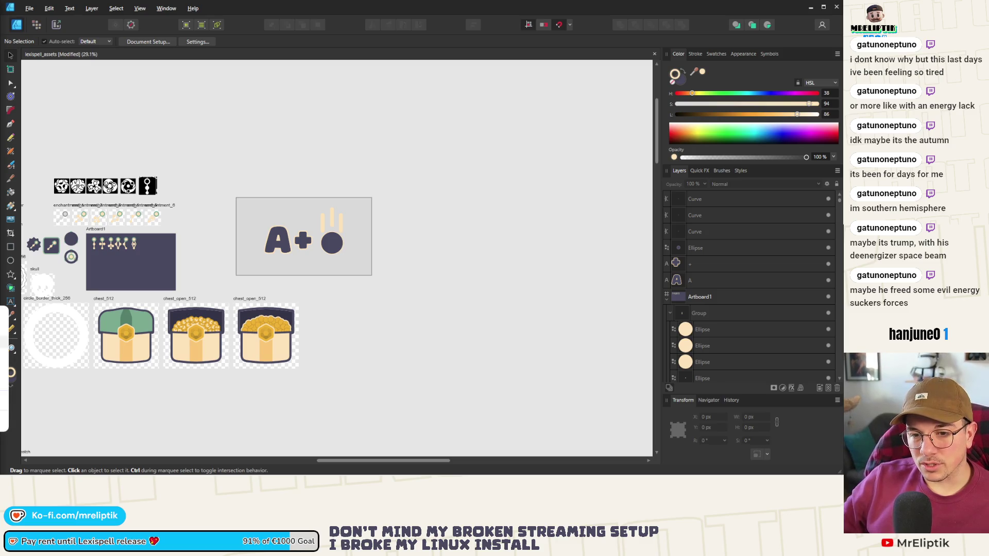
Paste the WORD PLAY Image.png and position it above the A+ rectangle.
{"action": "scroll", "coordinate": [125, 247], "scroll_direction": "down", "scroll_amount": 3}
{"action": "key", "text": "ctrl+v"}
{"action": "left_click_drag", "start_coordinate": [320, 248], "coordinate": [265, 208]}
{"action": "scroll", "coordinate": [321, 231], "scroll_direction": "up", "scroll_amount": 2}
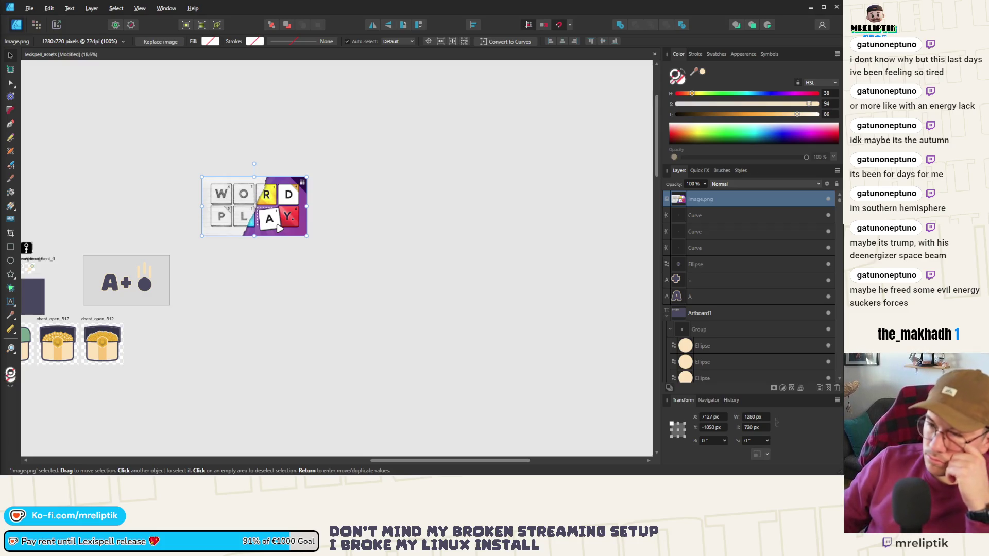
{"action": "scroll", "coordinate": [263, 276], "scroll_direction": "left", "scroll_amount": 3}
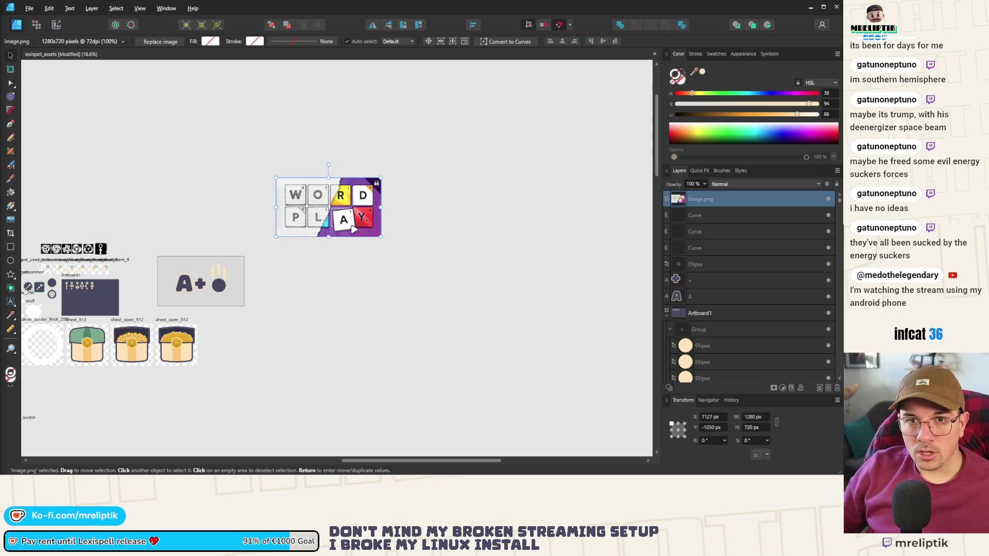
{"action": "mouse_move", "coordinate": [71, 474]}
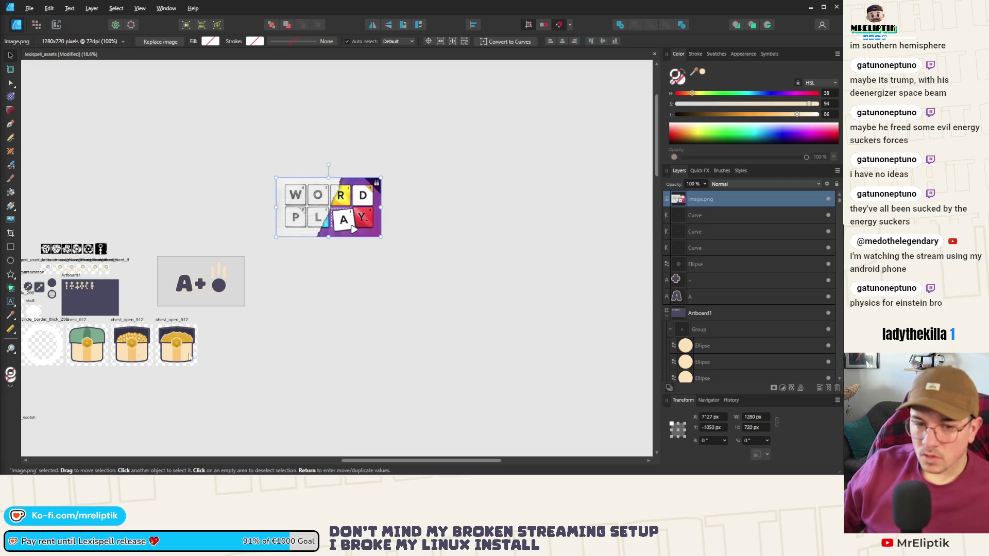
{"action": "left_click", "coordinate": [288, 318]}
Create a new artboard sized 1280 × 720 px.
{"action": "scroll", "coordinate": [237, 268], "scroll_direction": "down", "scroll_amount": 5}
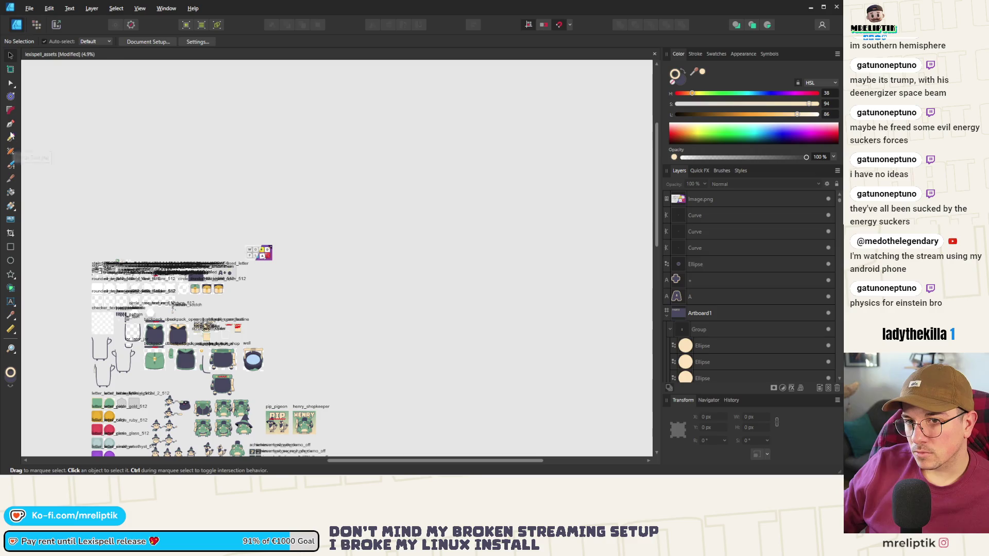
{"action": "left_click", "coordinate": [10, 70]}
{"action": "scroll", "coordinate": [263, 278], "scroll_direction": "up", "scroll_amount": 6}
{"action": "mouse_move", "coordinate": [176, 147]}
{"action": "left_mouse_down"}
{"action": "mouse_move", "coordinate": [393, 389]}
{"action": "mouse_move", "coordinate": [397, 358]}
{"action": "left_mouse_up"}
{"action": "left_click", "coordinate": [753, 418]}
{"action": "type", "text": "1280"}
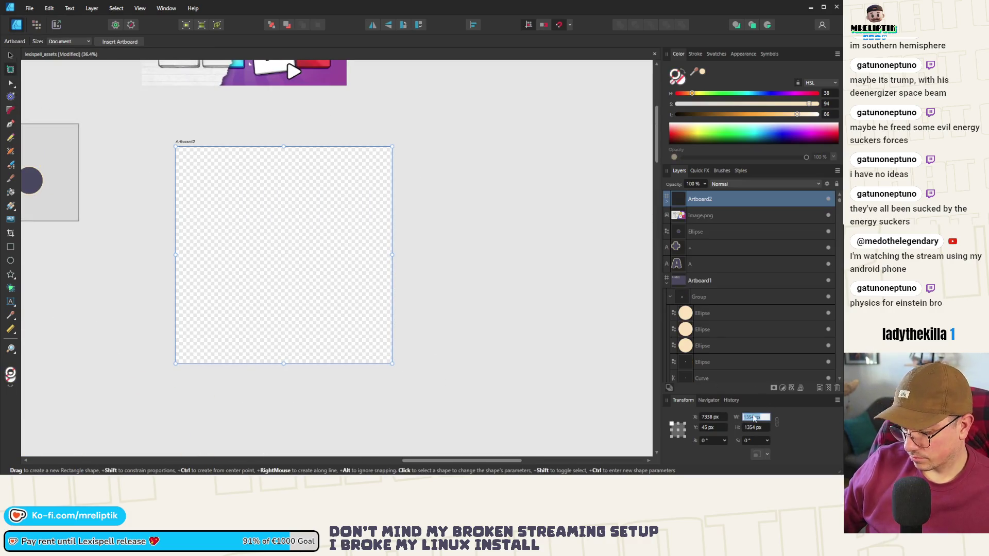
{"action": "key", "text": "Tab"}
{"action": "type", "text": "0"}
{"action": "key", "text": "Return"}
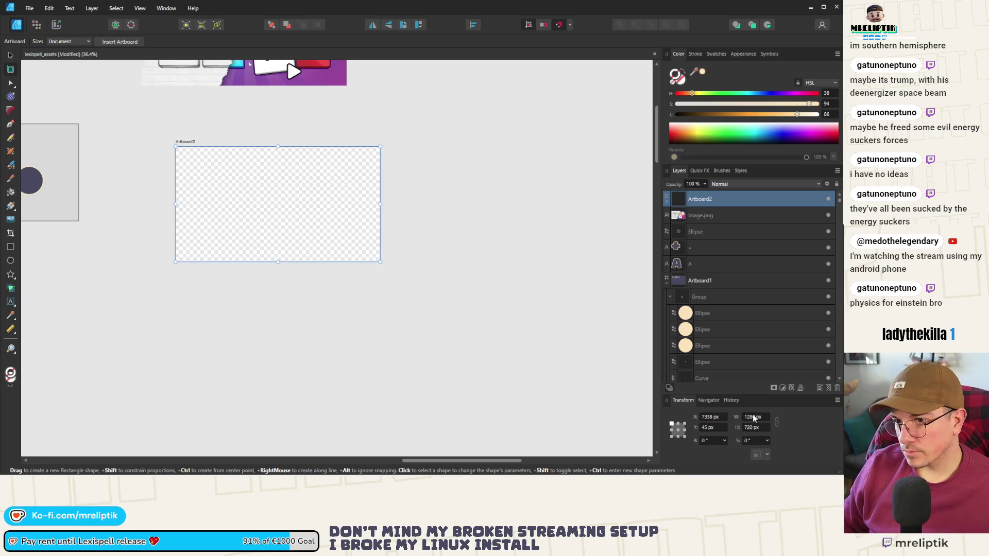
{"action": "scroll", "coordinate": [366, 309], "scroll_direction": "down", "scroll_amount": 2}
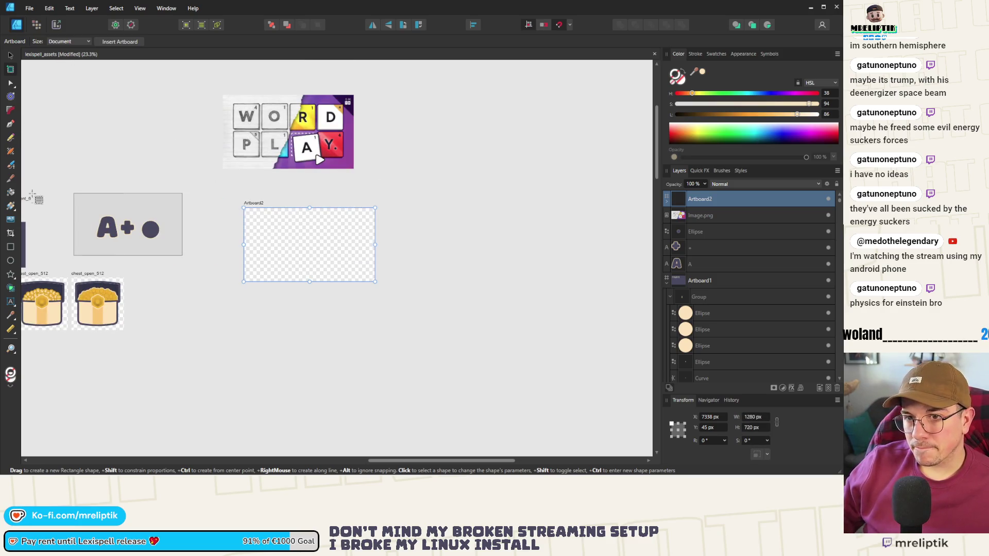
Draw a rectangle covering the whole new artboard and give it a peach fill.
{"action": "key", "text": "m"}
{"action": "scroll", "coordinate": [262, 228], "scroll_direction": "up", "scroll_amount": 3}
{"action": "mouse_move", "coordinate": [237, 200]}
{"action": "left_mouse_down"}
{"action": "mouse_move", "coordinate": [323, 269]}
{"action": "mouse_move", "coordinate": [497, 311]}
{"action": "mouse_move", "coordinate": [483, 332]}
{"action": "left_mouse_up"}
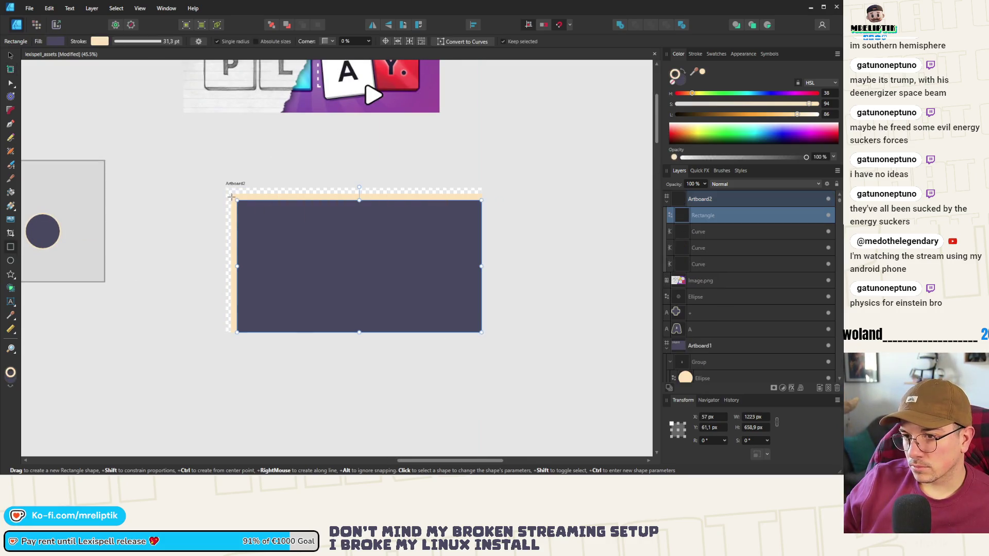
{"action": "left_click_drag", "start_coordinate": [237, 201], "coordinate": [226, 188]}
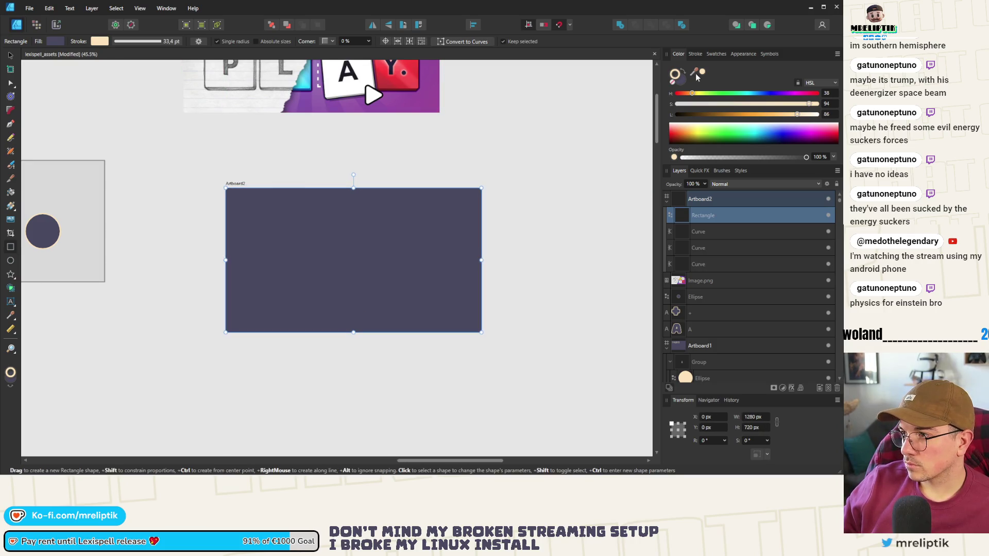
{"action": "mouse_move", "coordinate": [703, 74]}
{"action": "left_mouse_down"}
{"action": "mouse_move", "coordinate": [721, 134]}
{"action": "mouse_move", "coordinate": [464, 216]}
{"action": "left_mouse_up"}
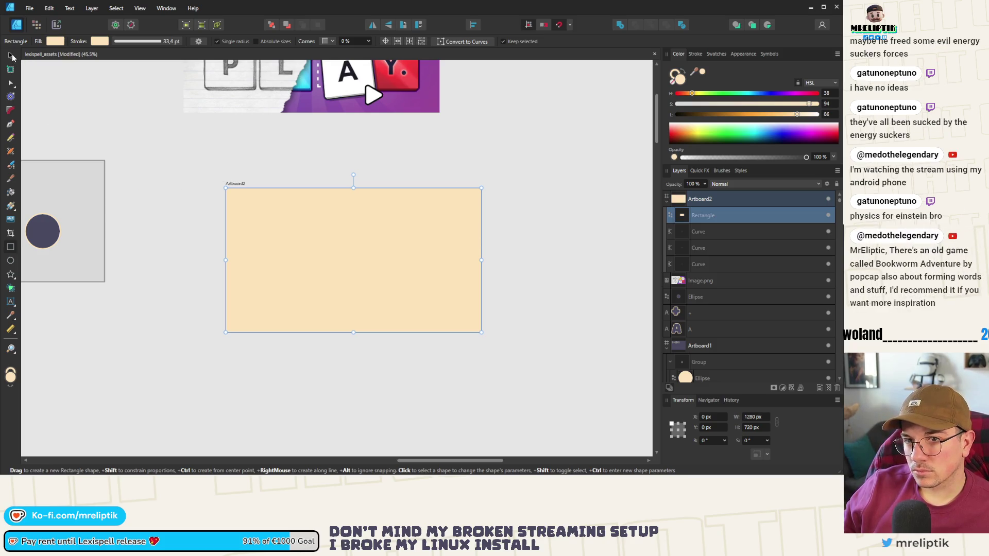
{"action": "key", "text": "v"}
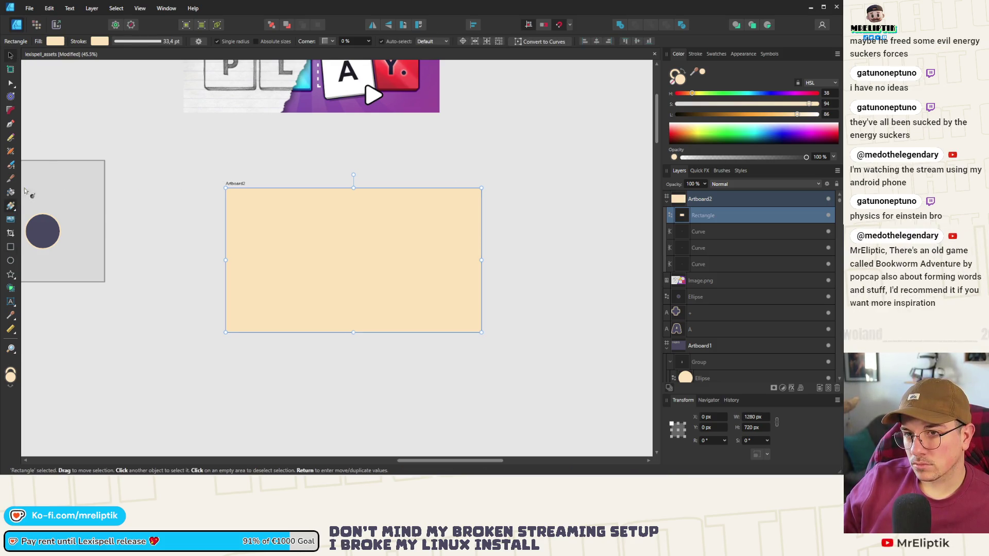
{"action": "key", "text": "g"}
{"action": "left_click", "coordinate": [133, 41]}
Make the fill a linear gradient with green sampled for the start stop.
{"action": "left_click", "coordinate": [125, 57]}
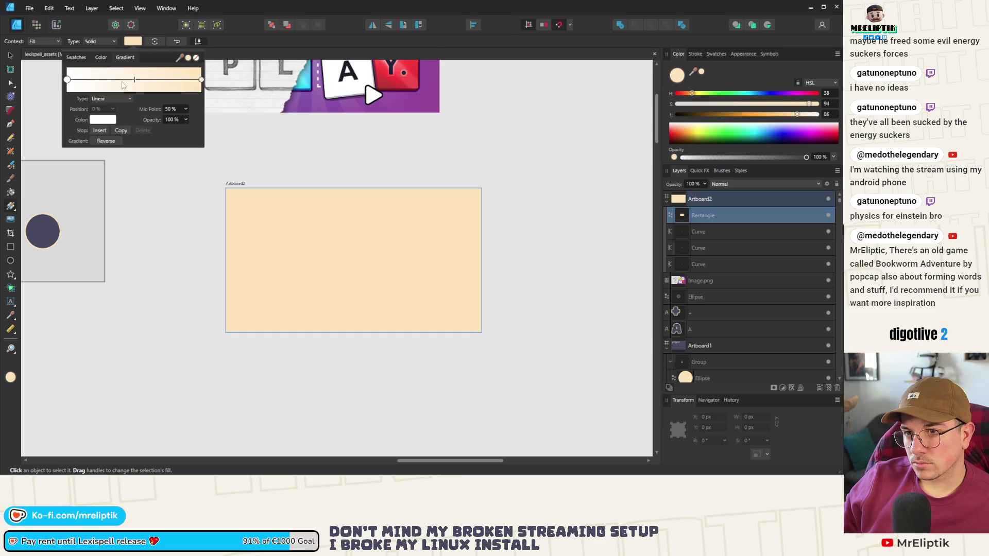
{"action": "left_click", "coordinate": [73, 83]}
{"action": "scroll", "coordinate": [393, 212], "scroll_direction": "down", "scroll_amount": 5}
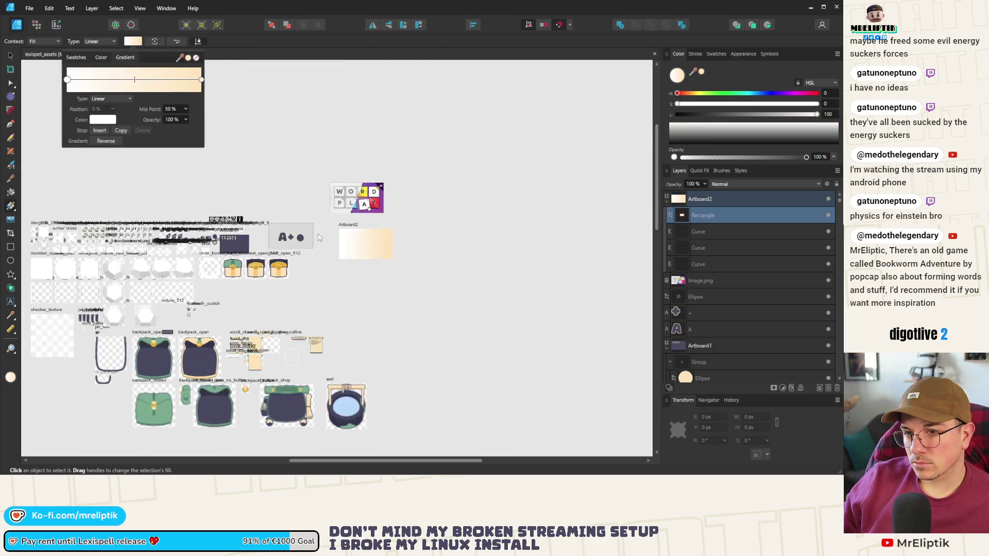
{"action": "left_click", "coordinate": [104, 121]}
{"action": "left_click_drag", "start_coordinate": [143, 134], "coordinate": [230, 270]}
{"action": "scroll", "coordinate": [366, 242], "scroll_direction": "up", "scroll_amount": 5}
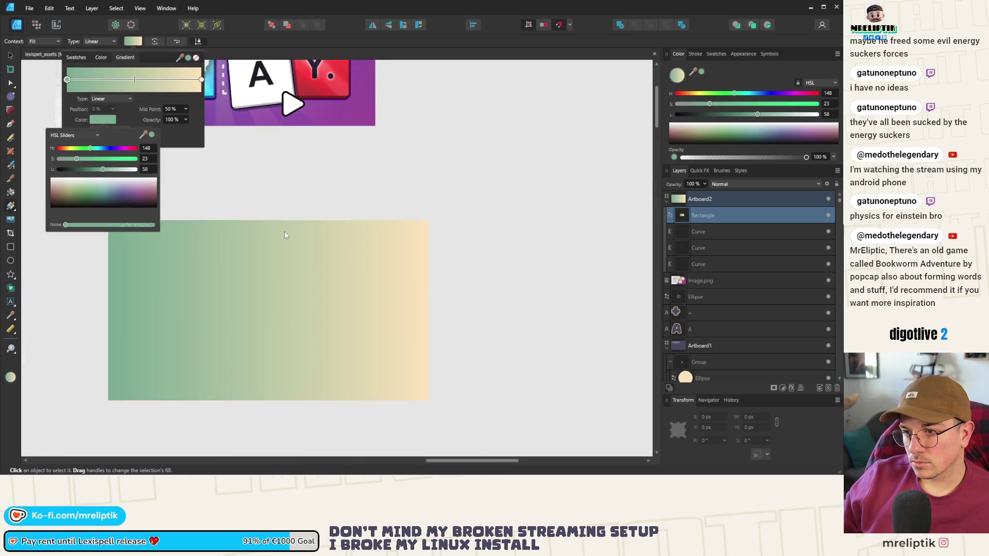
Orient the gradient vertically, peach at the top and green at the bottom.
{"action": "left_click_drag", "start_coordinate": [429, 310], "coordinate": [272, 221]}
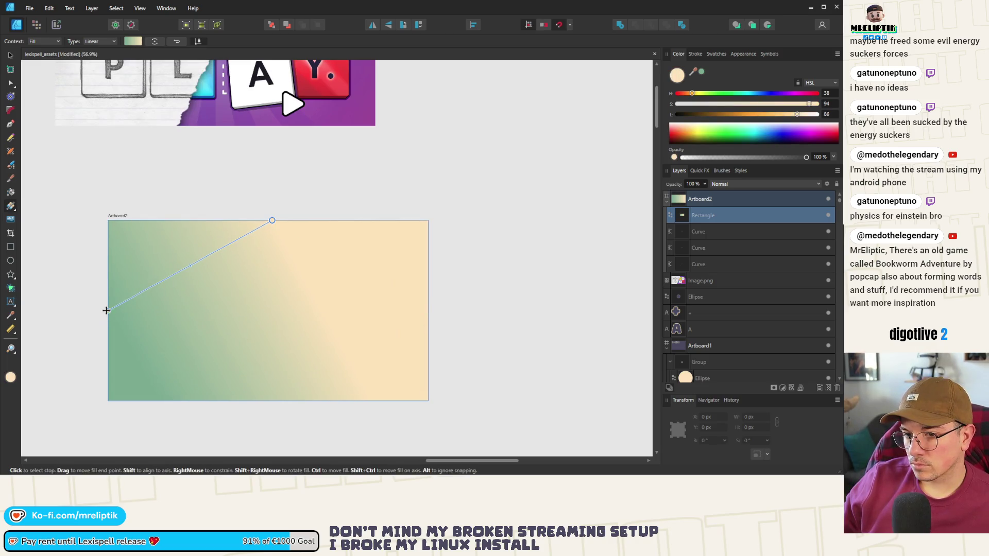
{"action": "left_click_drag", "start_coordinate": [115, 311], "coordinate": [287, 400]}
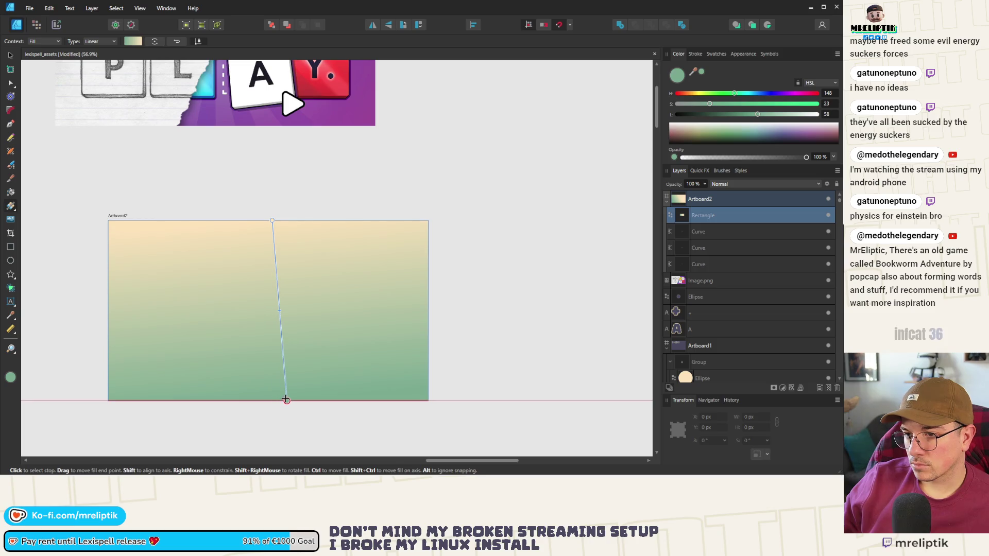
{"action": "left_click", "coordinate": [369, 214]}
{"action": "scroll", "coordinate": [303, 247], "scroll_direction": "down", "scroll_amount": 1}
{"action": "scroll", "coordinate": [243, 222], "scroll_direction": "up", "scroll_amount": 1}
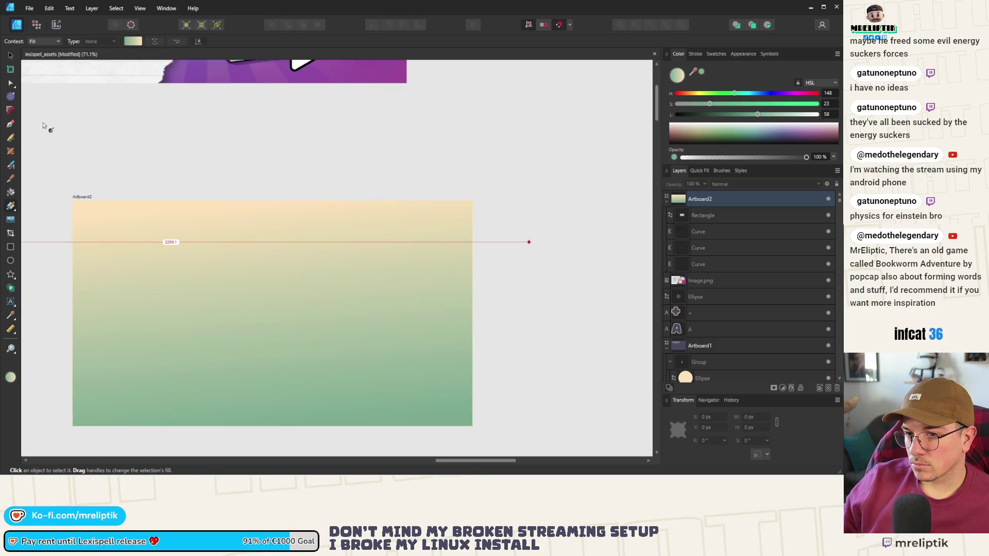
{"action": "left_click", "coordinate": [11, 55]}
{"action": "scroll", "coordinate": [265, 158], "scroll_direction": "down", "scroll_amount": 5}
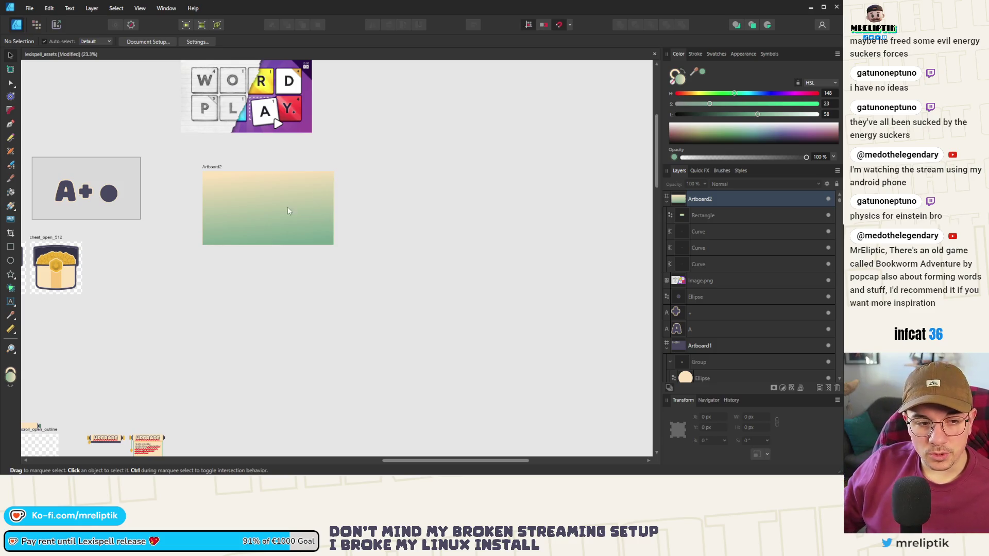
Move the whole A+● artboard next to the gradient artboard.
{"action": "scroll", "coordinate": [323, 222], "scroll_direction": "down", "scroll_amount": 2}
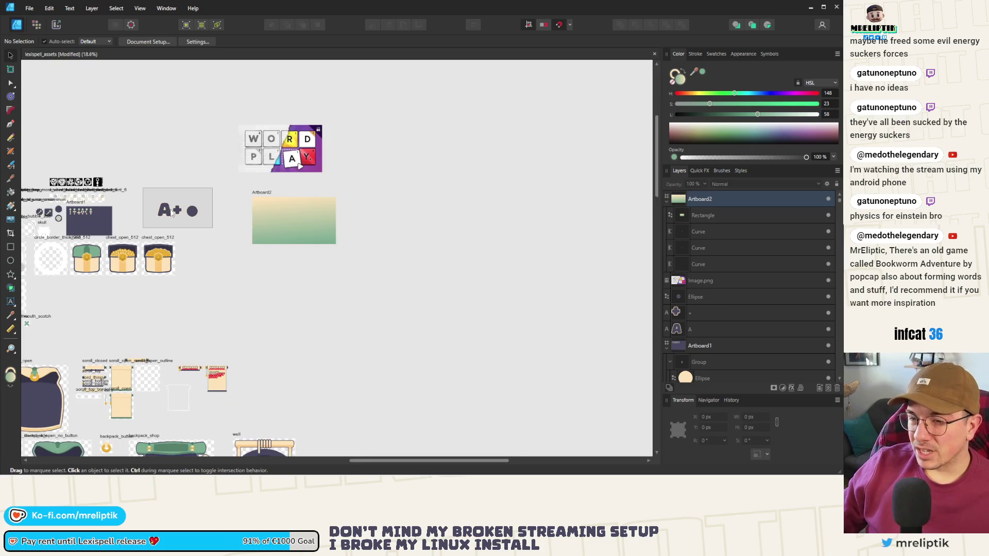
{"action": "scroll", "coordinate": [322, 157], "scroll_direction": "up", "scroll_amount": 4}
{"action": "left_click_drag", "start_coordinate": [305, 145], "coordinate": [92, 278]}
{"action": "mouse_move", "coordinate": [215, 211]}
{"action": "left_mouse_down"}
{"action": "mouse_move", "coordinate": [309, 226]}
{"action": "mouse_move", "coordinate": [215, 212]}
{"action": "mouse_move", "coordinate": [294, 233]}
{"action": "left_mouse_up"}
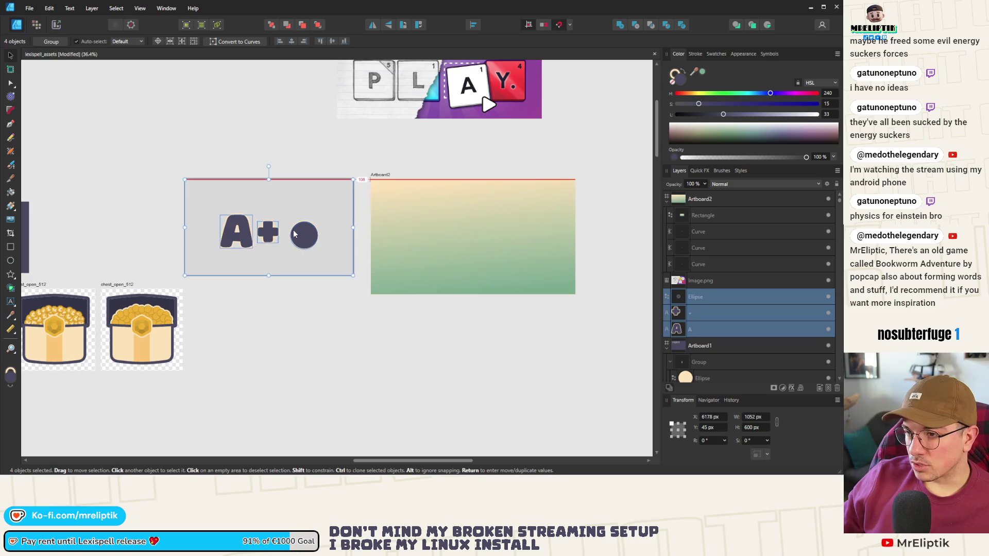
{"action": "left_click", "coordinate": [320, 161]}
{"action": "scroll", "coordinate": [201, 206], "scroll_direction": "down", "scroll_amount": 2}
Nudge the WORD PLAY image slightly down and to the right.
{"action": "left_click_drag", "start_coordinate": [338, 125], "coordinate": [360, 147]}
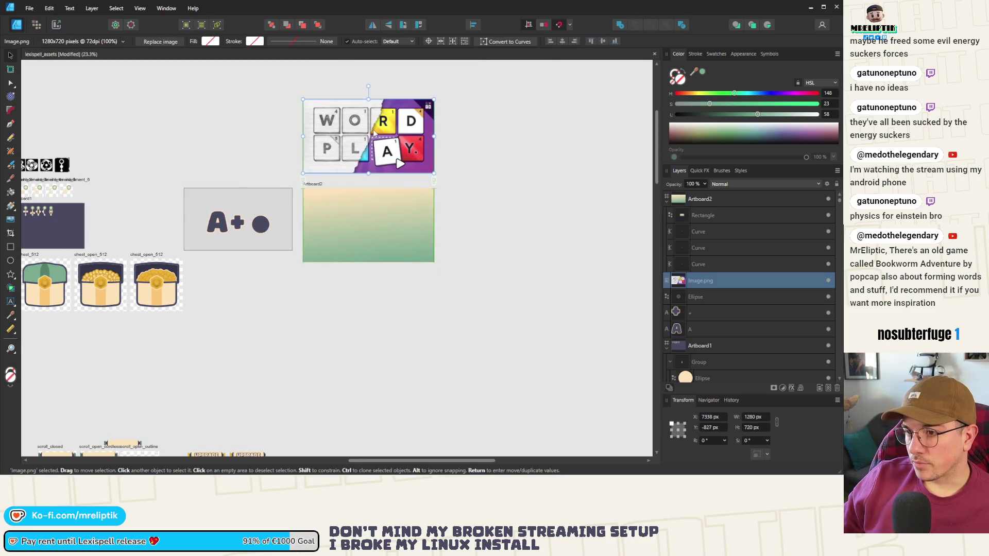
{"action": "left_click", "coordinate": [494, 143]}
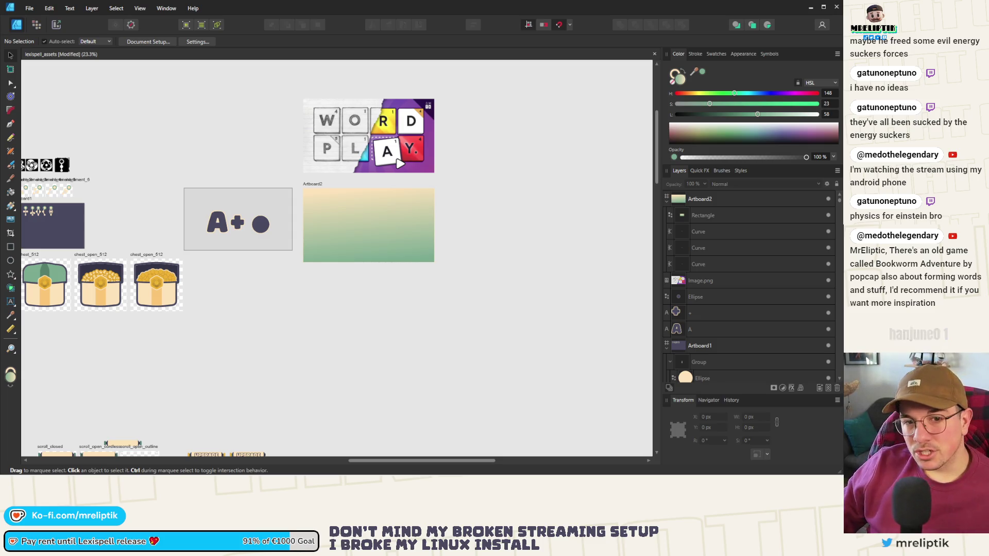
{"action": "scroll", "coordinate": [407, 215], "scroll_direction": "up", "scroll_amount": 3, "text": "ctrl"}
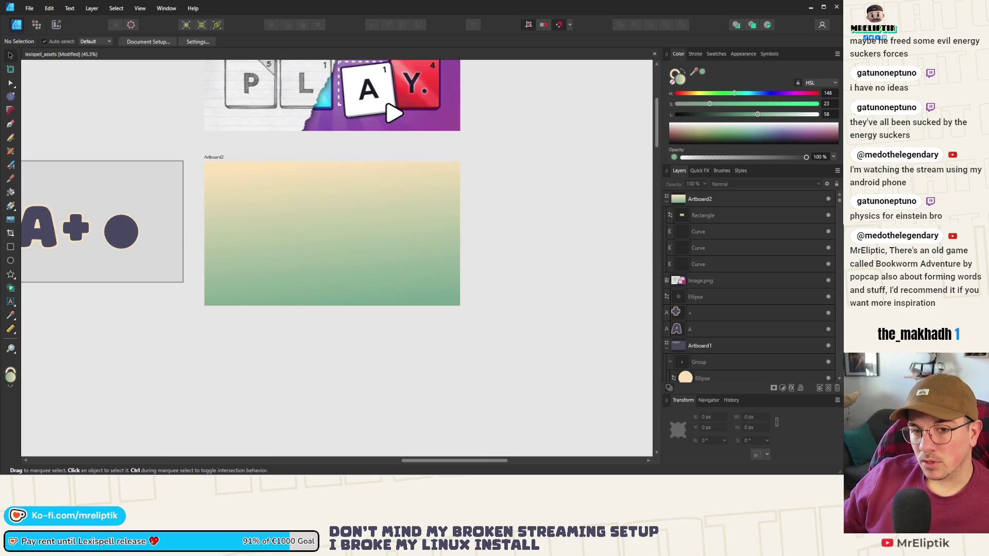
{"action": "scroll", "coordinate": [299, 304], "scroll_direction": "down", "scroll_amount": 5, "text": "ctrl"}
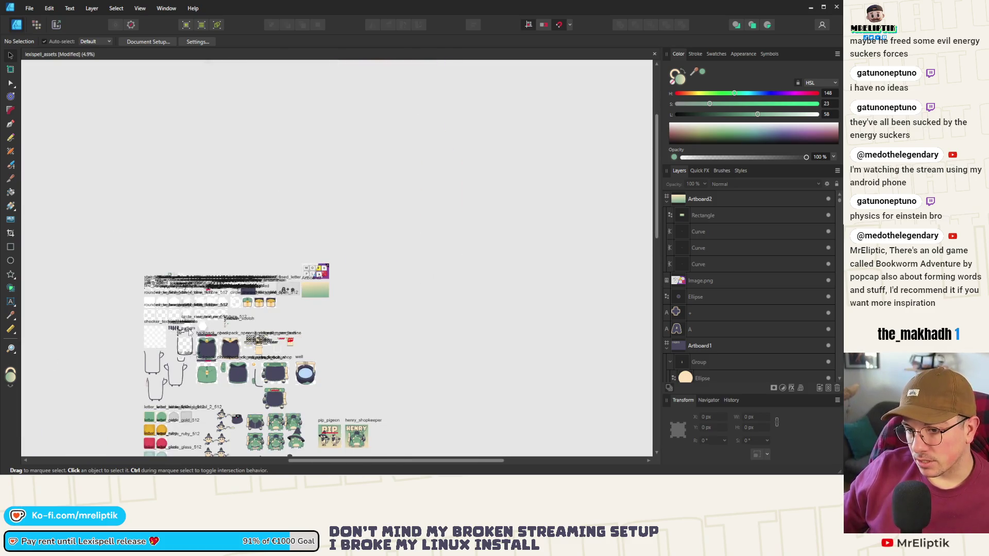
{"action": "left_click", "coordinate": [178, 298]}
{"action": "scroll", "coordinate": [177, 301], "scroll_direction": "up", "scroll_amount": 3, "text": "ctrl"}
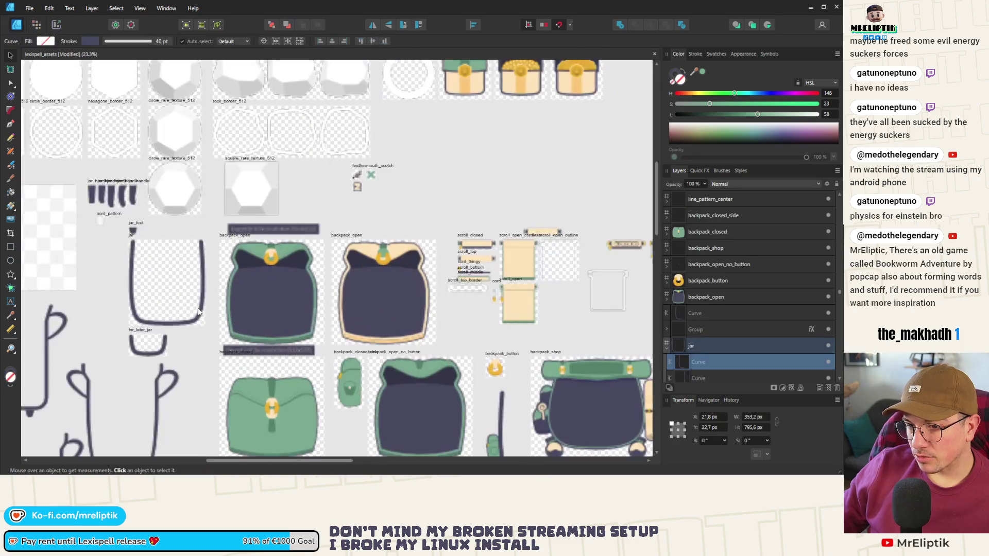
Bring the two jar-side curves onto Artboard2, reset their rotation to 0°, and raise them.
{"action": "scroll", "coordinate": [177, 308], "scroll_direction": "down", "scroll_amount": 2, "text": "ctrl"}
{"action": "mouse_move", "coordinate": [177, 307]}
{"action": "left_mouse_down"}
{"action": "mouse_move", "coordinate": [196, 237]}
{"action": "mouse_move", "coordinate": [320, 131]}
{"action": "left_mouse_up"}
{"action": "scroll", "coordinate": [196, 237], "scroll_direction": "down", "scroll_amount": 3, "text": "ctrl"}
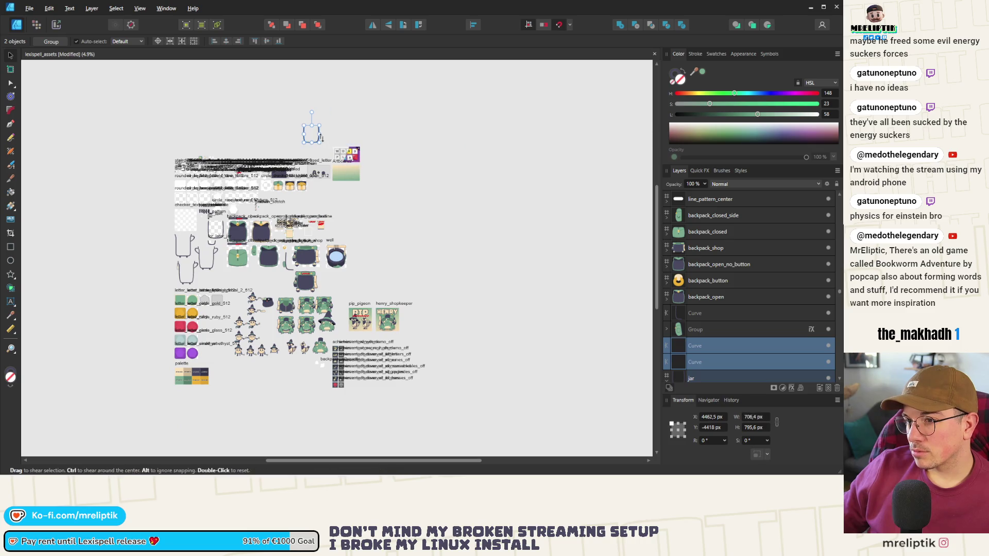
{"action": "left_click_drag", "start_coordinate": [314, 140], "coordinate": [350, 190]}
{"action": "scroll", "coordinate": [350, 190], "scroll_direction": "up", "scroll_amount": 8}
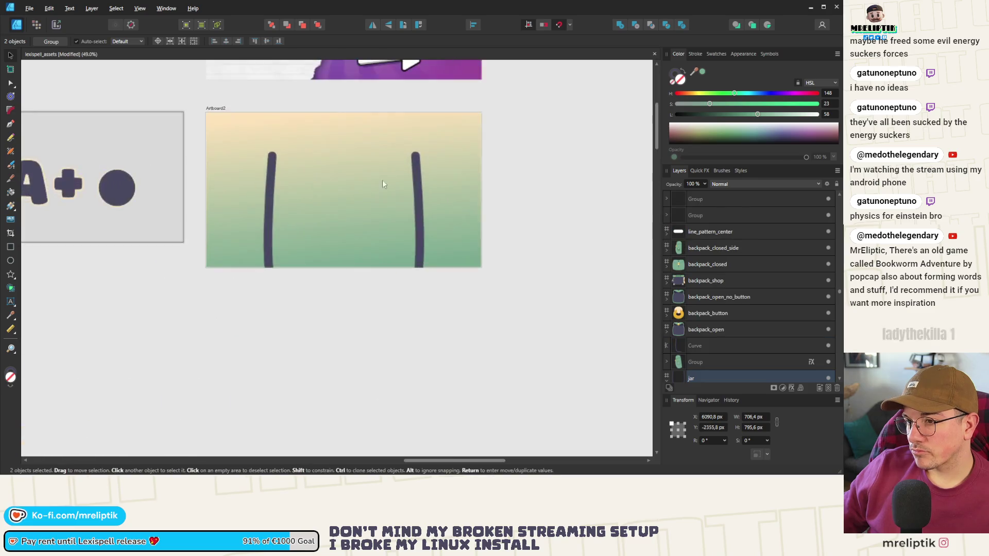
{"action": "left_click_drag", "start_coordinate": [423, 151], "coordinate": [434, 167]}
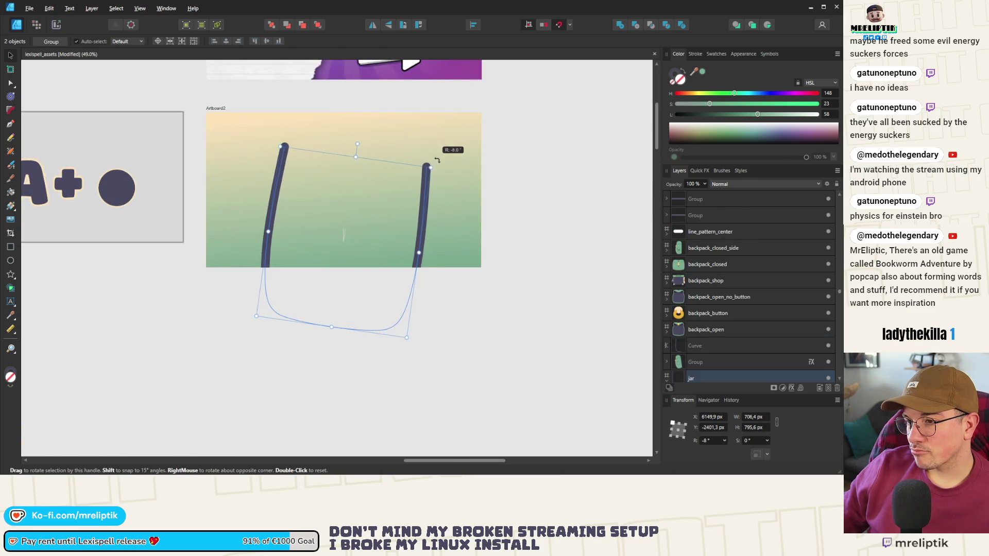
{"action": "double_click", "coordinate": [434, 167]}
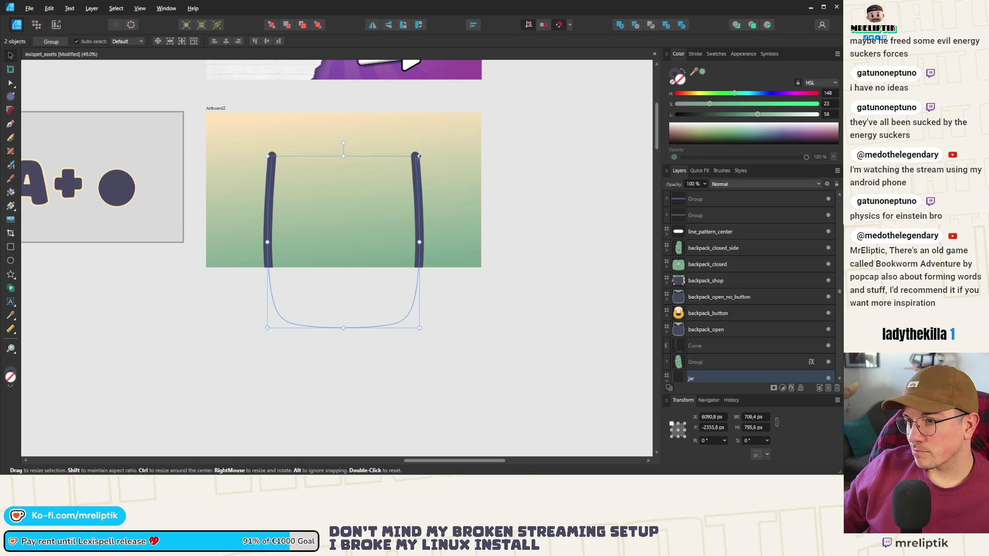
{"action": "left_click_drag", "start_coordinate": [398, 161], "coordinate": [398, 137]}
{"action": "left_click", "coordinate": [598, 187]}
{"action": "scroll", "coordinate": [417, 121], "scroll_direction": "up", "scroll_amount": 3}
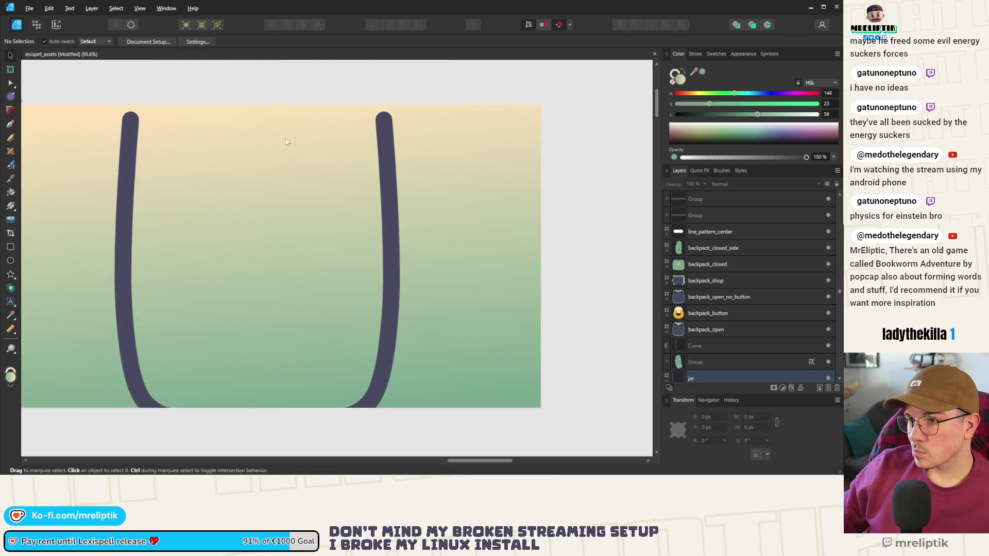
Trace a closed pen path around the jar's U-shaped sides and bottom.
{"action": "left_click", "coordinate": [10, 123]}
{"action": "left_click", "coordinate": [130, 124]}
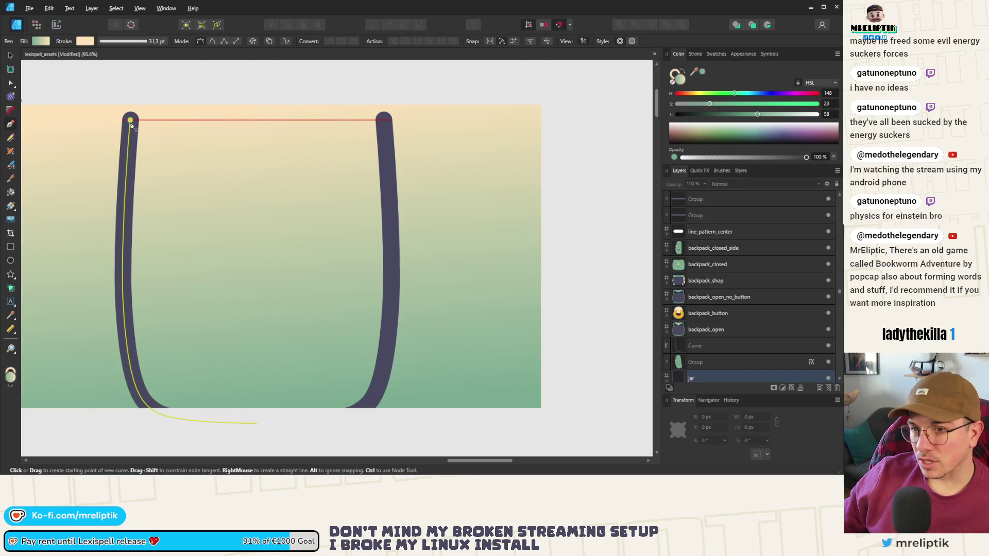
{"action": "left_click", "coordinate": [383, 120]}
{"action": "left_click", "coordinate": [383, 365]}
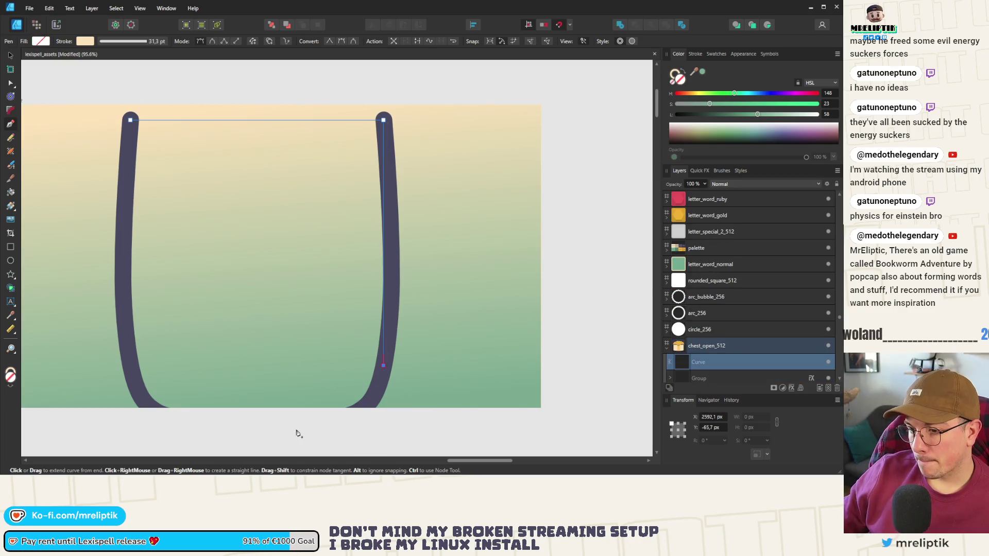
{"action": "left_click", "coordinate": [271, 423]}
{"action": "left_click", "coordinate": [137, 390]}
{"action": "left_click", "coordinate": [131, 121]}
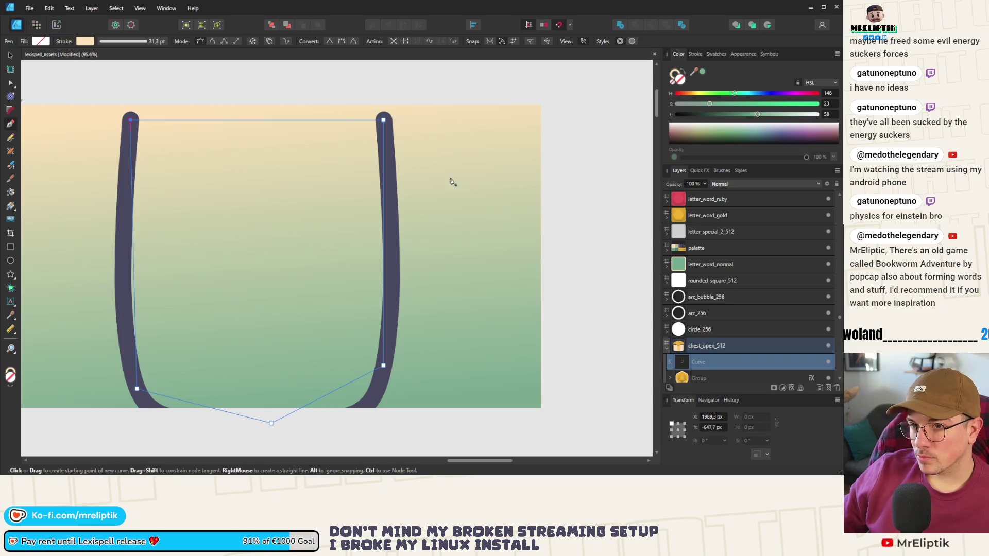
Fill the closed shape with sampled dark purple and move it into Artboard2.
{"action": "left_click", "coordinate": [696, 54]}
{"action": "left_click", "coordinate": [679, 54]}
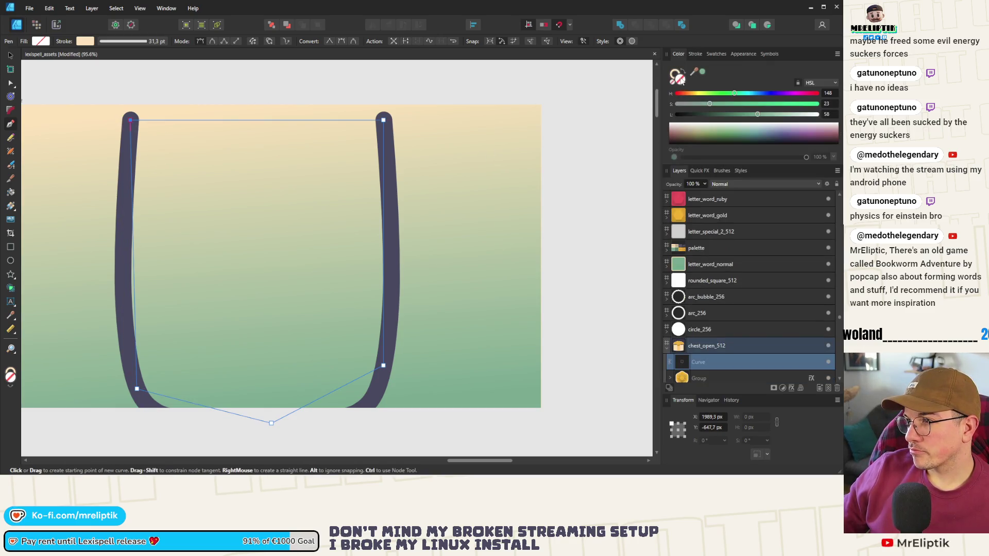
{"action": "mouse_move", "coordinate": [694, 74]}
{"action": "left_mouse_down"}
{"action": "mouse_move", "coordinate": [398, 137]}
{"action": "mouse_move", "coordinate": [394, 147]}
{"action": "left_mouse_up"}
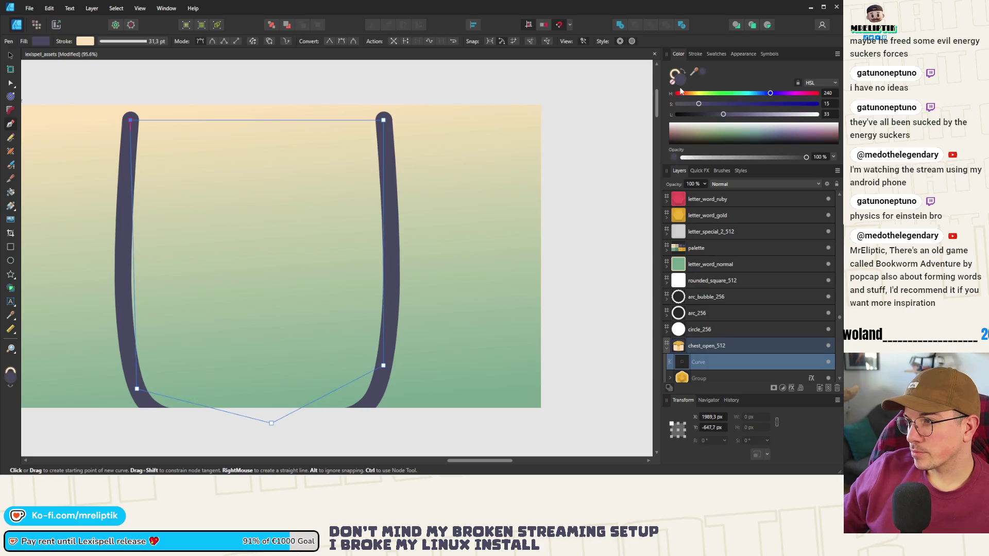
{"action": "scroll", "coordinate": [294, 152], "scroll_direction": "down", "scroll_amount": 3}
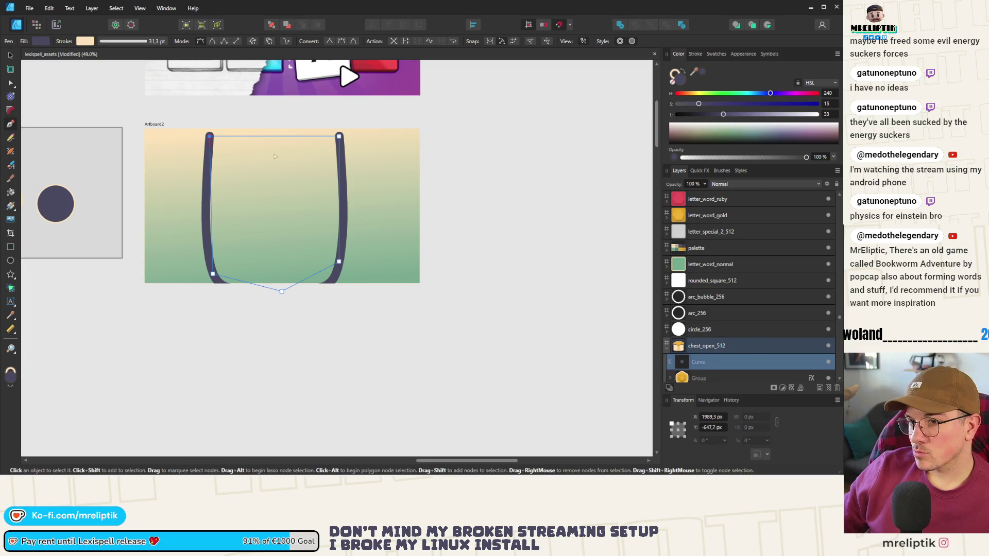
{"action": "key", "text": "Delete"}
{"action": "left_click", "coordinate": [10, 55]}
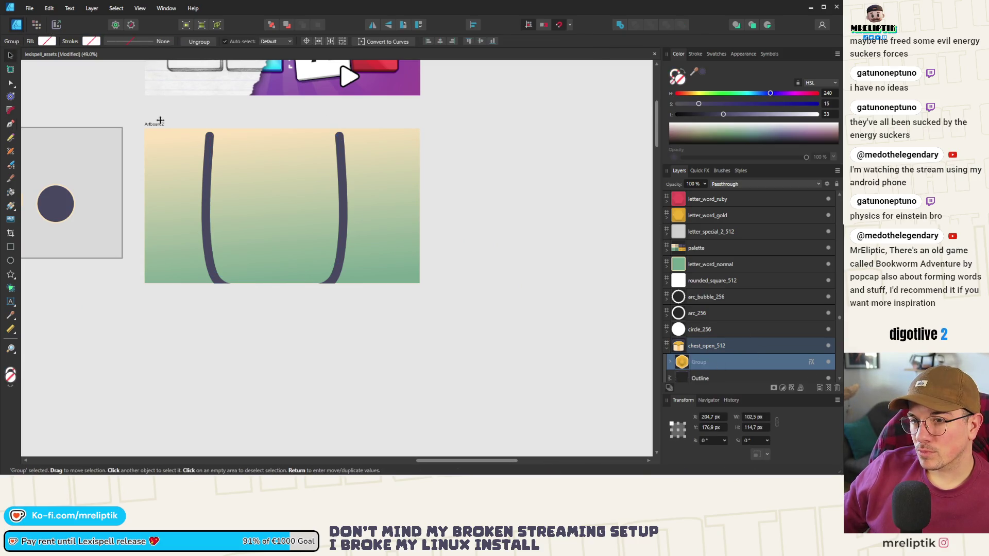
{"action": "key", "text": "ctrl+z"}
{"action": "key", "text": "ctrl+z"}
{"action": "key", "text": "ctrl+z"}
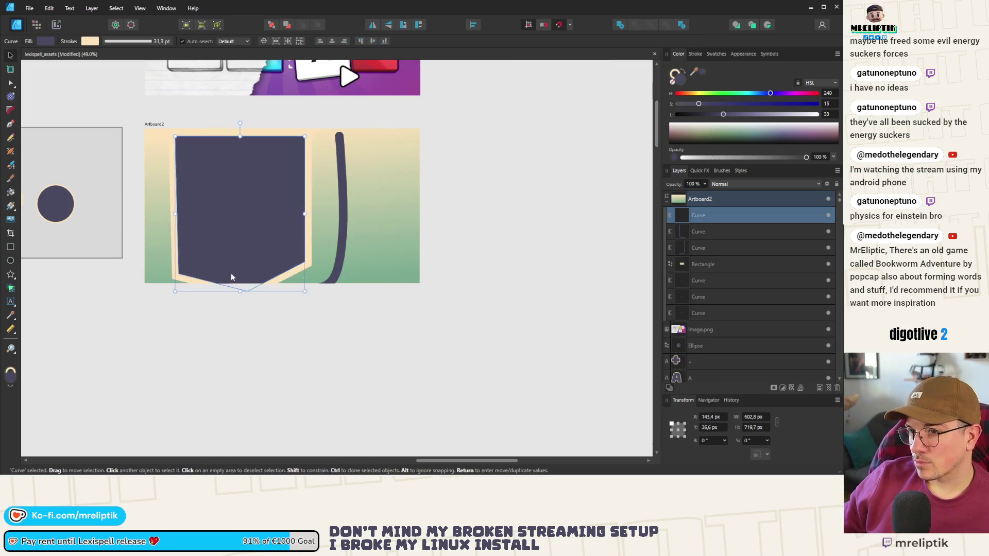
Move the pocket shape over the jar, give it a 0 pt stroke and the outline's darker fill, and place it behind the curves.
{"action": "left_click_drag", "start_coordinate": [231, 273], "coordinate": [270, 273]}
{"action": "left_click", "coordinate": [695, 53]}
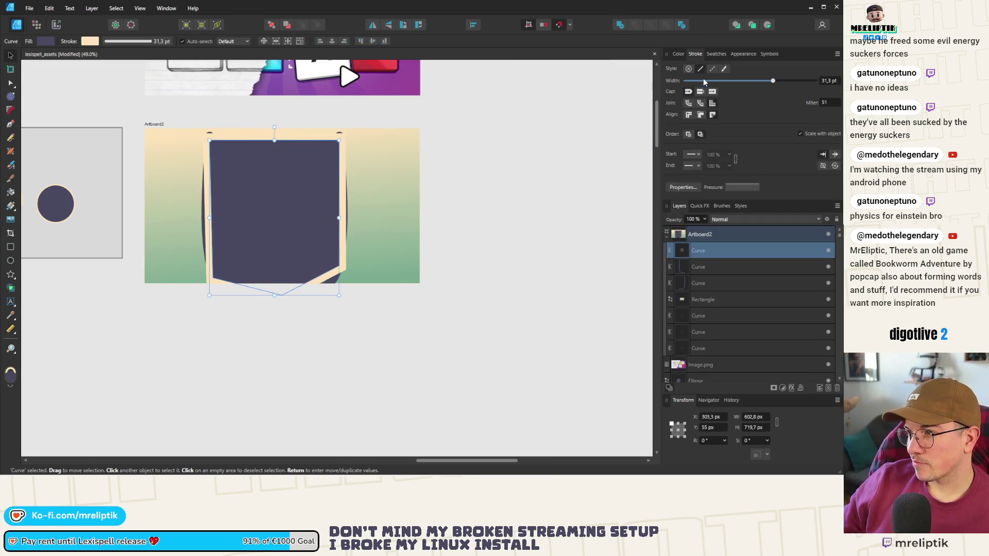
{"action": "left_click_drag", "start_coordinate": [771, 80], "coordinate": [685, 81]}
{"action": "left_click", "coordinate": [678, 54]}
{"action": "scroll", "coordinate": [305, 208], "scroll_direction": "down", "scroll_amount": 2}
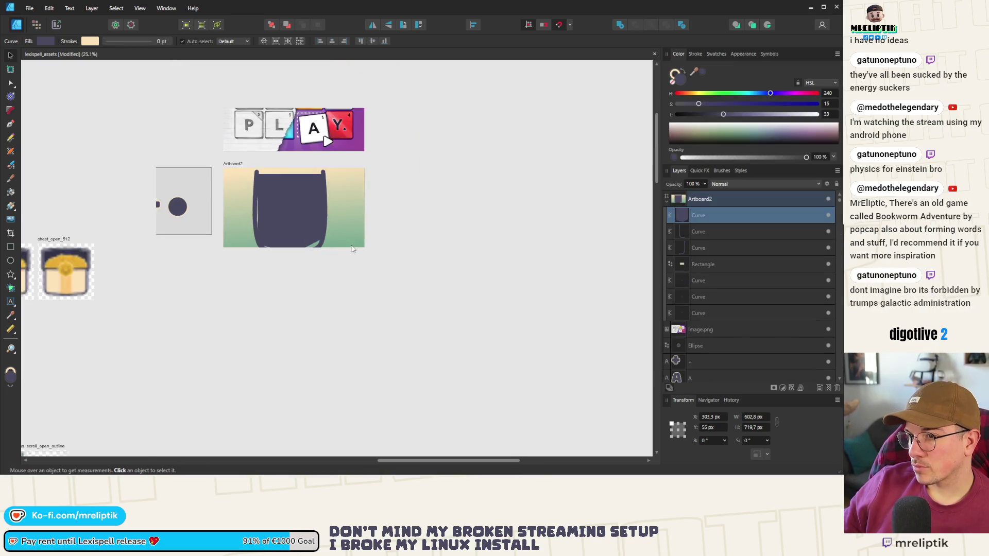
{"action": "mouse_move", "coordinate": [695, 75]}
{"action": "left_mouse_down"}
{"action": "mouse_move", "coordinate": [361, 216]}
{"action": "mouse_move", "coordinate": [74, 258]}
{"action": "left_mouse_up"}
{"action": "scroll", "coordinate": [282, 200], "scroll_direction": "up", "scroll_amount": 5}
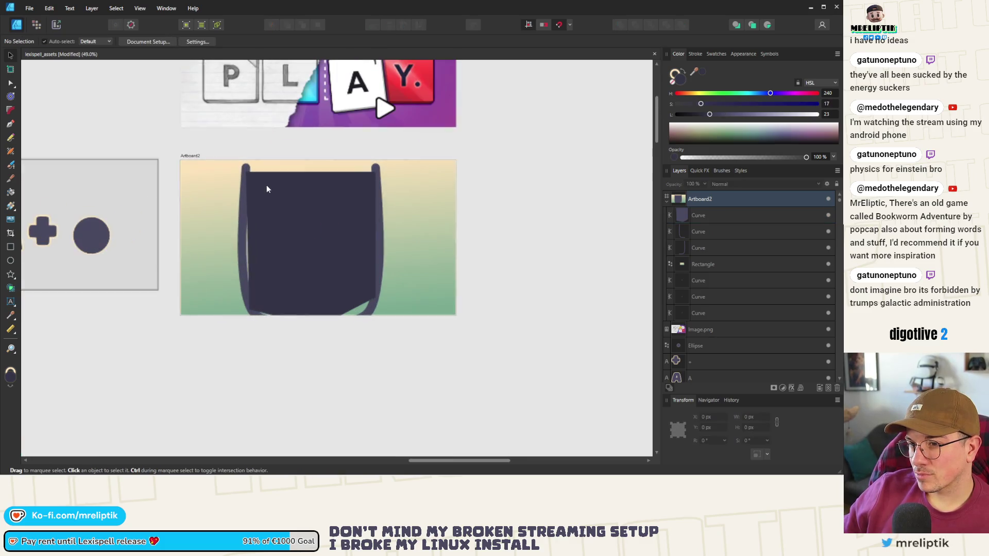
{"action": "left_click_drag", "start_coordinate": [709, 219], "coordinate": [702, 256]}
Add and drag nodes so the fill's edges follow the jar walls and its bottom meets the artboard edge.
{"action": "left_click", "coordinate": [10, 83]}
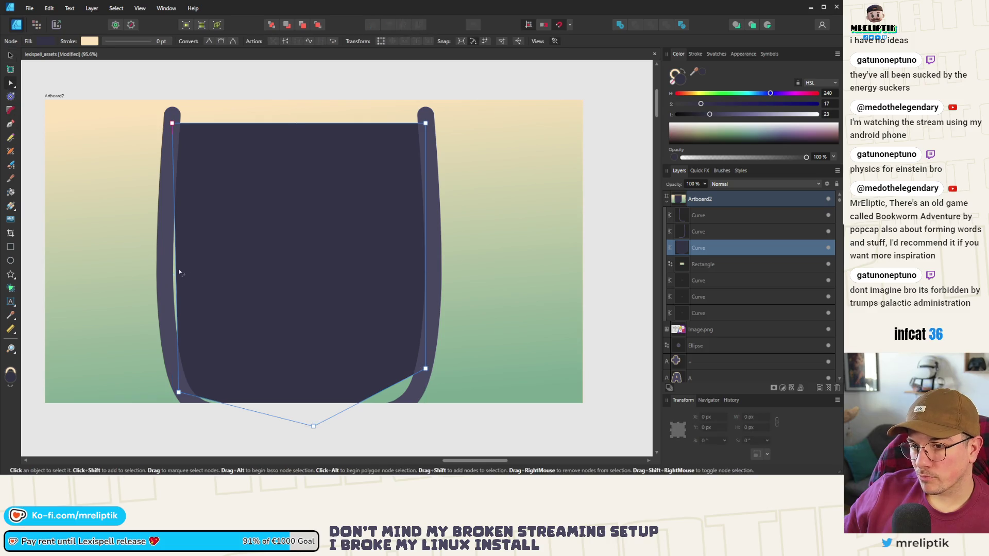
{"action": "left_click", "coordinate": [178, 272]}
{"action": "left_click_drag", "start_coordinate": [178, 272], "coordinate": [164, 271]}
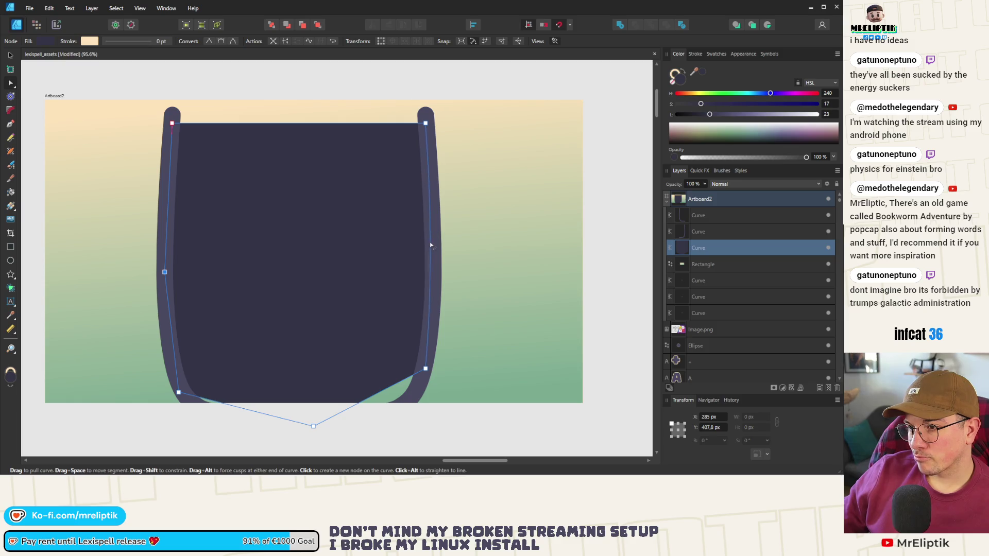
{"action": "left_click_drag", "start_coordinate": [432, 247], "coordinate": [432, 252]}
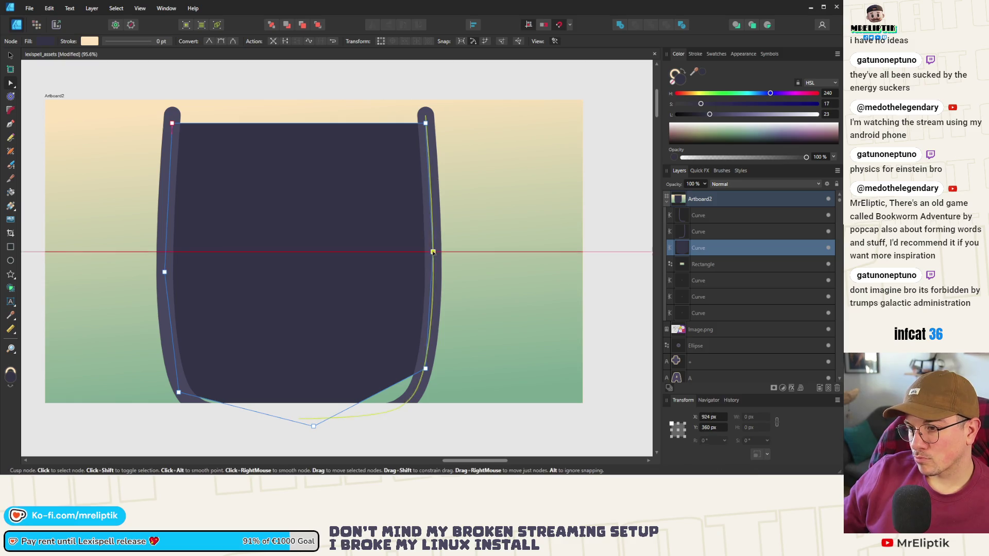
{"action": "left_click_drag", "start_coordinate": [314, 428], "coordinate": [410, 403]}
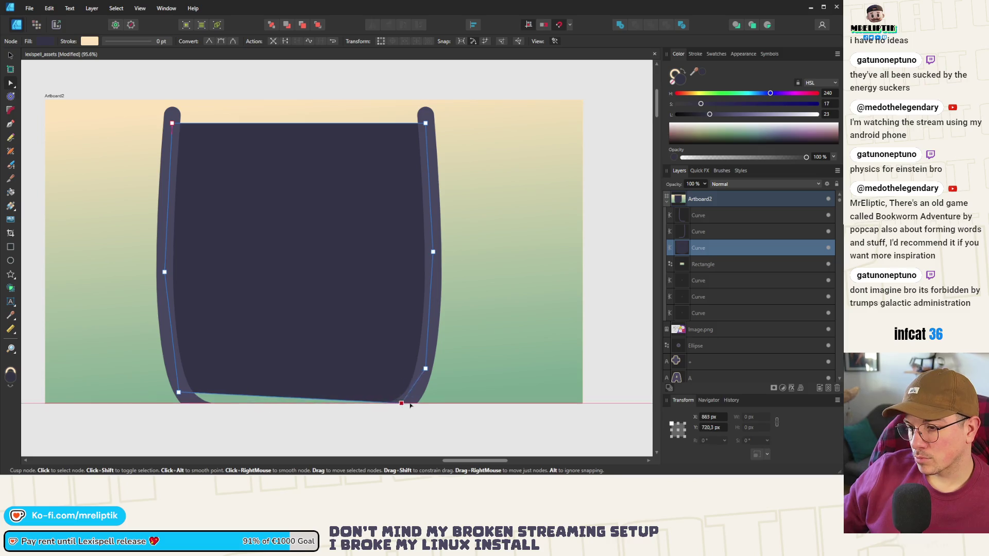
{"action": "left_click", "coordinate": [337, 401]}
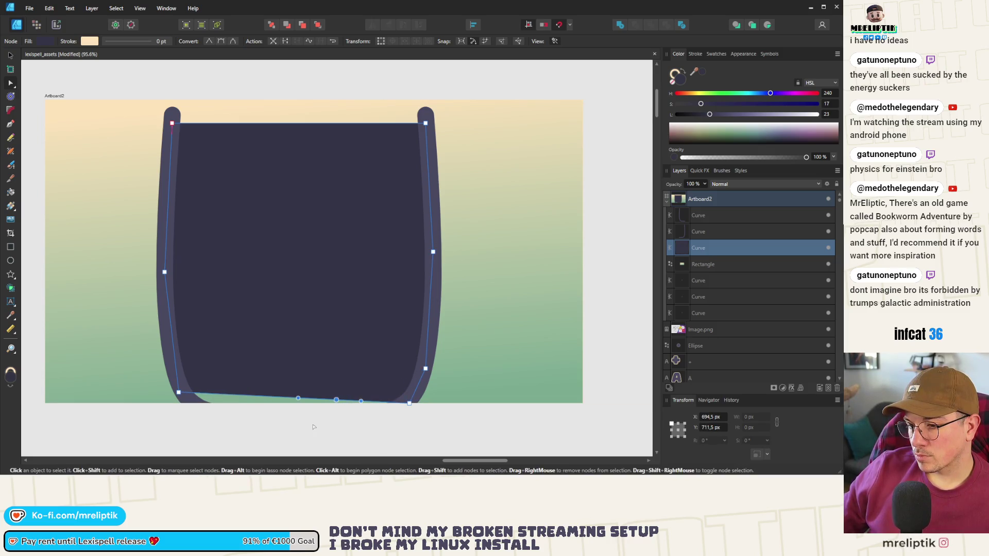
Select the fill and both outline curves and move all three jar curves upward together.
{"action": "left_click", "coordinate": [11, 55]}
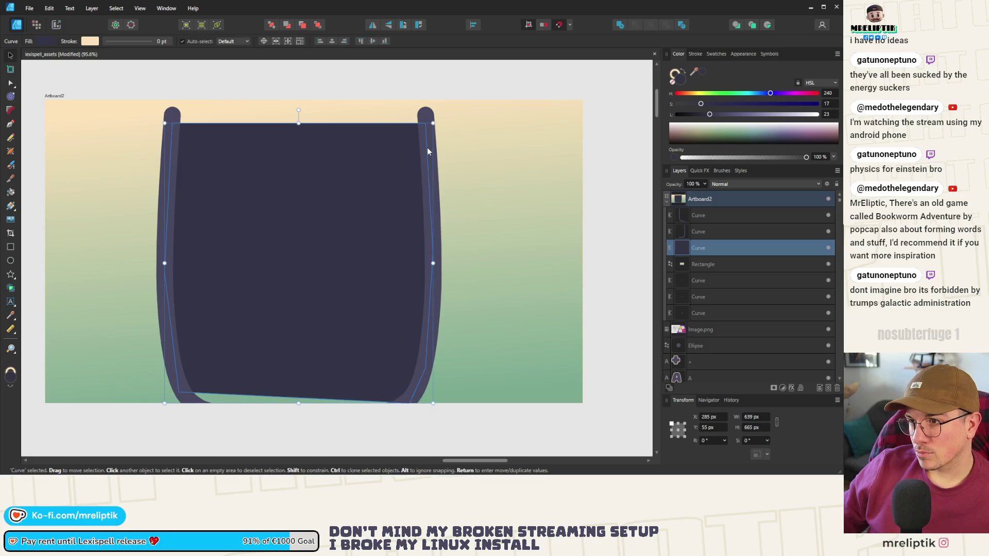
{"action": "left_click", "coordinate": [195, 162], "text": "shift"}
{"action": "left_click", "coordinate": [166, 155], "text": "shift"}
{"action": "mouse_move", "coordinate": [239, 203]}
{"action": "left_mouse_down"}
{"action": "mouse_move", "coordinate": [237, 111]}
{"action": "mouse_move", "coordinate": [237, 124]}
{"action": "left_mouse_up"}
Pull the fill's bottom and lower-left nodes to round the jar base, then reselect the three curves.
{"action": "key", "text": "a"}
{"action": "left_click", "coordinate": [332, 336]}
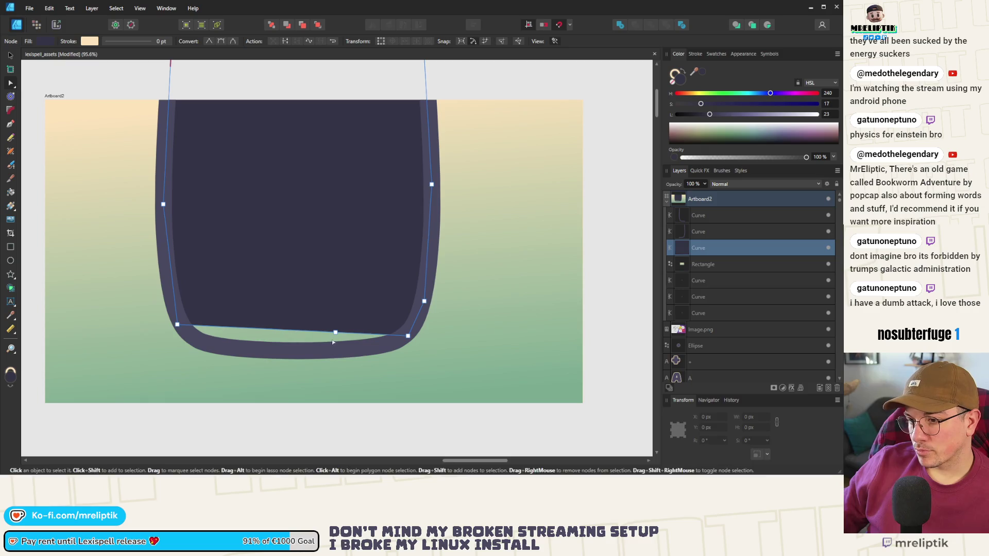
{"action": "left_click_drag", "start_coordinate": [331, 335], "coordinate": [299, 355]}
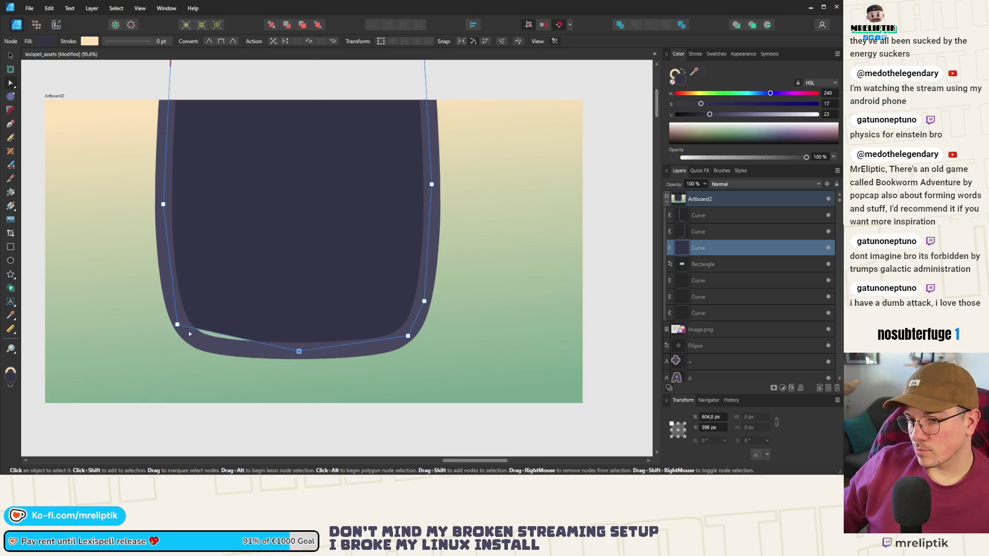
{"action": "left_click_drag", "start_coordinate": [177, 329], "coordinate": [189, 339]}
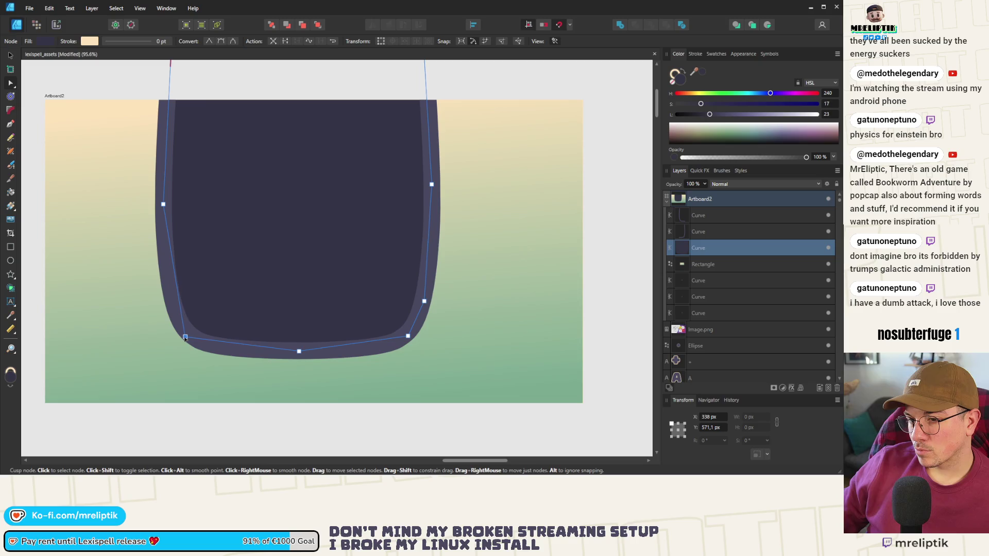
{"action": "key", "text": "v"}
{"action": "scroll", "coordinate": [217, 287], "scroll_direction": "down", "scroll_amount": 4}
{"action": "left_click", "coordinate": [332, 209]}
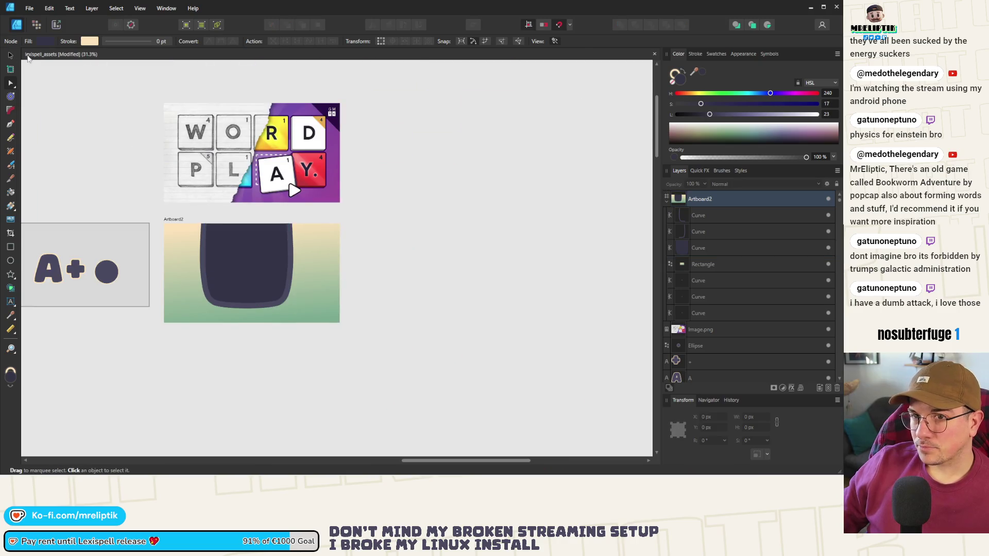
{"action": "left_click", "coordinate": [709, 246], "text": "shift"}
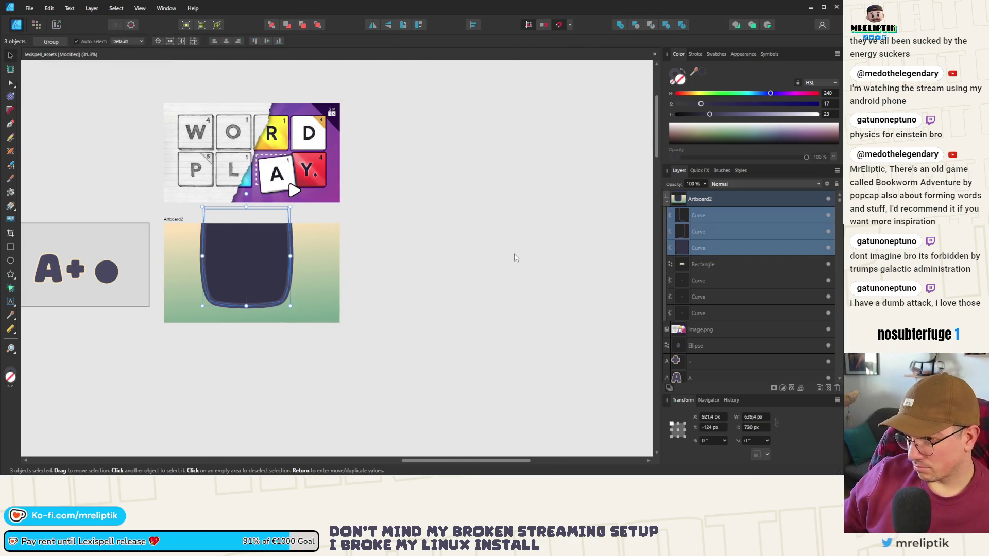
Group the three jar curves, nudge them down and right, and enlarge the group to 659.8 × 743 px.
{"action": "left_click_drag", "start_coordinate": [243, 254], "coordinate": [243, 277]}
{"action": "key", "text": "ctrl+g"}
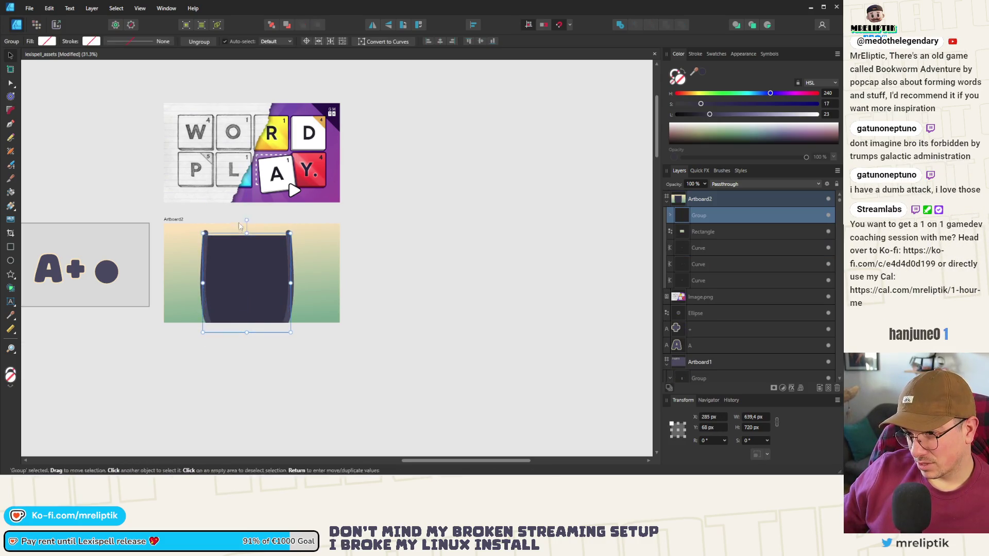
{"action": "scroll", "coordinate": [253, 237], "scroll_direction": "up", "scroll_amount": 3}
{"action": "mouse_move", "coordinate": [247, 216]}
{"action": "left_mouse_down"}
{"action": "mouse_move", "coordinate": [259, 214]}
{"action": "mouse_move", "coordinate": [247, 207]}
{"action": "left_mouse_up"}
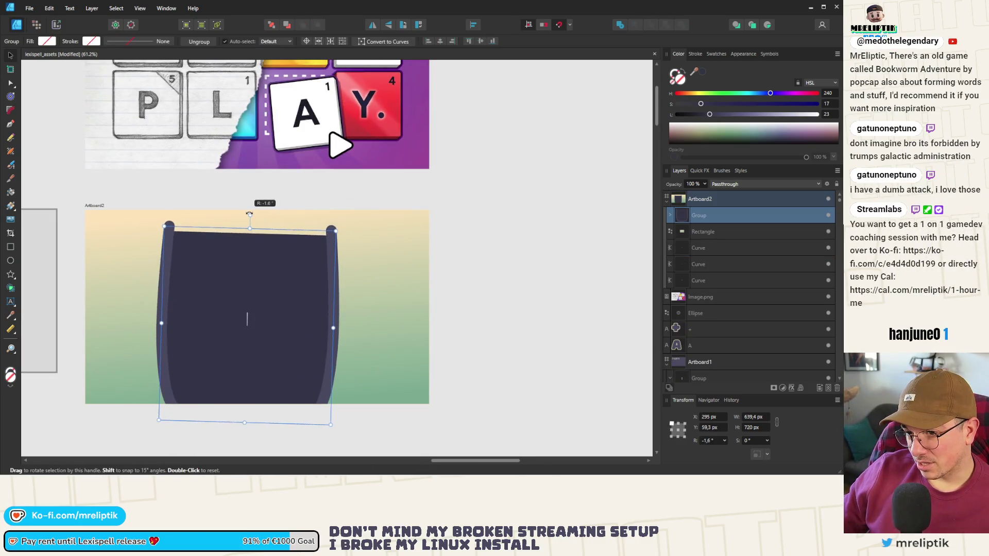
{"action": "key", "text": "Down"}
{"action": "key", "text": "Down"}
{"action": "key", "text": "Down"}
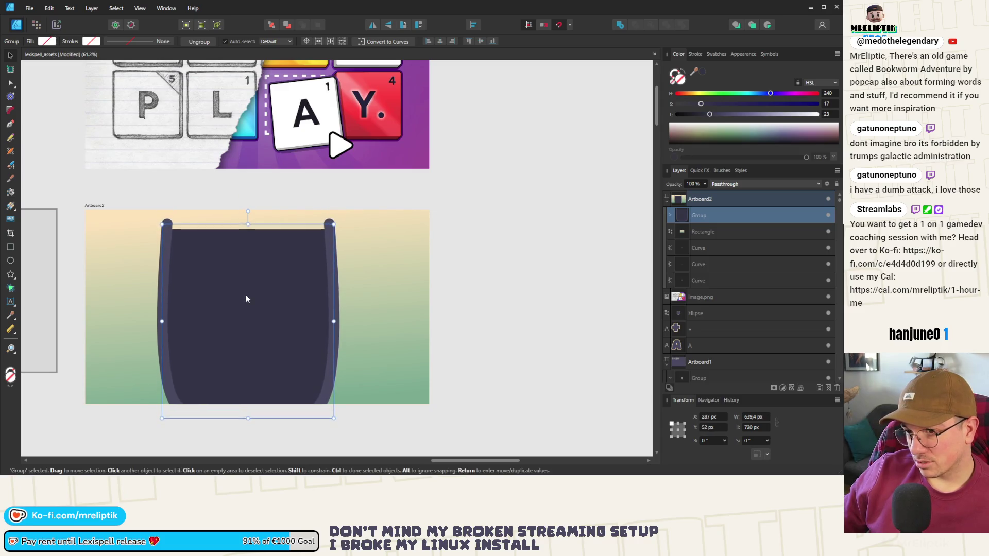
{"action": "key", "text": "Right"}
{"action": "key", "text": "Right"}
{"action": "key", "text": "Right"}
{"action": "left_click_drag", "start_coordinate": [334, 223], "coordinate": [342, 217]}
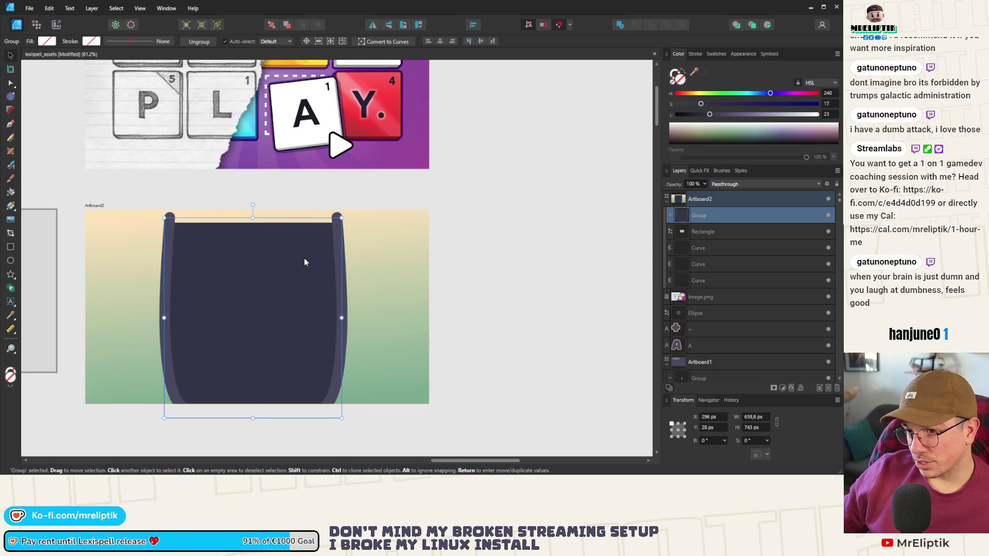
{"action": "key", "text": "ctrl+d"}
{"action": "scroll", "coordinate": [304, 262], "scroll_direction": "down", "scroll_amount": 6}
{"action": "scroll", "coordinate": [180, 337], "scroll_direction": "down", "scroll_amount": 5}
{"action": "scroll", "coordinate": [237, 264], "scroll_direction": "up", "scroll_amount": 3}
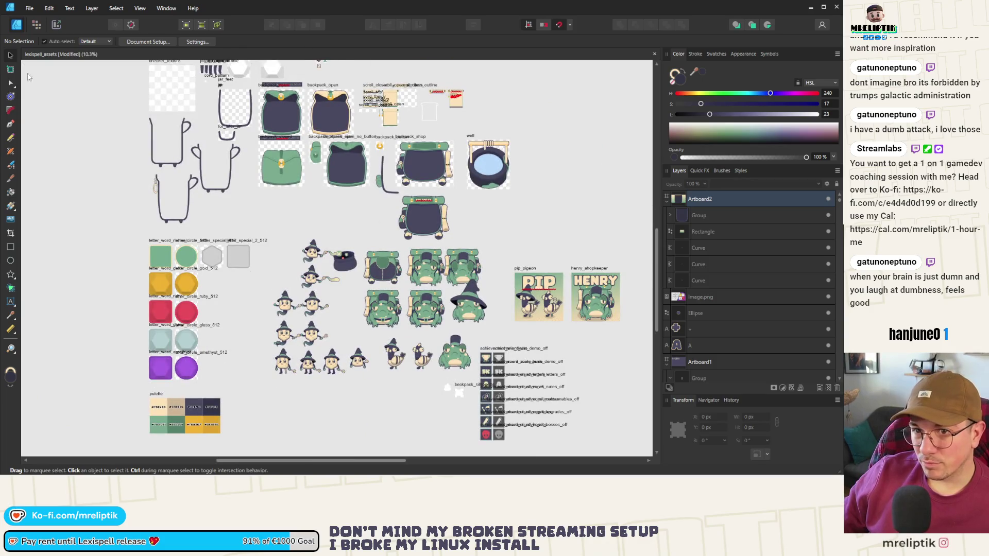
Move the loose ellipse ring onto the gold hexagon circle.
{"action": "scroll", "coordinate": [193, 278], "scroll_direction": "up", "scroll_amount": 2}
{"action": "scroll", "coordinate": [194, 278], "scroll_direction": "down", "scroll_amount": 3}
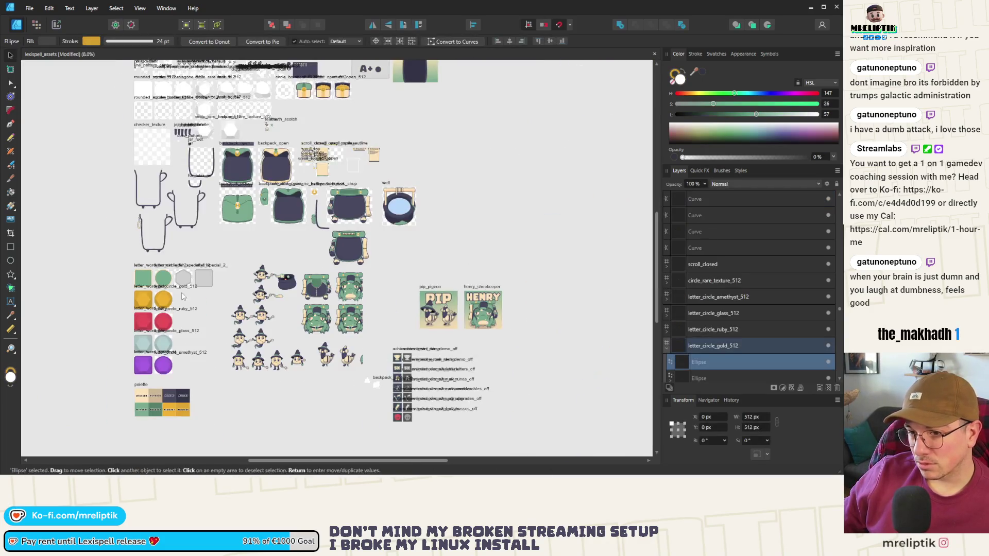
{"action": "left_click", "coordinate": [191, 304]}
{"action": "left_click_drag", "start_coordinate": [191, 304], "coordinate": [164, 302]}
{"action": "scroll", "coordinate": [164, 304], "scroll_direction": "up", "scroll_amount": 3}
{"action": "scroll", "coordinate": [161, 296], "scroll_direction": "down", "scroll_amount": 1}
{"action": "key", "text": "Escape"}
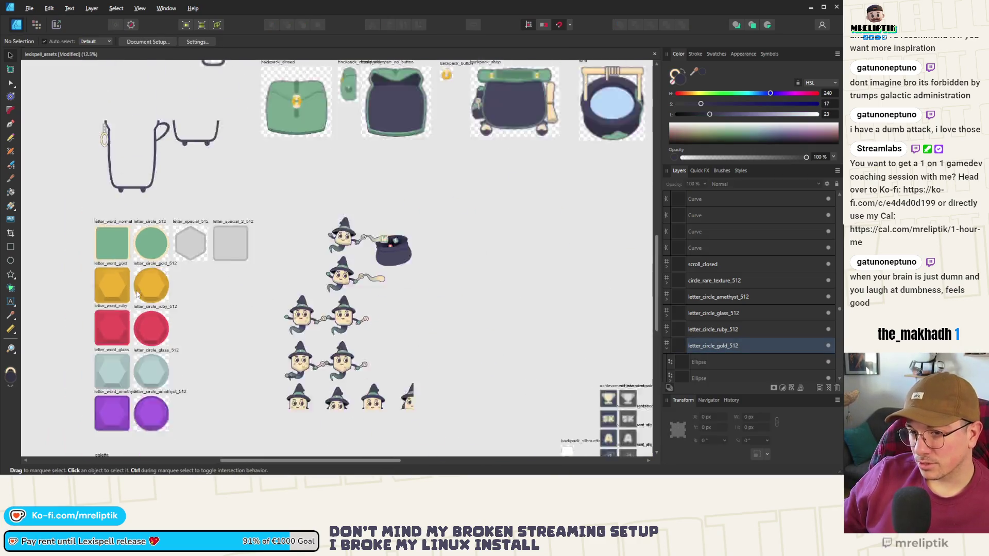
{"action": "scroll", "coordinate": [165, 283], "scroll_direction": "down", "scroll_amount": 2}
{"action": "scroll", "coordinate": [144, 285], "scroll_direction": "up", "scroll_amount": 3}
Move the gold circle and its ring into the middle of the jar on Artboard2.
{"action": "left_click", "coordinate": [154, 267]}
{"action": "left_click", "coordinate": [710, 330], "text": "shift"}
{"action": "scroll", "coordinate": [338, 302], "scroll_direction": "down", "scroll_amount": 3, "text": "ctrl"}
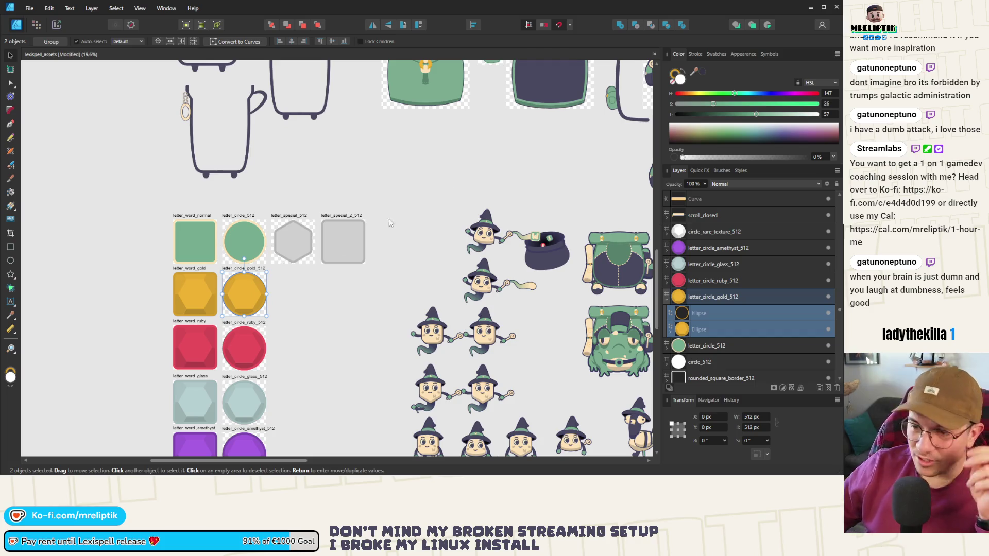
{"action": "scroll", "coordinate": [134, 303], "scroll_direction": "down", "scroll_amount": 5}
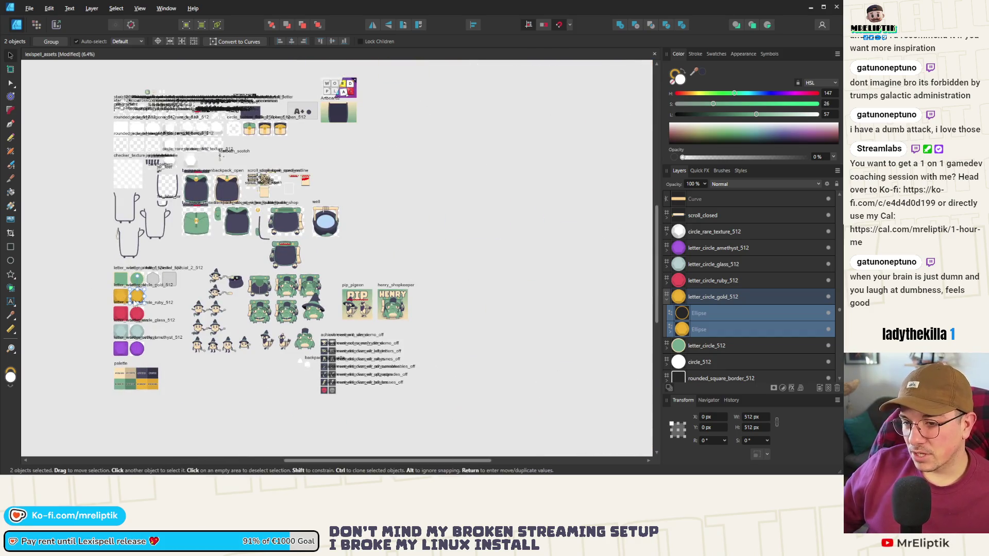
{"action": "left_click_drag", "start_coordinate": [133, 303], "coordinate": [354, 117]}
{"action": "left_click", "coordinate": [384, 123]}
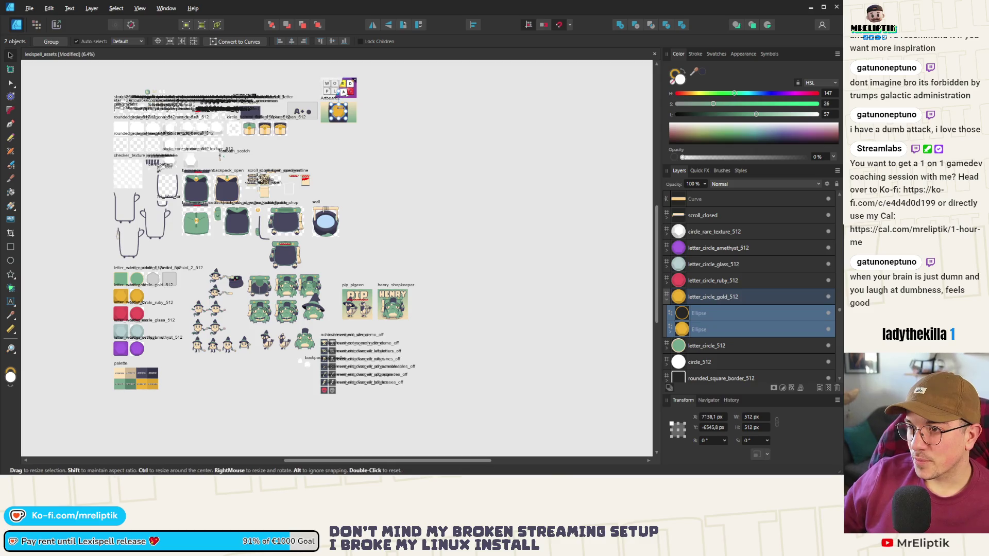
{"action": "scroll", "coordinate": [384, 124], "scroll_direction": "up", "scroll_amount": 5}
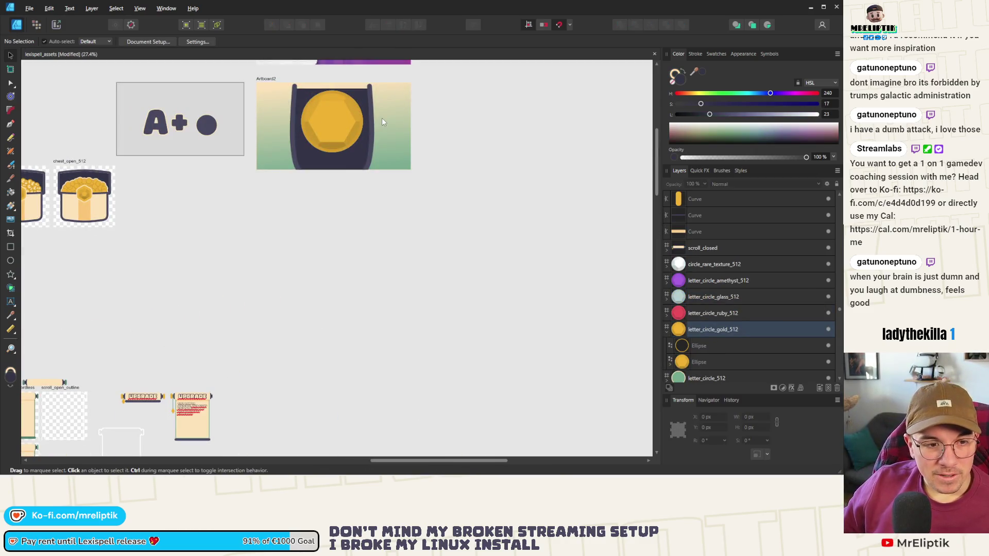
{"action": "scroll", "coordinate": [380, 122], "scroll_direction": "up", "scroll_amount": 2}
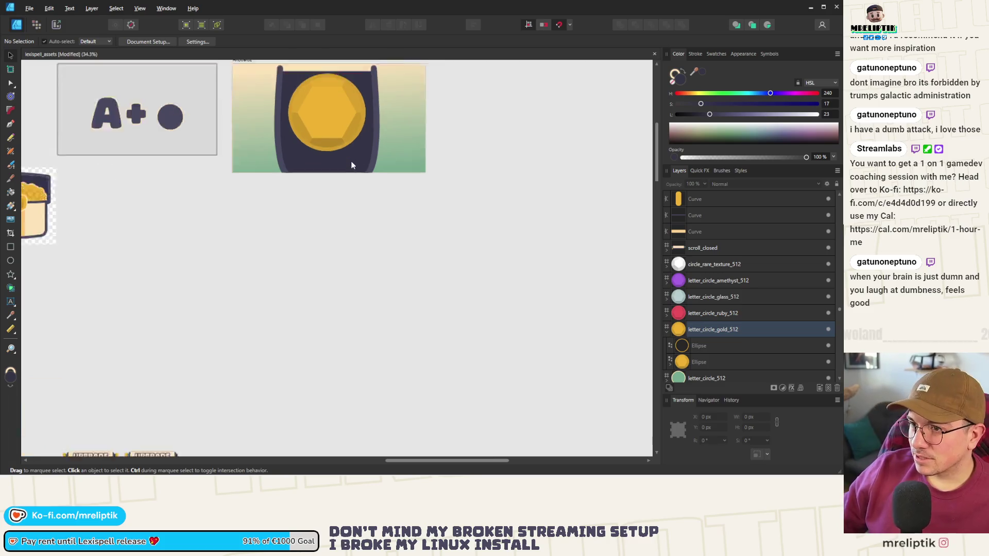
{"action": "left_click", "coordinate": [317, 194]}
{"action": "scroll", "coordinate": [313, 197], "scroll_direction": "up", "scroll_amount": 2}
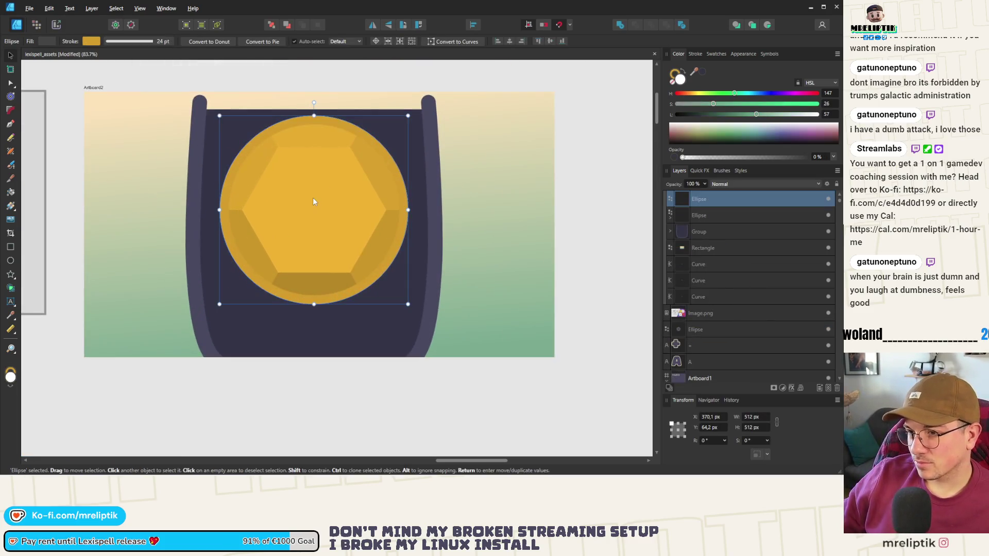
Copy the A letter onto the gold coin, retype it as W, and centre it.
{"action": "scroll", "coordinate": [306, 221], "scroll_direction": "down", "scroll_amount": 4}
{"action": "left_click", "coordinate": [225, 219]}
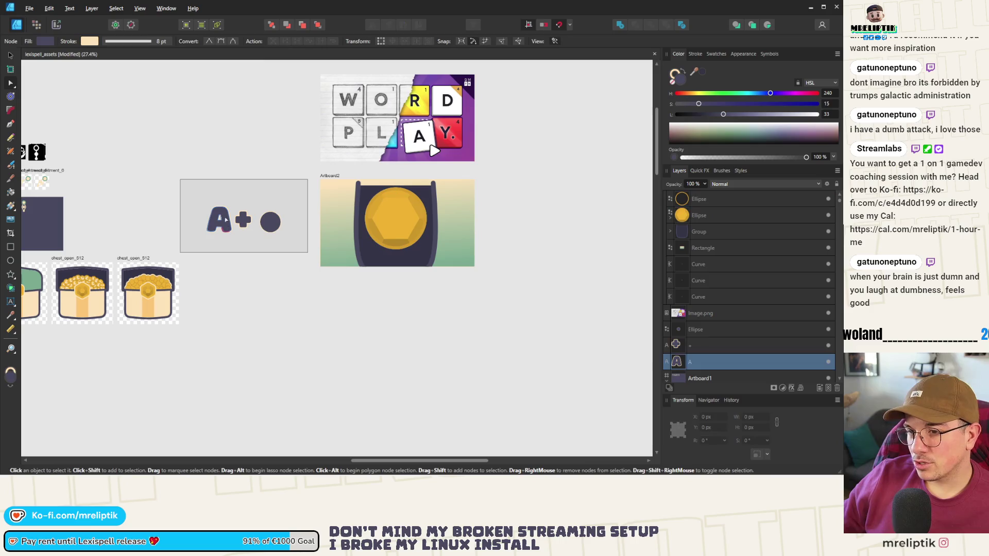
{"action": "key", "text": "v"}
{"action": "left_click_drag", "start_coordinate": [218, 220], "coordinate": [394, 216]}
{"action": "scroll", "coordinate": [395, 216], "scroll_direction": "up", "scroll_amount": 3}
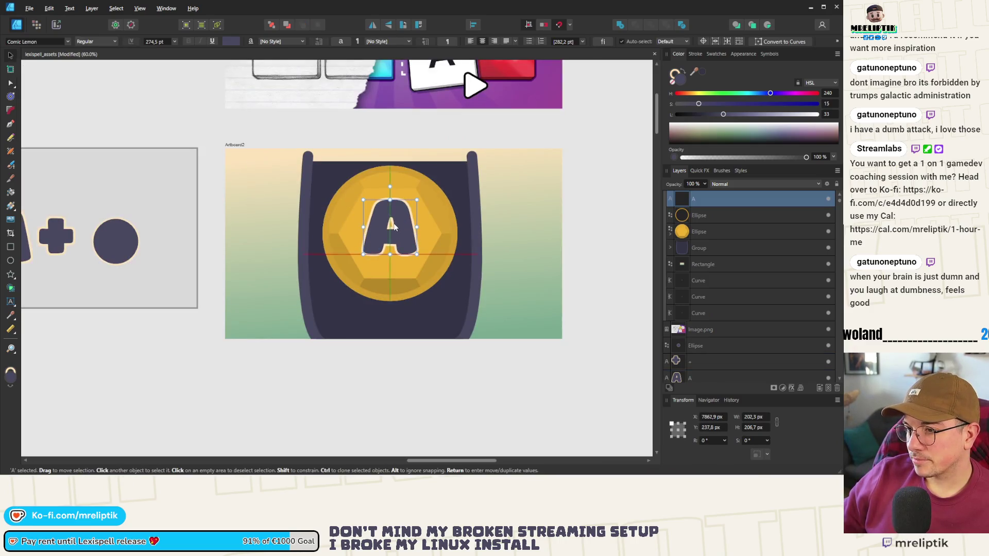
{"action": "double_click", "coordinate": [396, 227]}
{"action": "key", "text": "ctrl+a"}
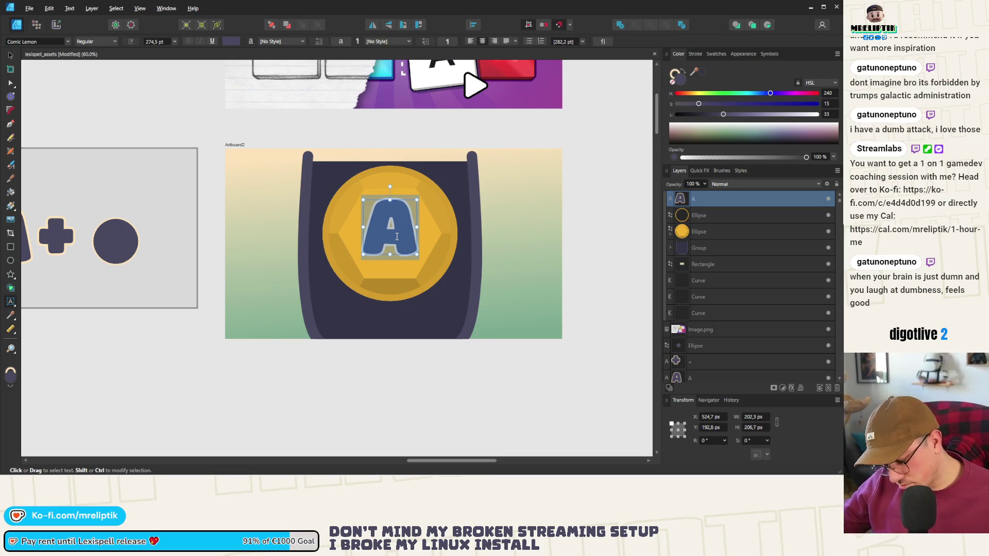
{"action": "type", "text": "W"}
{"action": "left_click", "coordinate": [12, 55]}
{"action": "left_click_drag", "start_coordinate": [394, 230], "coordinate": [393, 241]}
{"action": "key", "text": "Escape"}
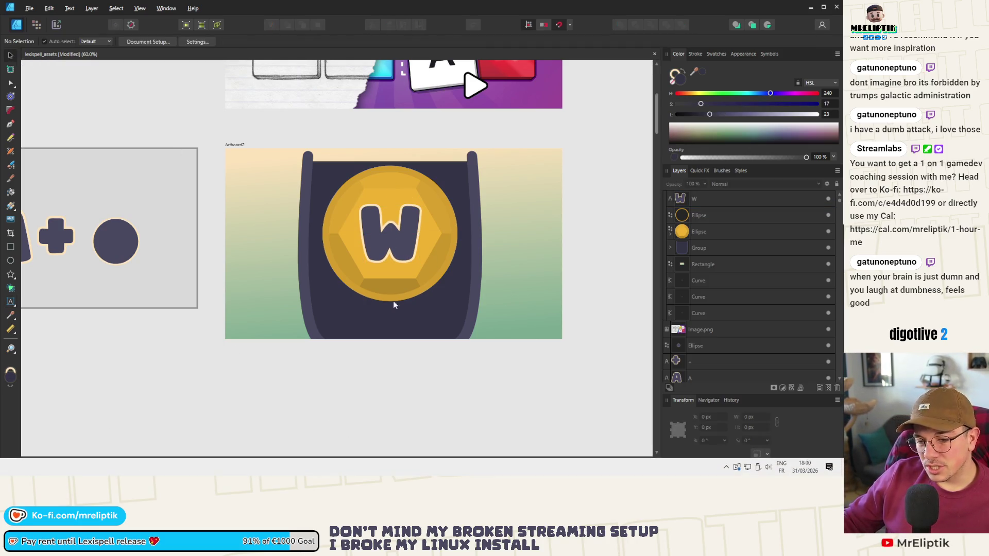
Thicken the W's outline and colour it with the jar's navy.
{"action": "left_click", "coordinate": [381, 240]}
{"action": "scroll", "coordinate": [418, 226], "scroll_direction": "up", "scroll_amount": 3}
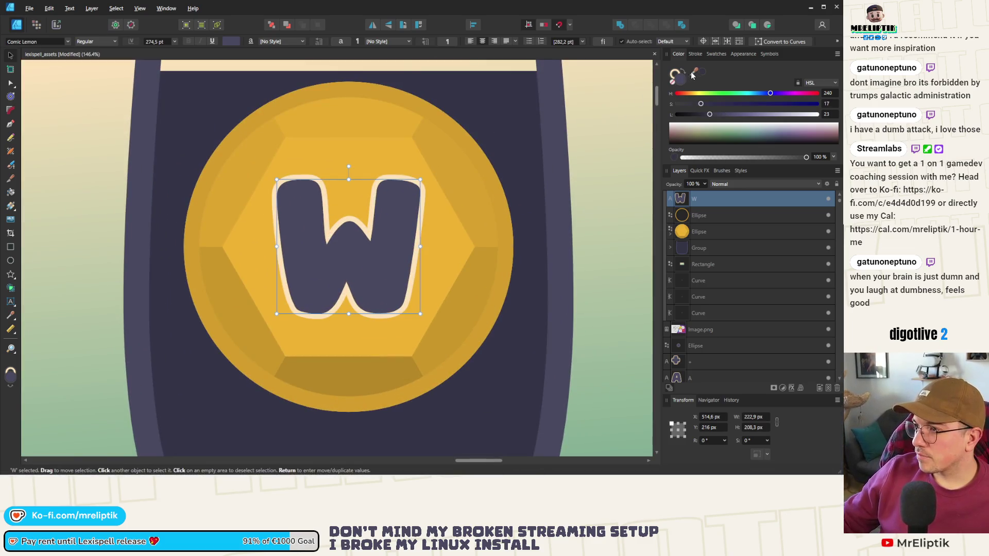
{"action": "scroll", "coordinate": [538, 163], "scroll_direction": "down", "scroll_amount": 5}
{"action": "scroll", "coordinate": [395, 269], "scroll_direction": "down", "scroll_amount": 4}
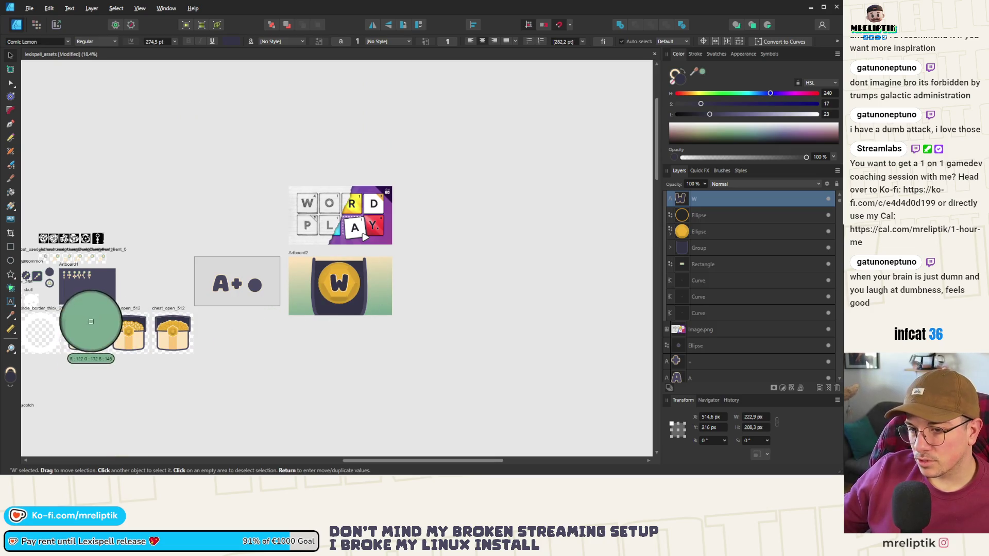
{"action": "left_click", "coordinate": [360, 375]}
{"action": "scroll", "coordinate": [332, 291], "scroll_direction": "up", "scroll_amount": 3}
{"action": "left_click", "coordinate": [332, 291]}
{"action": "scroll", "coordinate": [322, 289], "scroll_direction": "up", "scroll_amount": 4}
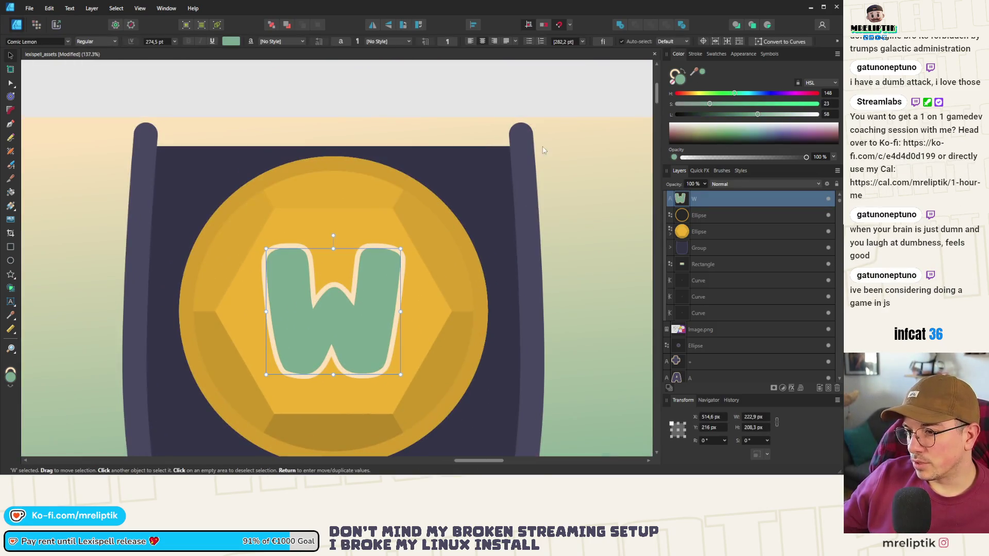
{"action": "left_click", "coordinate": [695, 54]}
{"action": "left_click_drag", "start_coordinate": [737, 82], "coordinate": [760, 80]}
{"action": "left_click", "coordinate": [679, 54]}
{"action": "left_click_drag", "start_coordinate": [694, 71], "coordinate": [520, 160]}
{"action": "scroll", "coordinate": [337, 228], "scroll_direction": "down", "scroll_amount": 3}
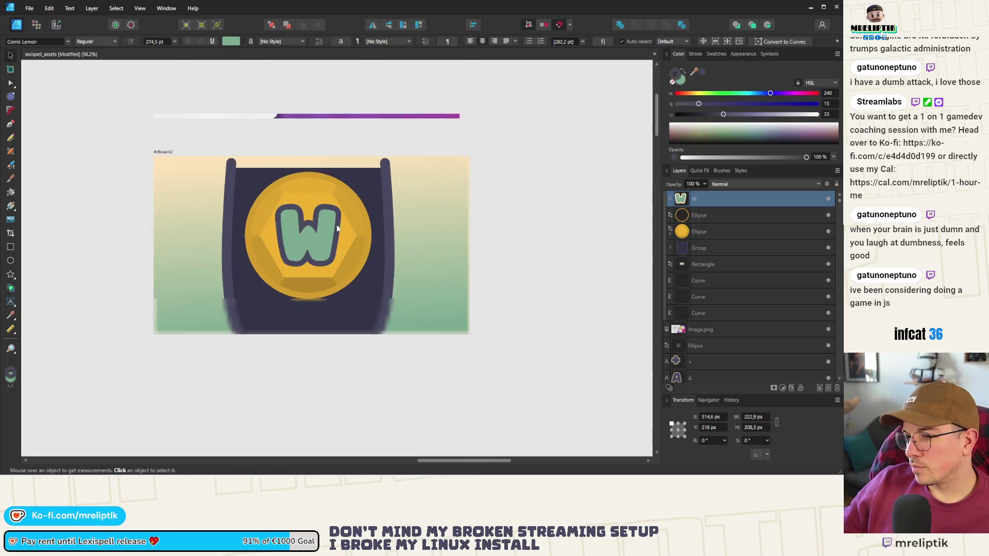
{"action": "scroll", "coordinate": [296, 209], "scroll_direction": "down", "scroll_amount": 1}
{"action": "scroll", "coordinate": [326, 203], "scroll_direction": "up", "scroll_amount": 3}
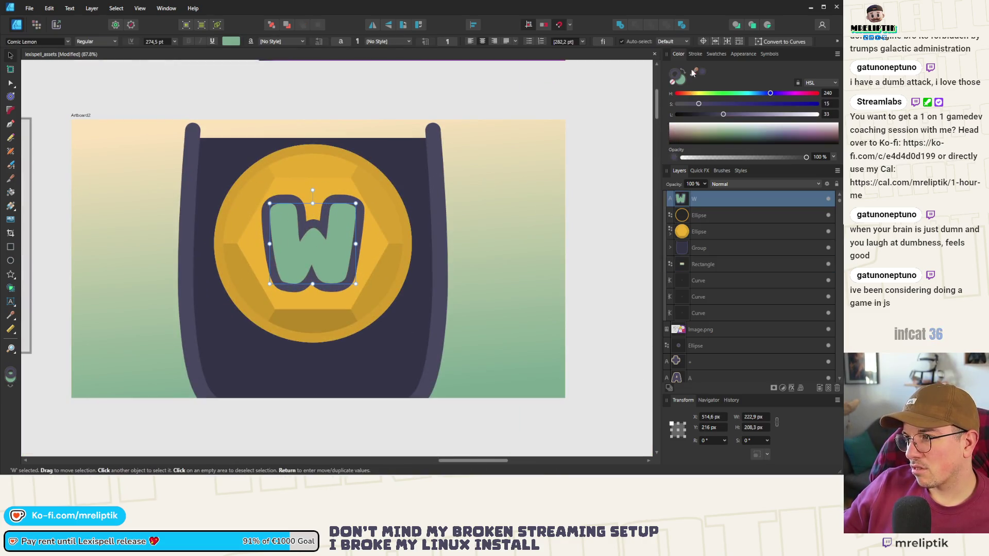
Give the W a cream fill and the chest lid's green outline.
{"action": "key", "text": "ctrl+d"}
{"action": "scroll", "coordinate": [311, 216], "scroll_direction": "down", "scroll_amount": 6}
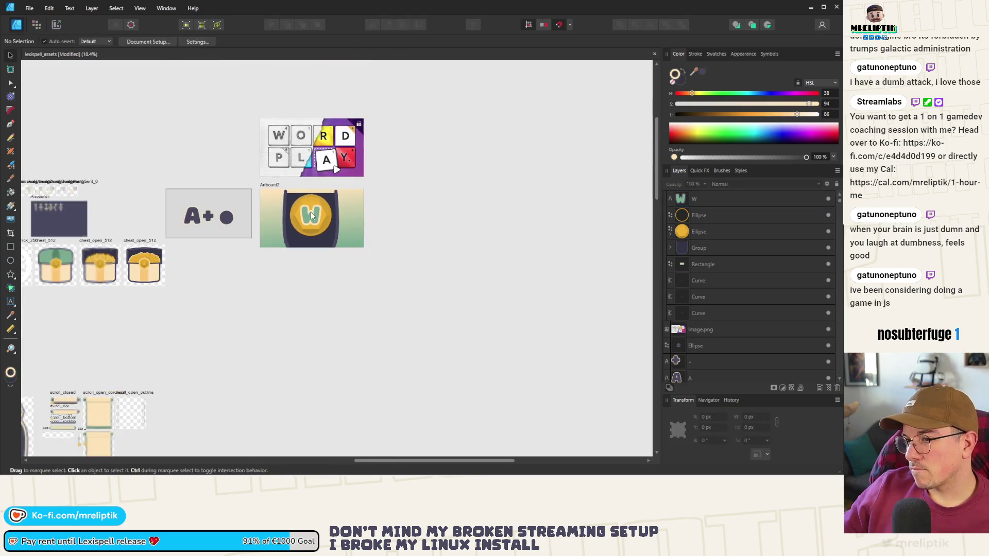
{"action": "scroll", "coordinate": [310, 212], "scroll_direction": "up", "scroll_amount": 8}
{"action": "left_click", "coordinate": [295, 224]}
{"action": "mouse_move", "coordinate": [694, 72]}
{"action": "left_mouse_down"}
{"action": "mouse_move", "coordinate": [349, 144]}
{"action": "mouse_move", "coordinate": [430, 157]}
{"action": "left_mouse_up"}
{"action": "key", "text": "ctrl+minus"}
{"action": "key", "text": "ctrl+minus"}
{"action": "key", "text": "ctrl+minus"}
{"action": "mouse_move", "coordinate": [695, 70]}
{"action": "left_mouse_down"}
{"action": "mouse_move", "coordinate": [281, 254]}
{"action": "mouse_move", "coordinate": [85, 273]}
{"action": "left_mouse_up"}
{"action": "key", "text": "ctrl+d"}
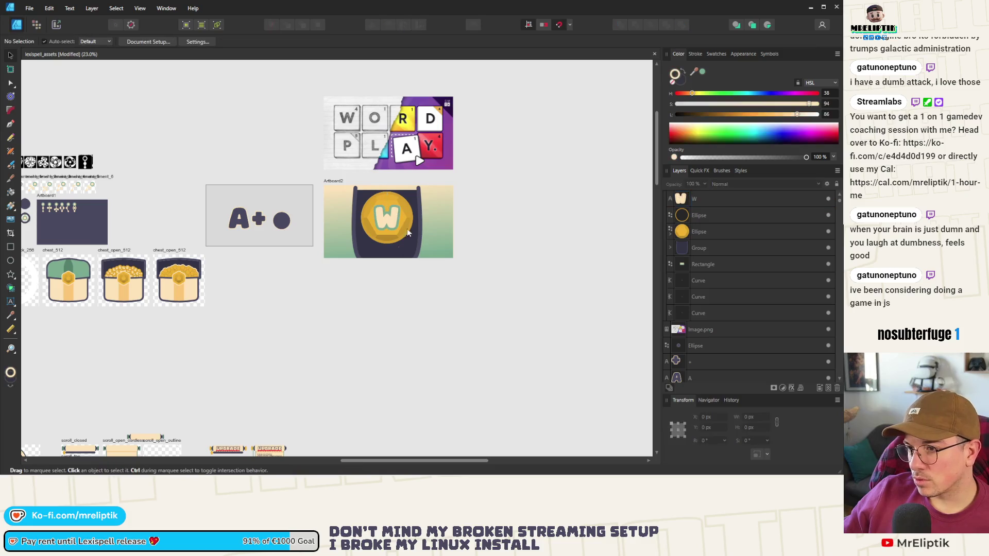
{"action": "scroll", "coordinate": [408, 232], "scroll_direction": "up", "scroll_amount": 4}
{"action": "scroll", "coordinate": [361, 222], "scroll_direction": "down", "scroll_amount": 2}
{"action": "left_click", "coordinate": [304, 227]}
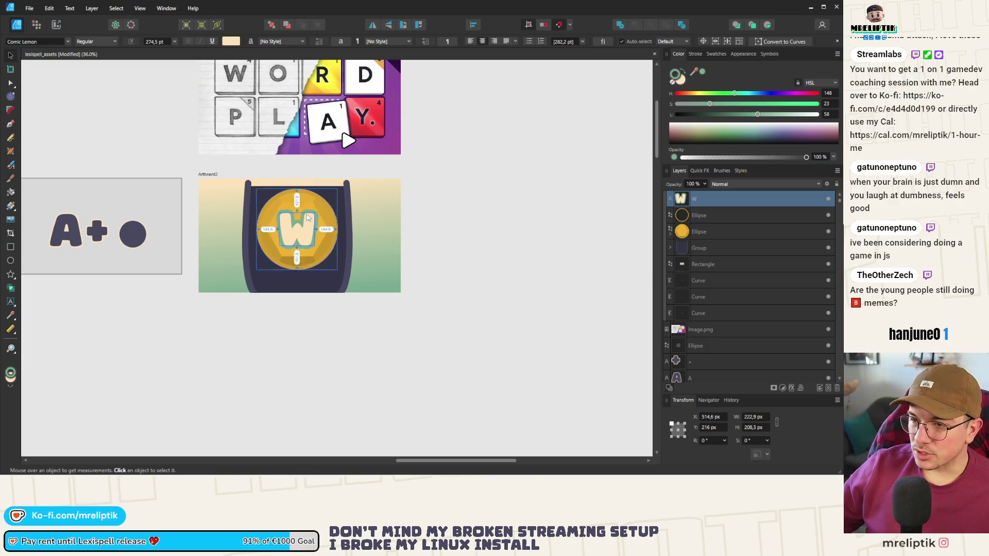
{"action": "scroll", "coordinate": [321, 209], "scroll_direction": "up", "scroll_amount": 3}
{"action": "left_click", "coordinate": [326, 186]}
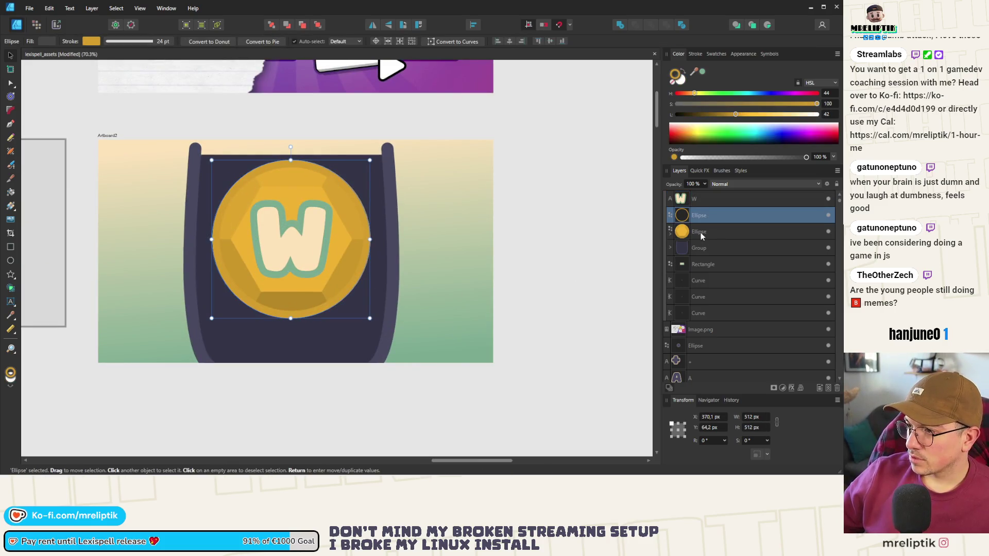
Group the W with both coin ellipses, tilt the group about 10°, and shrink it to 453.2 px.
{"action": "left_click", "coordinate": [701, 203], "text": "shift"}
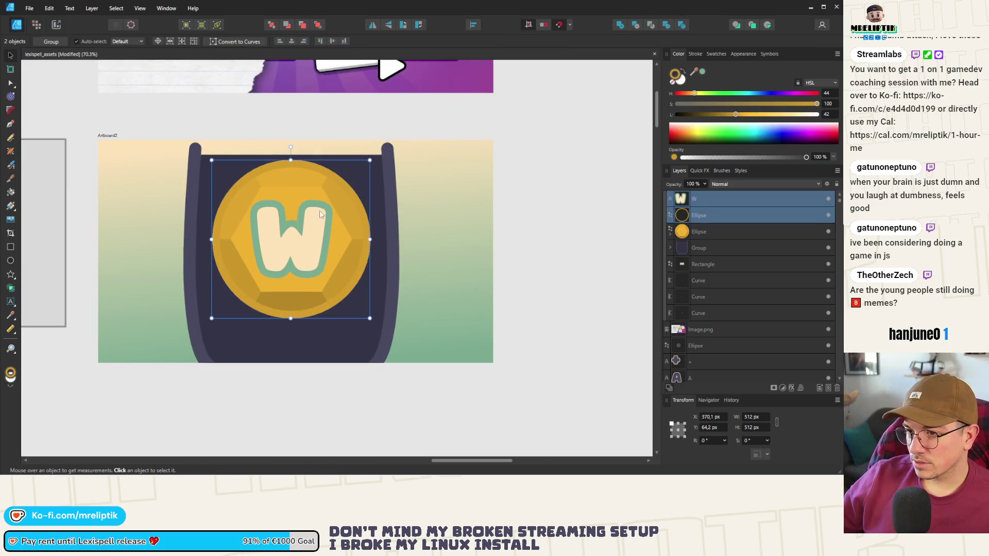
{"action": "key", "text": "ctrl+g"}
{"action": "left_click_drag", "start_coordinate": [339, 184], "coordinate": [307, 212]}
{"action": "key", "text": "ctrl+z"}
{"action": "key", "text": "ctrl+z"}
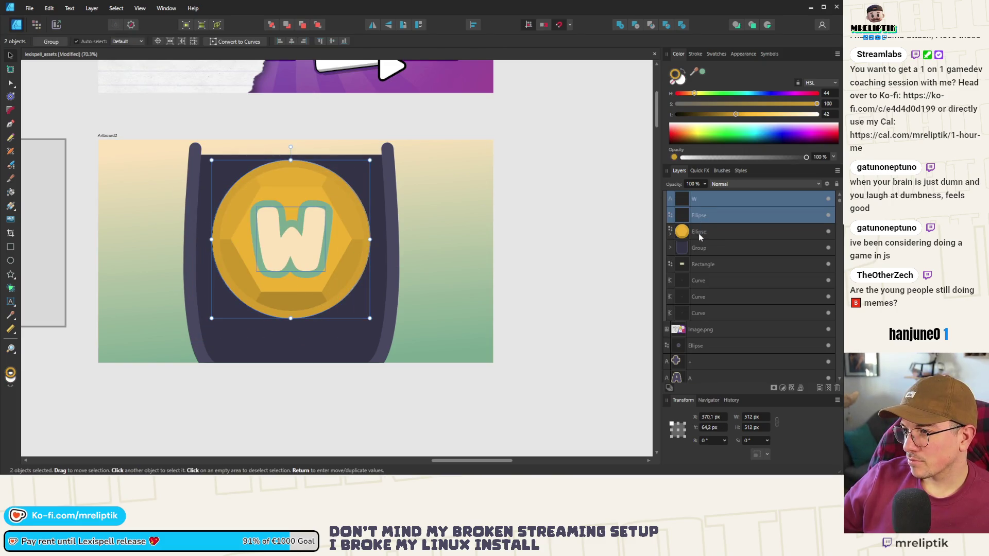
{"action": "left_click", "coordinate": [698, 234], "text": "shift"}
{"action": "key", "text": "ctrl+g"}
{"action": "mouse_move", "coordinate": [370, 160]}
{"action": "left_mouse_down"}
{"action": "mouse_move", "coordinate": [355, 172]}
{"action": "mouse_move", "coordinate": [367, 190]}
{"action": "left_mouse_up"}
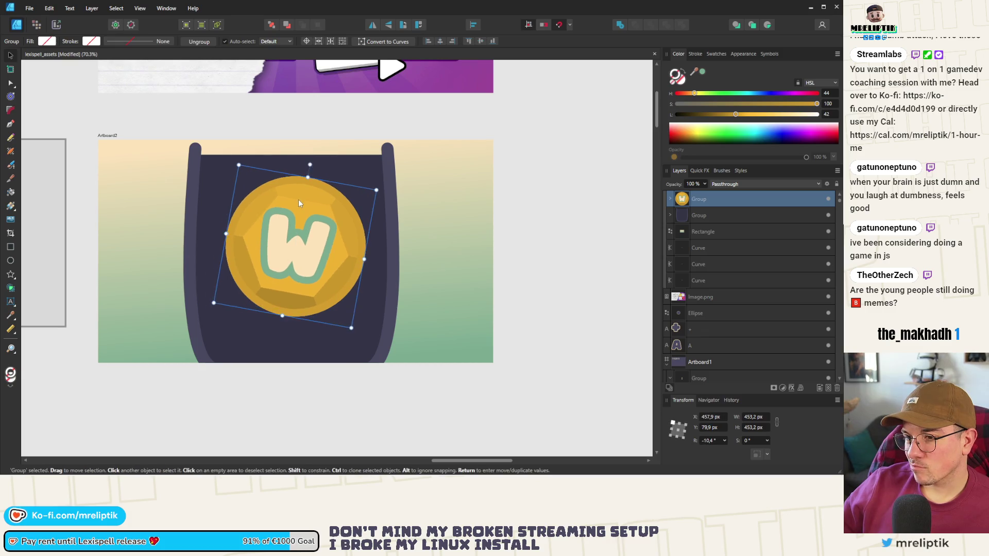
{"action": "key", "text": "Escape"}
{"action": "scroll", "coordinate": [334, 247], "scroll_direction": "down", "scroll_amount": 10}
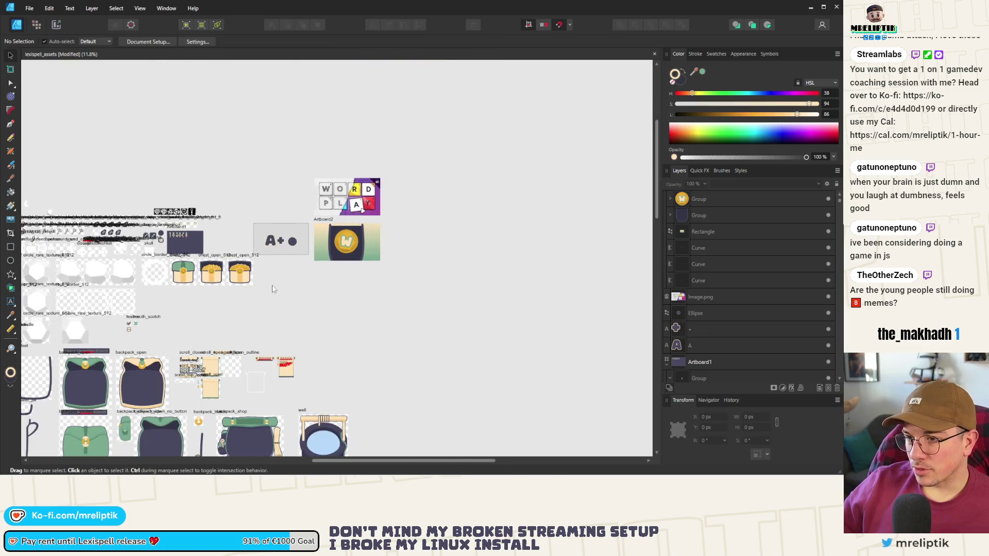
{"action": "scroll", "coordinate": [209, 348], "scroll_direction": "up", "scroll_amount": 5}
{"action": "scroll", "coordinate": [232, 346], "scroll_direction": "down", "scroll_amount": 3}
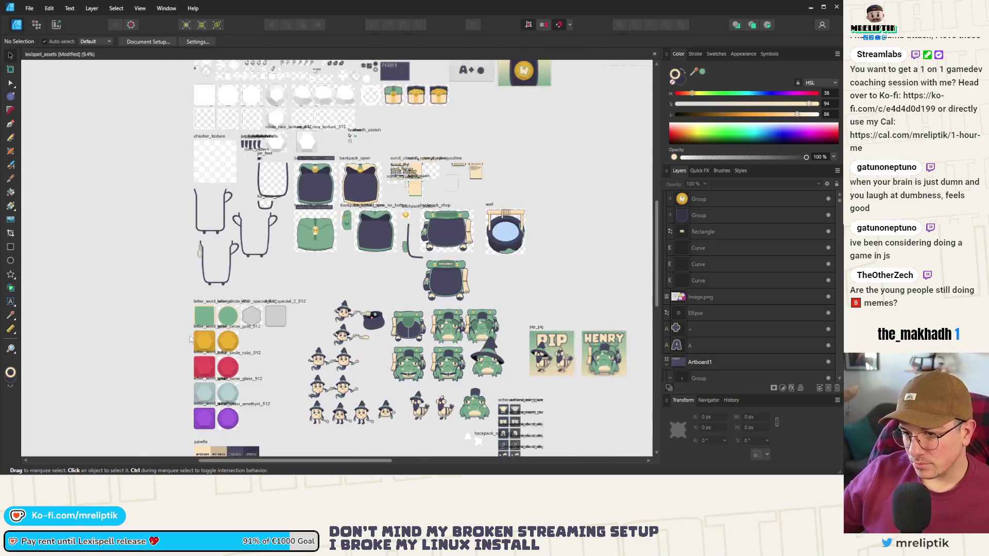
{"action": "scroll", "coordinate": [232, 346], "scroll_direction": "up", "scroll_amount": 2}
{"action": "scroll", "coordinate": [211, 315], "scroll_direction": "down", "scroll_amount": 2}
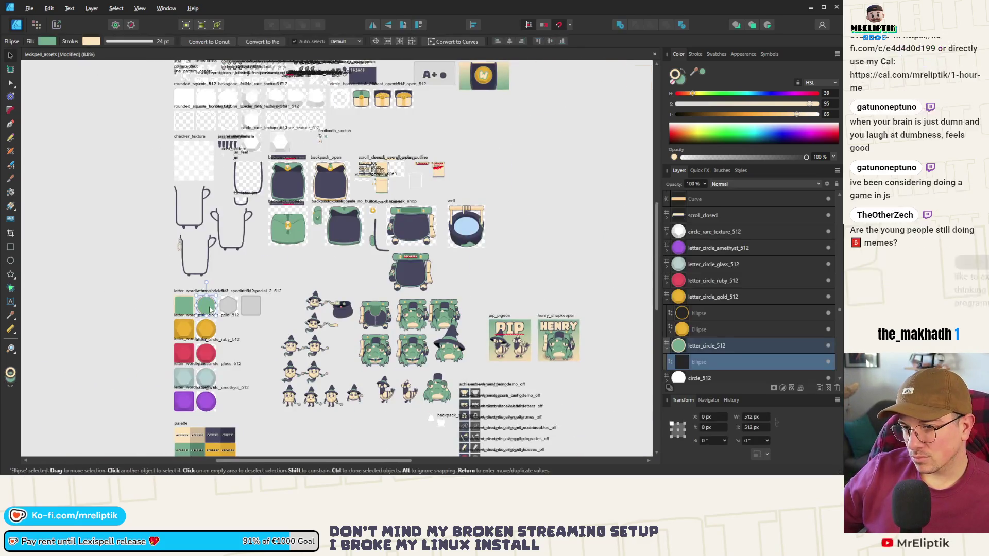
Paste the green letter circle into Artboard2 and move it lower on the jar.
{"action": "left_click", "coordinate": [490, 89]}
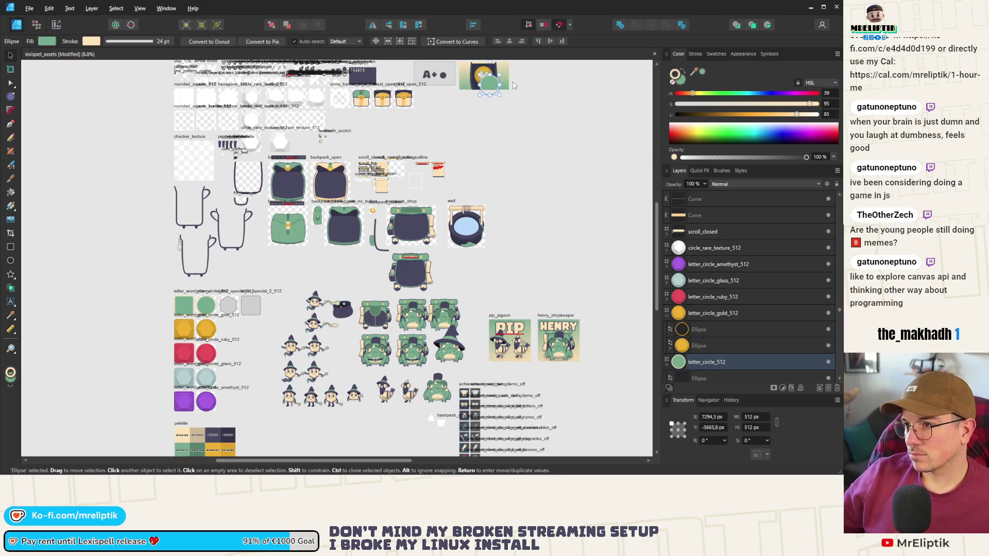
{"action": "scroll", "coordinate": [489, 89], "scroll_direction": "up", "scroll_amount": 8}
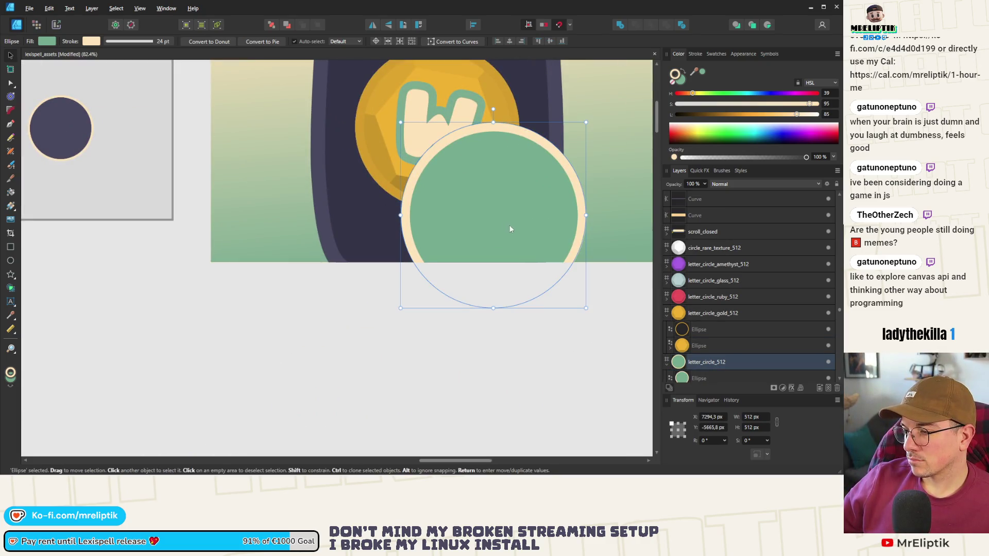
{"action": "left_click", "coordinate": [398, 200]}
{"action": "scroll", "coordinate": [280, 95], "scroll_direction": "down", "scroll_amount": 2}
{"action": "key", "text": "ctrl+v"}
{"action": "scroll", "coordinate": [411, 212], "scroll_direction": "down", "scroll_amount": 2}
{"action": "scroll", "coordinate": [412, 212], "scroll_direction": "up", "scroll_amount": 1}
{"action": "mouse_move", "coordinate": [199, 246]}
{"action": "left_mouse_down"}
{"action": "mouse_move", "coordinate": [216, 192]}
{"action": "mouse_move", "coordinate": [175, 160]}
{"action": "left_mouse_up"}
{"action": "scroll", "coordinate": [371, 276], "scroll_direction": "down", "scroll_amount": 3}
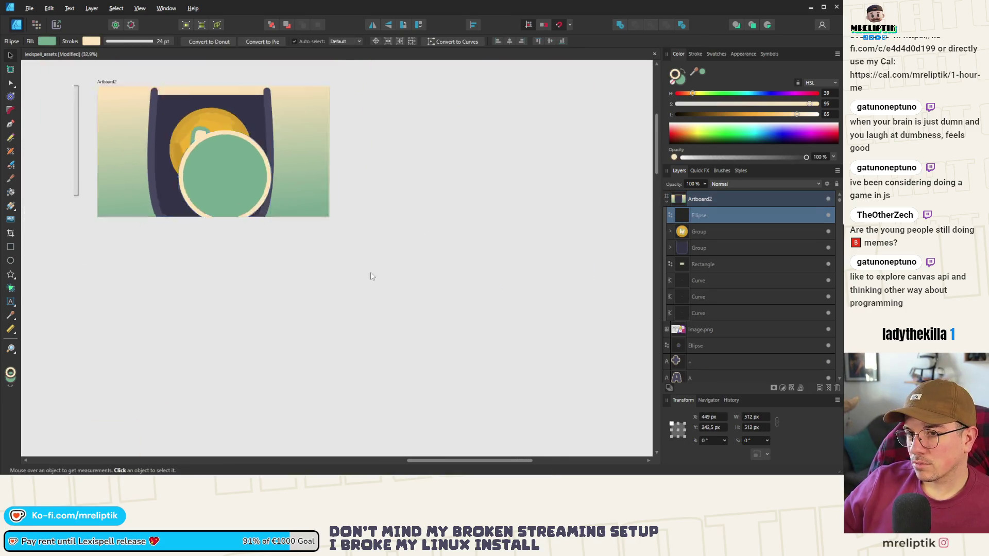
{"action": "scroll", "coordinate": [232, 243], "scroll_direction": "up", "scroll_amount": 1}
{"action": "left_click", "coordinate": [232, 243]}
{"action": "scroll", "coordinate": [232, 244], "scroll_direction": "up", "scroll_amount": 2}
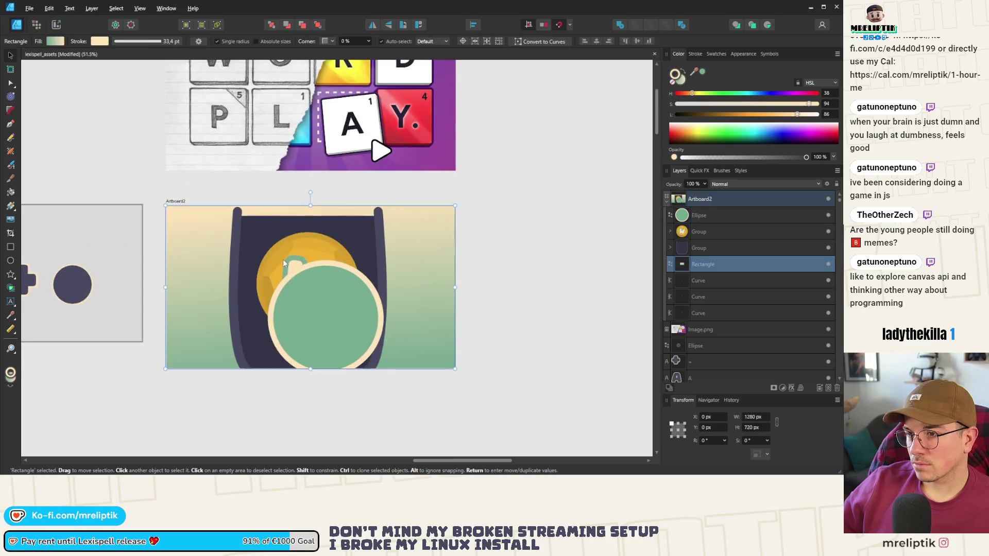
{"action": "scroll", "coordinate": [330, 268], "scroll_direction": "up", "scroll_amount": 2}
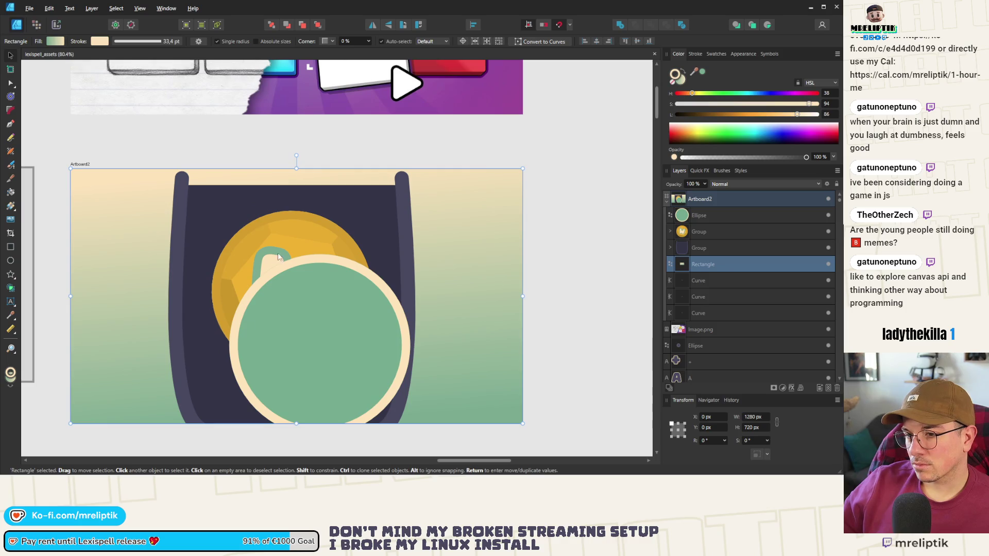
Shrink the green circle to a small badge and set its stroke width to 0 pt.
{"action": "left_click", "coordinate": [369, 294]}
{"action": "left_click_drag", "start_coordinate": [397, 263], "coordinate": [289, 390]}
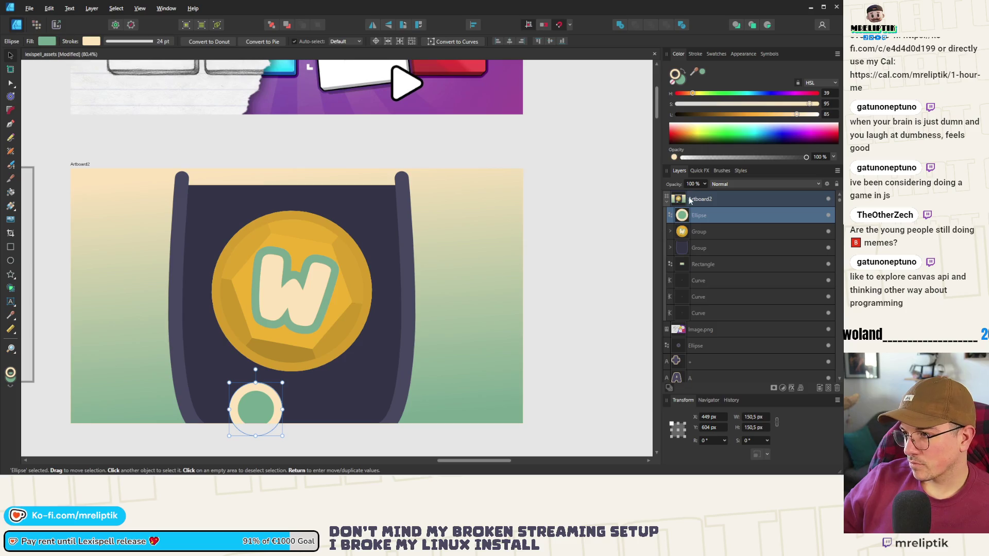
{"action": "left_click", "coordinate": [696, 53]}
{"action": "left_click_drag", "start_coordinate": [712, 81], "coordinate": [686, 80]}
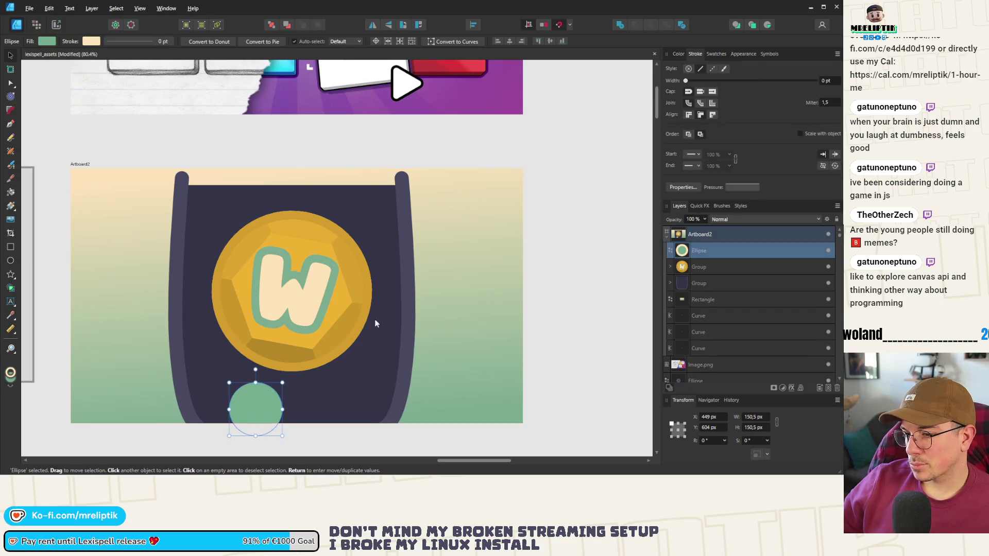
Copy the coin's W onto the green circle as its own layer, shrunk and upright.
{"action": "left_click", "coordinate": [300, 294]}
{"action": "double_click", "coordinate": [304, 288]}
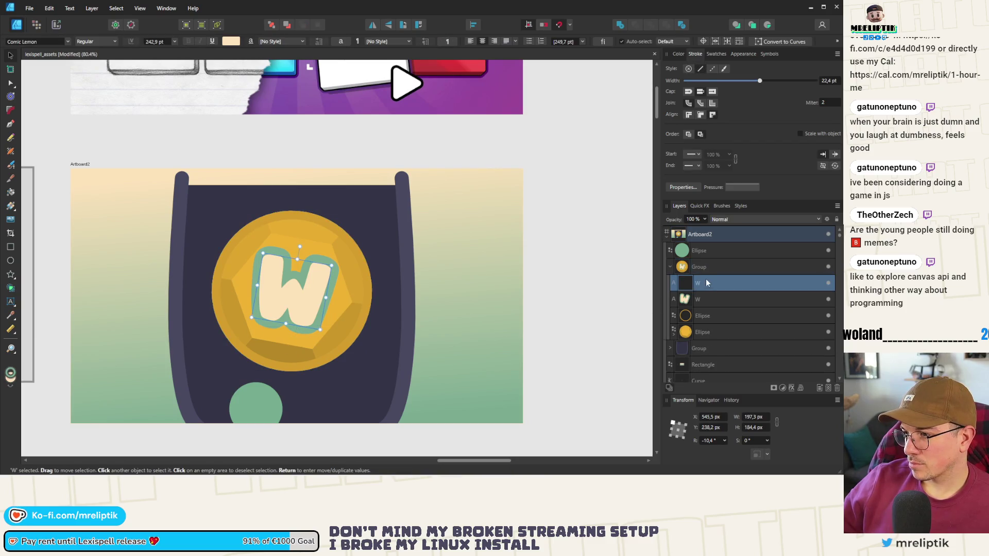
{"action": "mouse_move", "coordinate": [700, 290]}
{"action": "left_mouse_down"}
{"action": "mouse_move", "coordinate": [704, 314]}
{"action": "mouse_move", "coordinate": [708, 255]}
{"action": "left_mouse_up"}
{"action": "left_click_drag", "start_coordinate": [322, 276], "coordinate": [288, 386]}
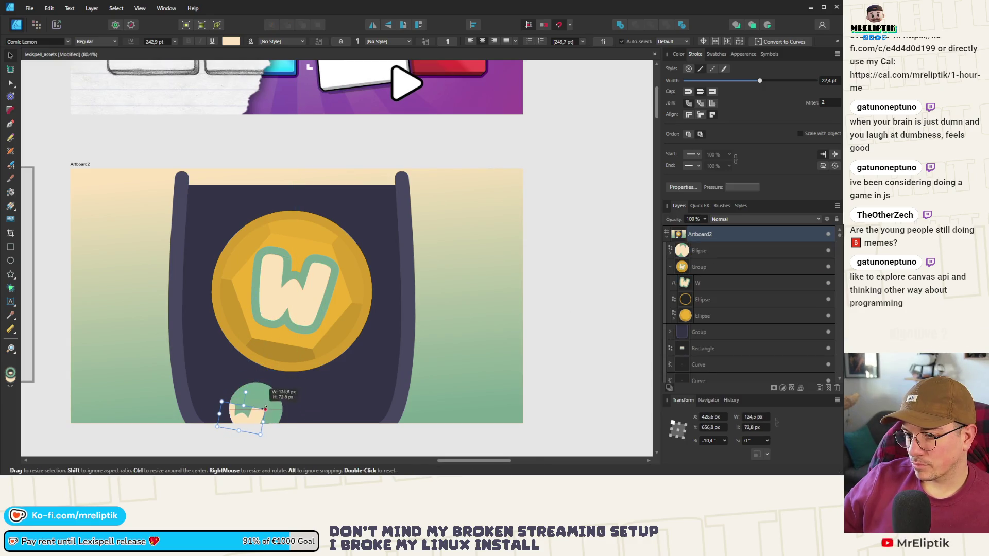
{"action": "left_click", "coordinate": [670, 250]}
{"action": "left_click_drag", "start_coordinate": [695, 266], "coordinate": [696, 247]}
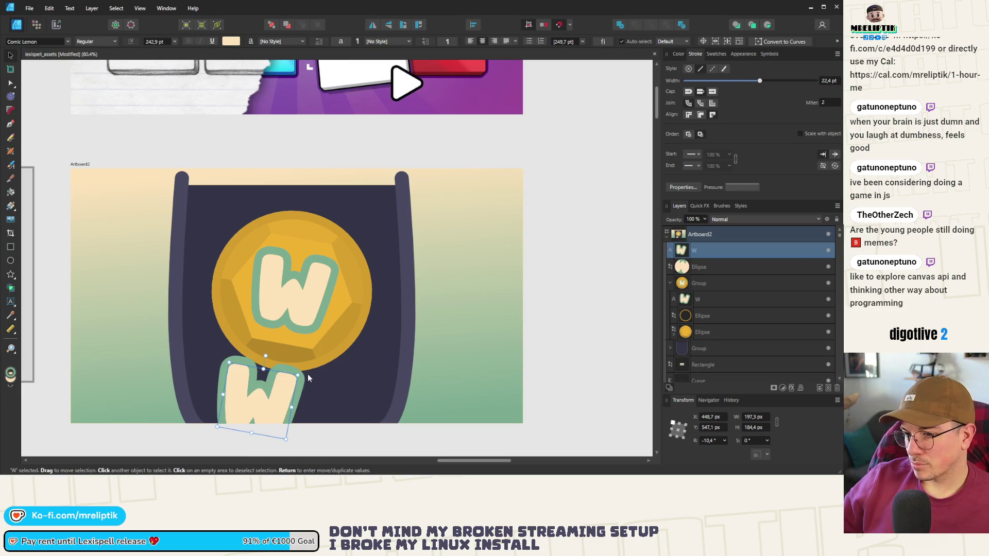
{"action": "mouse_move", "coordinate": [299, 376]}
{"action": "left_mouse_down"}
{"action": "mouse_move", "coordinate": [221, 411]}
{"action": "mouse_move", "coordinate": [248, 421]}
{"action": "mouse_move", "coordinate": [256, 412]}
{"action": "left_mouse_up"}
{"action": "double_click", "coordinate": [258, 386]}
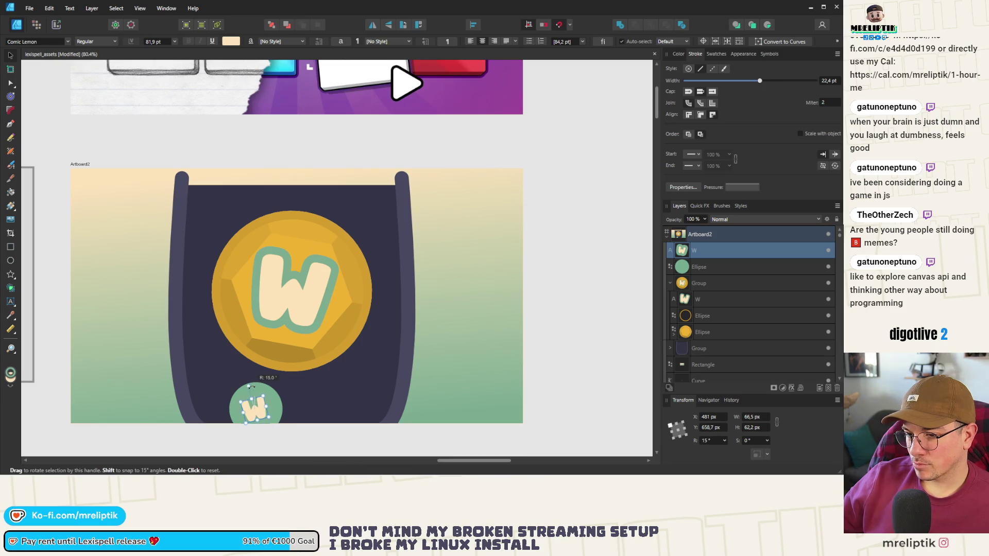
{"action": "left_click_drag", "start_coordinate": [257, 412], "coordinate": [256, 414]}
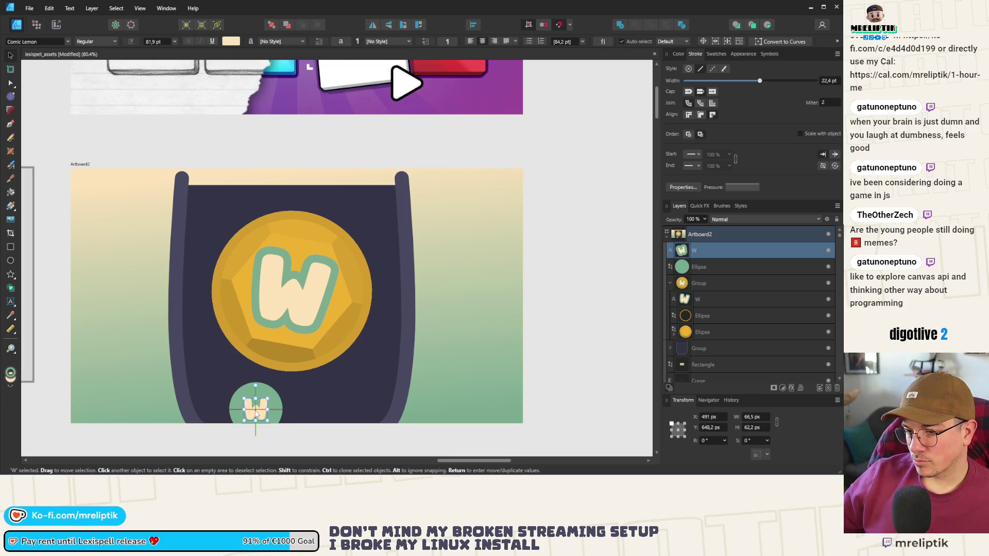
Enlarge the small W slightly and align its centre with the green circle.
{"action": "key", "text": "Escape"}
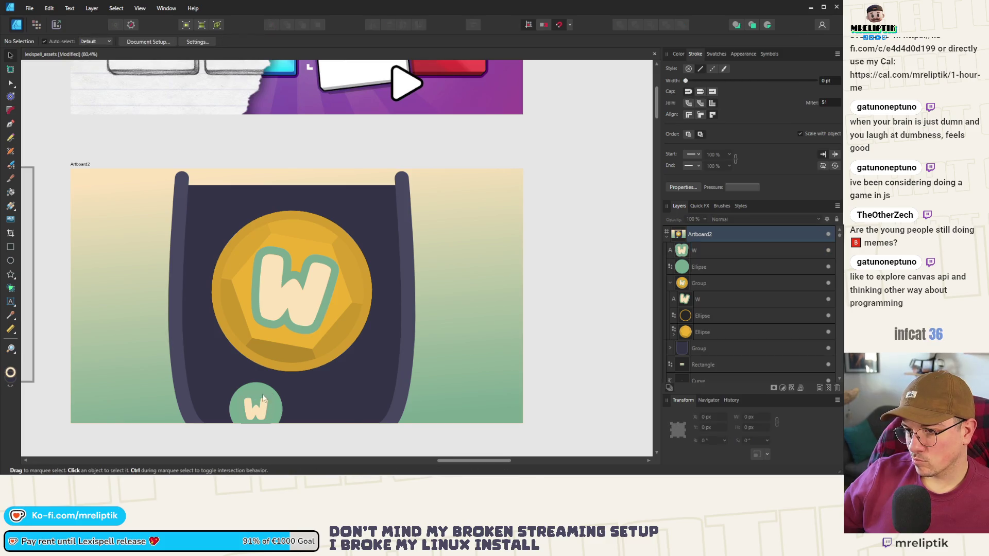
{"action": "scroll", "coordinate": [263, 398], "scroll_direction": "down", "scroll_amount": 2}
{"action": "left_click_drag", "start_coordinate": [304, 394], "coordinate": [239, 335]}
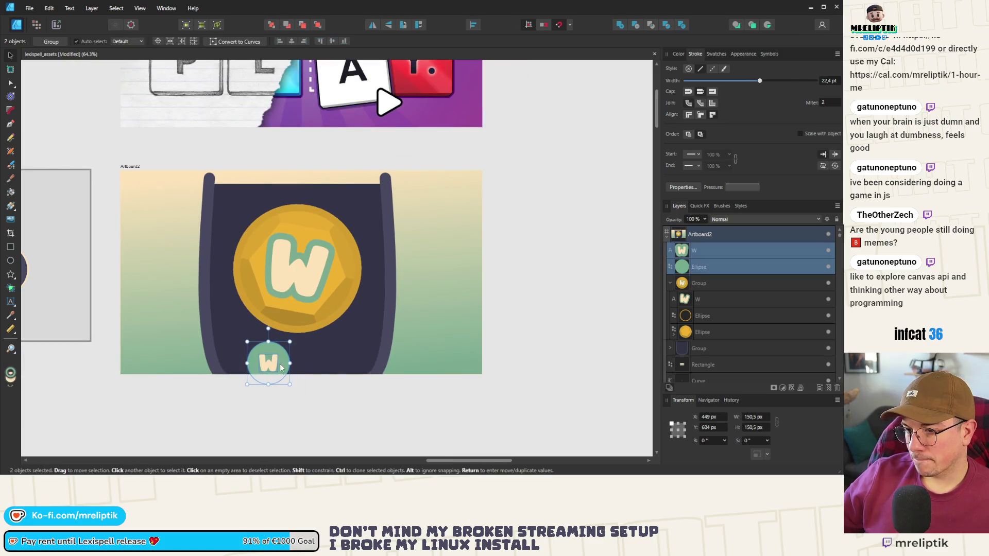
{"action": "scroll", "coordinate": [281, 368], "scroll_direction": "up", "scroll_amount": 3}
{"action": "left_click", "coordinate": [260, 358]}
{"action": "scroll", "coordinate": [263, 360], "scroll_direction": "up", "scroll_amount": 3}
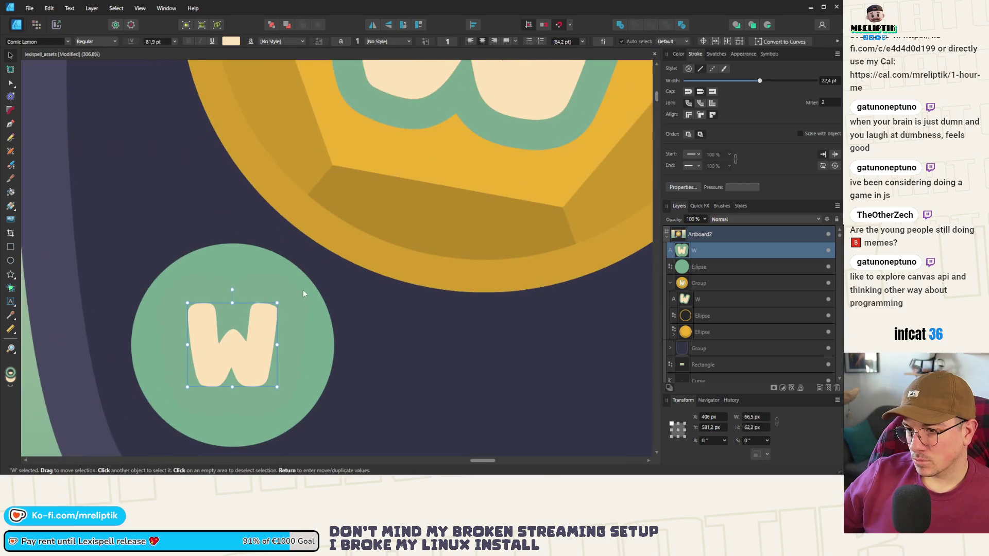
{"action": "mouse_move", "coordinate": [277, 303]}
{"action": "left_mouse_down"}
{"action": "mouse_move", "coordinate": [315, 205]}
{"action": "mouse_move", "coordinate": [300, 281]}
{"action": "mouse_move", "coordinate": [284, 297]}
{"action": "left_mouse_up"}
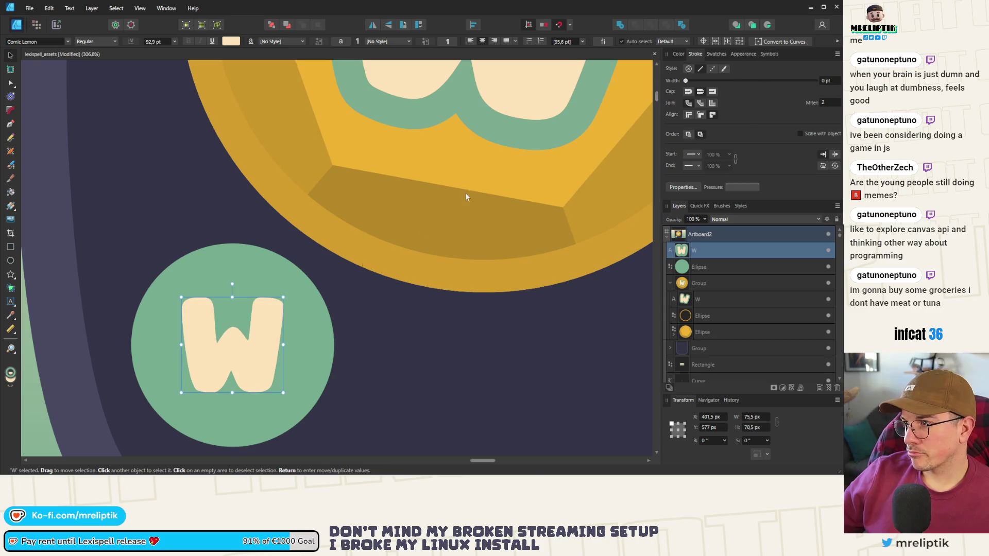
{"action": "mouse_move", "coordinate": [283, 298]}
{"action": "left_mouse_down"}
{"action": "mouse_move", "coordinate": [298, 281]}
{"action": "mouse_move", "coordinate": [286, 295]}
{"action": "left_mouse_up"}
{"action": "left_click_drag", "start_coordinate": [250, 336], "coordinate": [248, 355]}
{"action": "left_click", "coordinate": [271, 264], "text": "shift"}
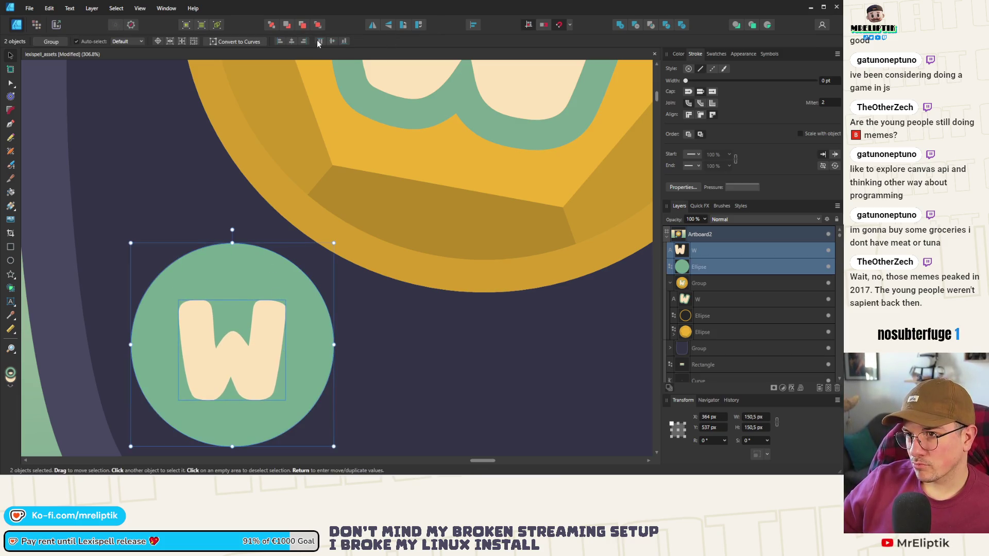
{"action": "left_click", "coordinate": [341, 42]}
{"action": "scroll", "coordinate": [186, 231], "scroll_direction": "down", "scroll_amount": 5}
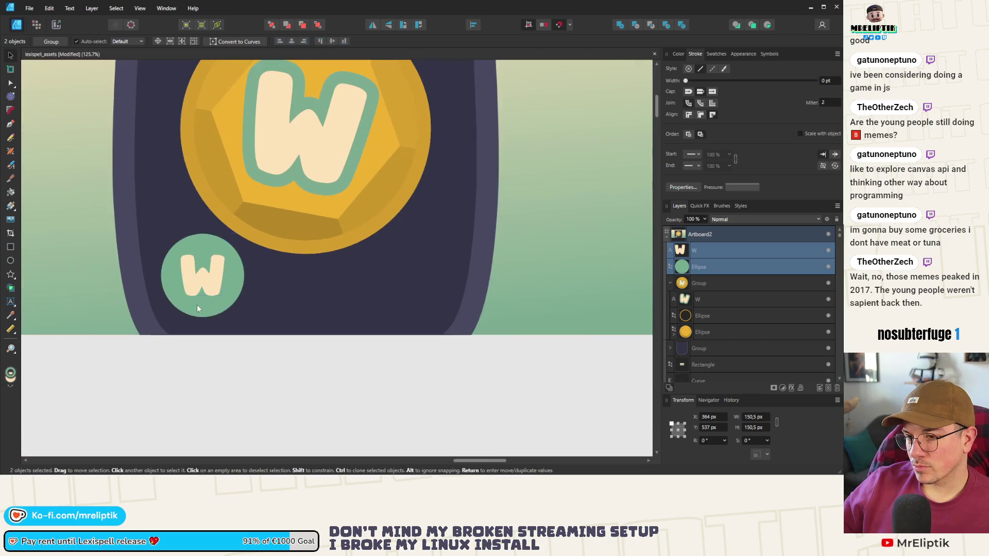
{"action": "left_click", "coordinate": [203, 278]}
Clone the W onto the gold coin's lower edge, tilt it and retype it as 99.
{"action": "mouse_move", "coordinate": [225, 261]}
{"action": "left_mouse_down"}
{"action": "mouse_move", "coordinate": [352, 200]}
{"action": "mouse_move", "coordinate": [361, 170]}
{"action": "left_mouse_up"}
{"action": "scroll", "coordinate": [352, 200], "scroll_direction": "up", "scroll_amount": 3}
{"action": "left_click_drag", "start_coordinate": [340, 227], "coordinate": [305, 260]}
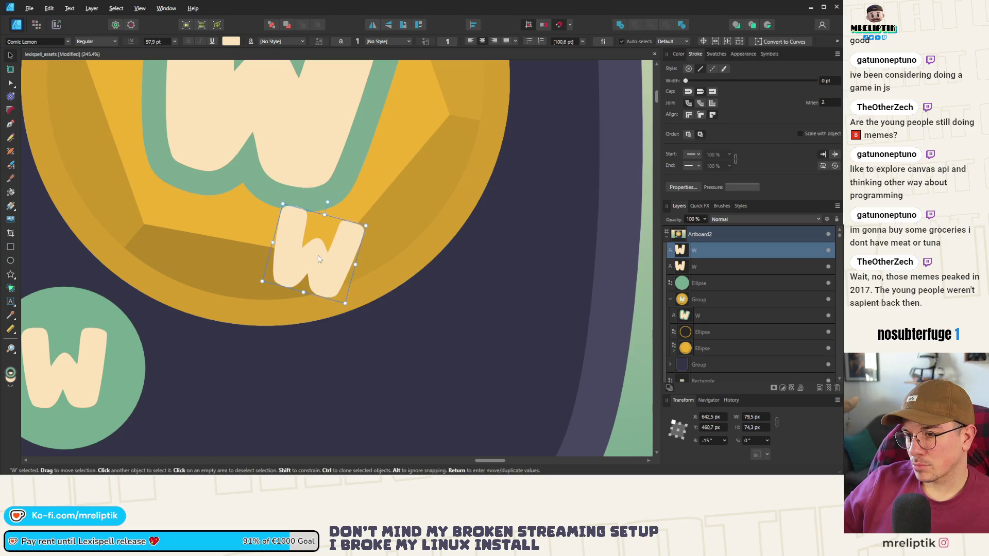
{"action": "type", "text": "2"}
{"action": "key", "text": "BackSpace"}
{"action": "type", "text": "999"}
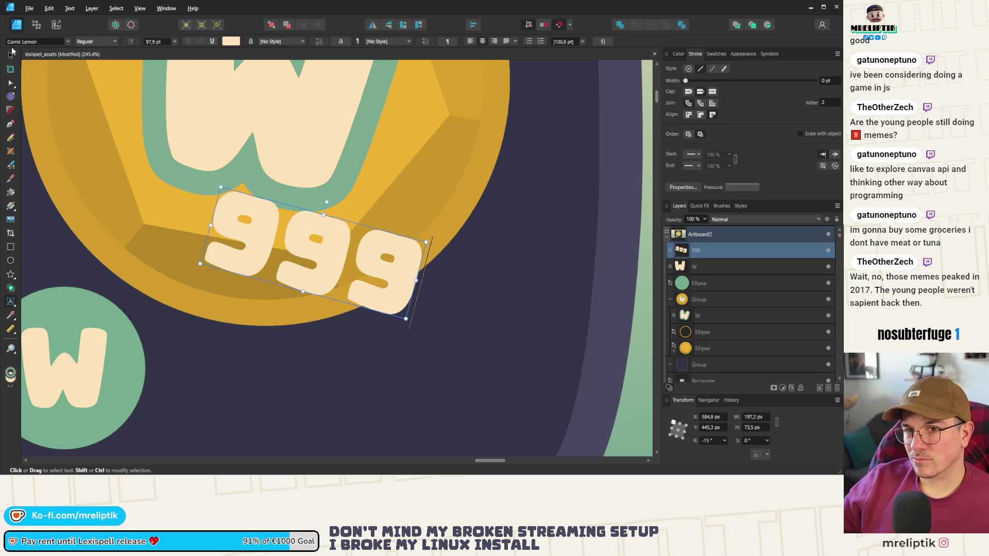
{"action": "left_click", "coordinate": [12, 54]}
{"action": "mouse_move", "coordinate": [391, 280]}
{"action": "left_mouse_down"}
{"action": "mouse_move", "coordinate": [290, 280]}
{"action": "mouse_move", "coordinate": [351, 293]}
{"action": "left_mouse_up"}
{"action": "double_click", "coordinate": [324, 269]}
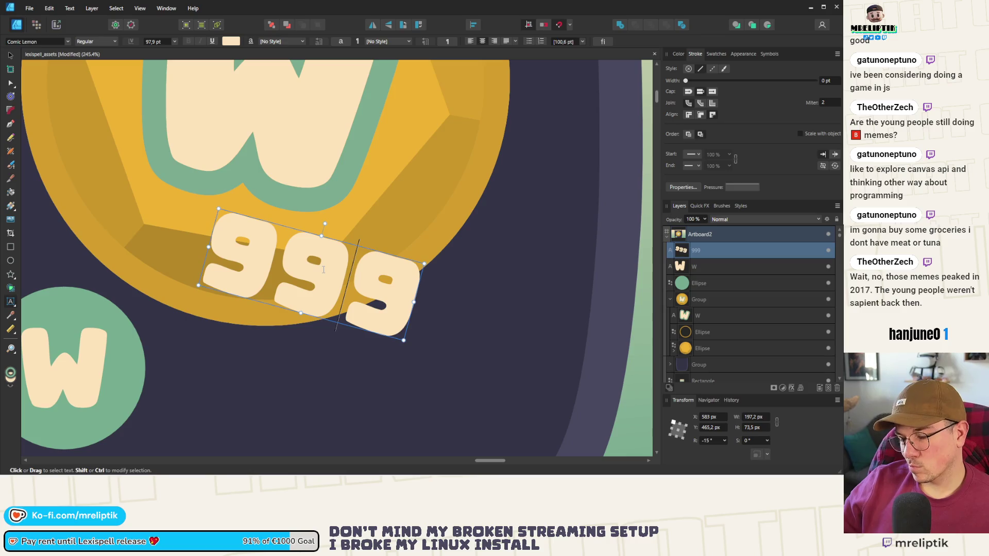
{"action": "key", "text": "BackSpace"}
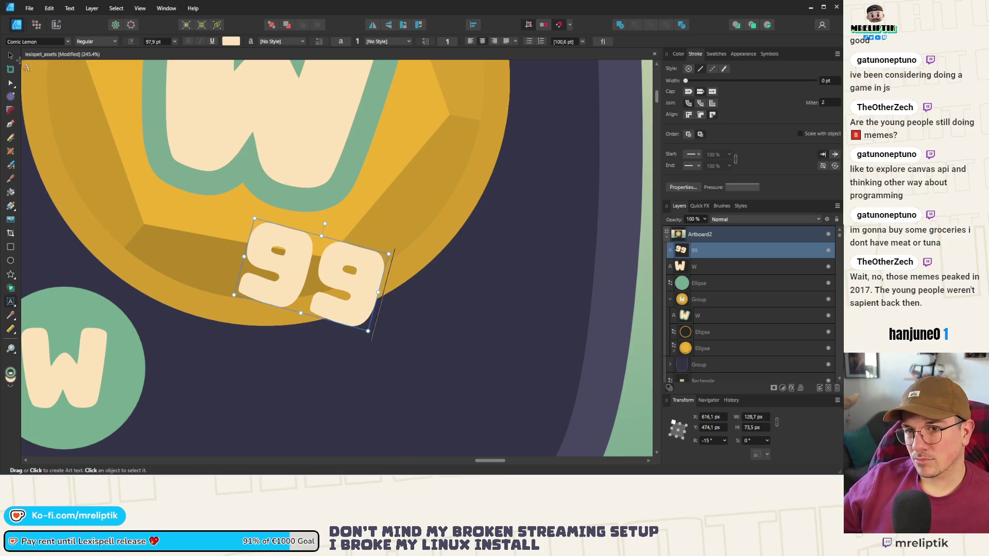
{"action": "key", "text": "Escape"}
Recolour the 99 dark purple, shrink it, then give it the W's cream colour.
{"action": "left_click", "coordinate": [679, 54]}
{"action": "mouse_move", "coordinate": [695, 74]}
{"action": "left_mouse_down"}
{"action": "mouse_move", "coordinate": [574, 196]}
{"action": "mouse_move", "coordinate": [607, 160]}
{"action": "left_mouse_up"}
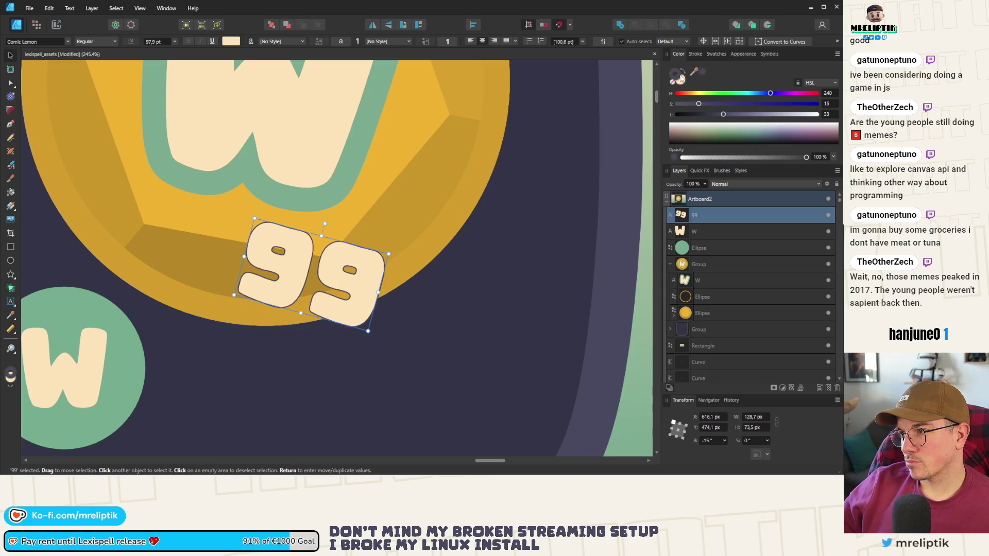
{"action": "left_click", "coordinate": [702, 72]}
{"action": "mouse_move", "coordinate": [390, 253]}
{"action": "left_mouse_down"}
{"action": "mouse_move", "coordinate": [346, 257]}
{"action": "mouse_move", "coordinate": [361, 255]}
{"action": "mouse_move", "coordinate": [351, 277]}
{"action": "mouse_move", "coordinate": [347, 262]}
{"action": "left_mouse_up"}
{"action": "left_click_drag", "start_coordinate": [698, 79], "coordinate": [320, 82]}
{"action": "key", "text": "ctrl+d"}
{"action": "scroll", "coordinate": [319, 106], "scroll_direction": "down", "scroll_amount": 5}
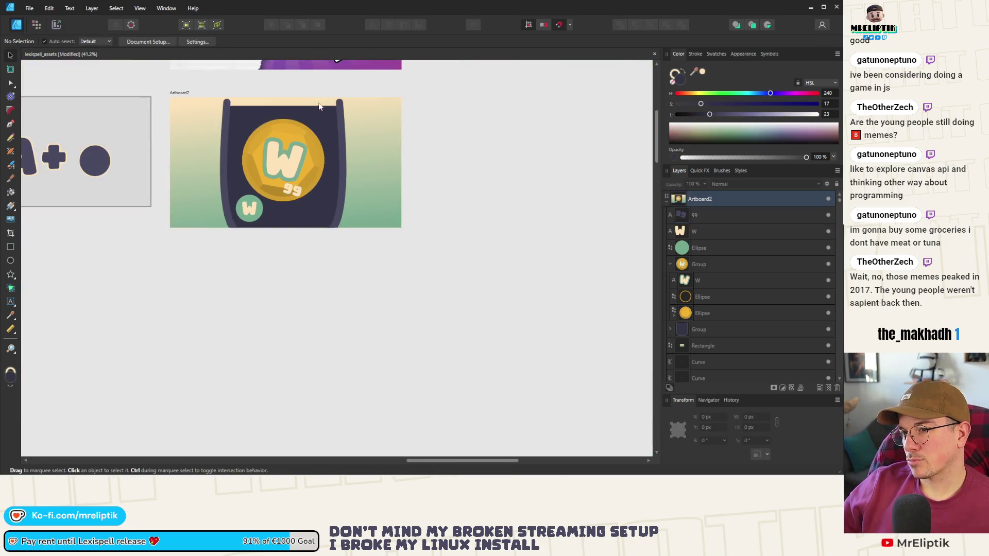
{"action": "scroll", "coordinate": [279, 153], "scroll_direction": "up", "scroll_amount": 5}
Adjust the 99's tilt, then undo back to the green-outlined cream 99.
{"action": "left_click", "coordinate": [319, 186]}
{"action": "scroll", "coordinate": [307, 199], "scroll_direction": "up", "scroll_amount": 2}
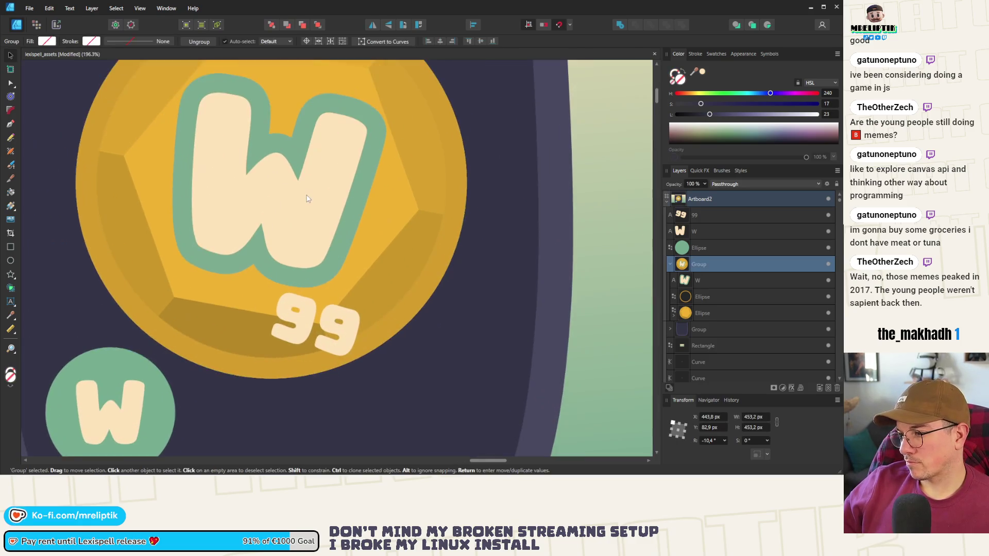
{"action": "scroll", "coordinate": [288, 253], "scroll_direction": "down", "scroll_amount": 3}
{"action": "left_click", "coordinate": [309, 300]}
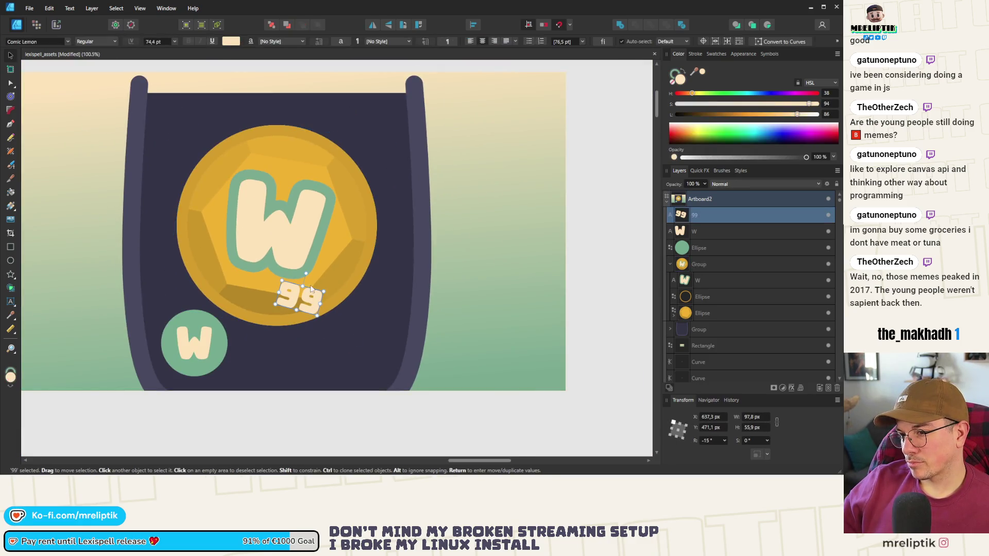
{"action": "scroll", "coordinate": [311, 289], "scroll_direction": "up", "scroll_amount": 2}
{"action": "left_click_drag", "start_coordinate": [303, 270], "coordinate": [304, 271]}
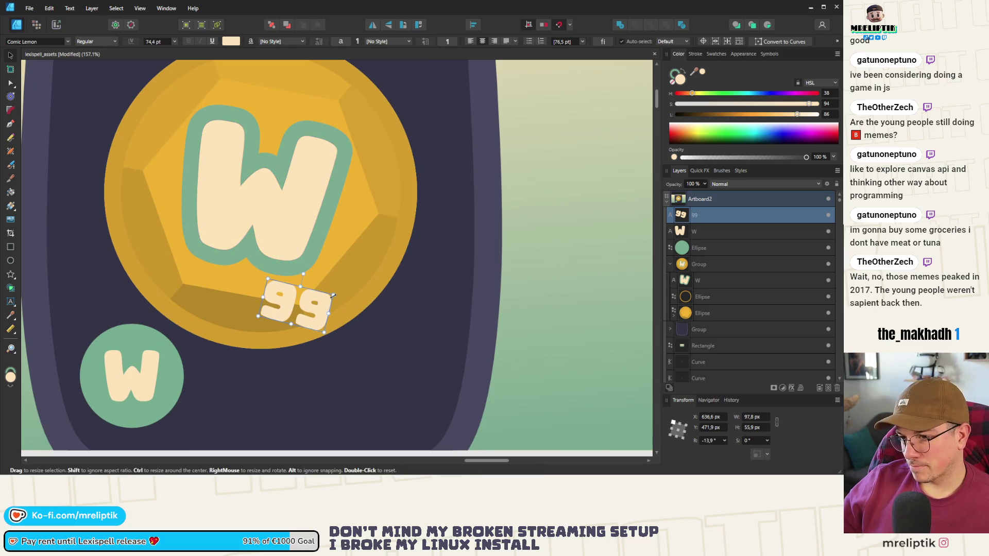
{"action": "key", "text": "Delete"}
{"action": "scroll", "coordinate": [308, 217], "scroll_direction": "down", "scroll_amount": 3}
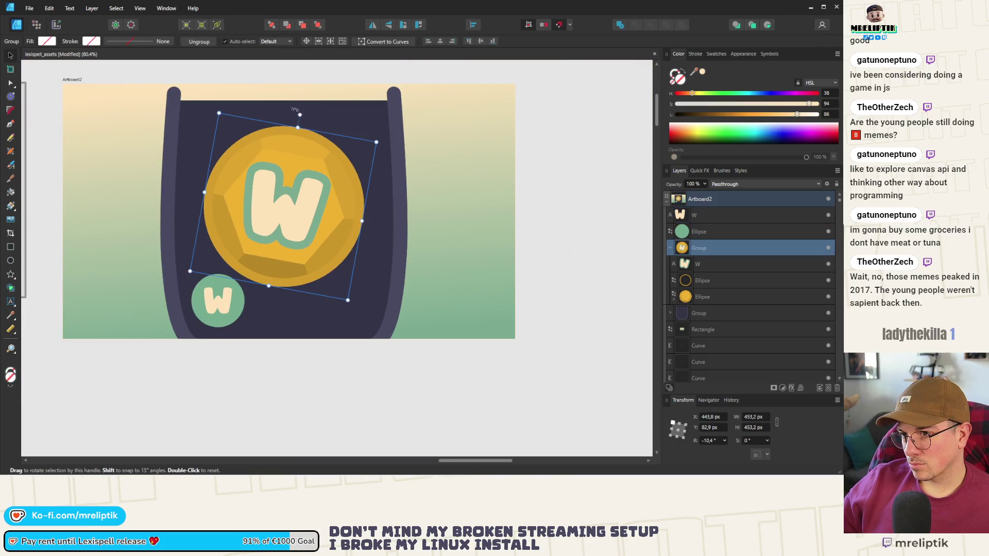
{"action": "key", "text": "ctrl+z"}
{"action": "scroll", "coordinate": [295, 232], "scroll_direction": "up", "scroll_amount": 1}
{"action": "key", "text": "ctrl+z"}
{"action": "key", "text": "ctrl+z"}
{"action": "key", "text": "ctrl+z"}
{"action": "scroll", "coordinate": [421, 220], "scroll_direction": "down", "scroll_amount": 3}
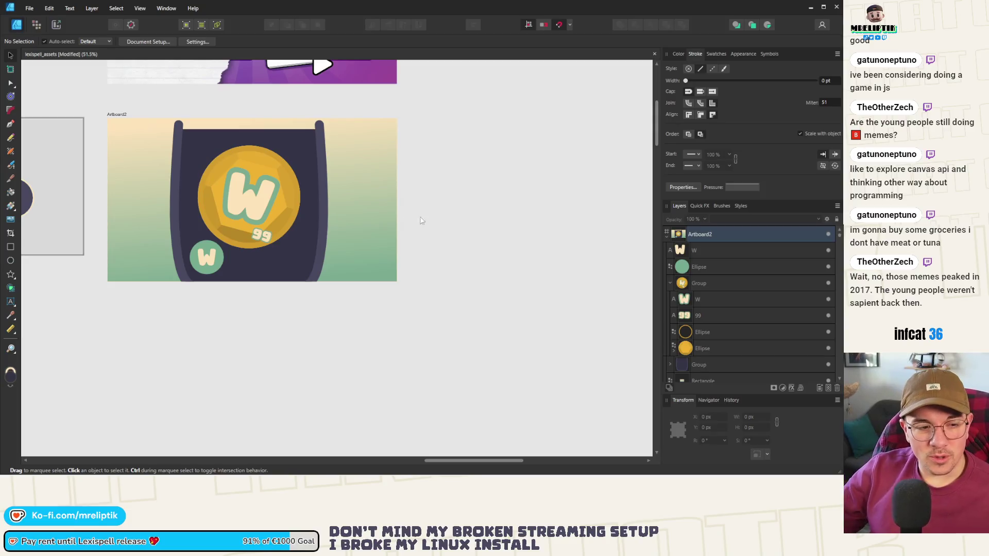
{"action": "scroll", "coordinate": [208, 256], "scroll_direction": "up", "scroll_amount": 3}
{"action": "scroll", "coordinate": [203, 265], "scroll_direction": "up", "scroll_amount": 2}
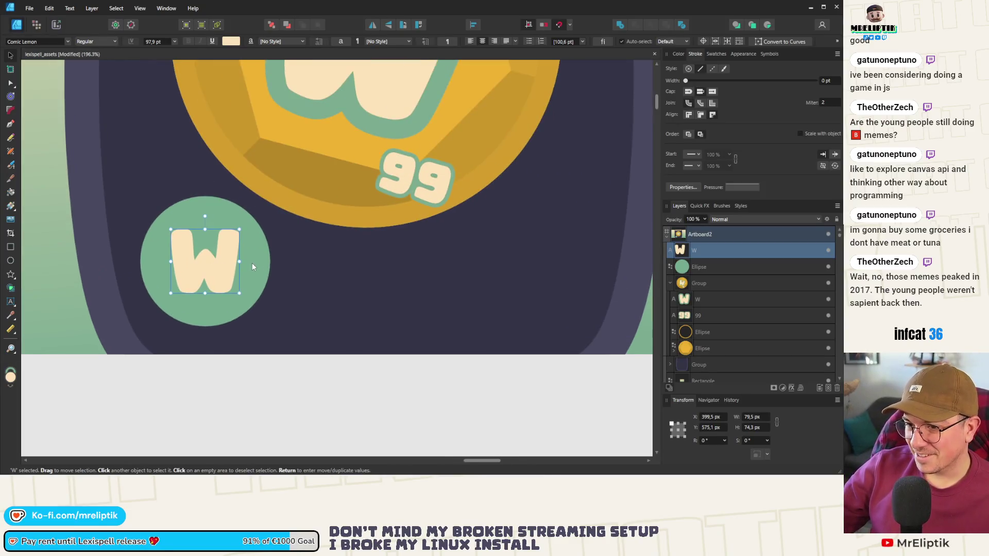
Enlarge the badge W slightly and nudge it down a little.
{"action": "left_click", "coordinate": [252, 262], "text": "shift"}
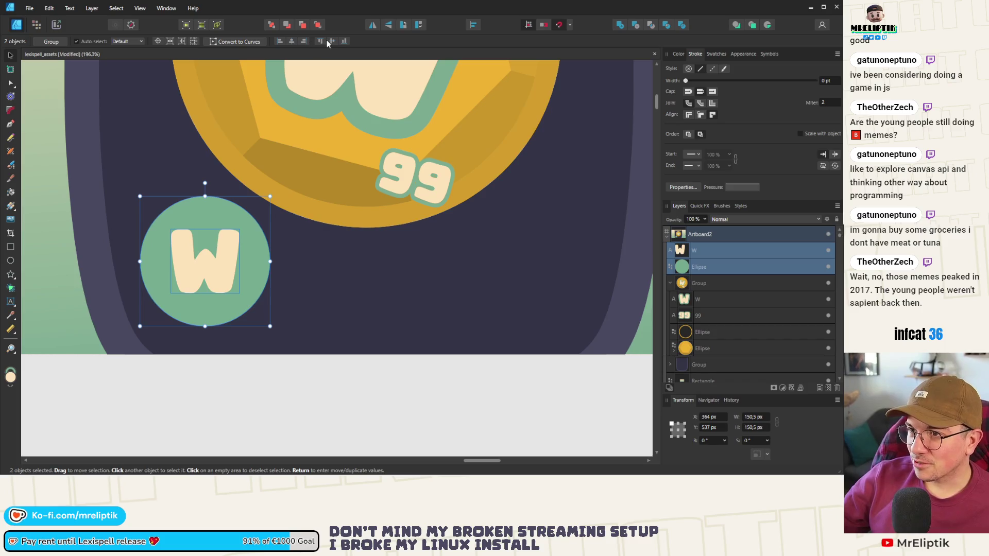
{"action": "left_click", "coordinate": [194, 288]}
{"action": "left_click_drag", "start_coordinate": [239, 230], "coordinate": [243, 226]}
{"action": "left_click_drag", "start_coordinate": [214, 269], "coordinate": [215, 270]}
Group the W with its green circle, move the badge down-right and tilt it about 19°.
{"action": "left_click", "coordinate": [259, 240], "text": "shift"}
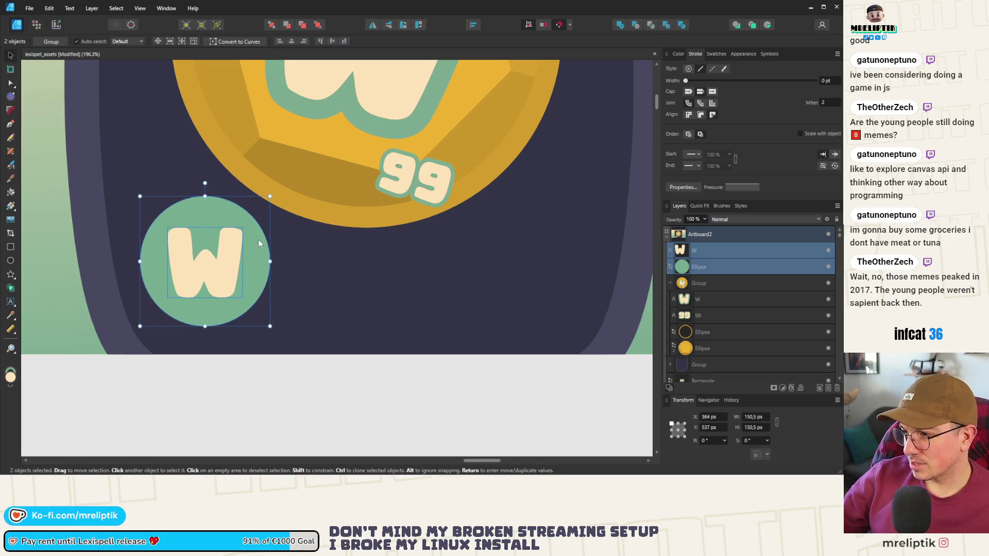
{"action": "key", "text": "ctrl+g"}
{"action": "scroll", "coordinate": [235, 225], "scroll_direction": "down", "scroll_amount": 3}
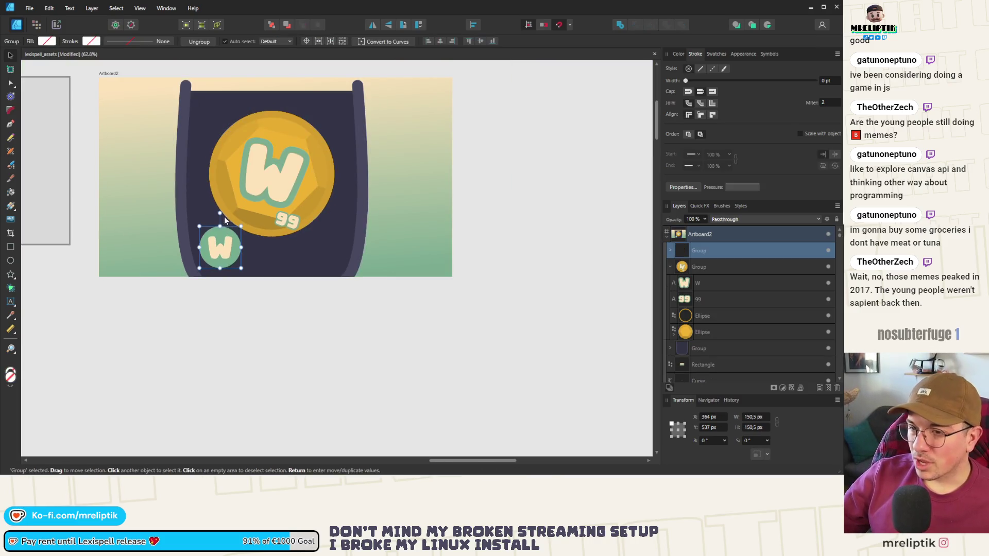
{"action": "mouse_move", "coordinate": [220, 246]}
{"action": "left_mouse_down"}
{"action": "mouse_move", "coordinate": [225, 253]}
{"action": "mouse_move", "coordinate": [214, 222]}
{"action": "left_mouse_up"}
{"action": "mouse_move", "coordinate": [217, 259]}
{"action": "left_mouse_down"}
{"action": "mouse_move", "coordinate": [208, 263]}
{"action": "mouse_move", "coordinate": [249, 264]}
{"action": "left_mouse_up"}
Tilt the badge copy the opposite way and nudge the left badge beside the right one.
{"action": "mouse_move", "coordinate": [244, 224]}
{"action": "left_mouse_down"}
{"action": "mouse_move", "coordinate": [241, 246]}
{"action": "mouse_move", "coordinate": [264, 256]}
{"action": "mouse_move", "coordinate": [265, 277]}
{"action": "mouse_move", "coordinate": [252, 286]}
{"action": "left_mouse_up"}
{"action": "scroll", "coordinate": [242, 246], "scroll_direction": "up", "scroll_amount": 5}
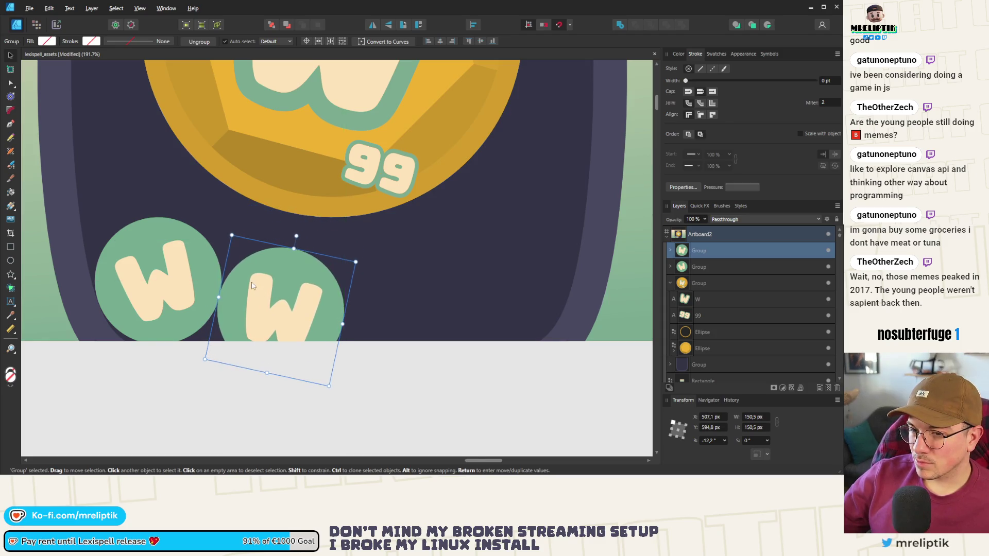
{"action": "scroll", "coordinate": [252, 287], "scroll_direction": "up", "scroll_amount": 4}
{"action": "scroll", "coordinate": [247, 295], "scroll_direction": "down", "scroll_amount": 4}
{"action": "left_click", "coordinate": [154, 304]}
{"action": "scroll", "coordinate": [110, 314], "scroll_direction": "up", "scroll_amount": 4}
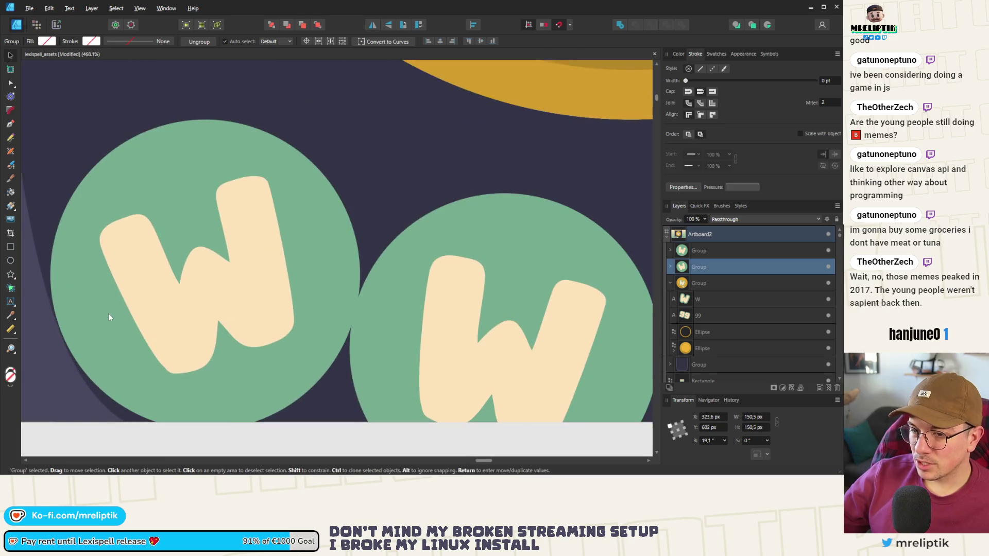
{"action": "left_click_drag", "start_coordinate": [106, 313], "coordinate": [103, 313]}
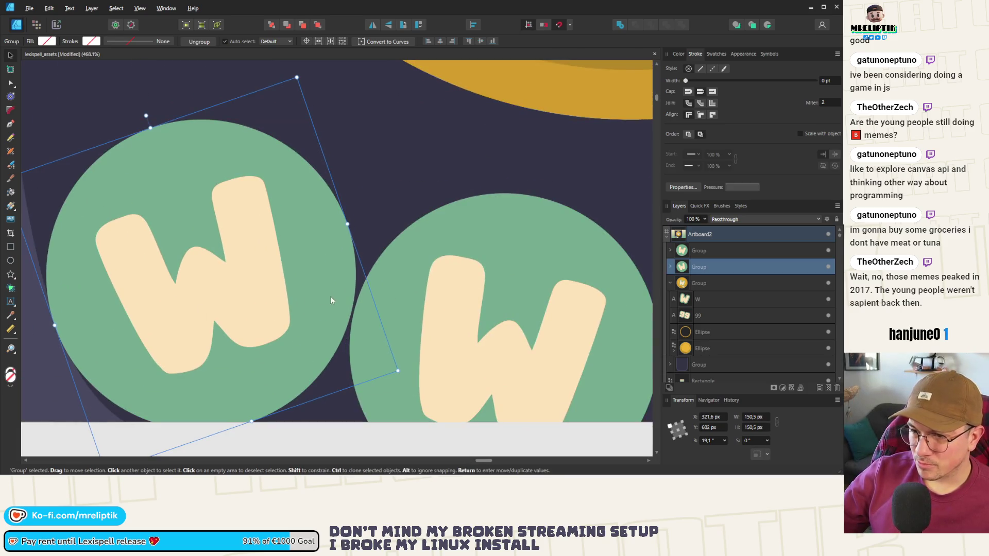
{"action": "scroll", "coordinate": [100, 305], "scroll_direction": "up", "scroll_amount": 3}
{"action": "scroll", "coordinate": [188, 296], "scroll_direction": "down", "scroll_amount": 4}
{"action": "scroll", "coordinate": [188, 297], "scroll_direction": "down", "scroll_amount": 5}
{"action": "left_click", "coordinate": [109, 243]}
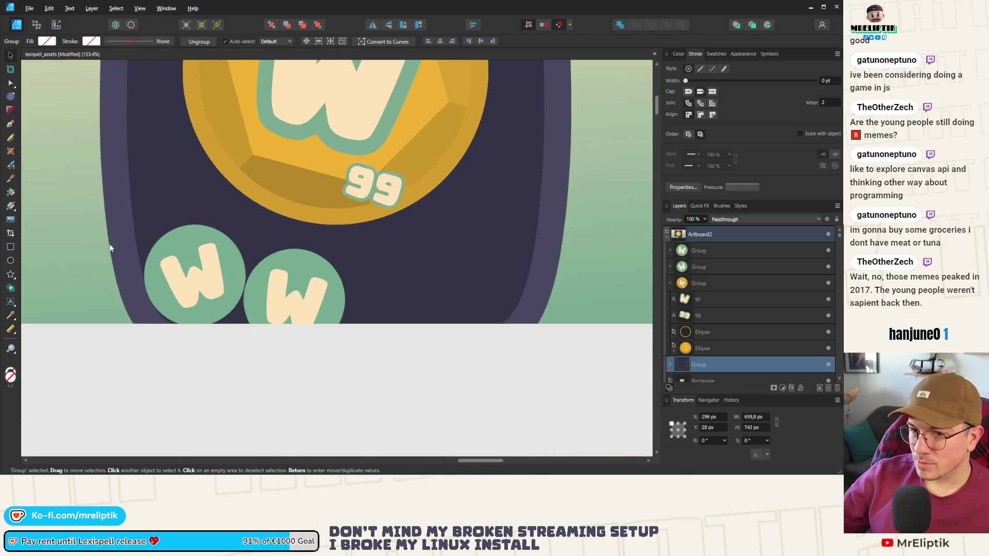
Pull the jar's two side Curve layers out of the dark jar group.
{"action": "scroll", "coordinate": [303, 206], "scroll_direction": "down", "scroll_amount": 1}
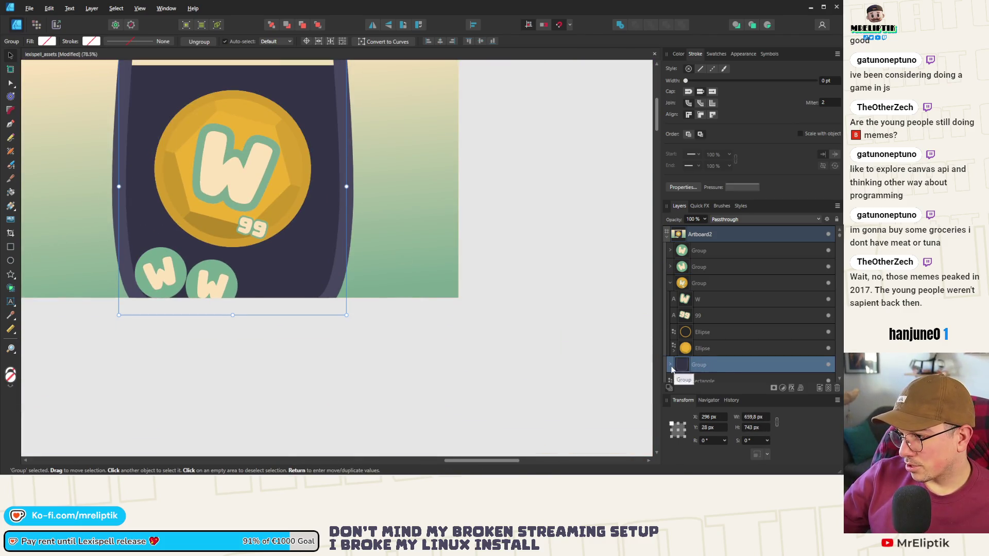
{"action": "scroll", "coordinate": [711, 312], "scroll_direction": "down", "scroll_amount": 2}
{"action": "left_click", "coordinate": [704, 297], "text": "ctrl"}
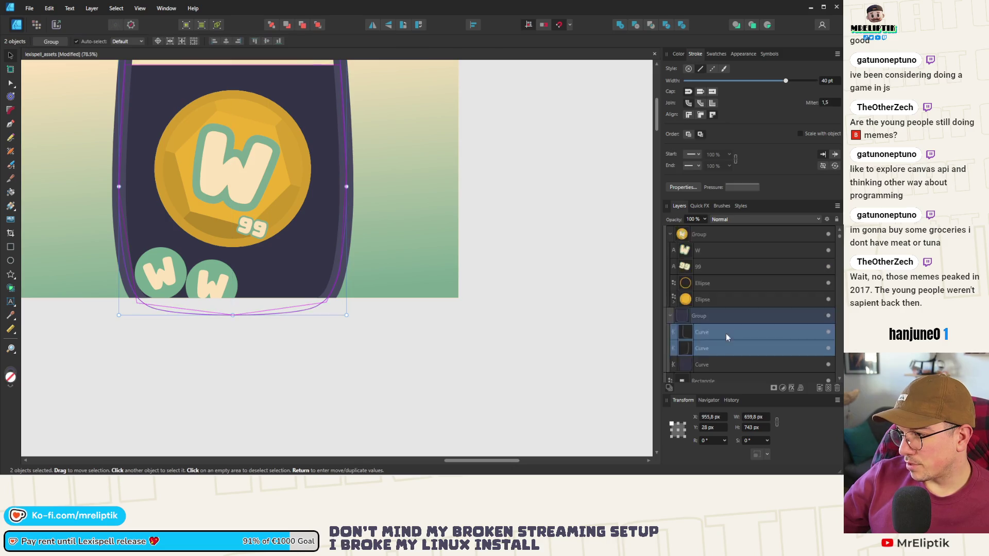
{"action": "scroll", "coordinate": [725, 333], "scroll_direction": "up", "scroll_amount": 2}
{"action": "mouse_move", "coordinate": [715, 258]}
{"action": "left_mouse_down"}
{"action": "mouse_move", "coordinate": [706, 243]}
{"action": "mouse_move", "coordinate": [713, 255]}
{"action": "left_mouse_up"}
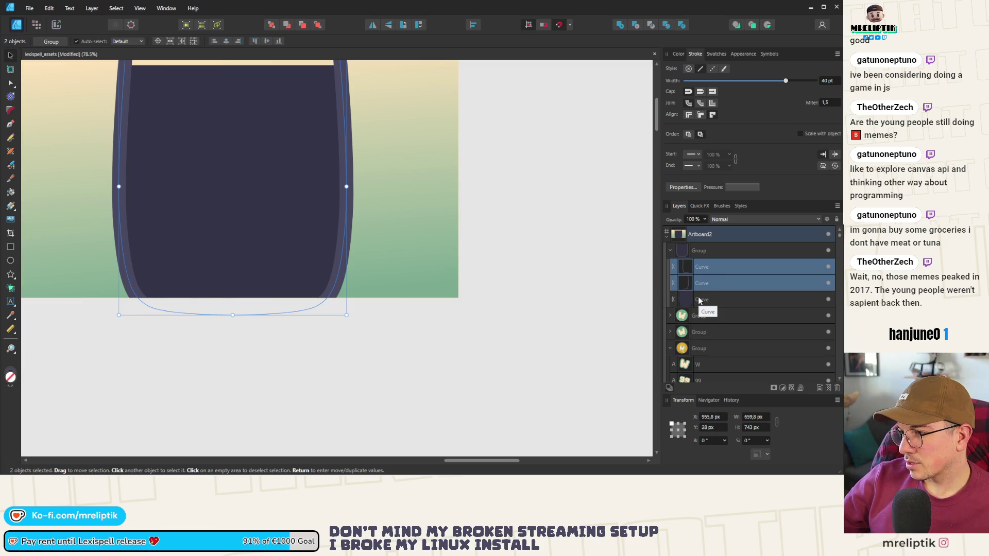
{"action": "left_click_drag", "start_coordinate": [700, 268], "coordinate": [705, 252]}
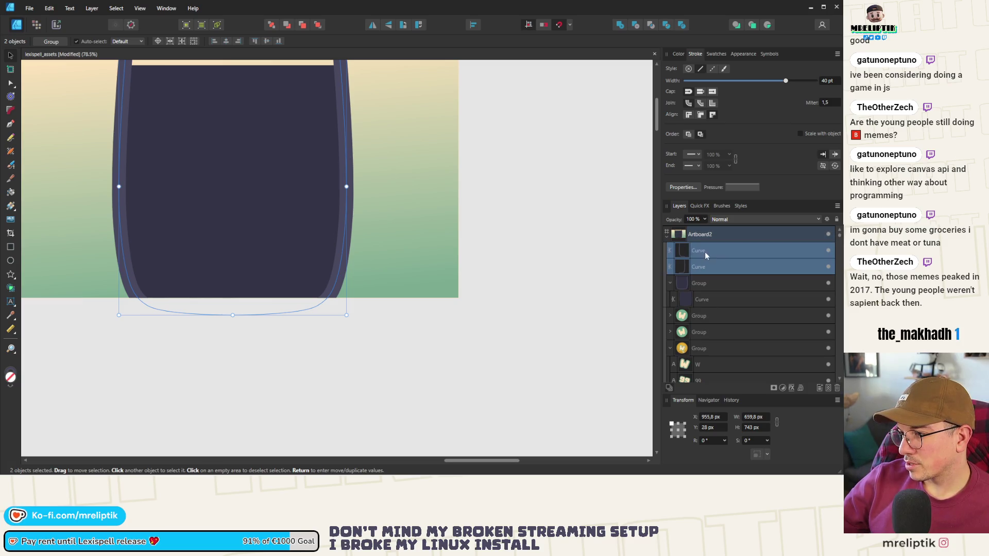
Restack the jar group beneath the coin's Ellipse layers so the coin and badges show in front.
{"action": "left_click", "coordinate": [703, 289]}
{"action": "scroll", "coordinate": [668, 280], "scroll_direction": "down", "scroll_amount": 3}
{"action": "scroll", "coordinate": [675, 246], "scroll_direction": "up", "scroll_amount": 3}
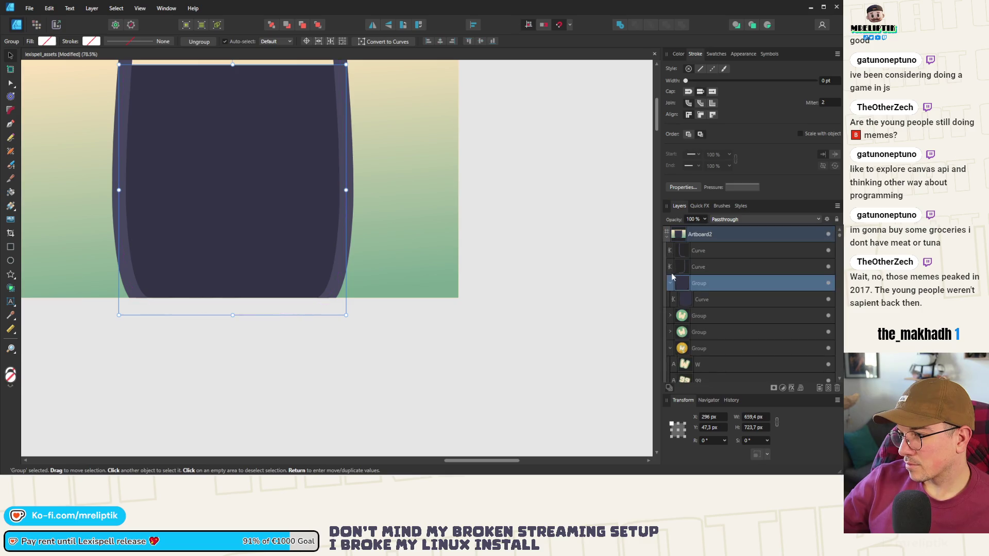
{"action": "left_click_drag", "start_coordinate": [701, 349], "coordinate": [705, 358]}
{"action": "scroll", "coordinate": [704, 335], "scroll_direction": "down", "scroll_amount": 3}
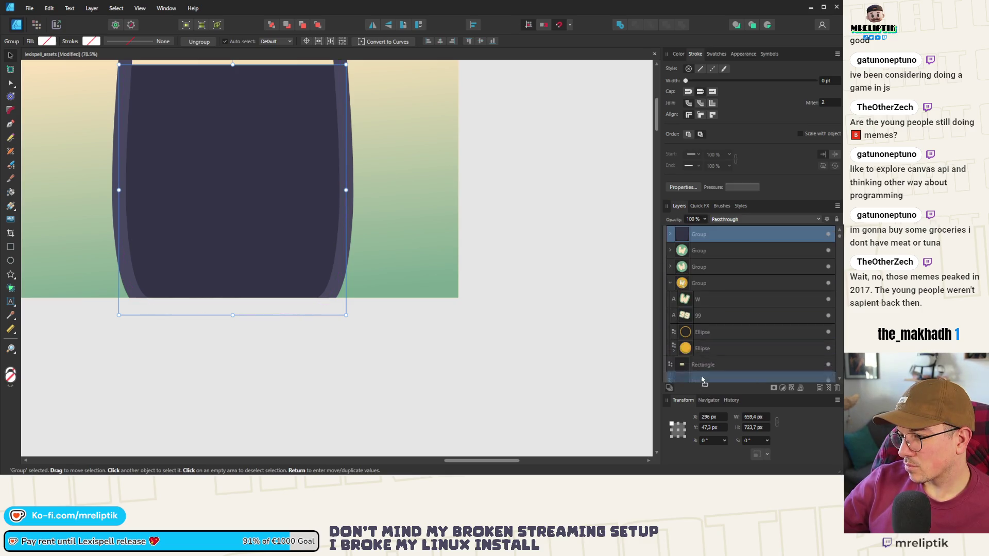
{"action": "left_click_drag", "start_coordinate": [698, 311], "coordinate": [699, 309]}
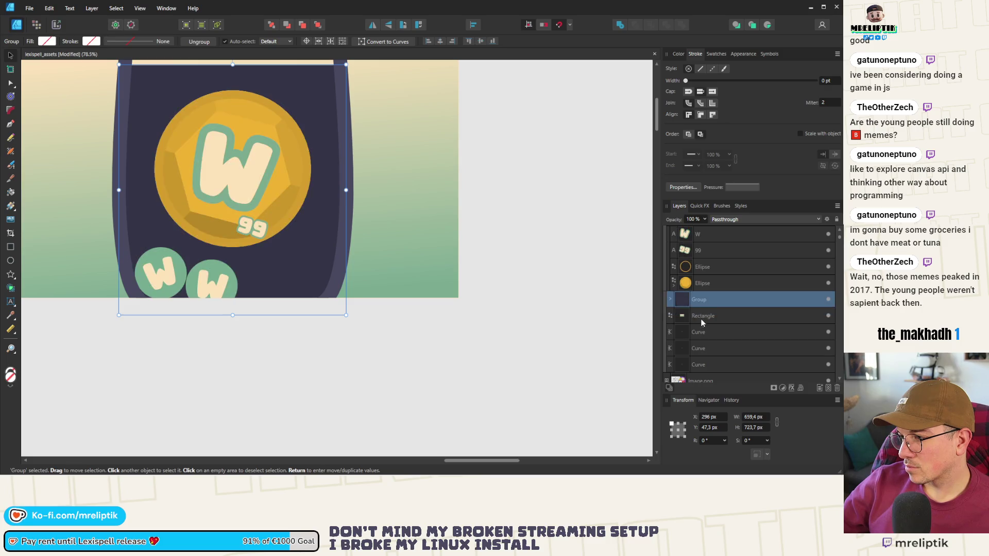
{"action": "scroll", "coordinate": [541, 278], "scroll_direction": "down", "scroll_amount": 2}
{"action": "left_click", "coordinate": [259, 261]}
{"action": "scroll", "coordinate": [323, 293], "scroll_direction": "up", "scroll_amount": 5}
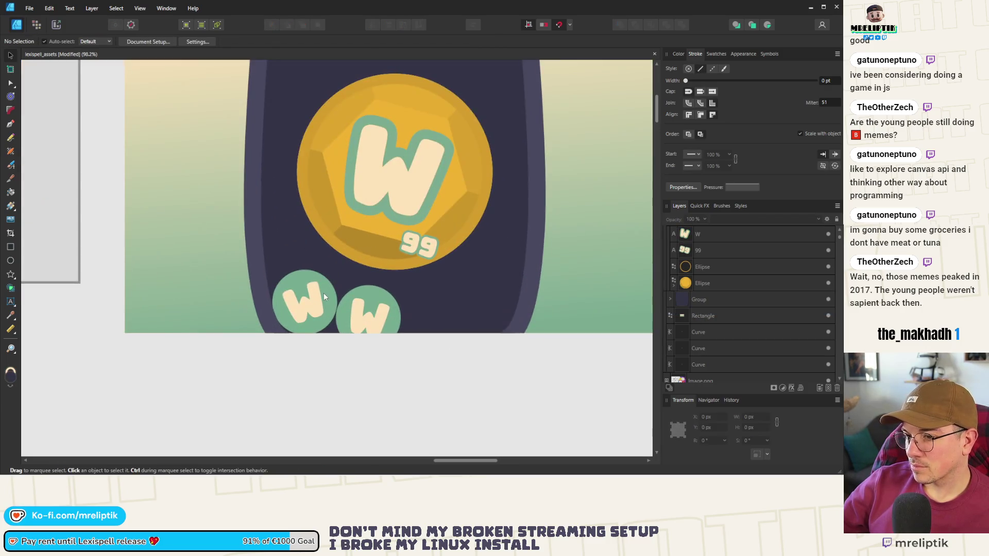
Nudge the right W badge and duplicate it as a smaller copy of about 77.5 px.
{"action": "left_click", "coordinate": [386, 284]}
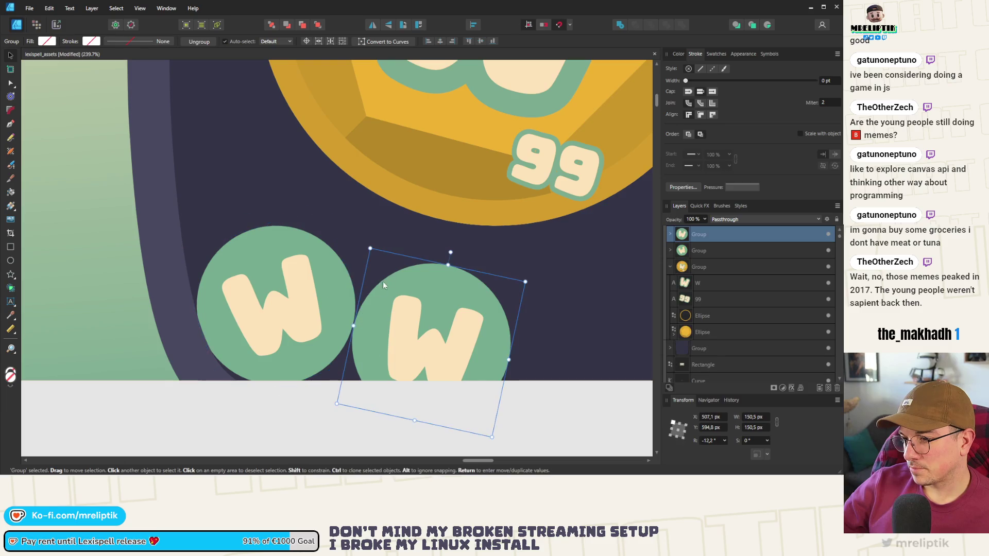
{"action": "scroll", "coordinate": [393, 288], "scroll_direction": "up", "scroll_amount": 3}
{"action": "left_click_drag", "start_coordinate": [401, 301], "coordinate": [410, 298]}
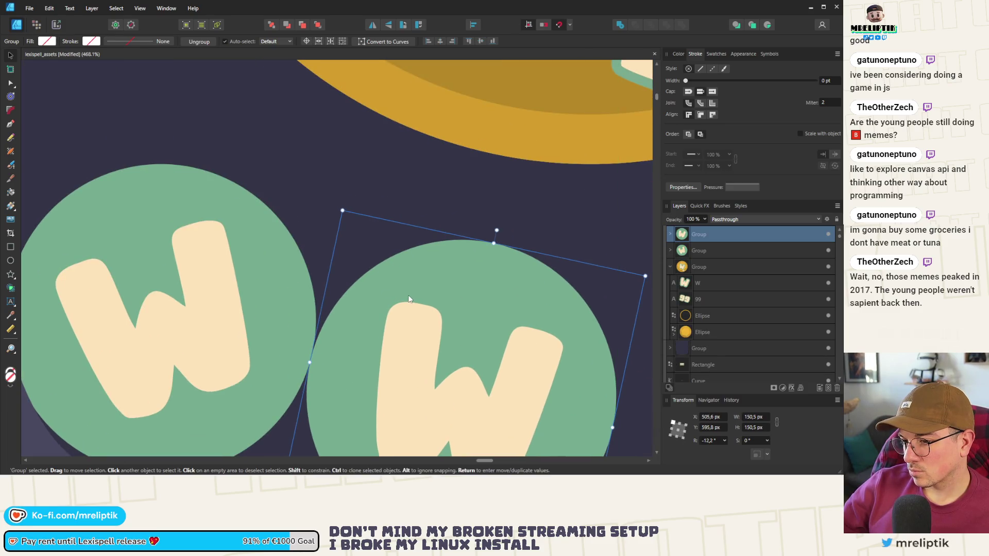
{"action": "scroll", "coordinate": [409, 299], "scroll_direction": "down", "scroll_amount": 6}
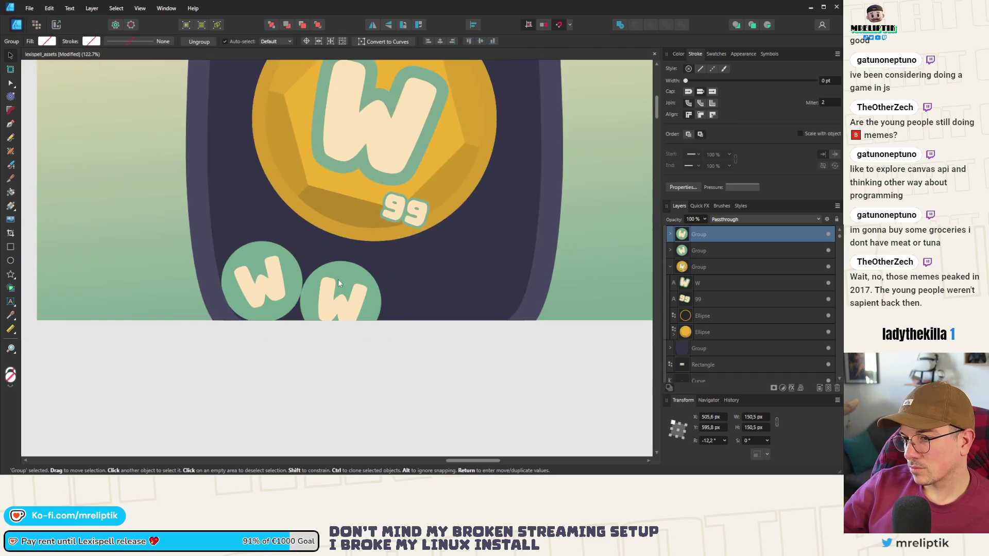
{"action": "mouse_move", "coordinate": [353, 277]}
{"action": "left_mouse_down"}
{"action": "mouse_move", "coordinate": [428, 278]}
{"action": "mouse_move", "coordinate": [420, 292]}
{"action": "mouse_move", "coordinate": [426, 288]}
{"action": "mouse_move", "coordinate": [319, 255]}
{"action": "left_mouse_up"}
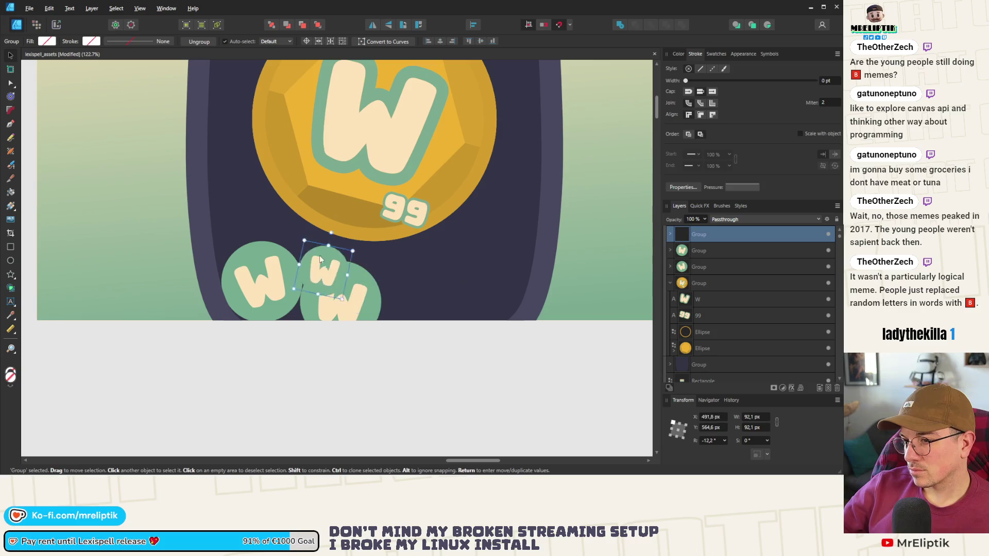
{"action": "scroll", "coordinate": [314, 248], "scroll_direction": "up", "scroll_amount": 5}
{"action": "left_click_drag", "start_coordinate": [382, 377], "coordinate": [358, 340]}
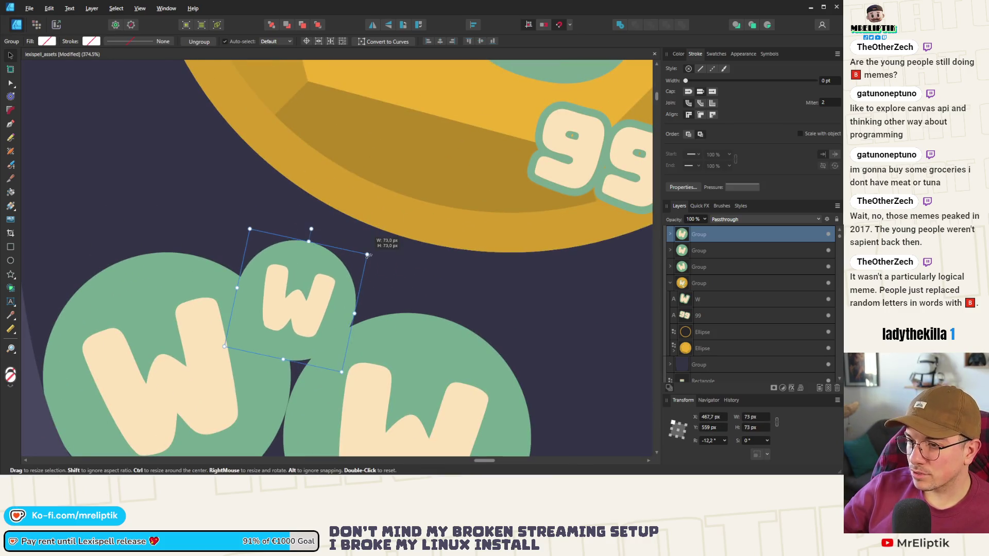
{"action": "left_click_drag", "start_coordinate": [324, 261], "coordinate": [332, 268]}
{"action": "left_click_drag", "start_coordinate": [387, 233], "coordinate": [397, 226]}
{"action": "scroll", "coordinate": [341, 258], "scroll_direction": "up", "scroll_amount": 2}
{"action": "left_click_drag", "start_coordinate": [338, 258], "coordinate": [415, 237]}
{"action": "scroll", "coordinate": [333, 258], "scroll_direction": "down", "scroll_amount": 8}
{"action": "scroll", "coordinate": [416, 237], "scroll_direction": "down", "scroll_amount": 2}
{"action": "scroll", "coordinate": [272, 266], "scroll_direction": "up", "scroll_amount": 2}
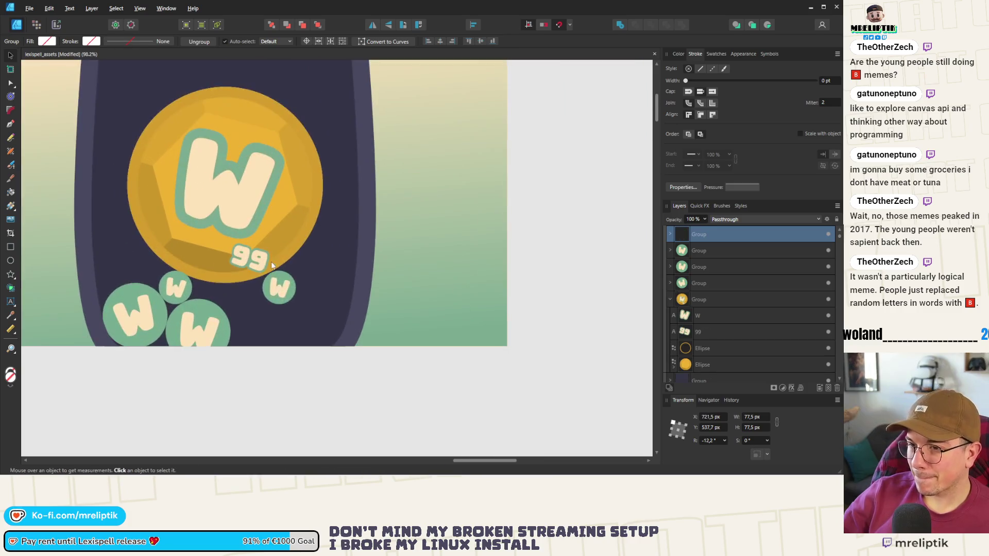
Enlarge the newest small W badge and move it up and left.
{"action": "left_click", "coordinate": [299, 271]}
{"action": "left_click", "coordinate": [288, 280]}
{"action": "mouse_move", "coordinate": [296, 269]}
{"action": "left_mouse_down"}
{"action": "mouse_move", "coordinate": [315, 264]}
{"action": "mouse_move", "coordinate": [312, 340]}
{"action": "mouse_move", "coordinate": [378, 294]}
{"action": "left_mouse_up"}
{"action": "mouse_move", "coordinate": [331, 315]}
{"action": "left_mouse_down"}
{"action": "mouse_move", "coordinate": [300, 310]}
{"action": "mouse_move", "coordinate": [310, 301]}
{"action": "mouse_move", "coordinate": [286, 305]}
{"action": "left_mouse_up"}
Duplicate a W badge at about 140 px, tilt it about 6°, and place it lower.
{"action": "key", "text": "ctrl+j"}
{"action": "mouse_move", "coordinate": [330, 280]}
{"action": "left_mouse_down"}
{"action": "mouse_move", "coordinate": [384, 231]}
{"action": "mouse_move", "coordinate": [317, 276]}
{"action": "mouse_move", "coordinate": [327, 272]}
{"action": "left_mouse_up"}
{"action": "left_click_drag", "start_coordinate": [366, 232], "coordinate": [364, 235]}
{"action": "scroll", "coordinate": [335, 237], "scroll_direction": "up", "scroll_amount": 3, "text": "ctrl"}
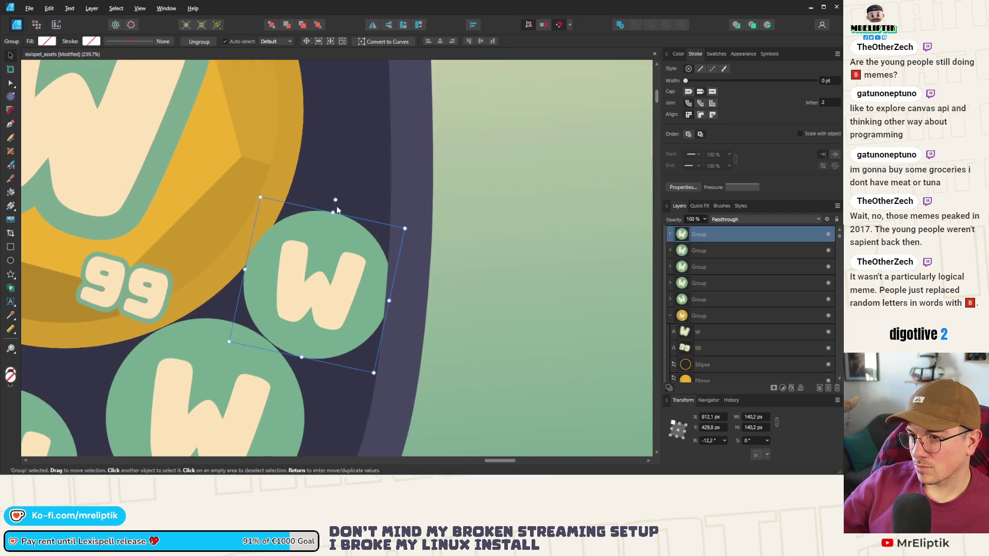
{"action": "left_click_drag", "start_coordinate": [261, 199], "coordinate": [263, 201]}
{"action": "left_click_drag", "start_coordinate": [308, 270], "coordinate": [307, 273]}
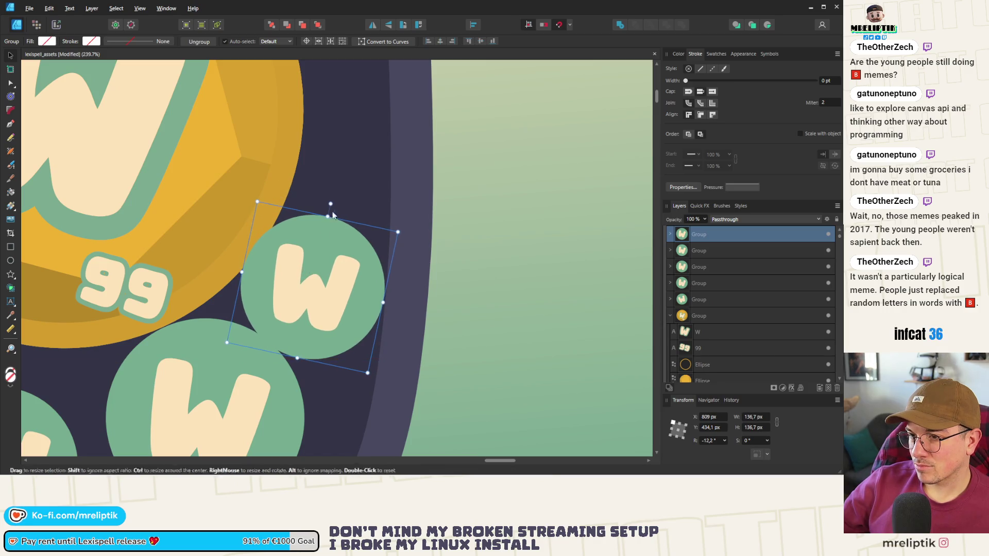
{"action": "left_click_drag", "start_coordinate": [332, 204], "coordinate": [303, 201]}
{"action": "scroll", "coordinate": [226, 214], "scroll_direction": "down", "scroll_amount": 10, "text": "ctrl"}
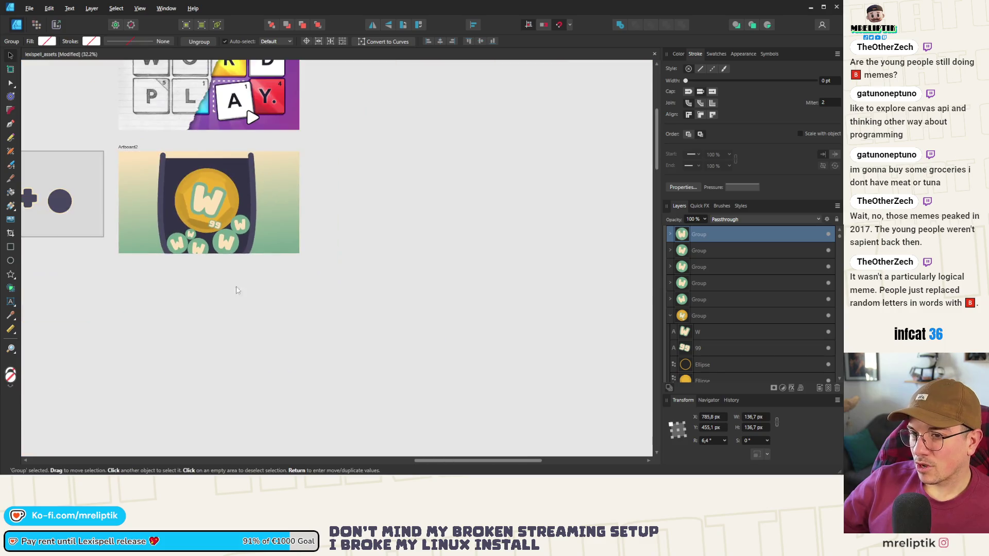
{"action": "key", "text": "ctrl+d"}
{"action": "scroll", "coordinate": [221, 202], "scroll_direction": "down", "scroll_amount": 2}
{"action": "scroll", "coordinate": [217, 237], "scroll_direction": "up", "scroll_amount": 4}
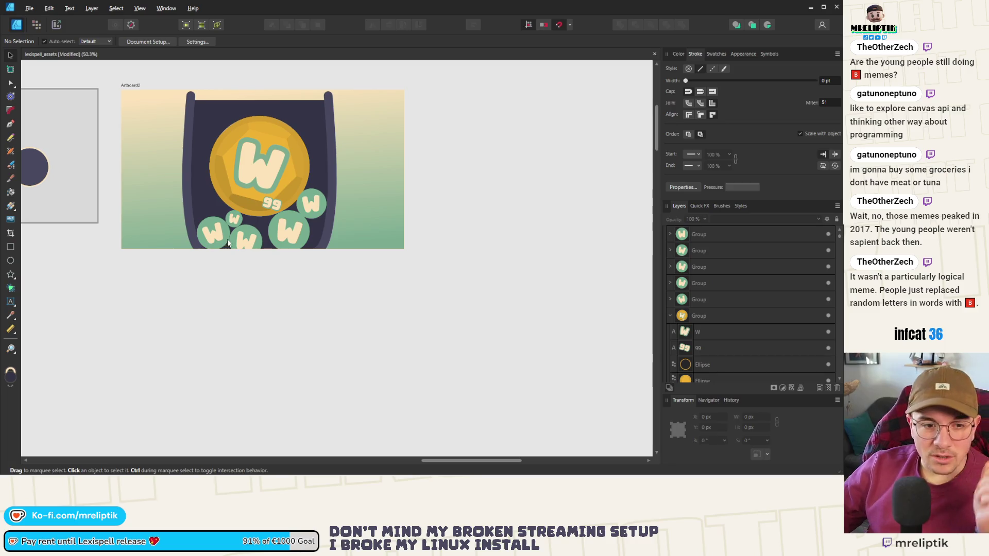
{"action": "scroll", "coordinate": [287, 269], "scroll_direction": "down", "scroll_amount": 2}
{"action": "scroll", "coordinate": [244, 256], "scroll_direction": "up", "scroll_amount": 4}
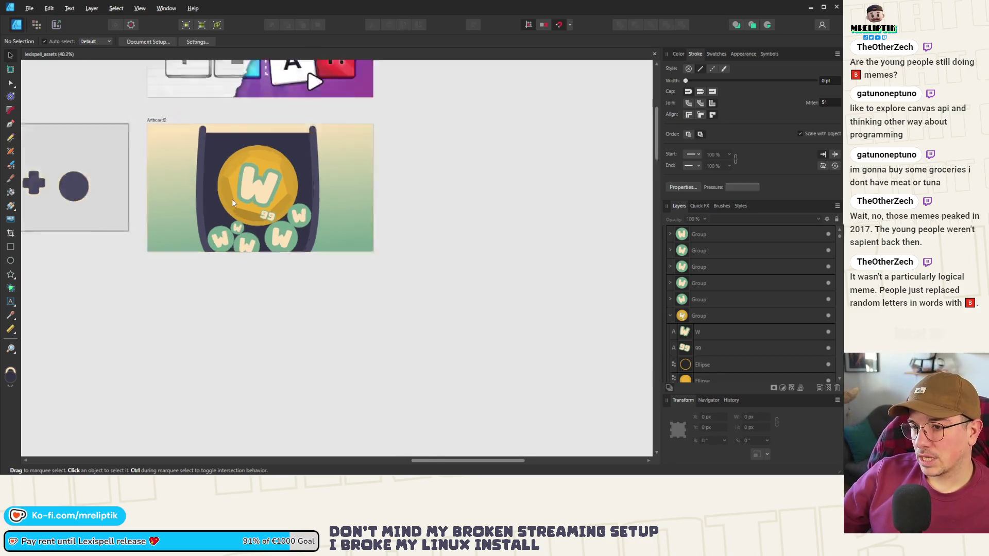
{"action": "left_click", "coordinate": [249, 258]}
{"action": "scroll", "coordinate": [263, 257], "scroll_direction": "down", "scroll_amount": 2}
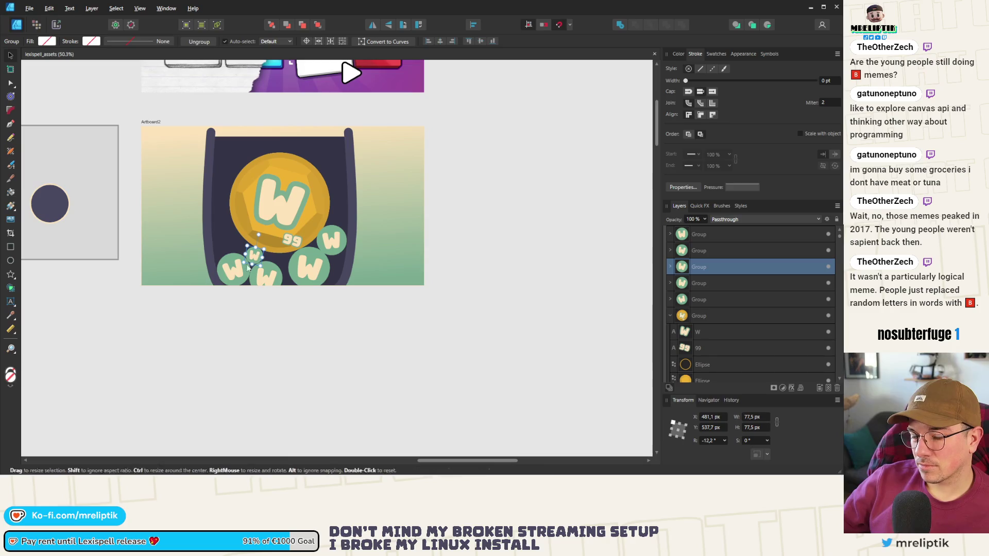
Draw a white-filled circle to the left of the gold coin.
{"action": "left_click", "coordinate": [11, 262]}
{"action": "scroll", "coordinate": [209, 228], "scroll_direction": "up", "scroll_amount": 3}
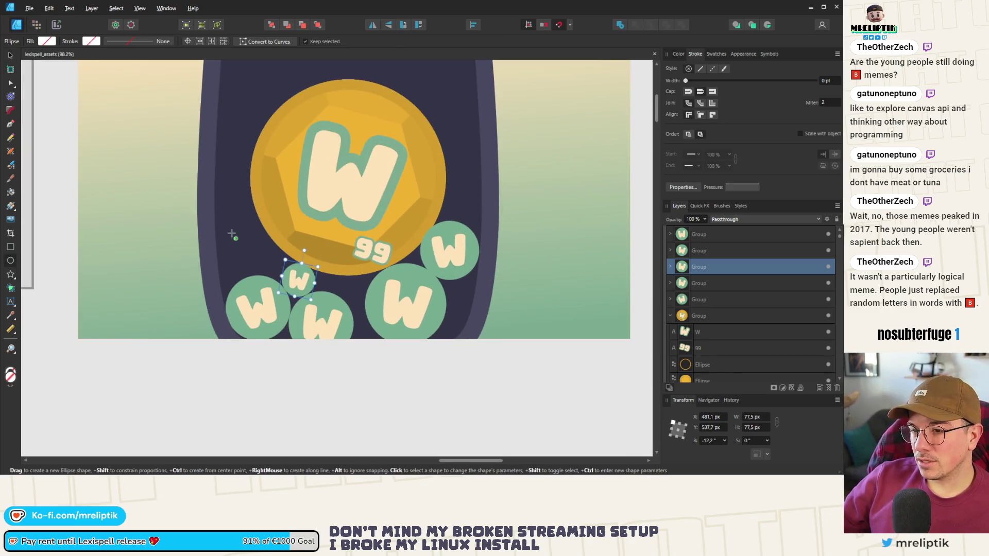
{"action": "mouse_move", "coordinate": [258, 263]}
{"action": "left_mouse_down"}
{"action": "mouse_move", "coordinate": [265, 256]}
{"action": "mouse_move", "coordinate": [233, 257]}
{"action": "left_mouse_up"}
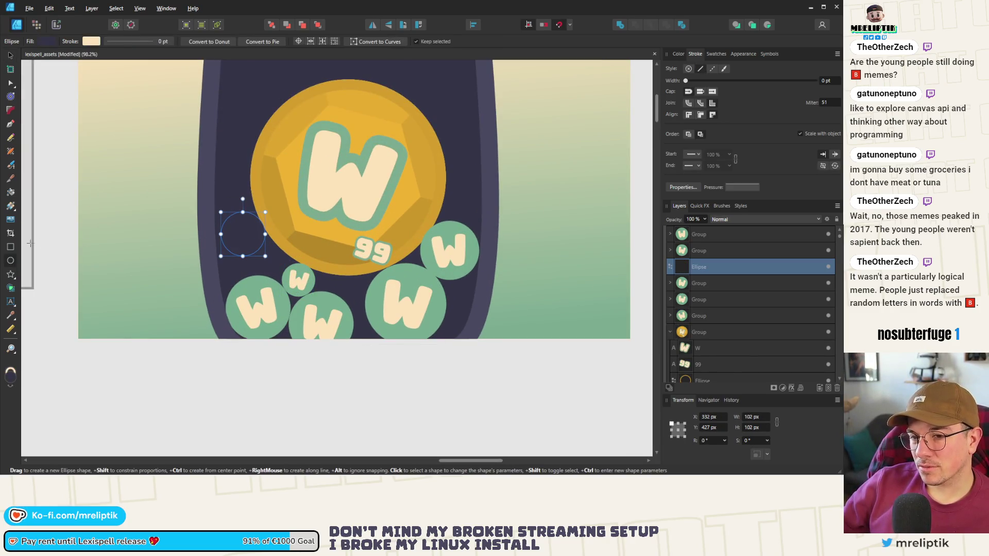
{"action": "left_click", "coordinate": [678, 54]}
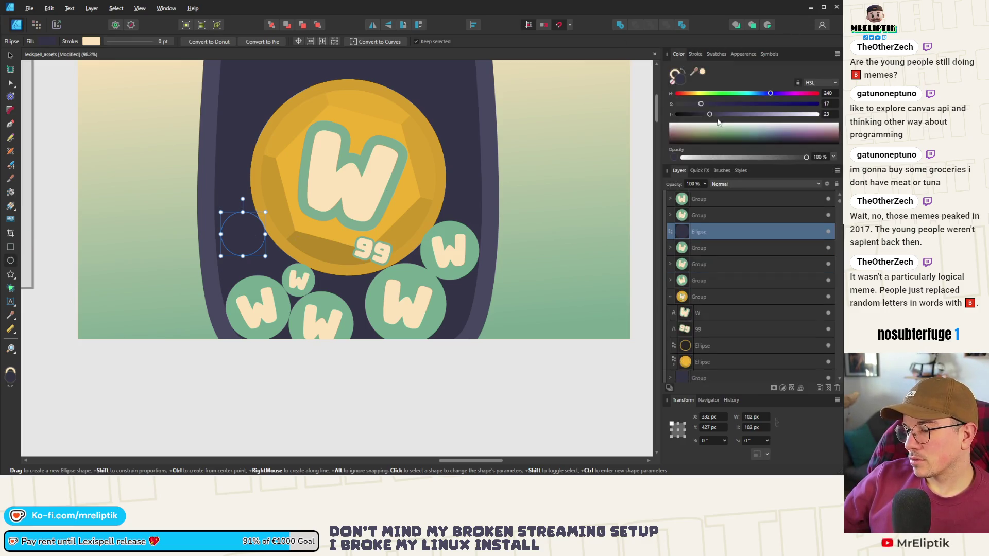
{"action": "left_click_drag", "start_coordinate": [759, 117], "coordinate": [820, 114]}
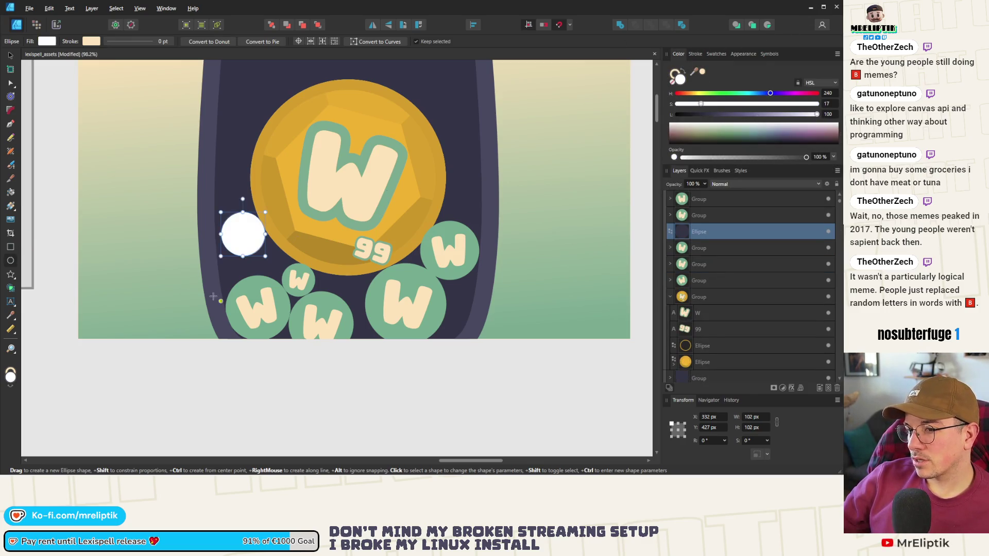
{"action": "scroll", "coordinate": [258, 240], "scroll_direction": "up", "scroll_amount": 2}
Duplicate the white circle just below the original.
{"action": "left_click", "coordinate": [10, 55]}
{"action": "left_click_drag", "start_coordinate": [232, 229], "coordinate": [232, 285]}
{"action": "scroll", "coordinate": [232, 285], "scroll_direction": "down", "scroll_amount": 5}
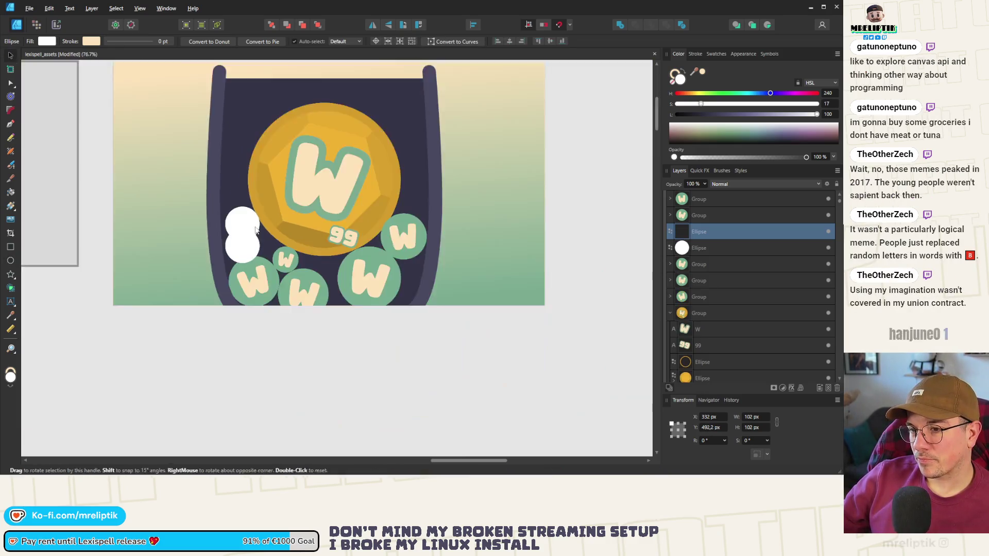
{"action": "scroll", "coordinate": [232, 285], "scroll_direction": "up", "scroll_amount": 1}
Raise the gold coin group higher in the jar.
{"action": "left_click", "coordinate": [274, 179]}
{"action": "scroll", "coordinate": [274, 181], "scroll_direction": "up", "scroll_amount": 2}
{"action": "mouse_move", "coordinate": [314, 228]}
{"action": "left_mouse_down"}
{"action": "mouse_move", "coordinate": [314, 165]}
{"action": "mouse_move", "coordinate": [314, 206]}
{"action": "mouse_move", "coordinate": [314, 170]}
{"action": "mouse_move", "coordinate": [314, 196]}
{"action": "left_mouse_up"}
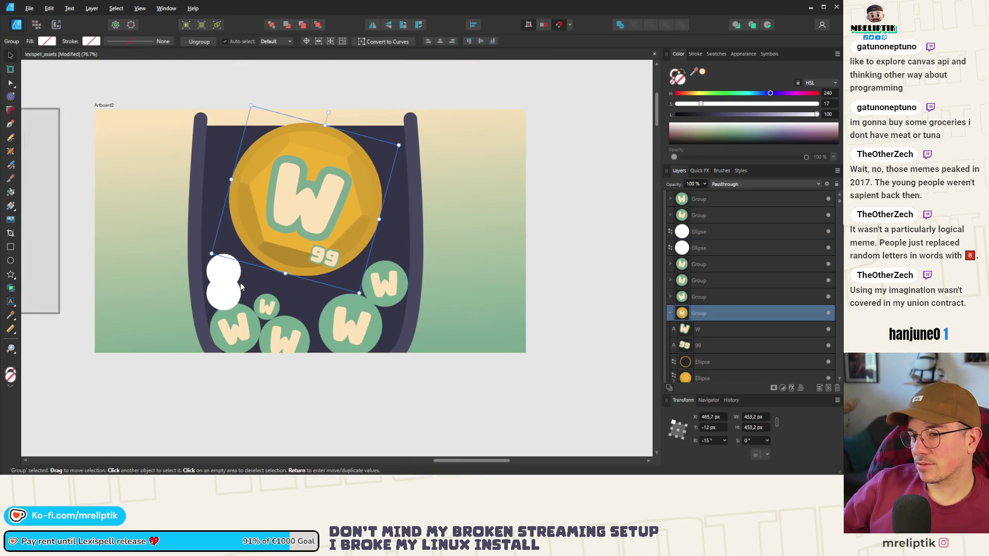
Rotate and enlarge the pair of white circles together.
{"action": "left_click", "coordinate": [224, 268]}
{"action": "left_click", "coordinate": [225, 295], "text": "shift"}
{"action": "mouse_move", "coordinate": [224, 244]}
{"action": "left_mouse_down"}
{"action": "mouse_move", "coordinate": [206, 237]}
{"action": "mouse_move", "coordinate": [202, 245]}
{"action": "left_mouse_up"}
{"action": "mouse_move", "coordinate": [257, 308]}
{"action": "left_mouse_down"}
{"action": "mouse_move", "coordinate": [265, 315]}
{"action": "mouse_move", "coordinate": [233, 289]}
{"action": "left_mouse_up"}
{"action": "scroll", "coordinate": [223, 313], "scroll_direction": "down", "scroll_amount": 3}
{"action": "scroll", "coordinate": [223, 314], "scroll_direction": "up", "scroll_amount": 3}
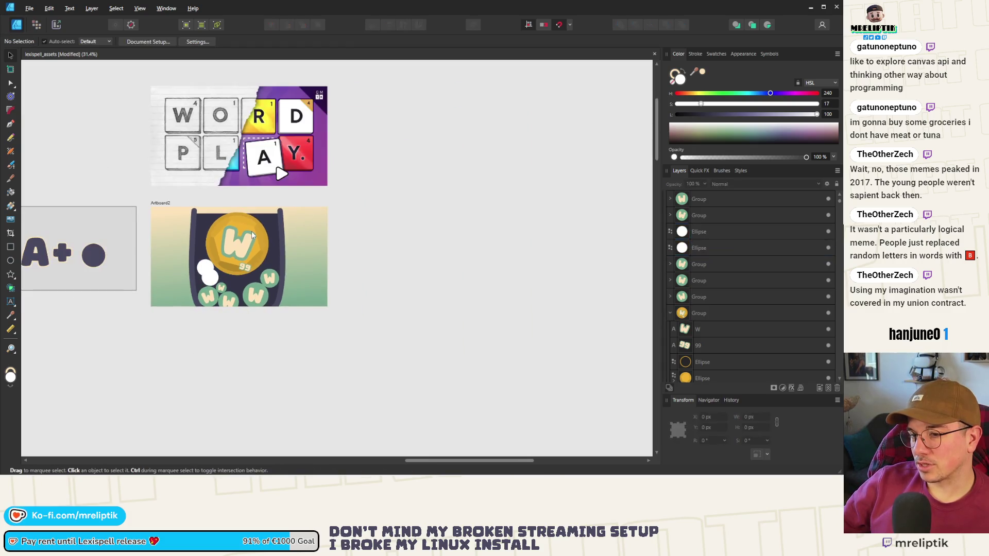
{"action": "scroll", "coordinate": [221, 282], "scroll_direction": "up", "scroll_amount": 3}
Move the small green W badge up and to the left.
{"action": "left_click", "coordinate": [210, 298]}
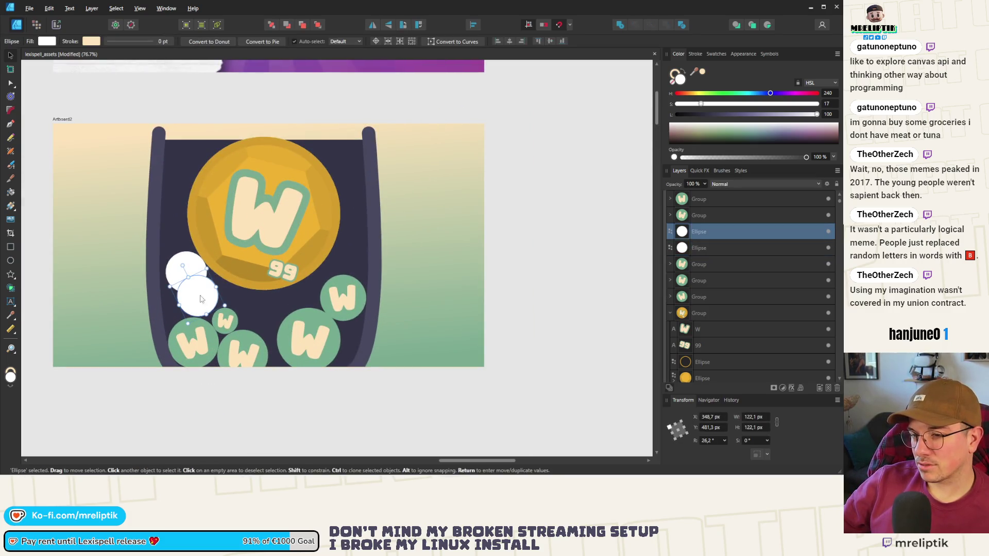
{"action": "left_click", "coordinate": [230, 320]}
{"action": "left_click_drag", "start_coordinate": [210, 318], "coordinate": [163, 303]}
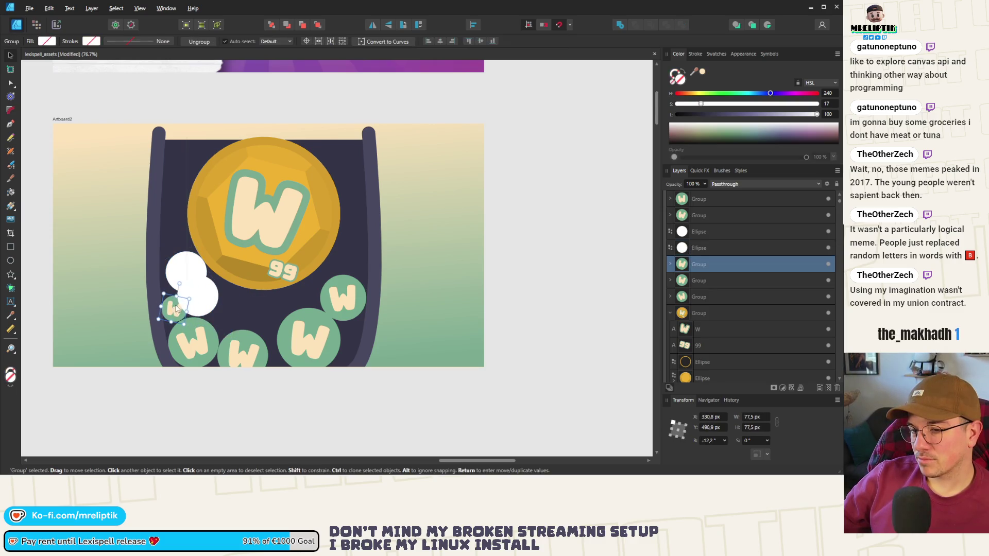
Shift both white circles lower and rightward, rotating them beside the W badge.
{"action": "left_click", "coordinate": [213, 301]}
{"action": "left_click", "coordinate": [187, 270], "text": "shift"}
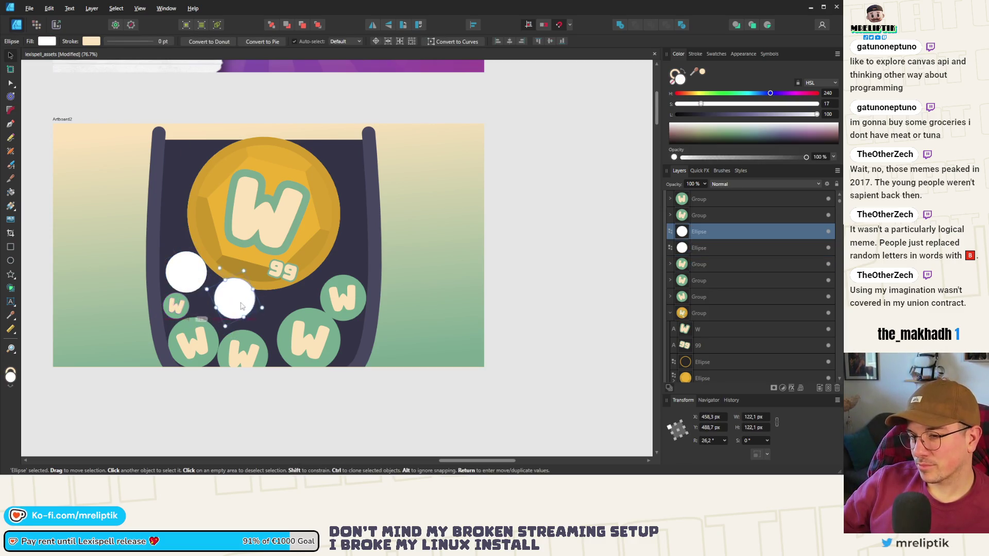
{"action": "mouse_move", "coordinate": [191, 268]}
{"action": "left_mouse_down"}
{"action": "mouse_move", "coordinate": [197, 273]}
{"action": "mouse_move", "coordinate": [187, 244]}
{"action": "left_mouse_up"}
{"action": "left_click_drag", "start_coordinate": [219, 297], "coordinate": [245, 319]}
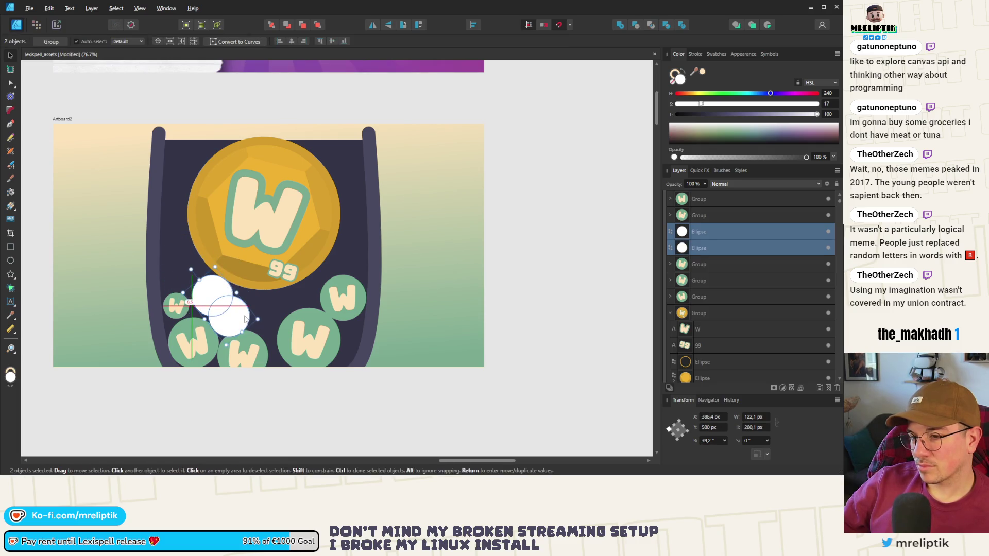
{"action": "left_click", "coordinate": [181, 306]}
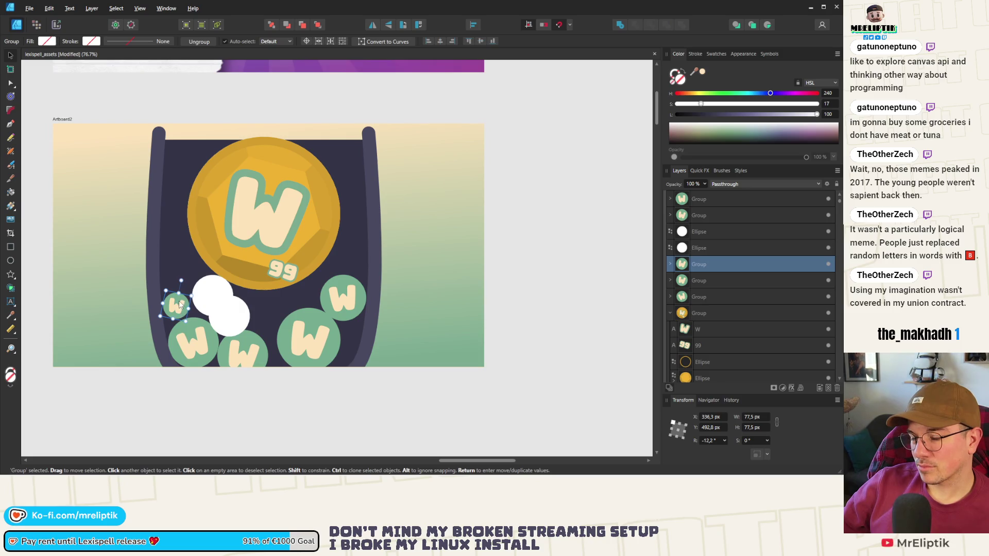
{"action": "scroll", "coordinate": [232, 231], "scroll_direction": "down", "scroll_amount": 2}
{"action": "key", "text": "ctrl+d"}
{"action": "scroll", "coordinate": [240, 222], "scroll_direction": "down", "scroll_amount": 2}
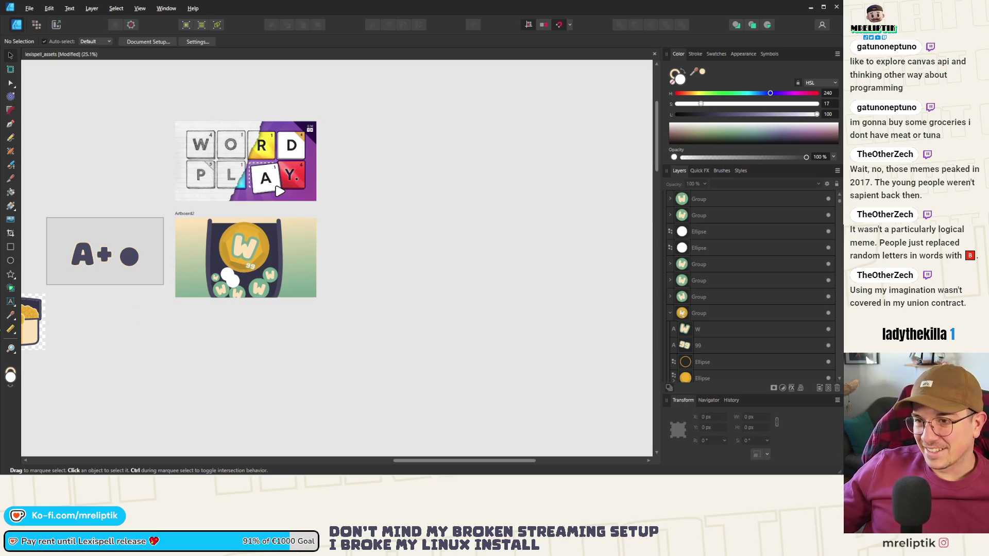
Select the dark rounded square tile at the artboard's lower left.
{"action": "scroll", "coordinate": [157, 298], "scroll_direction": "down", "scroll_amount": 4}
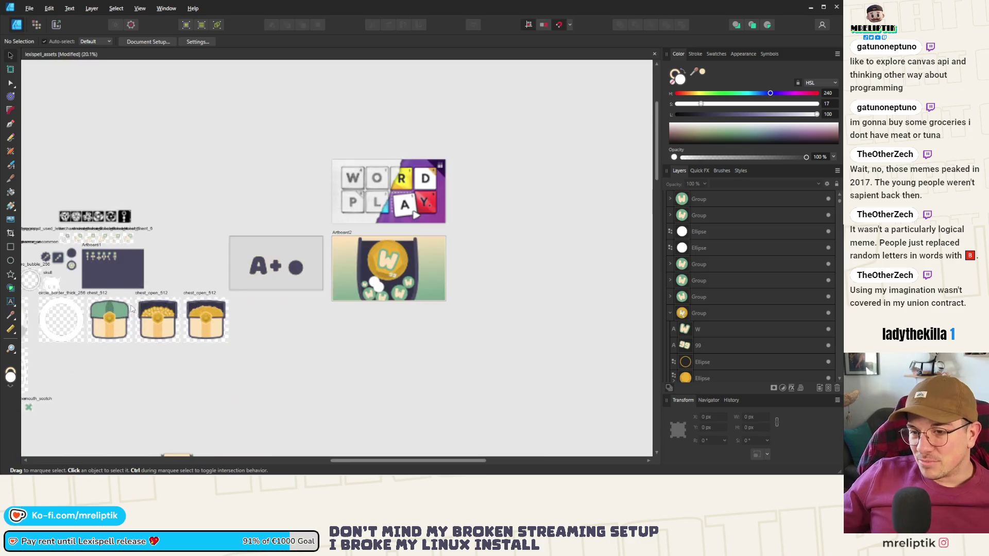
{"action": "scroll", "coordinate": [158, 298], "scroll_direction": "up", "scroll_amount": 6}
{"action": "left_click_drag", "start_coordinate": [372, 127], "coordinate": [78, 224]}
{"action": "scroll", "coordinate": [79, 224], "scroll_direction": "down", "scroll_amount": 5}
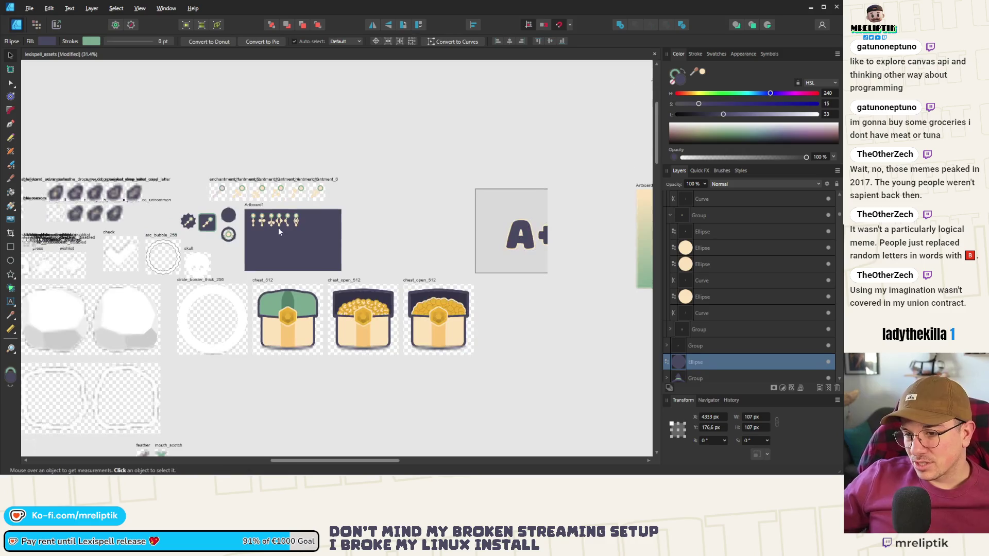
{"action": "left_click", "coordinate": [179, 232]}
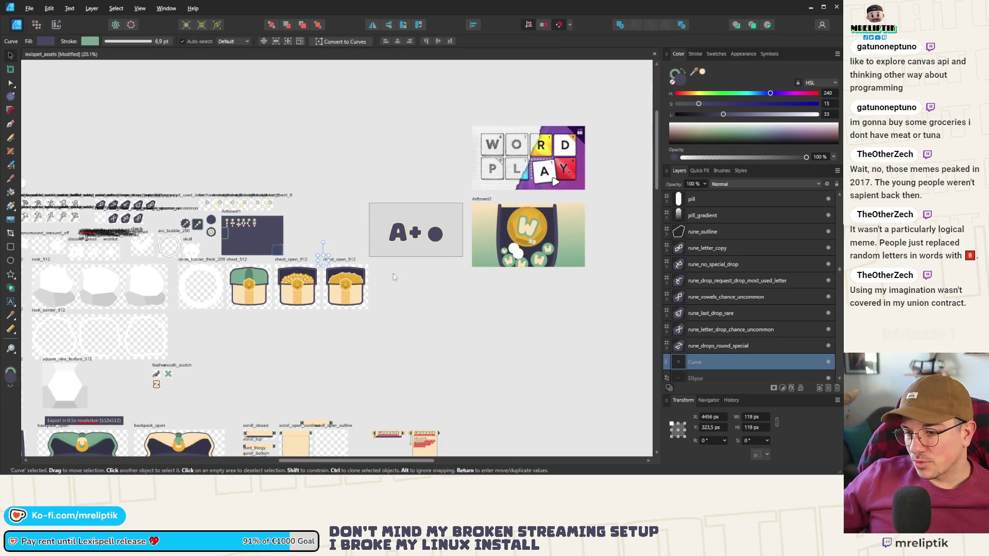
{"action": "scroll", "coordinate": [492, 258], "scroll_direction": "up", "scroll_amount": 4}
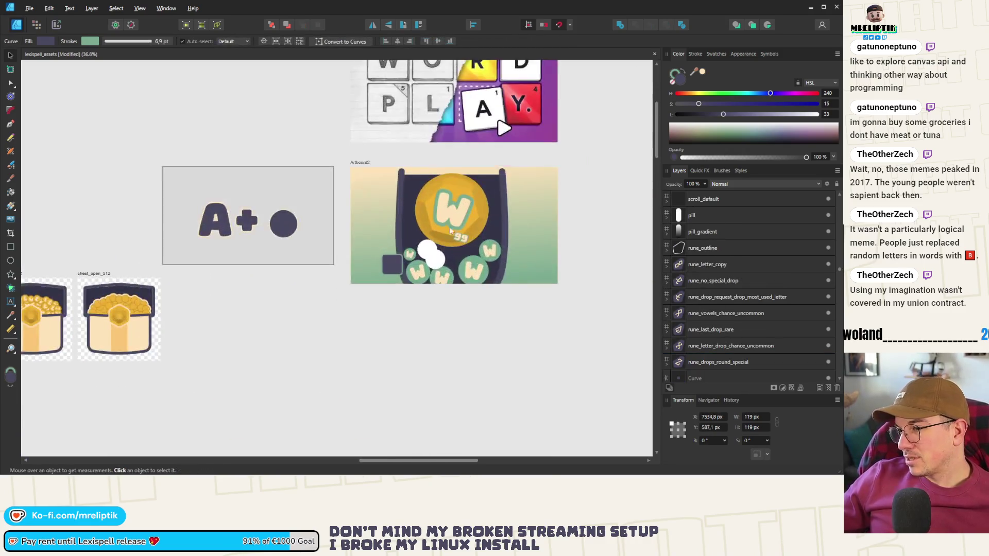
{"action": "scroll", "coordinate": [376, 282], "scroll_direction": "up", "scroll_amount": 3}
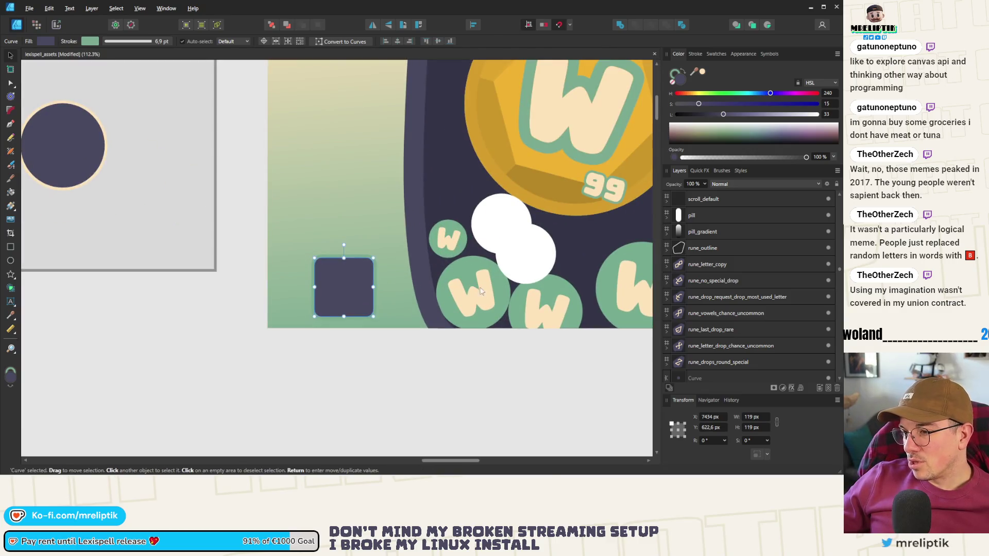
{"action": "left_click", "coordinate": [480, 297]}
{"action": "left_click", "coordinate": [366, 291]}
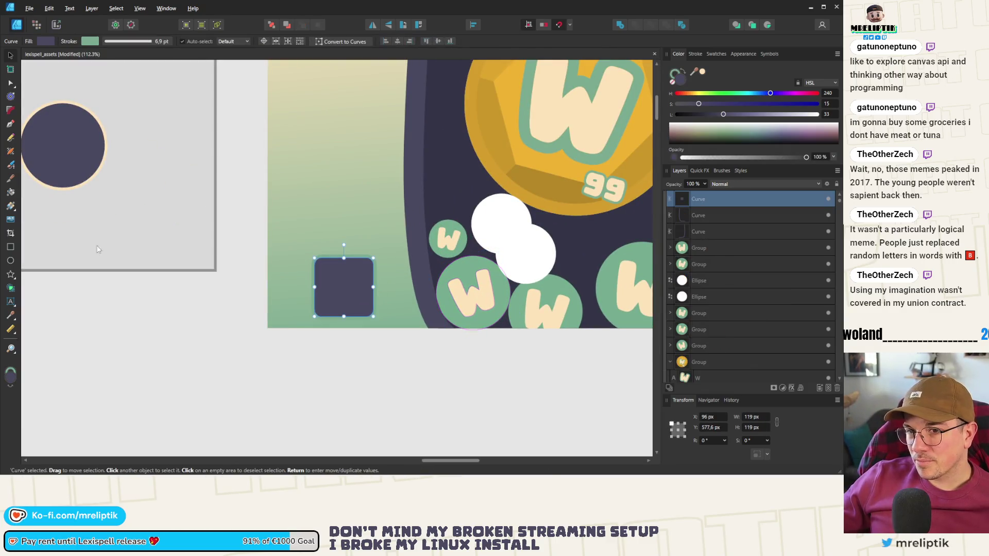
Add a placeholder letter X as artistic text inside the dark square.
{"action": "left_click", "coordinate": [10, 305]}
{"action": "scroll", "coordinate": [322, 287], "scroll_direction": "up", "scroll_amount": 3}
{"action": "mouse_move", "coordinate": [325, 257]}
{"action": "left_mouse_down"}
{"action": "mouse_move", "coordinate": [409, 327]}
{"action": "mouse_move", "coordinate": [381, 327]}
{"action": "mouse_move", "coordinate": [386, 317]}
{"action": "left_mouse_up"}
{"action": "left_click", "coordinate": [10, 57]}
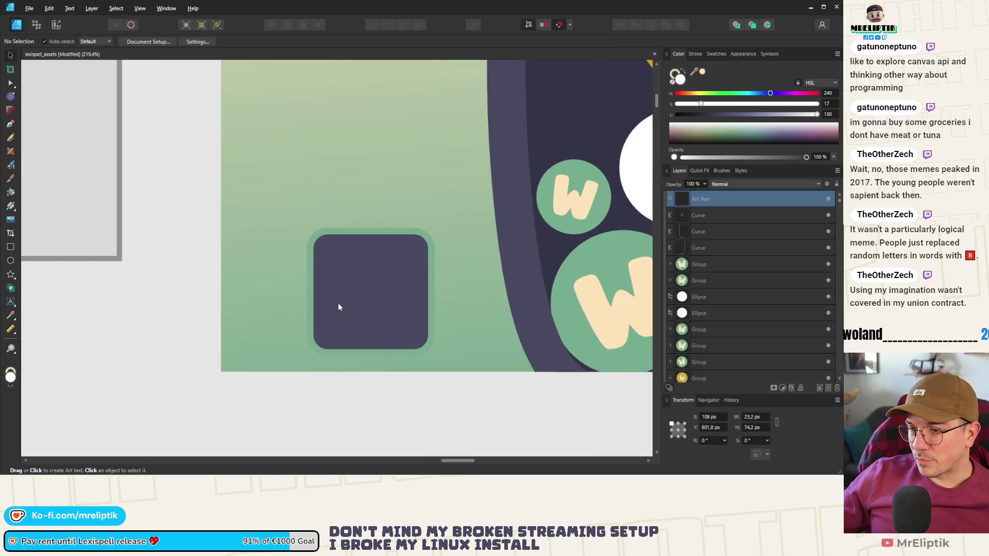
{"action": "left_click", "coordinate": [334, 294]}
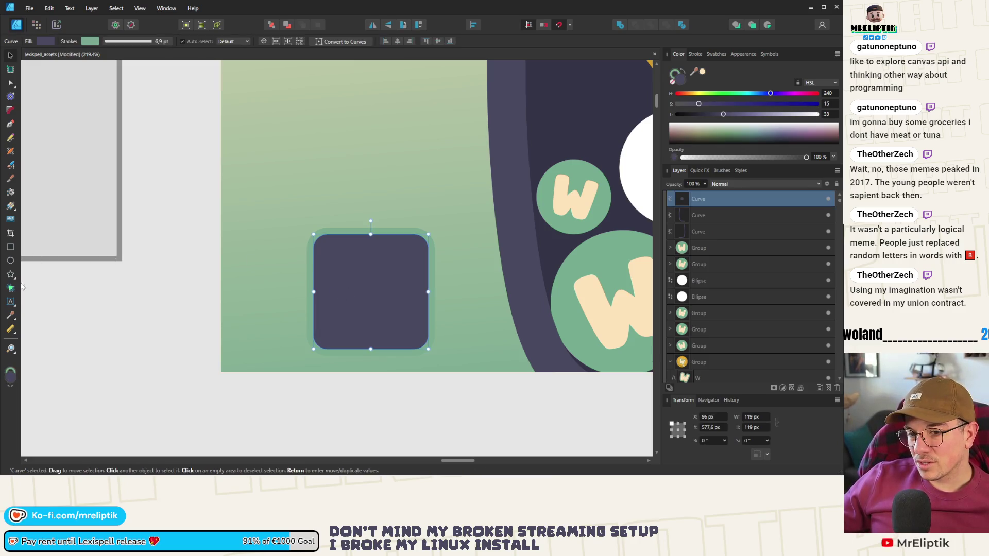
{"action": "mouse_move", "coordinate": [354, 276]}
{"action": "left_mouse_down"}
{"action": "mouse_move", "coordinate": [400, 324]}
{"action": "mouse_move", "coordinate": [320, 273]}
{"action": "mouse_move", "coordinate": [354, 276]}
{"action": "mouse_move", "coordinate": [405, 314]}
{"action": "left_mouse_up"}
{"action": "type", "text": "A"}
{"action": "key", "text": "BackSpace"}
{"action": "type", "text": "X"}
{"action": "key", "text": "Escape"}
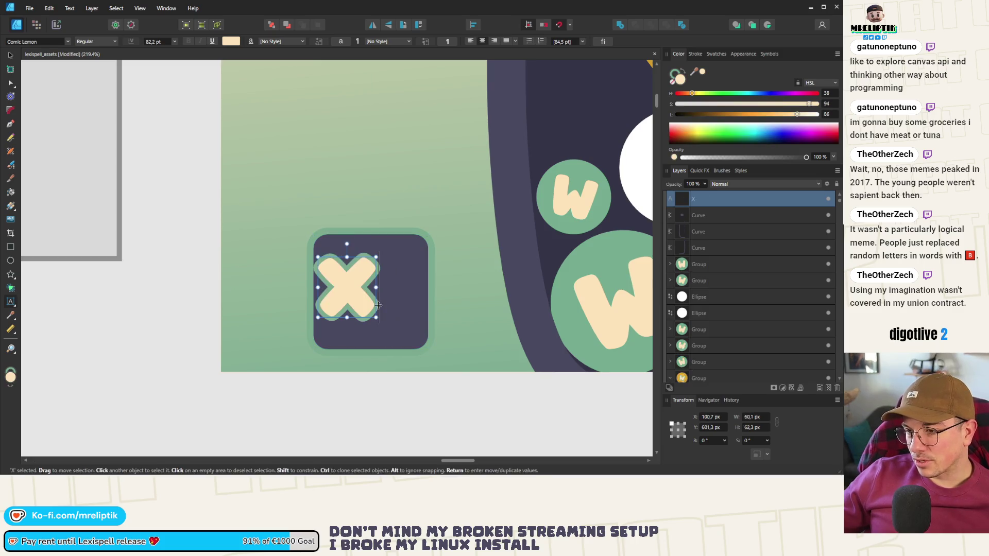
Replace the placeholder with W and enlarge it to fill the square.
{"action": "double_click", "coordinate": [351, 280]}
{"action": "key", "text": "ctrl+a"}
{"action": "type", "text": "W"}
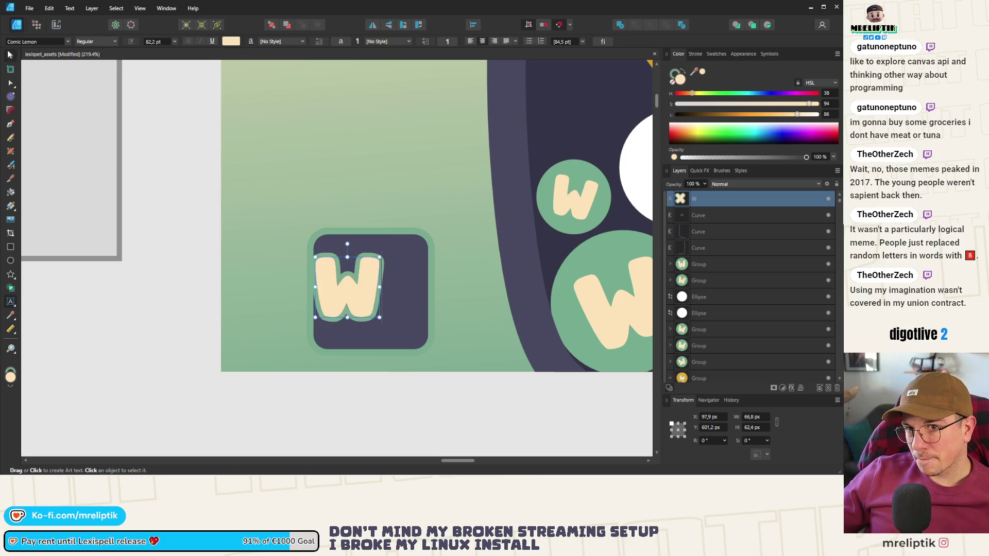
{"action": "type", "text": "v"}
{"action": "mouse_move", "coordinate": [380, 317]}
{"action": "left_mouse_down"}
{"action": "mouse_move", "coordinate": [405, 315]}
{"action": "mouse_move", "coordinate": [410, 329]}
{"action": "left_mouse_up"}
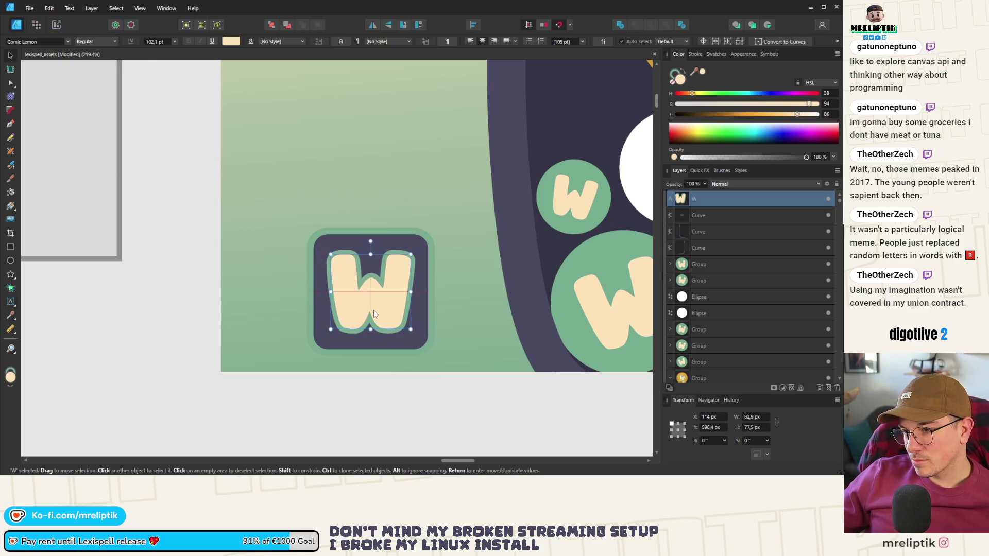
Give the dark square a cream outline instead of a cream fill.
{"action": "scroll", "coordinate": [256, 283], "scroll_direction": "down", "scroll_amount": 4}
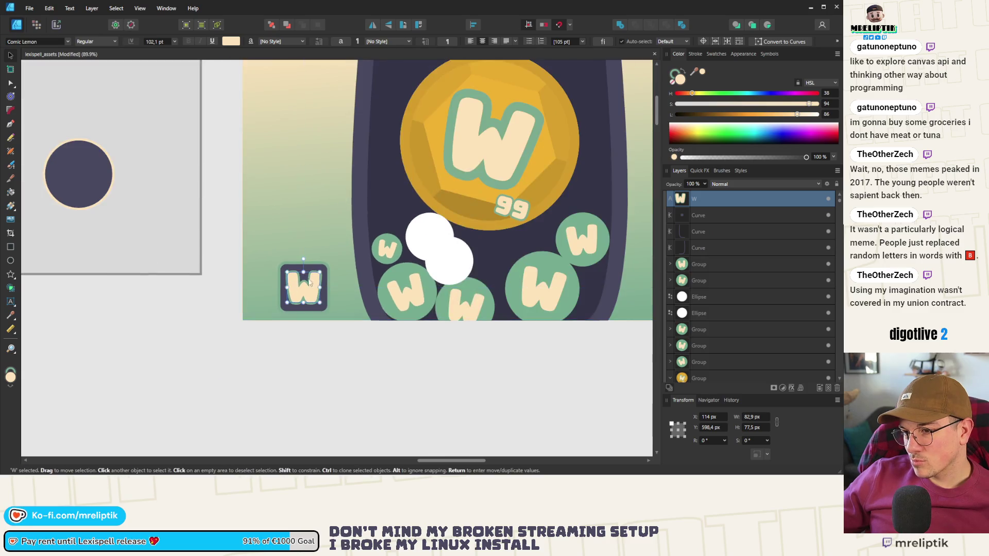
{"action": "scroll", "coordinate": [309, 282], "scroll_direction": "up", "scroll_amount": 4}
{"action": "left_click", "coordinate": [324, 250]}
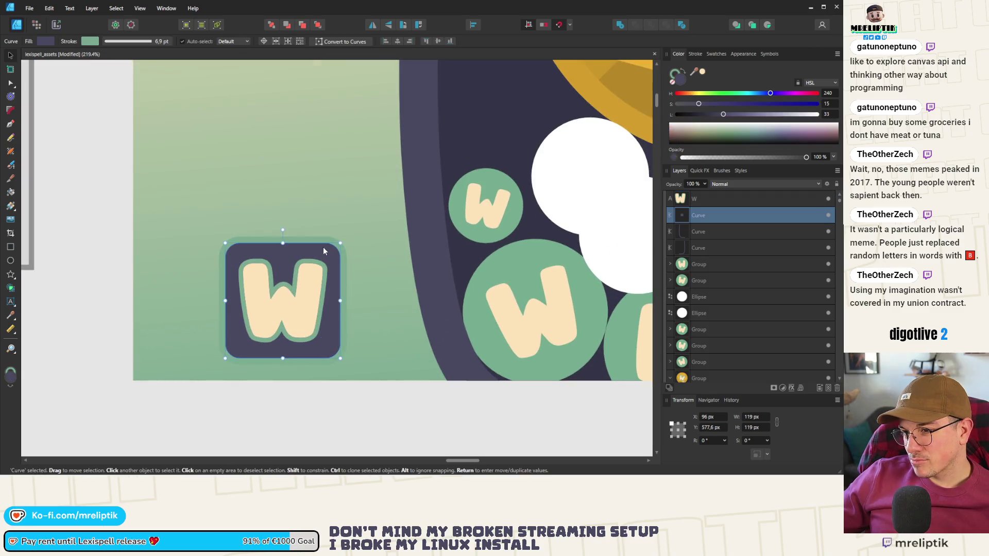
{"action": "left_click", "coordinate": [702, 71]}
{"action": "key", "text": "ctrl+z"}
{"action": "key", "text": "x"}
{"action": "left_click", "coordinate": [702, 71]}
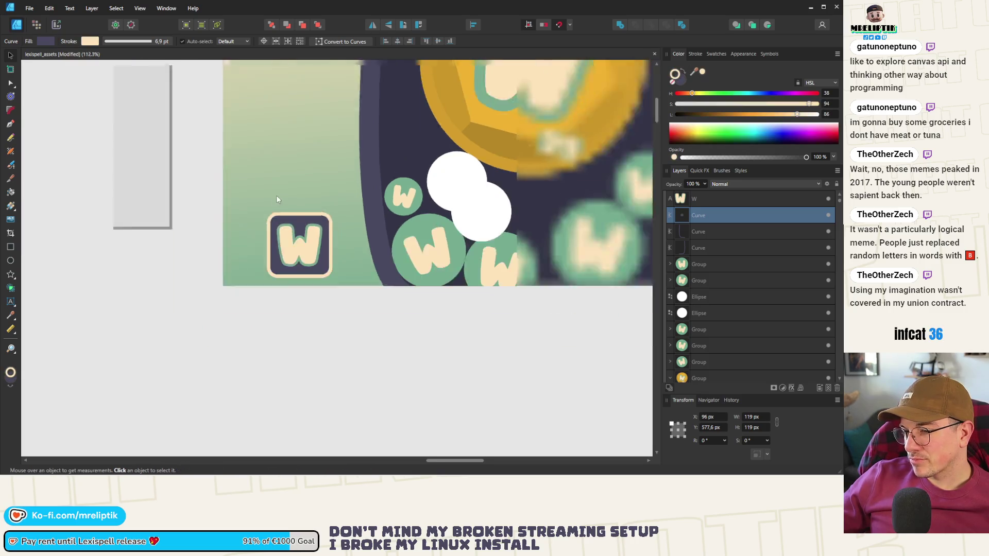
{"action": "scroll", "coordinate": [309, 232], "scroll_direction": "down", "scroll_amount": 3}
{"action": "key", "text": "ctrl+d"}
{"action": "scroll", "coordinate": [202, 165], "scroll_direction": "up", "scroll_amount": 3}
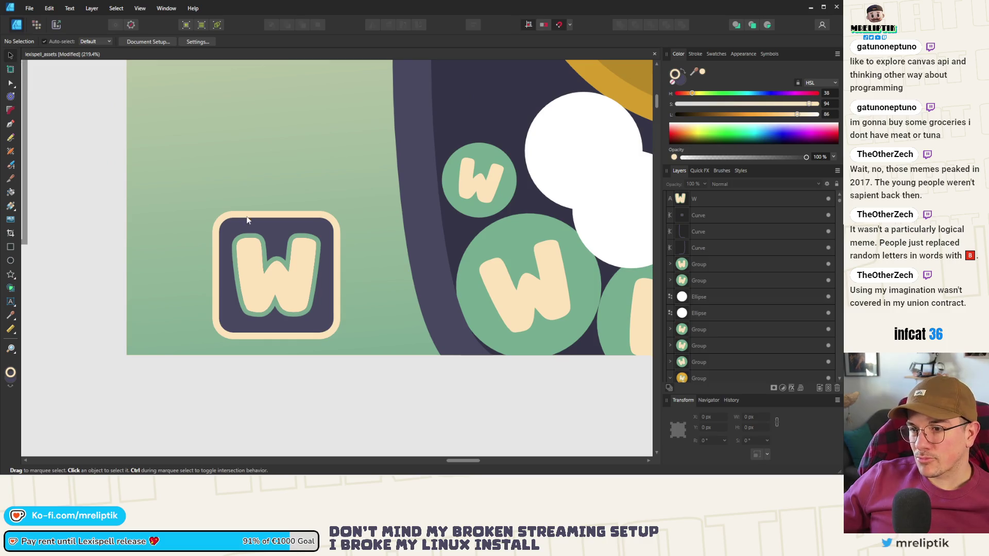
{"action": "scroll", "coordinate": [246, 220], "scroll_direction": "down", "scroll_amount": 4}
{"action": "left_click", "coordinate": [198, 241]}
{"action": "scroll", "coordinate": [197, 222], "scroll_direction": "down", "scroll_amount": 2}
Place a copy of the W tile below the artboard.
{"action": "left_click_drag", "start_coordinate": [198, 234], "coordinate": [198, 303]}
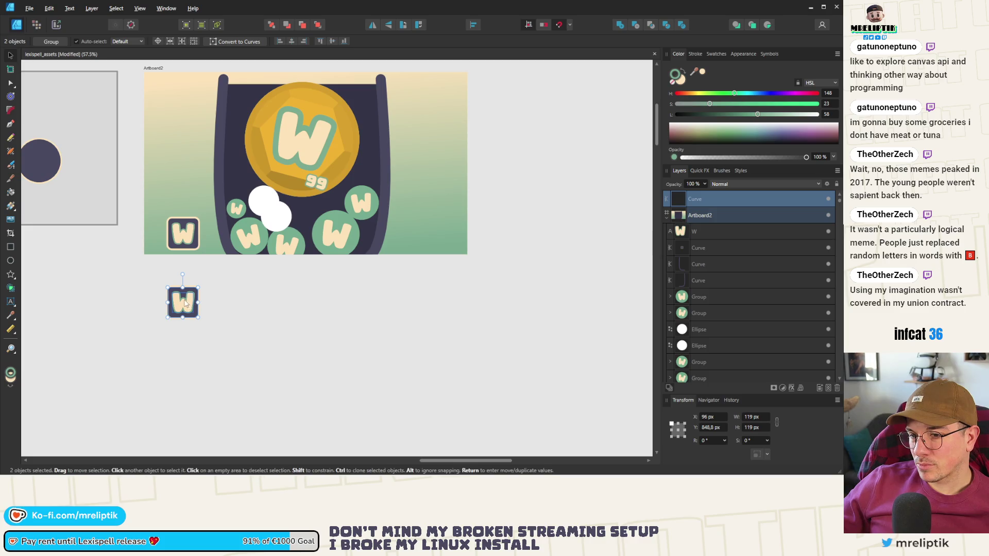
{"action": "key", "text": "t"}
{"action": "left_click_drag", "start_coordinate": [224, 264], "coordinate": [249, 346]}
{"action": "left_click", "coordinate": [11, 55]}
{"action": "left_click_drag", "start_coordinate": [225, 268], "coordinate": [133, 362]}
Duplicate the W tile to its right and change its letter to H.
{"action": "left_click_drag", "start_coordinate": [176, 301], "coordinate": [235, 299]}
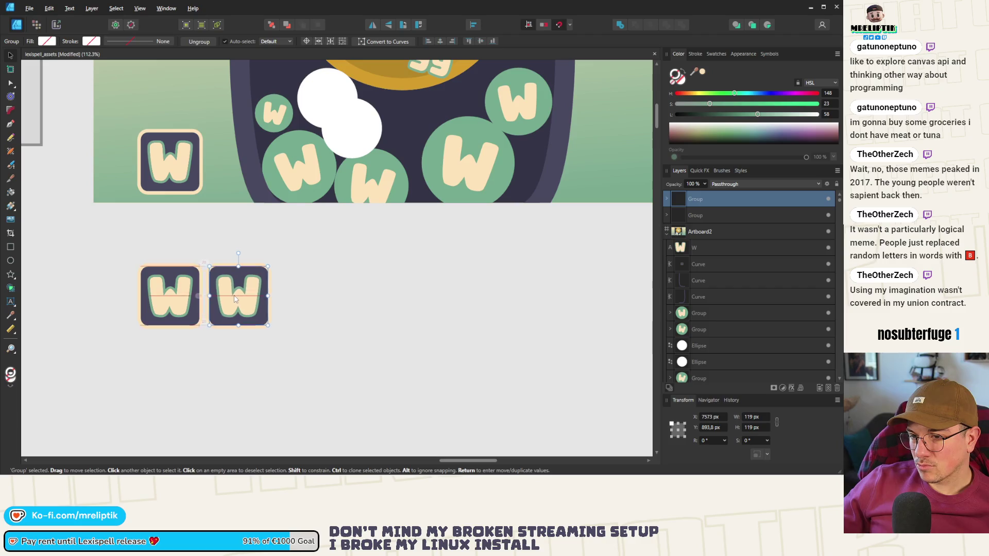
{"action": "double_click", "coordinate": [234, 299]}
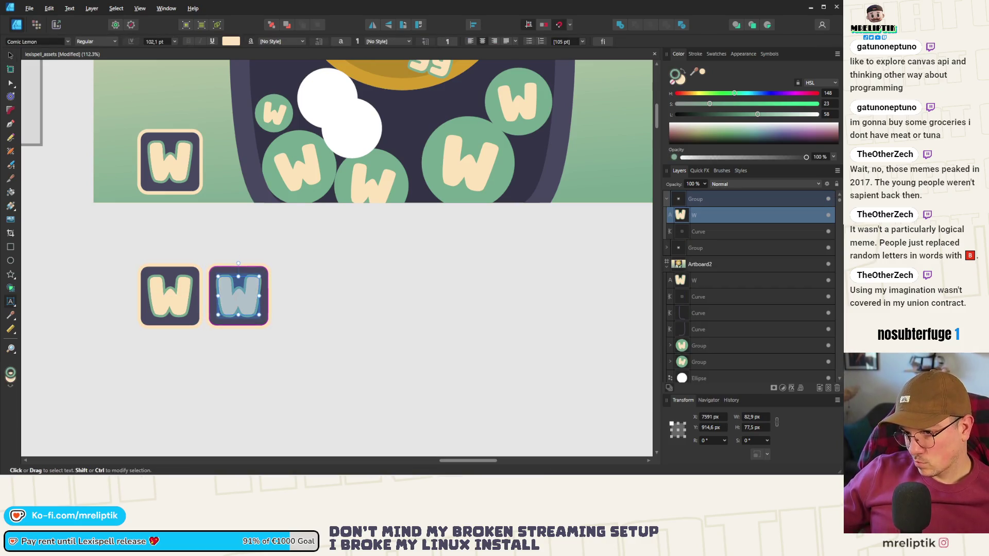
{"action": "type", "text": "H"}
{"action": "left_click", "coordinate": [11, 56]}
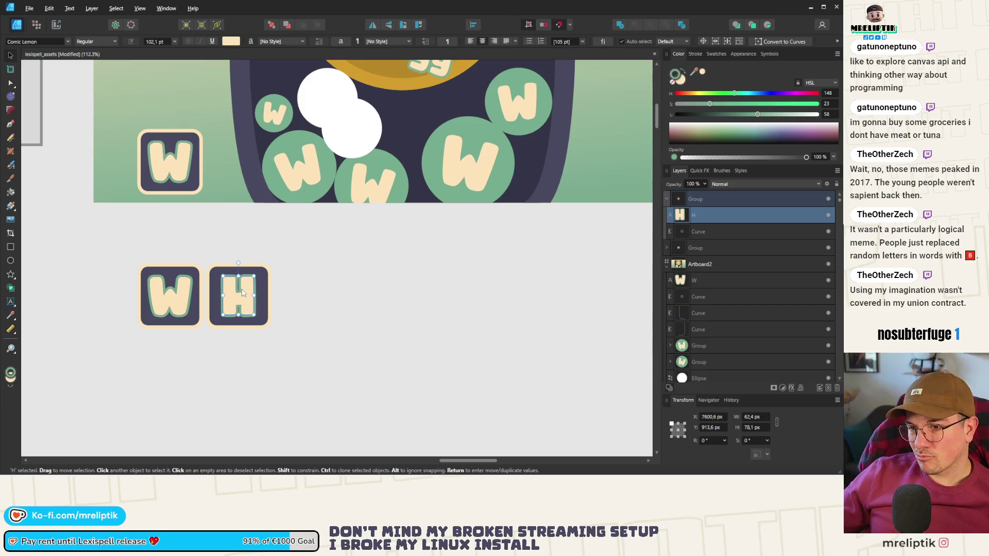
Duplicate the H tile to its right and change its letter to I.
{"action": "left_click", "coordinate": [237, 303]}
{"action": "left_click_drag", "start_coordinate": [237, 303], "coordinate": [302, 303]}
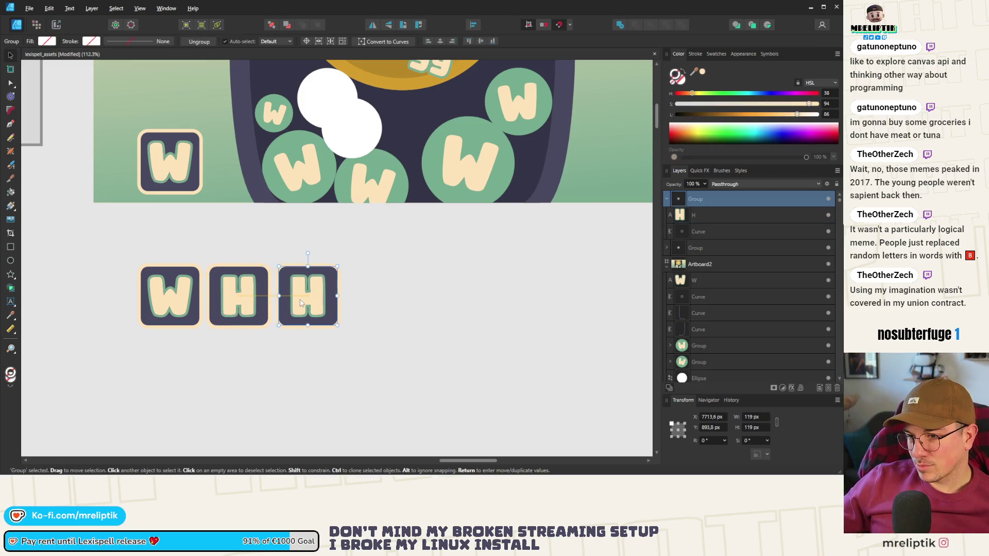
{"action": "double_click", "coordinate": [302, 295]}
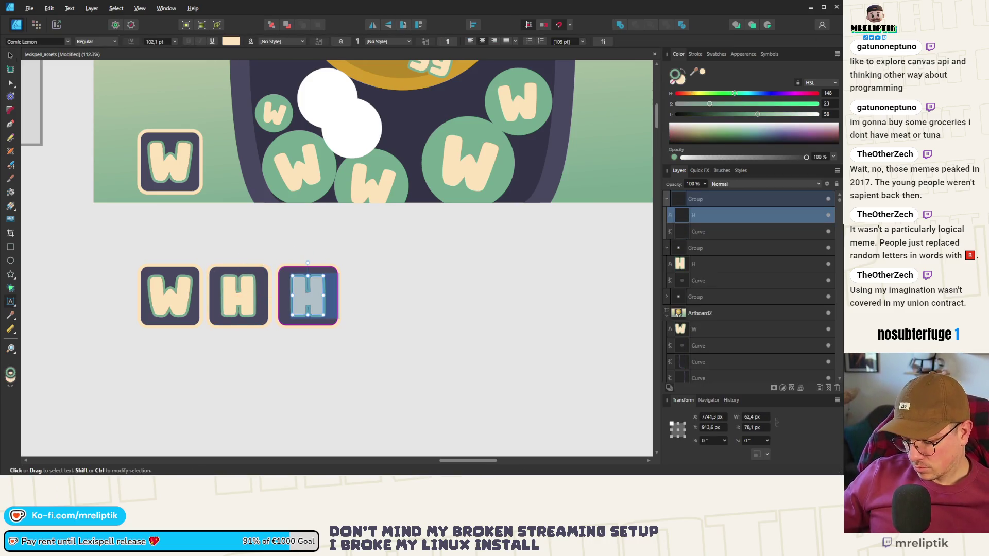
{"action": "type", "text": "I"}
{"action": "left_click", "coordinate": [11, 55]}
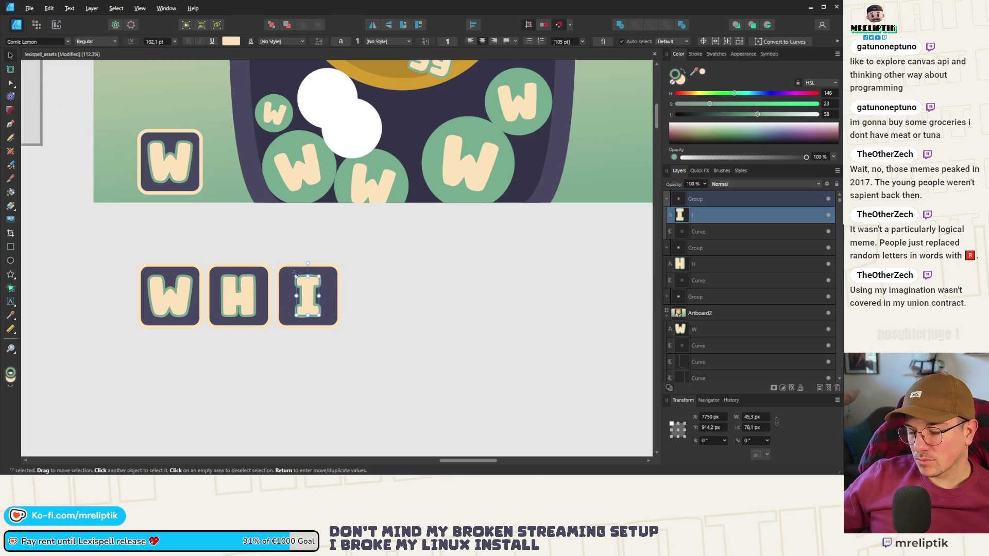
Rearrange the tiles so I sits next to W and H moves further right.
{"action": "left_click", "coordinate": [402, 341]}
{"action": "left_click_drag", "start_coordinate": [248, 295], "coordinate": [374, 300]}
{"action": "left_click", "coordinate": [296, 301], "text": "shift"}
{"action": "left_click_drag", "start_coordinate": [296, 300], "coordinate": [235, 299]}
{"action": "left_click", "coordinate": [313, 298]}
{"action": "left_click_drag", "start_coordinate": [313, 298], "coordinate": [372, 298]}
Copy the I tile into the gap before H and change it to S.
{"action": "left_click", "coordinate": [250, 299]}
{"action": "left_click_drag", "start_coordinate": [250, 299], "coordinate": [322, 300]}
{"action": "double_click", "coordinate": [309, 296]}
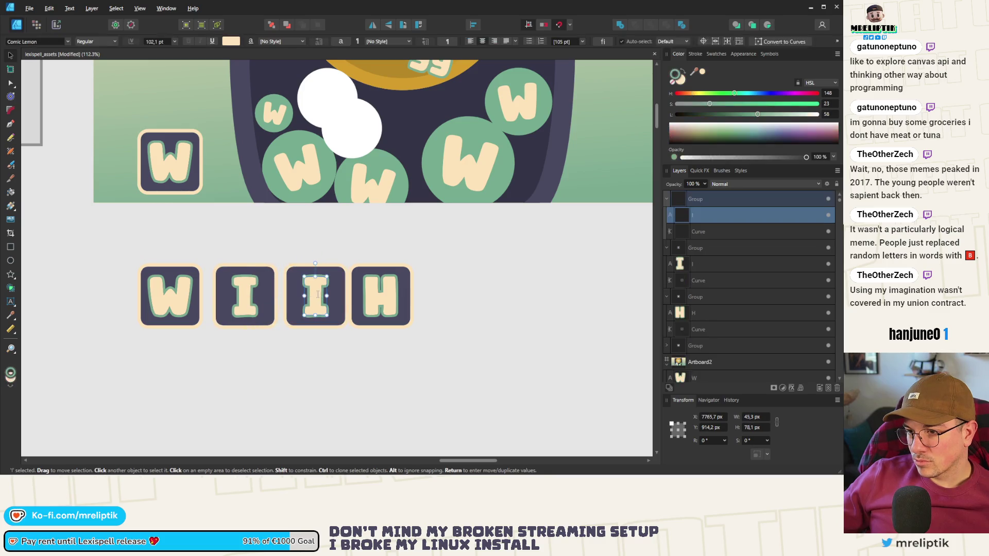
{"action": "type", "text": "S"}
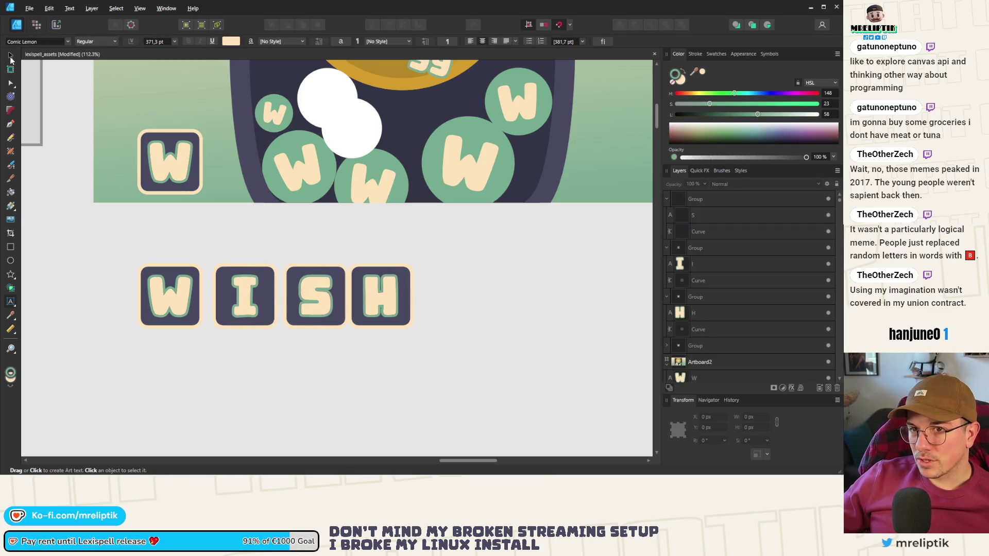
{"action": "left_click", "coordinate": [11, 55]}
Duplicate the H tile to its right and change its letter to L.
{"action": "scroll", "coordinate": [310, 298], "scroll_direction": "down", "scroll_amount": 3}
{"action": "scroll", "coordinate": [289, 299], "scroll_direction": "up", "scroll_amount": 2}
{"action": "left_click", "coordinate": [278, 301]}
{"action": "mouse_move", "coordinate": [279, 300]}
{"action": "left_mouse_down"}
{"action": "mouse_move", "coordinate": [351, 299]}
{"action": "mouse_move", "coordinate": [339, 298]}
{"action": "left_mouse_up"}
{"action": "double_click", "coordinate": [338, 296]}
{"action": "double_click", "coordinate": [338, 297]}
{"action": "type", "text": "L"}
{"action": "left_click", "coordinate": [10, 56]}
Duplicate the L tile to its right and change its letter to I.
{"action": "left_click", "coordinate": [394, 287]}
{"action": "left_click", "coordinate": [335, 295]}
{"action": "left_click_drag", "start_coordinate": [335, 295], "coordinate": [398, 304]}
{"action": "double_click", "coordinate": [398, 294]}
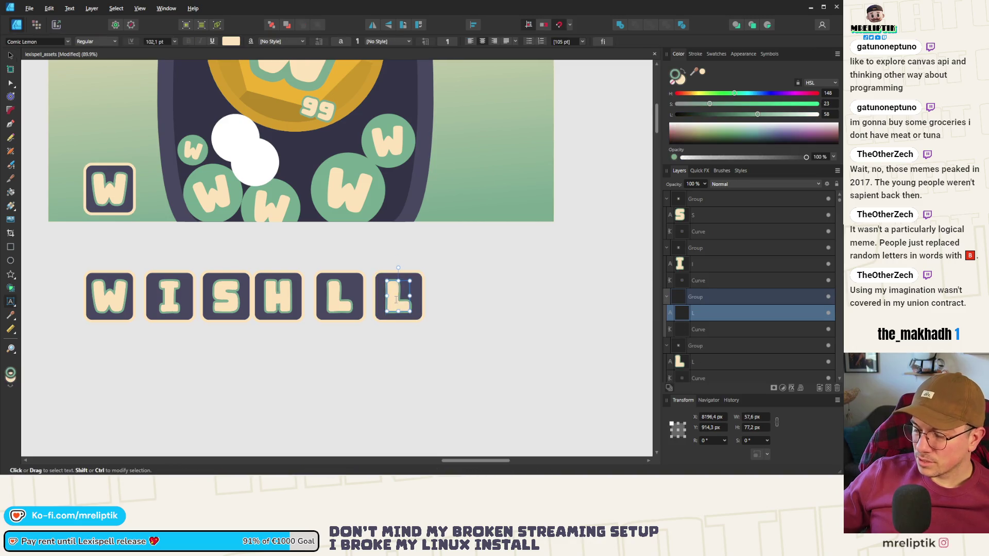
{"action": "type", "text": "I"}
{"action": "key", "text": "shift+Right"}
{"action": "key", "text": "Delete"}
{"action": "left_click", "coordinate": [10, 56]}
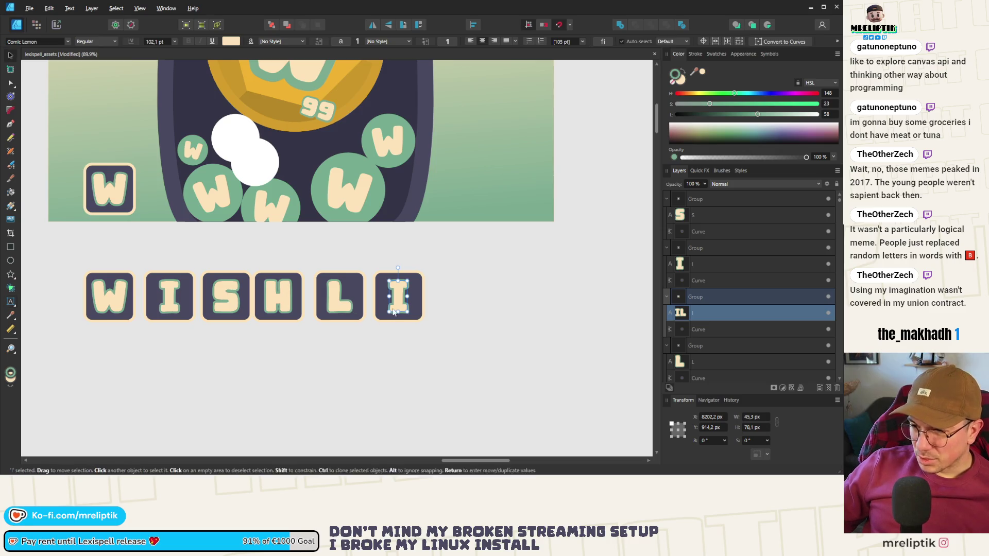
Duplicate the I tile to its right and change its letter to S.
{"action": "left_click", "coordinate": [353, 295]}
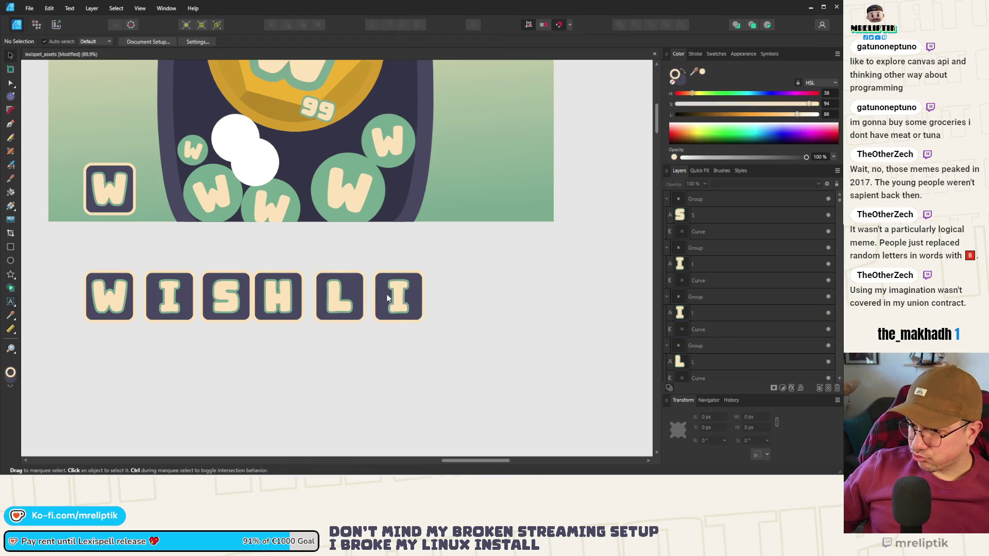
{"action": "left_click", "coordinate": [406, 300]}
{"action": "scroll", "coordinate": [400, 298], "scroll_direction": "up", "scroll_amount": 3}
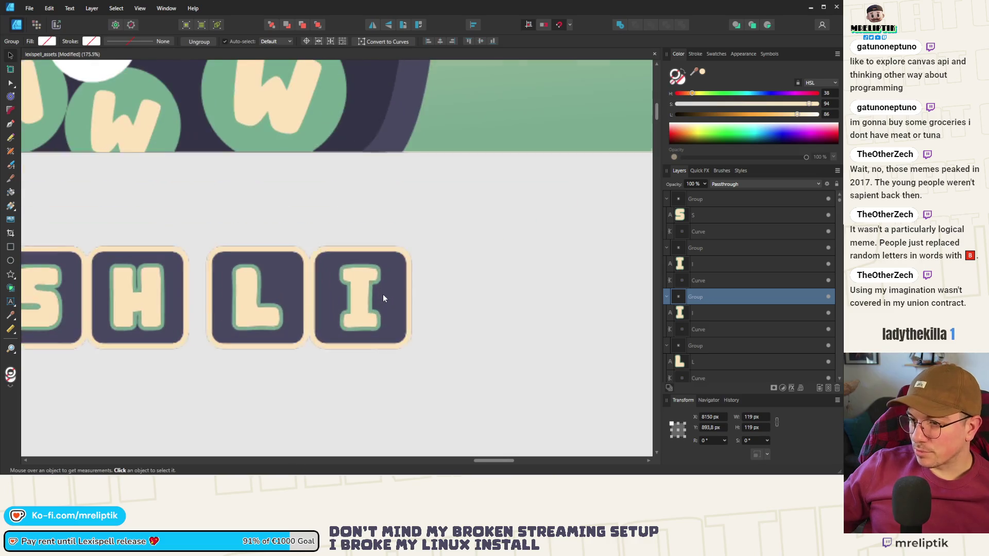
{"action": "mouse_move", "coordinate": [383, 294]}
{"action": "left_mouse_down"}
{"action": "mouse_move", "coordinate": [484, 304]}
{"action": "mouse_move", "coordinate": [463, 300]}
{"action": "left_mouse_up"}
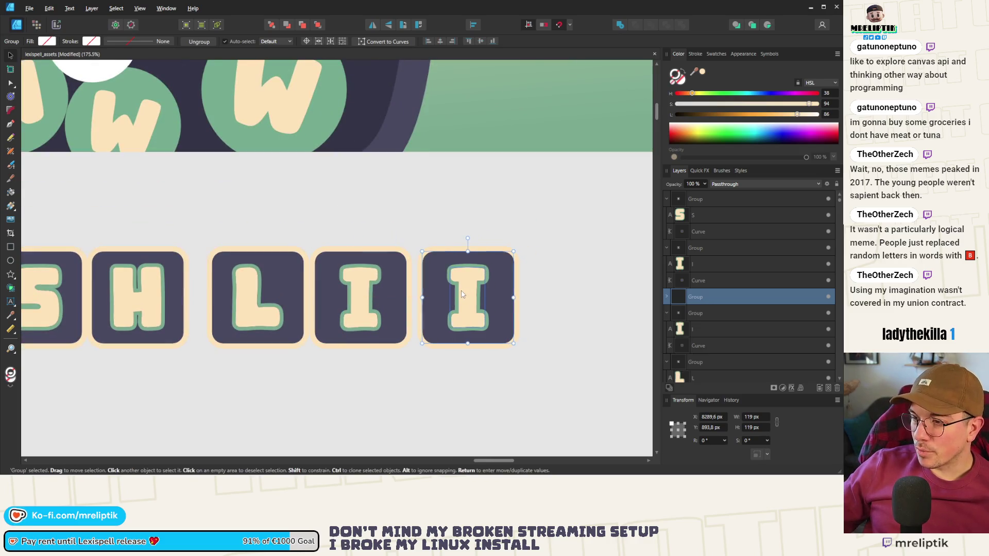
{"action": "double_click", "coordinate": [469, 294]}
{"action": "type", "text": "S"}
{"action": "key", "text": "Escape"}
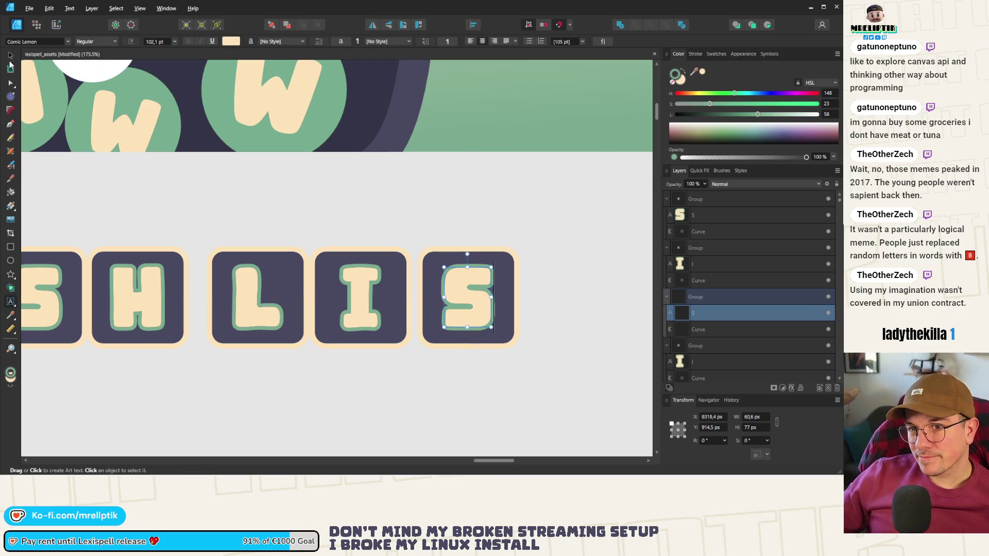
Duplicate the S tile to its right and change its letter to T.
{"action": "scroll", "coordinate": [268, 231], "scroll_direction": "down", "scroll_amount": 5}
{"action": "scroll", "coordinate": [268, 231], "scroll_direction": "up", "scroll_amount": 5}
{"action": "left_click", "coordinate": [318, 242]}
{"action": "left_click_drag", "start_coordinate": [318, 242], "coordinate": [447, 242]}
{"action": "double_click", "coordinate": [446, 242]}
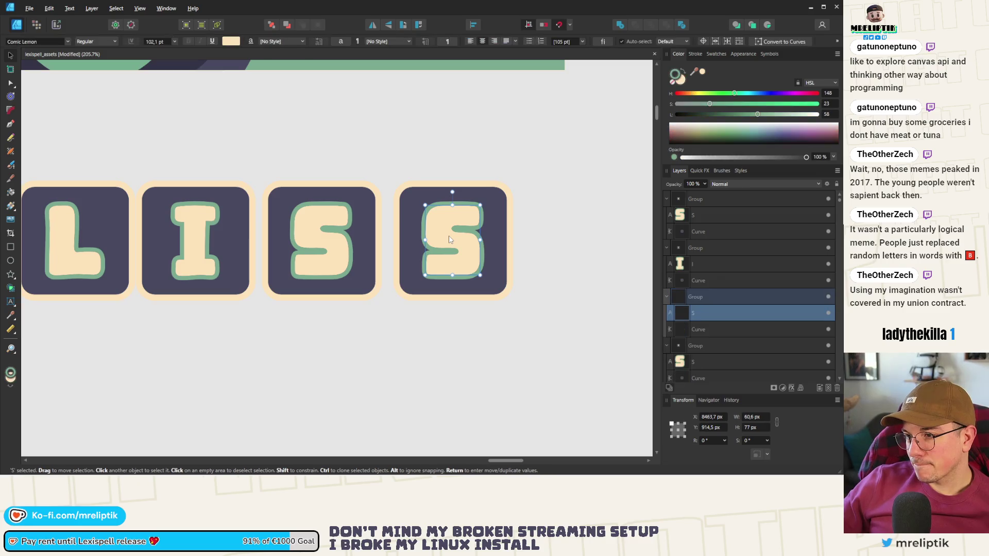
{"action": "type", "text": "T"}
{"action": "scroll", "coordinate": [358, 267], "scroll_direction": "down", "scroll_amount": 3}
{"action": "scroll", "coordinate": [359, 267], "scroll_direction": "down", "scroll_amount": 2}
{"action": "key", "text": "Escape"}
Marquee-select all eight WISHLIST tiles.
{"action": "scroll", "coordinate": [202, 123], "scroll_direction": "down", "scroll_amount": 3}
{"action": "left_click_drag", "start_coordinate": [391, 187], "coordinate": [173, 229]}
{"action": "scroll", "coordinate": [236, 208], "scroll_direction": "up", "scroll_amount": 3}
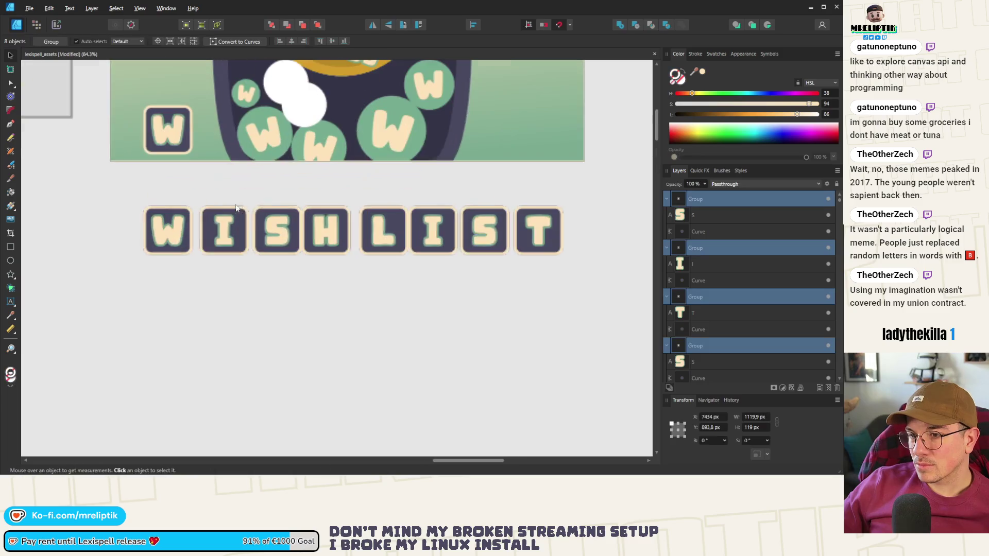
Space the eight WISHLIST tiles evenly, nudging the T tile left to close its gap.
{"action": "left_click", "coordinate": [474, 25]}
{"action": "left_click", "coordinate": [518, 54]}
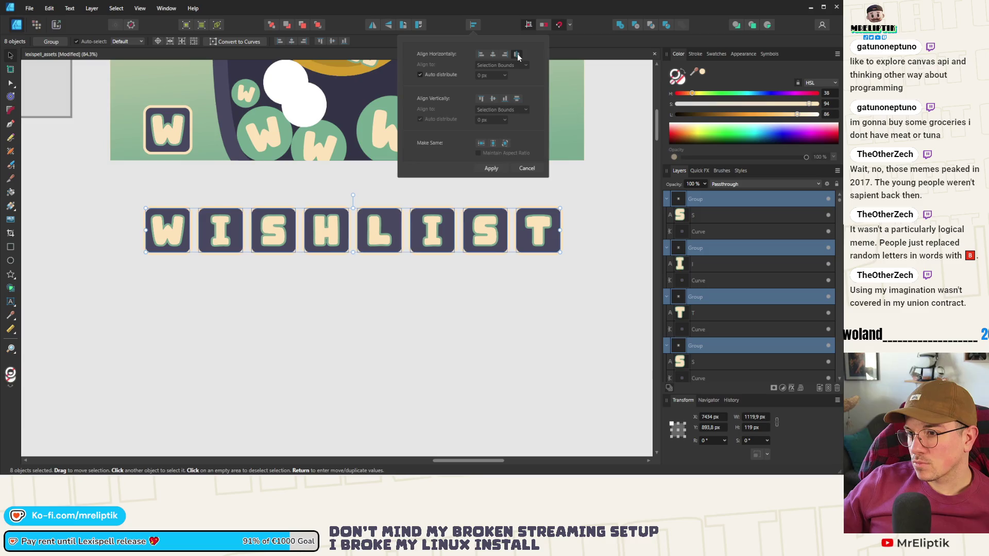
{"action": "left_click", "coordinate": [494, 172]}
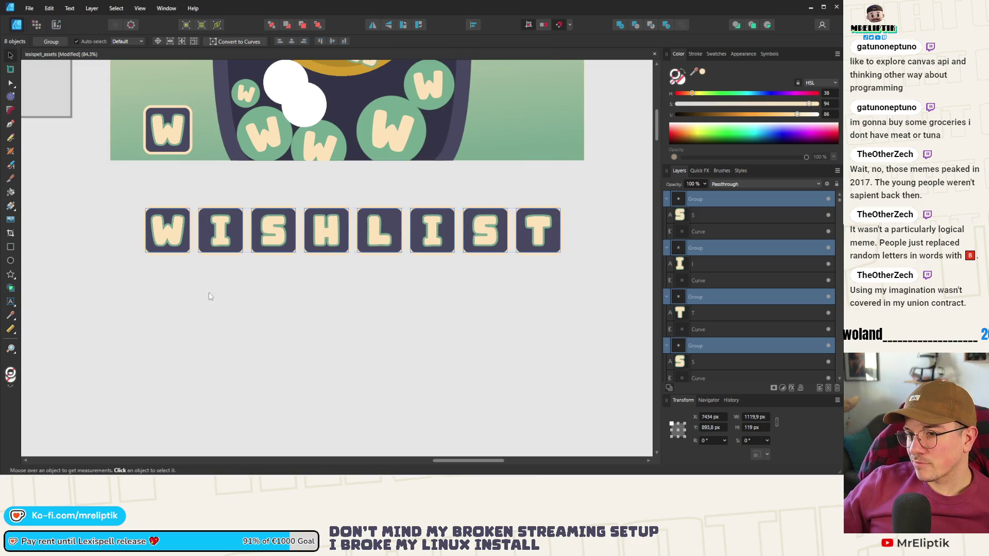
{"action": "scroll", "coordinate": [227, 291], "scroll_direction": "down", "scroll_amount": 2}
{"action": "left_click", "coordinate": [283, 294]}
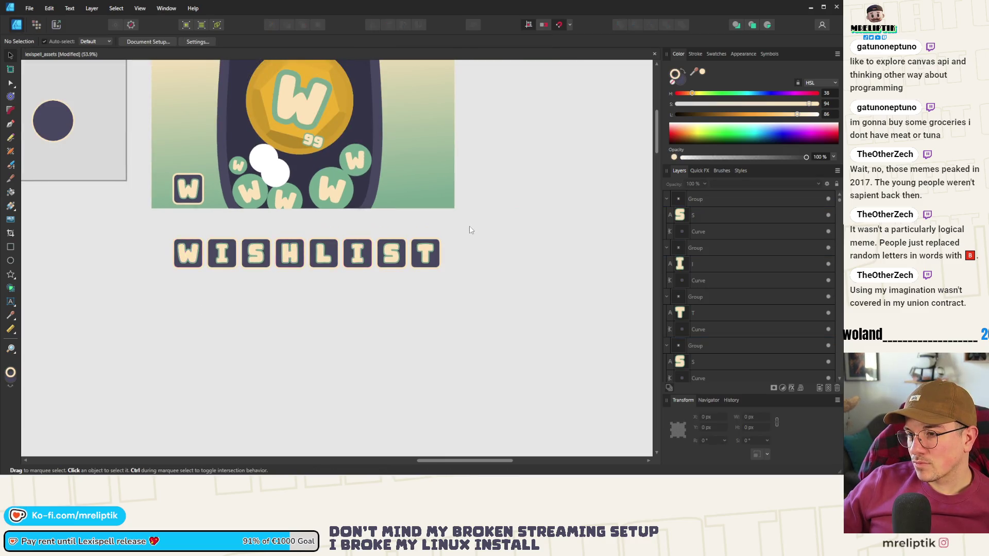
{"action": "left_click", "coordinate": [419, 264]}
{"action": "left_click_drag", "start_coordinate": [419, 264], "coordinate": [414, 263]}
{"action": "left_click_drag", "start_coordinate": [451, 225], "coordinate": [168, 320]}
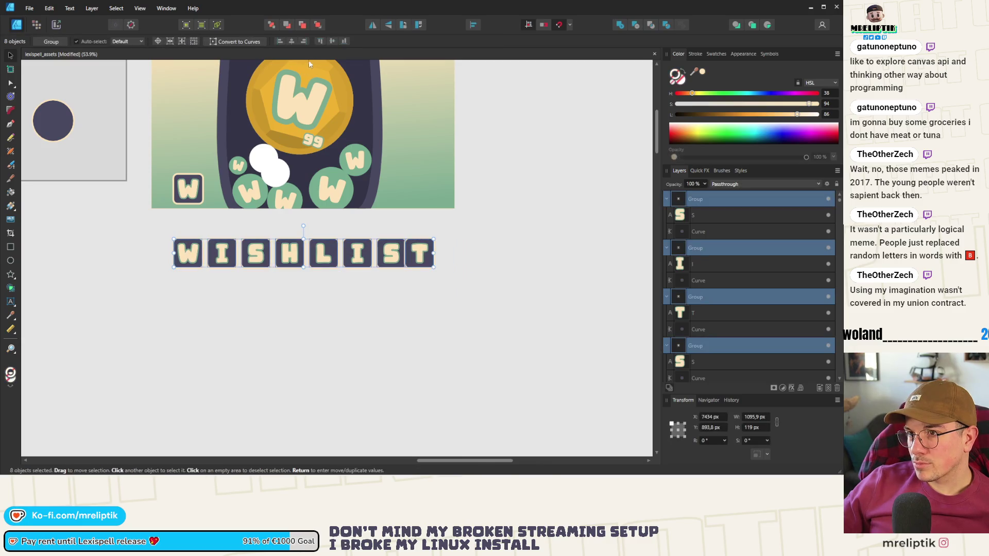
{"action": "left_click", "coordinate": [474, 24]}
{"action": "left_click", "coordinate": [517, 54]}
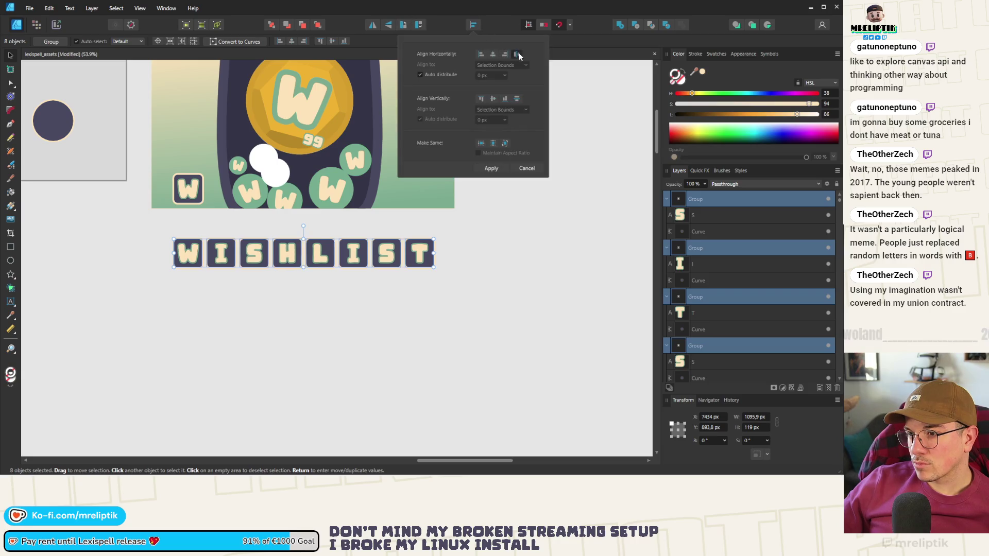
{"action": "left_click", "coordinate": [357, 273]}
Rename the jar artboard Artboard2 to 'thumb'.
{"action": "scroll", "coordinate": [357, 273], "scroll_direction": "up", "scroll_amount": 3}
{"action": "scroll", "coordinate": [397, 278], "scroll_direction": "down", "scroll_amount": 5}
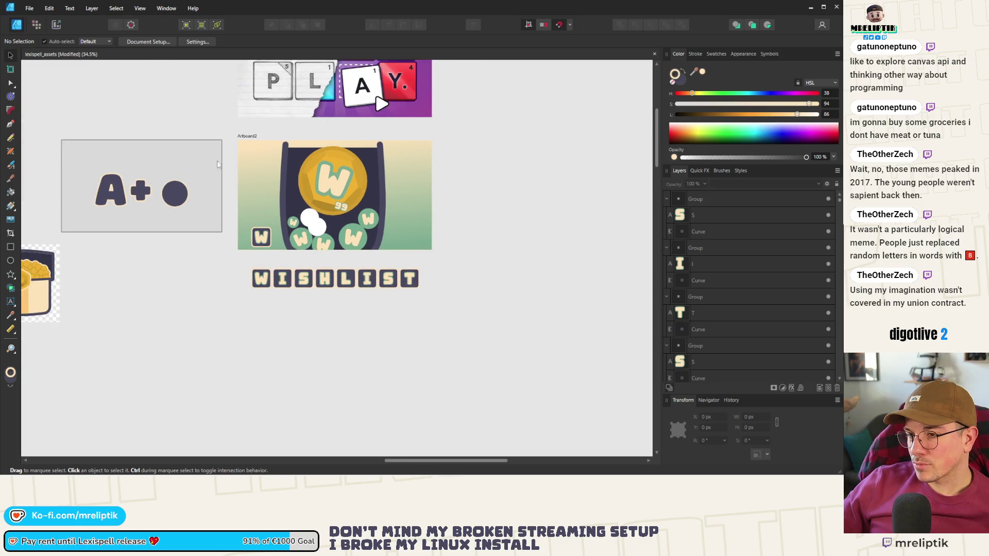
{"action": "scroll", "coordinate": [218, 164], "scroll_direction": "down", "scroll_amount": 1}
{"action": "left_click", "coordinate": [242, 142]}
{"action": "double_click", "coordinate": [243, 140]}
{"action": "type", "text": "thumb"}
{"action": "key", "text": "Return"}
Delete the small W tile from the thumbnail's lower left.
{"action": "scroll", "coordinate": [201, 311], "scroll_direction": "down", "scroll_amount": 1}
{"action": "scroll", "coordinate": [341, 226], "scroll_direction": "up", "scroll_amount": 4}
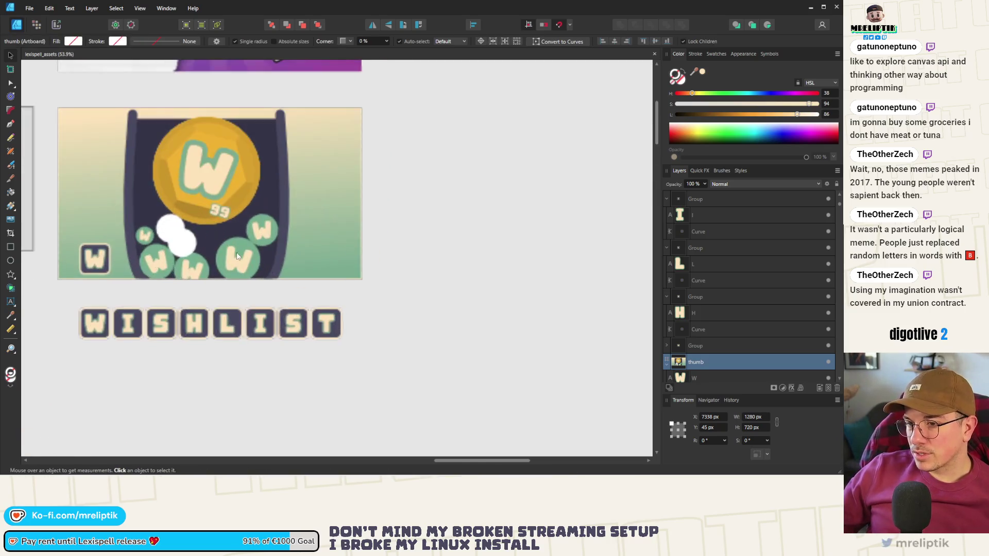
{"action": "left_click", "coordinate": [95, 264]}
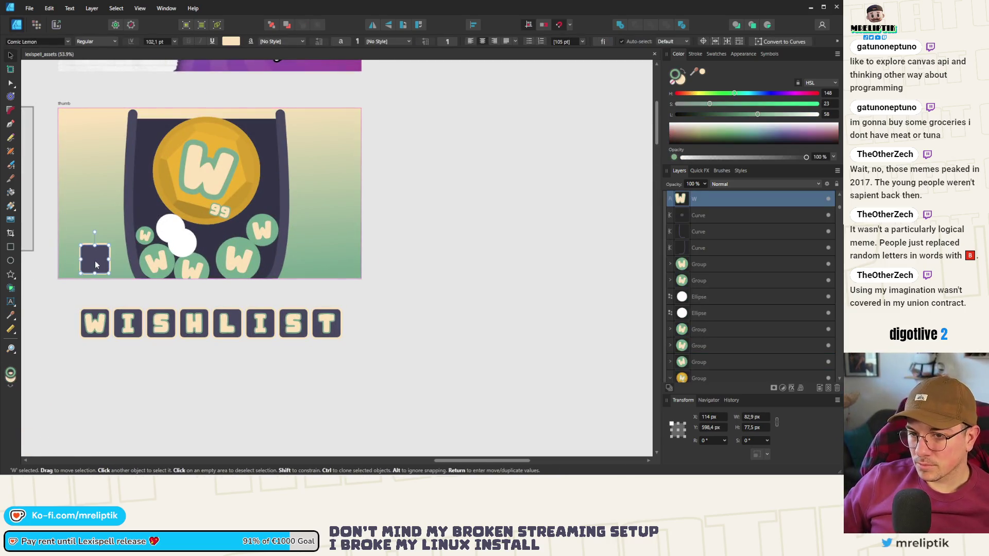
{"action": "key", "text": "Delete"}
{"action": "scroll", "coordinate": [81, 172], "scroll_direction": "down", "scroll_amount": 2}
Duplicate the thumb artboard to the right and move the eight WISHLIST tiles onto the copy.
{"action": "mouse_move", "coordinate": [81, 126]}
{"action": "left_mouse_down"}
{"action": "mouse_move", "coordinate": [324, 128]}
{"action": "mouse_move", "coordinate": [275, 132]}
{"action": "left_mouse_up"}
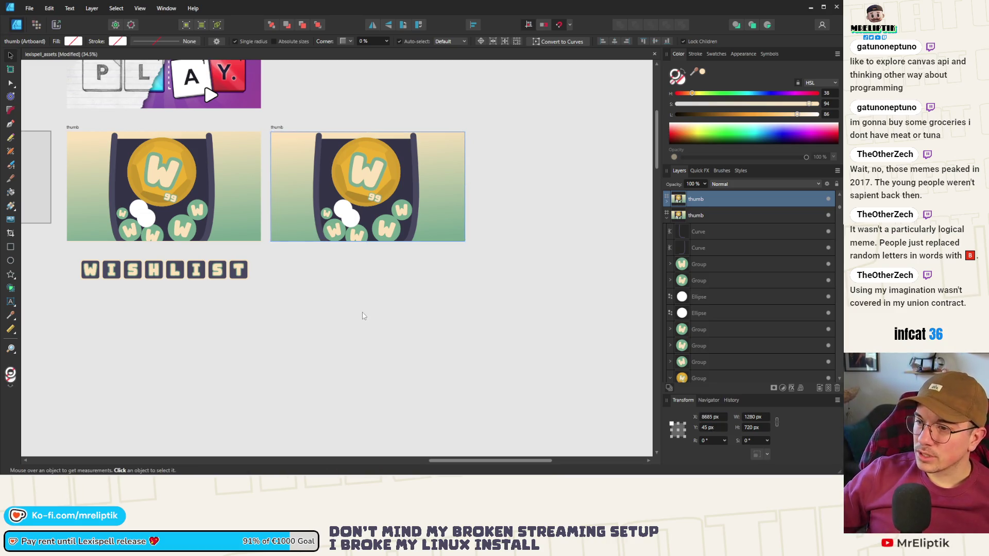
{"action": "mouse_move", "coordinate": [266, 251]}
{"action": "left_mouse_down"}
{"action": "mouse_move", "coordinate": [66, 283]}
{"action": "mouse_move", "coordinate": [47, 326]}
{"action": "left_mouse_up"}
{"action": "mouse_move", "coordinate": [179, 277]}
{"action": "left_mouse_down"}
{"action": "mouse_move", "coordinate": [337, 254]}
{"action": "mouse_move", "coordinate": [374, 234]}
{"action": "left_mouse_up"}
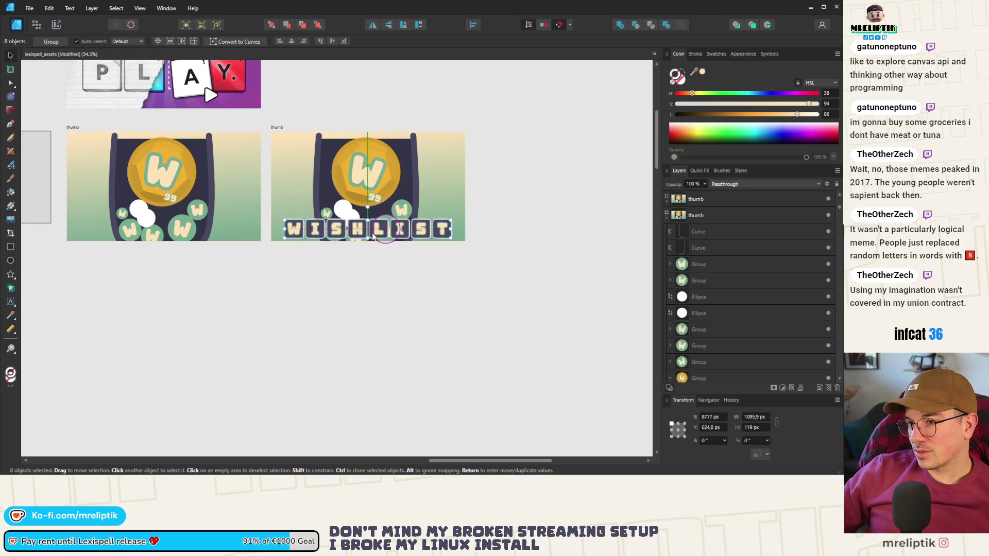
{"action": "scroll", "coordinate": [374, 222], "scroll_direction": "up", "scroll_amount": 3}
{"action": "scroll", "coordinate": [294, 236], "scroll_direction": "down", "scroll_amount": 3}
{"action": "left_click", "coordinate": [381, 105]}
Raise the jar artwork about 30 px and lower the WISHLIST tiles slightly.
{"action": "left_click_drag", "start_coordinate": [479, 122], "coordinate": [230, 288]}
{"action": "left_click_drag", "start_coordinate": [366, 204], "coordinate": [369, 193]}
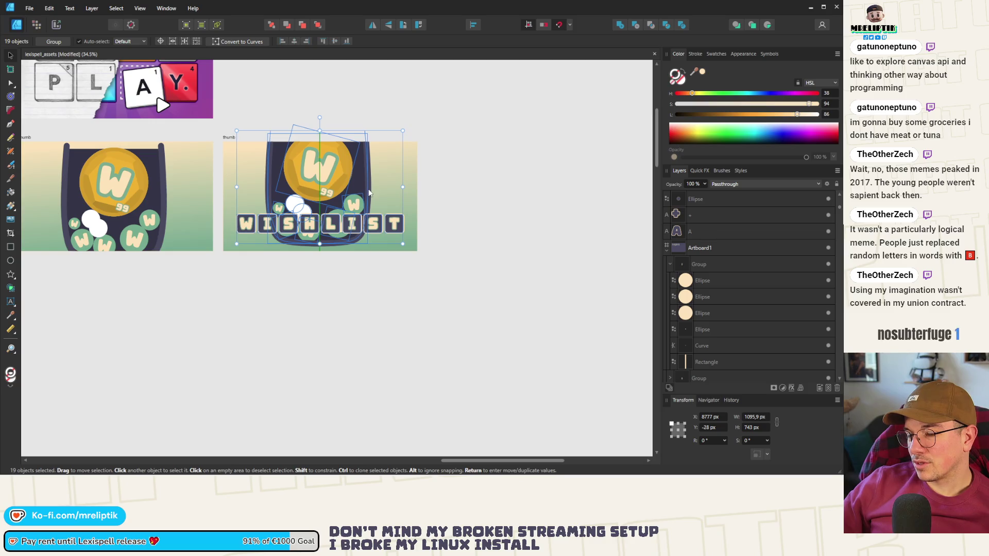
{"action": "left_click_drag", "start_coordinate": [457, 211], "coordinate": [226, 238]}
{"action": "left_click_drag", "start_coordinate": [309, 224], "coordinate": [309, 233]}
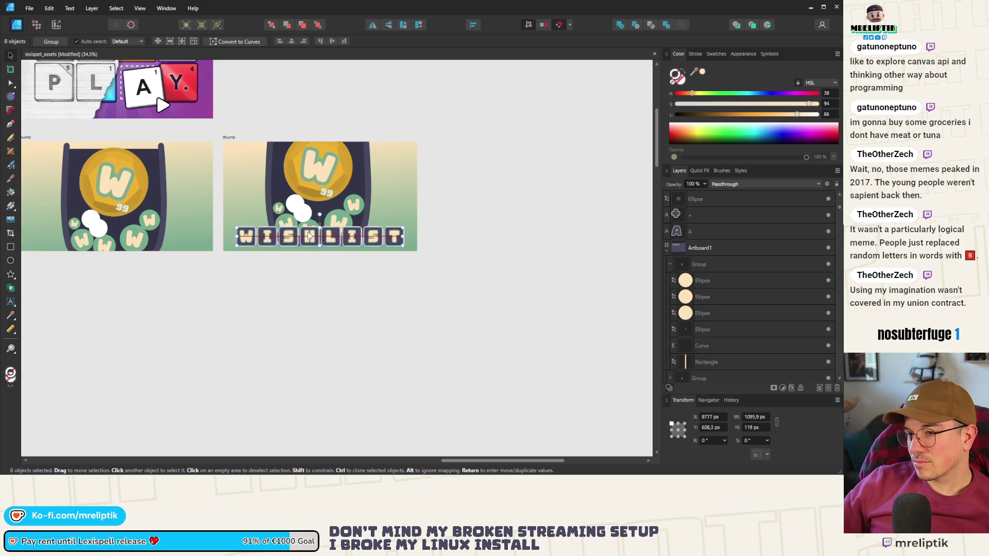
Shrink the WISHLIST tile row and shift it slightly right along the copy's bottom.
{"action": "scroll", "coordinate": [385, 225], "scroll_direction": "up", "scroll_amount": 5}
{"action": "left_click_drag", "start_coordinate": [428, 227], "coordinate": [373, 227]}
{"action": "scroll", "coordinate": [412, 226], "scroll_direction": "down", "scroll_amount": 3}
{"action": "mouse_move", "coordinate": [305, 238]}
{"action": "left_mouse_down"}
{"action": "mouse_move", "coordinate": [325, 239]}
{"action": "mouse_move", "coordinate": [313, 257]}
{"action": "left_mouse_up"}
{"action": "scroll", "coordinate": [325, 239], "scroll_direction": "up", "scroll_amount": 3}
{"action": "scroll", "coordinate": [262, 248], "scroll_direction": "down", "scroll_amount": 5}
{"action": "left_click", "coordinate": [256, 318]}
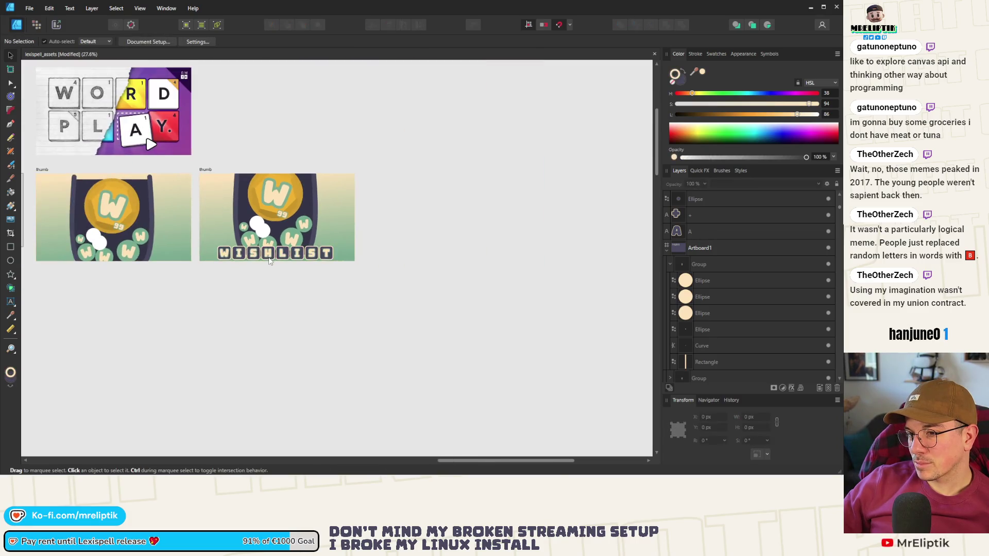
{"action": "scroll", "coordinate": [241, 237], "scroll_direction": "up", "scroll_amount": 1}
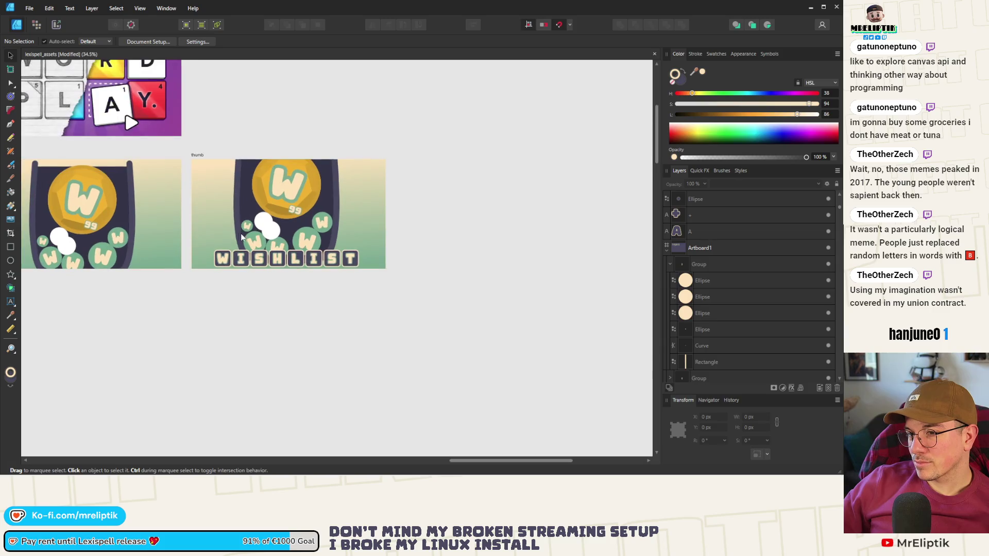
{"action": "left_click", "coordinate": [10, 247]}
Draw a dark banner across the thumbnail's bottom and send it back behind all WISHLIST tiles.
{"action": "scroll", "coordinate": [215, 257], "scroll_direction": "up", "scroll_amount": 2}
{"action": "mouse_move", "coordinate": [205, 228]}
{"action": "left_mouse_down"}
{"action": "mouse_move", "coordinate": [246, 255]}
{"action": "mouse_move", "coordinate": [502, 289]}
{"action": "left_mouse_up"}
{"action": "scroll", "coordinate": [439, 193], "scroll_direction": "up", "scroll_amount": 2}
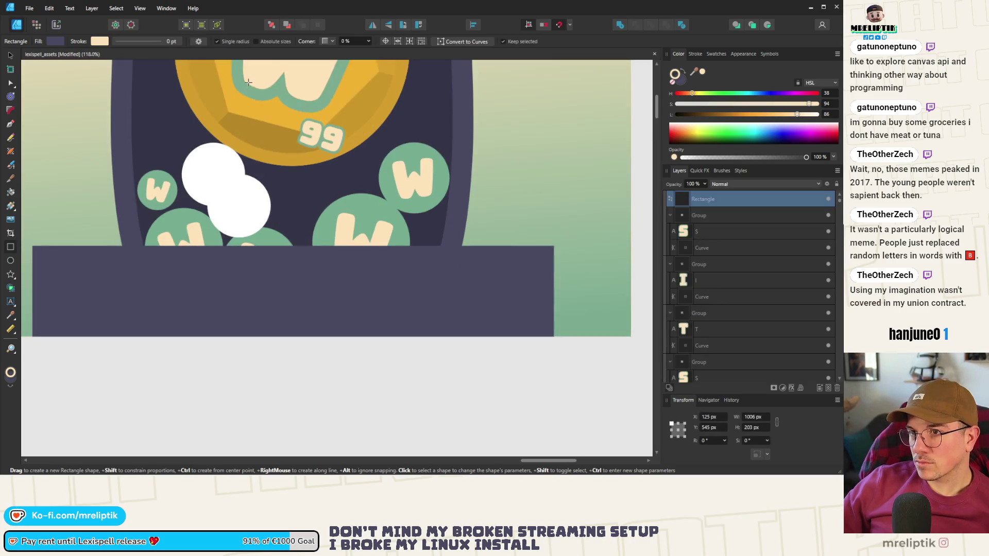
{"action": "left_click", "coordinate": [285, 25]}
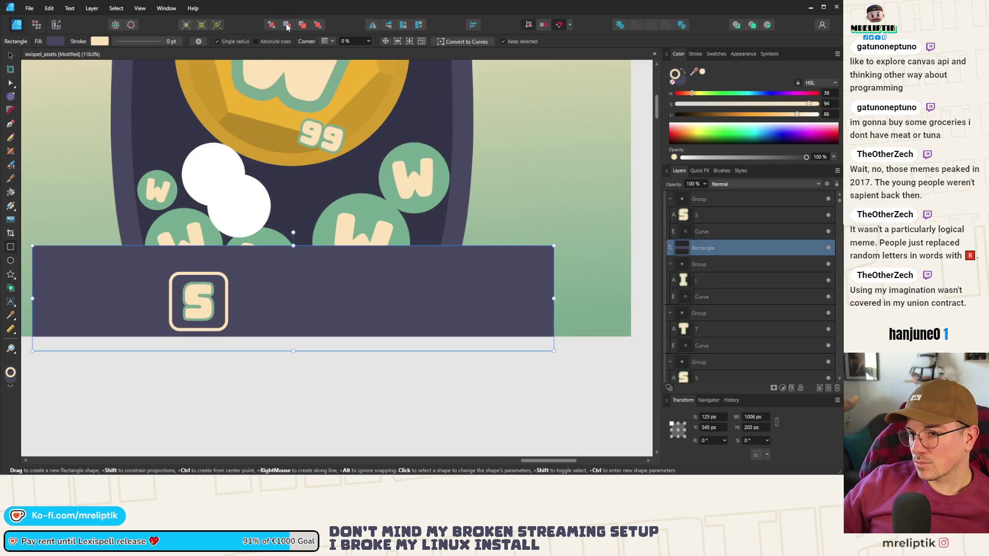
{"action": "left_click", "coordinate": [287, 27]}
{"action": "left_click", "coordinate": [287, 27]}
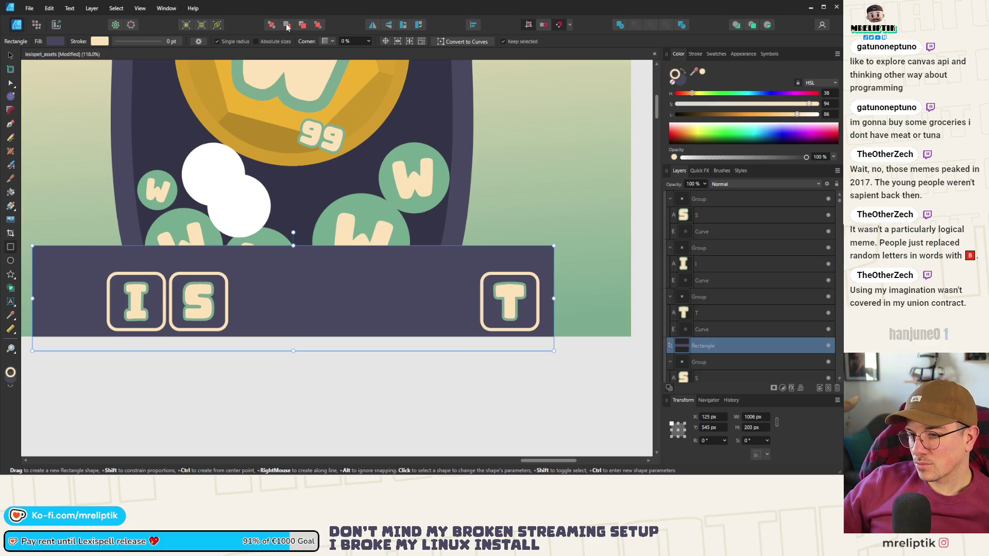
{"action": "left_click", "coordinate": [287, 27]}
{"action": "left_click", "coordinate": [287, 27]}
{"action": "left_click", "coordinate": [287, 27]}
{"action": "left_click", "coordinate": [287, 26]}
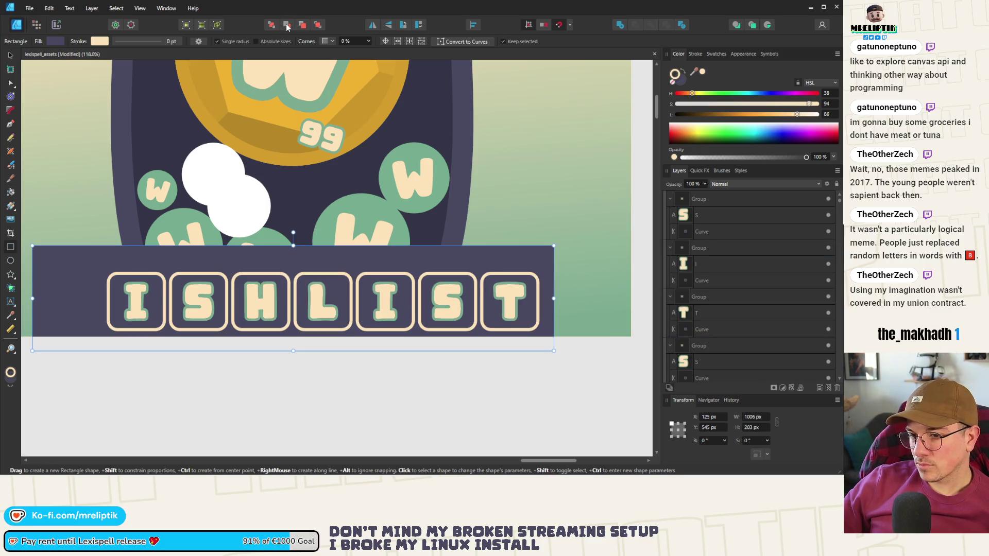
{"action": "left_click", "coordinate": [287, 27]}
Trim the banner's top edge to 1006×195 px and save the document.
{"action": "left_click", "coordinate": [10, 55]}
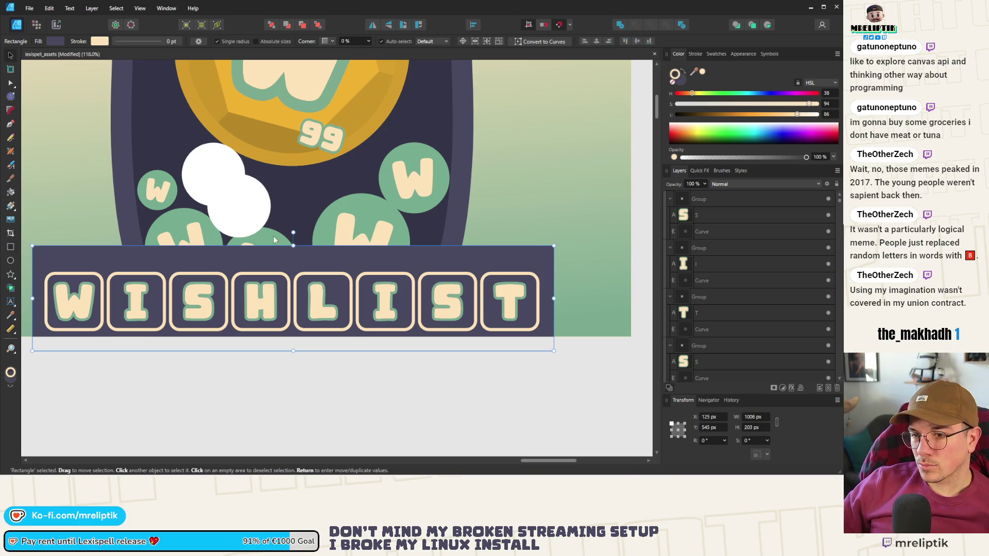
{"action": "left_click_drag", "start_coordinate": [293, 246], "coordinate": [294, 249]}
{"action": "key", "text": "ctrl+s"}
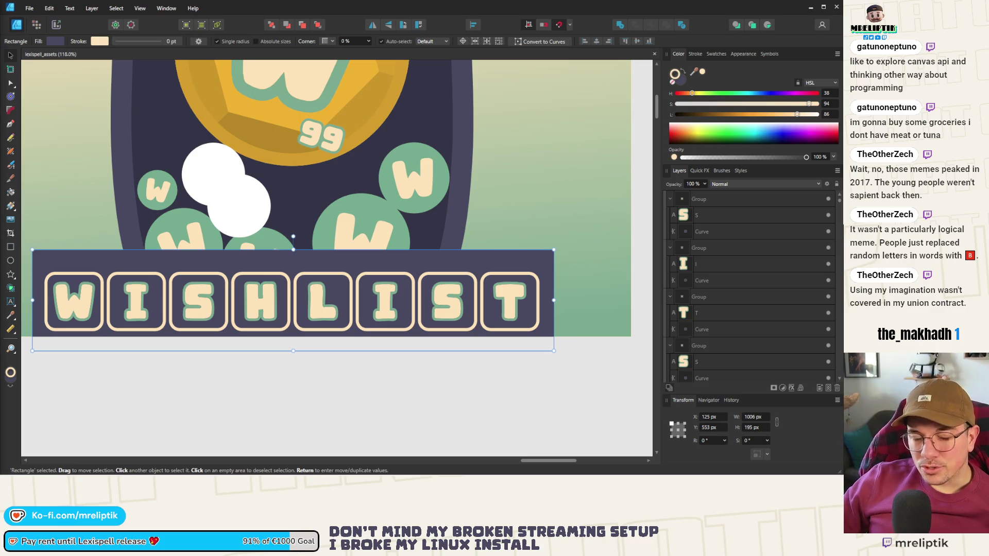
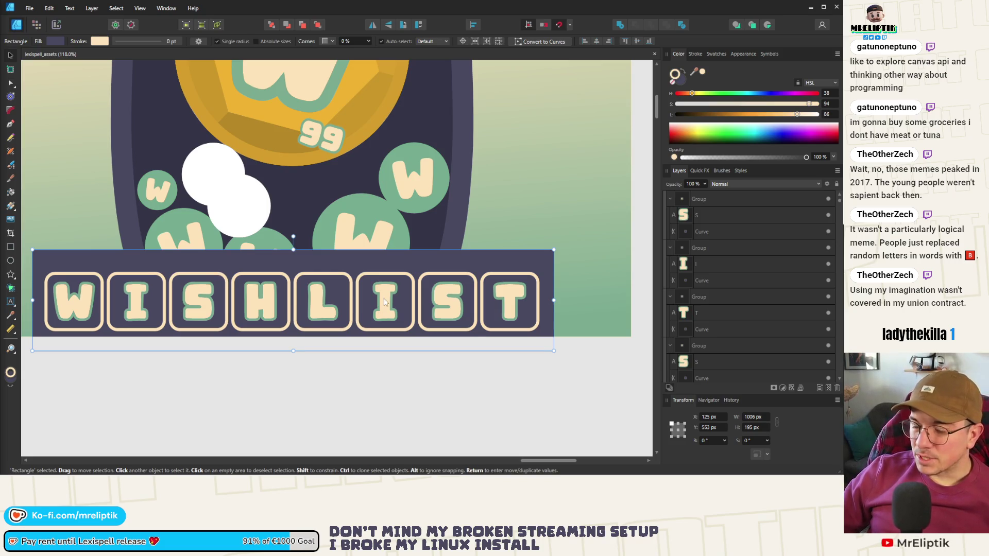
Switch the banner fill to a linear gradient of eyedropped dark purple with one stop at 0% opacity.
{"action": "scroll", "coordinate": [479, 193], "scroll_direction": "down", "scroll_amount": 2}
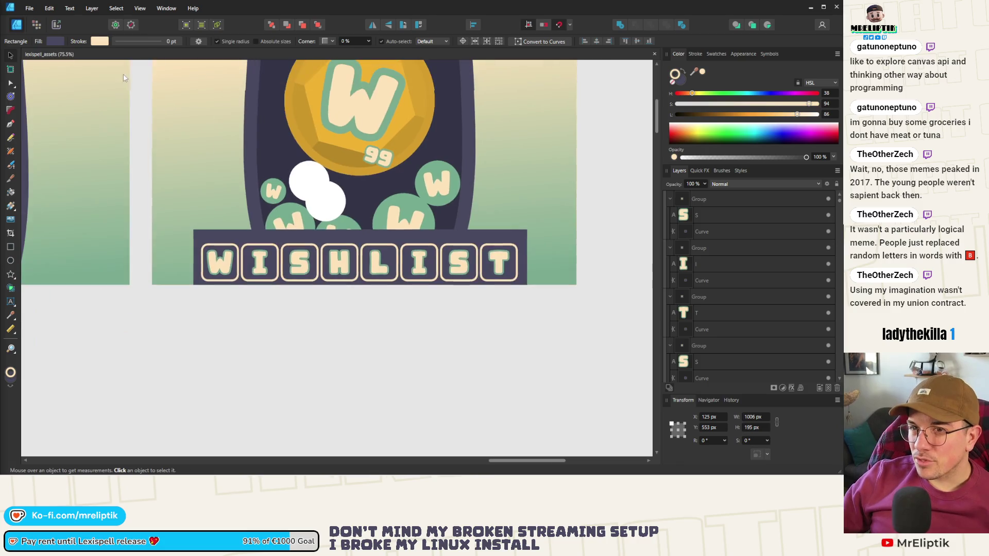
{"action": "left_click", "coordinate": [55, 41]}
{"action": "left_click", "coordinate": [47, 57]}
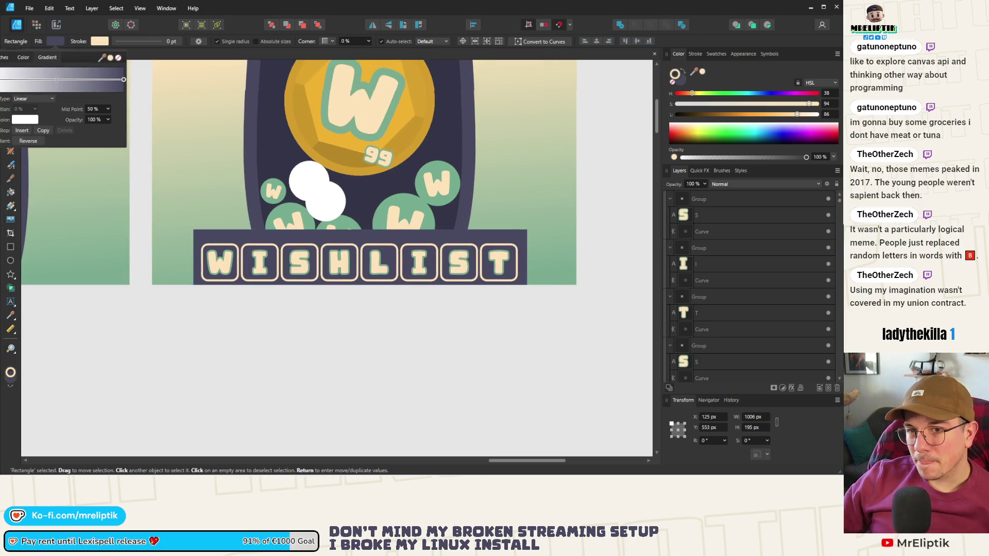
{"action": "left_click", "coordinate": [25, 119]}
{"action": "left_click_drag", "start_coordinate": [65, 136], "coordinate": [254, 145]}
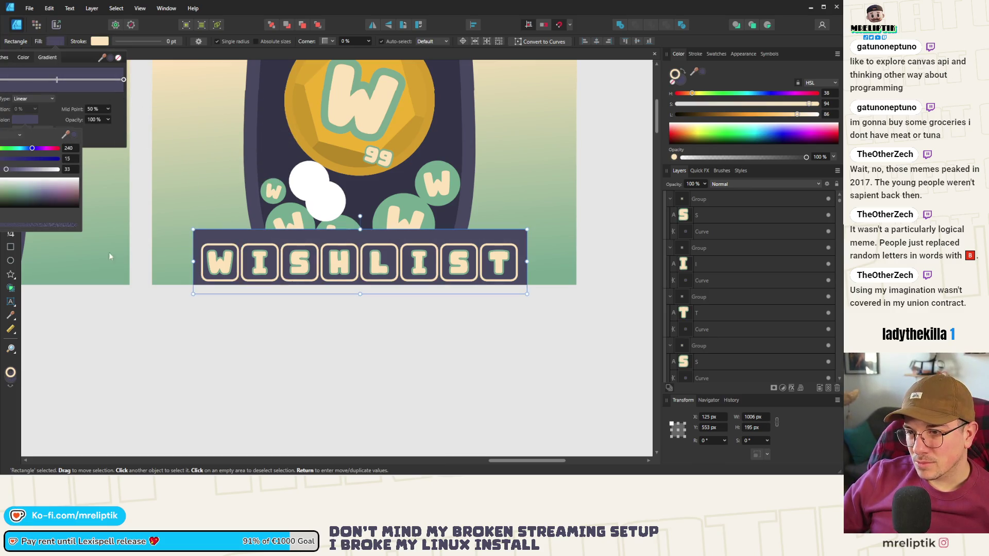
{"action": "left_click", "coordinate": [115, 134]}
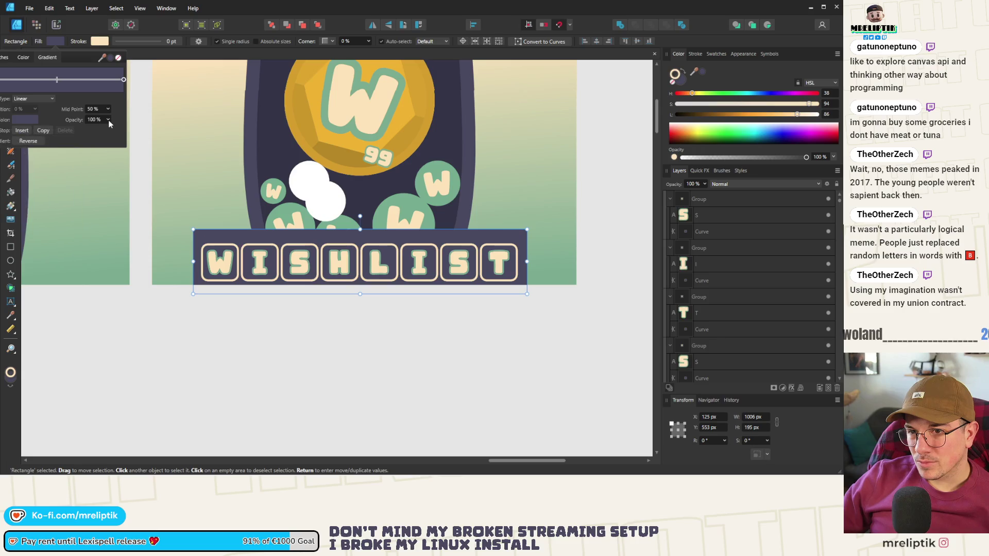
{"action": "left_click_drag", "start_coordinate": [109, 131], "coordinate": [11, 131]}
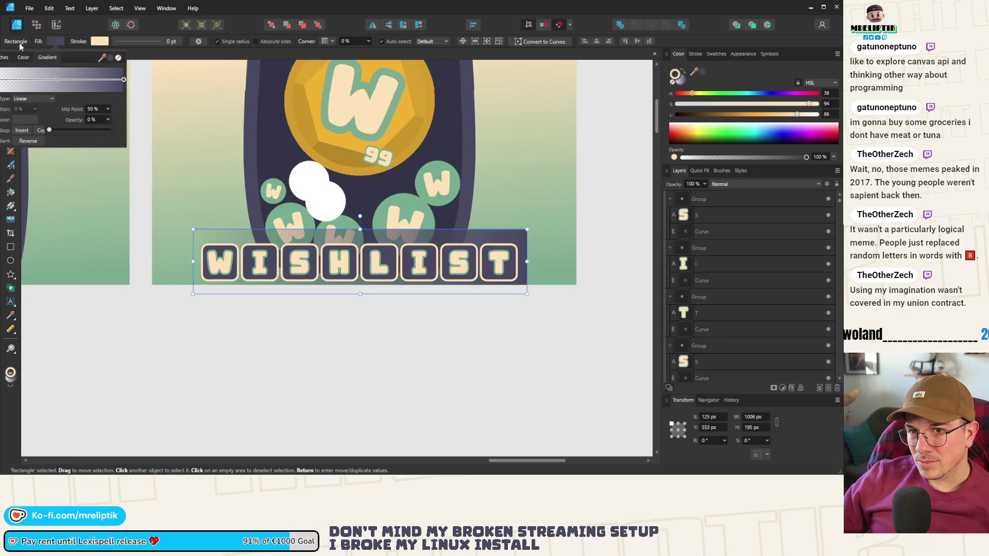
{"action": "left_click", "coordinate": [27, 174]}
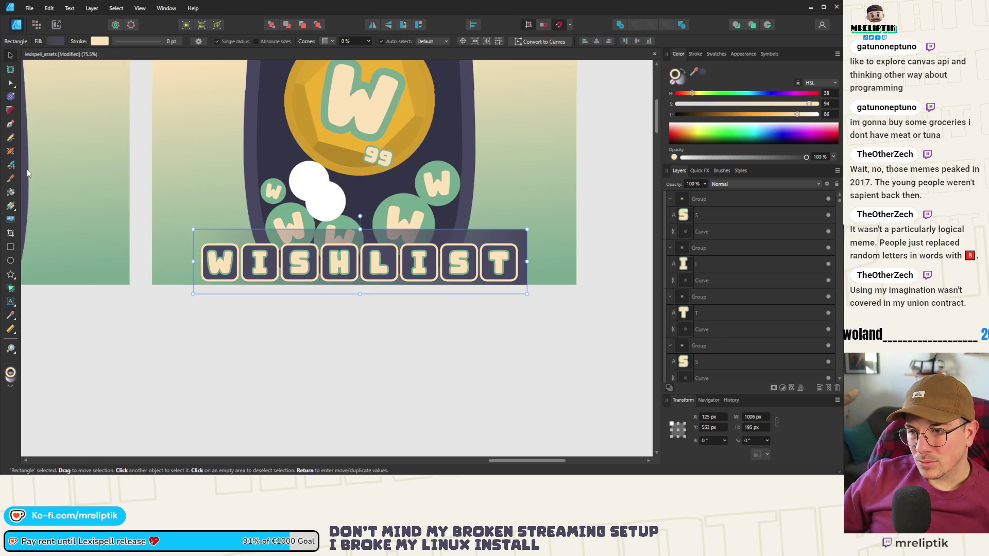
{"action": "left_click", "coordinate": [56, 41]}
{"action": "left_click", "coordinate": [61, 43]}
Make the banner gradient run vertically, transparent at the top and solid purple at the bottom.
{"action": "key", "text": "g"}
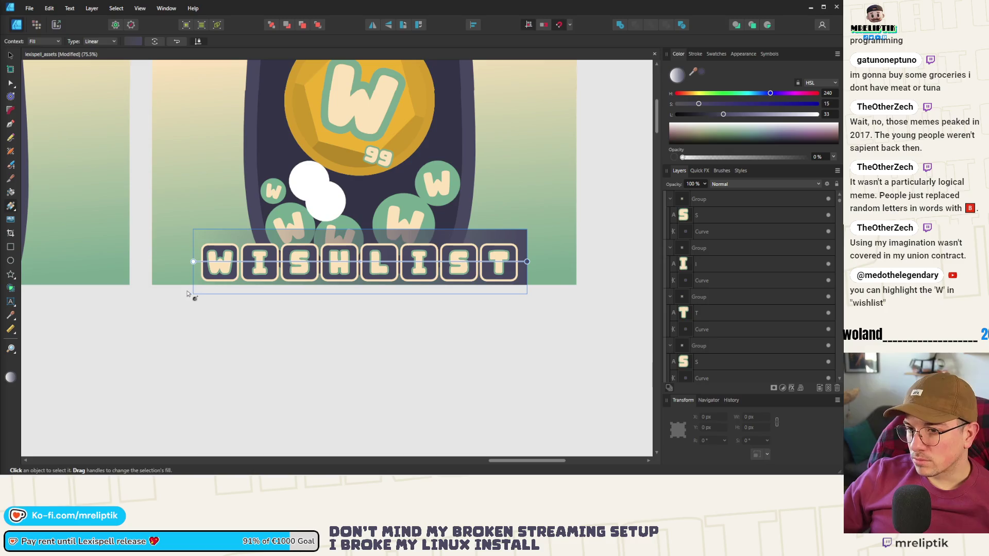
{"action": "mouse_move", "coordinate": [193, 261]}
{"action": "left_mouse_down"}
{"action": "mouse_move", "coordinate": [267, 266]}
{"action": "mouse_move", "coordinate": [348, 227]}
{"action": "left_mouse_up"}
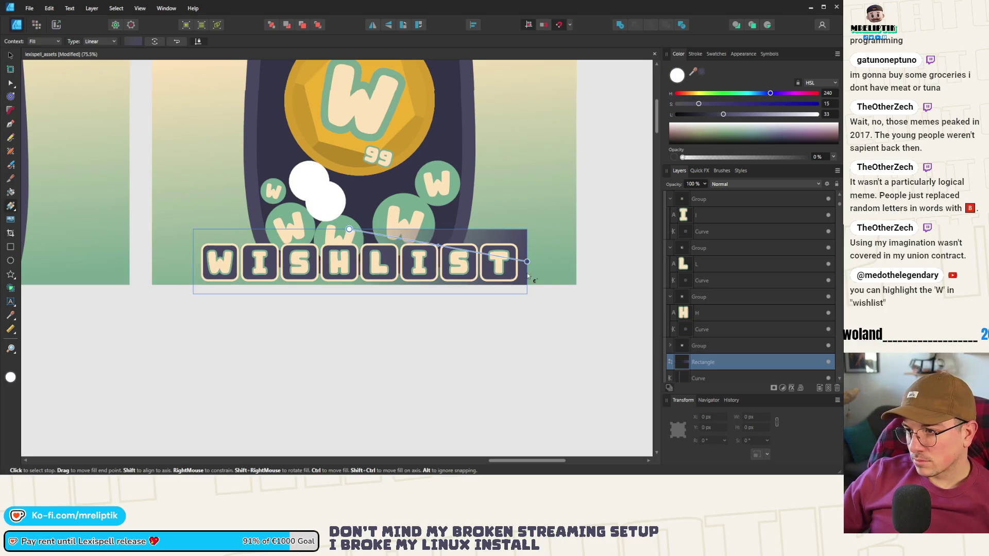
{"action": "left_click_drag", "start_coordinate": [527, 261], "coordinate": [349, 294]}
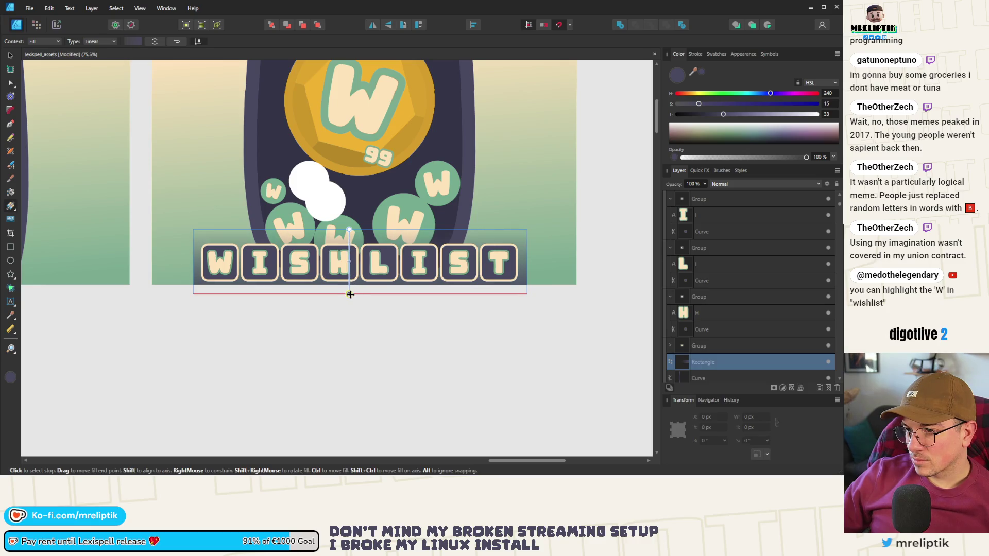
{"action": "left_click", "coordinate": [11, 56]}
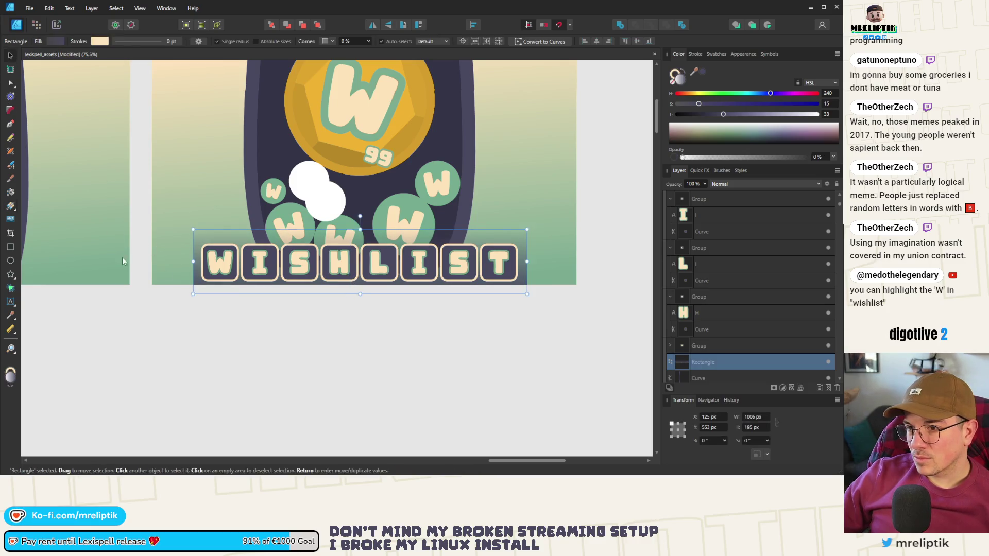
{"action": "scroll", "coordinate": [310, 258], "scroll_direction": "down", "scroll_amount": 2}
{"action": "scroll", "coordinate": [309, 257], "scroll_direction": "up", "scroll_amount": 1}
{"action": "left_click", "coordinate": [358, 270]}
Scale up the WISHLIST letter tiles and snap them to X 0 at the thumbnail's left edge.
{"action": "mouse_move", "coordinate": [464, 240]}
{"action": "left_mouse_down"}
{"action": "mouse_move", "coordinate": [115, 293]}
{"action": "mouse_move", "coordinate": [98, 307]}
{"action": "left_mouse_up"}
{"action": "mouse_move", "coordinate": [376, 294]}
{"action": "left_mouse_down"}
{"action": "mouse_move", "coordinate": [468, 320]}
{"action": "mouse_move", "coordinate": [454, 309]}
{"action": "left_mouse_up"}
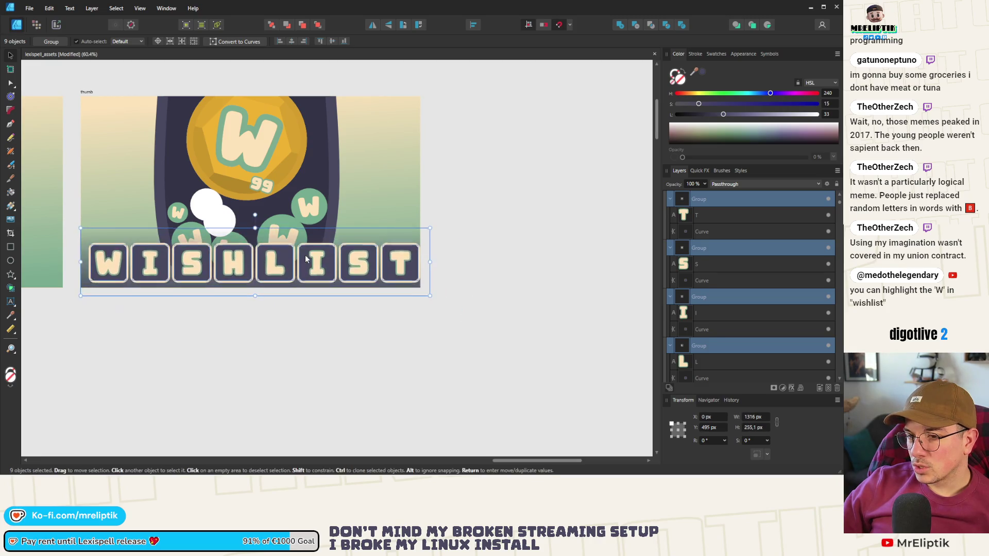
{"action": "left_click_drag", "start_coordinate": [305, 255], "coordinate": [311, 255]}
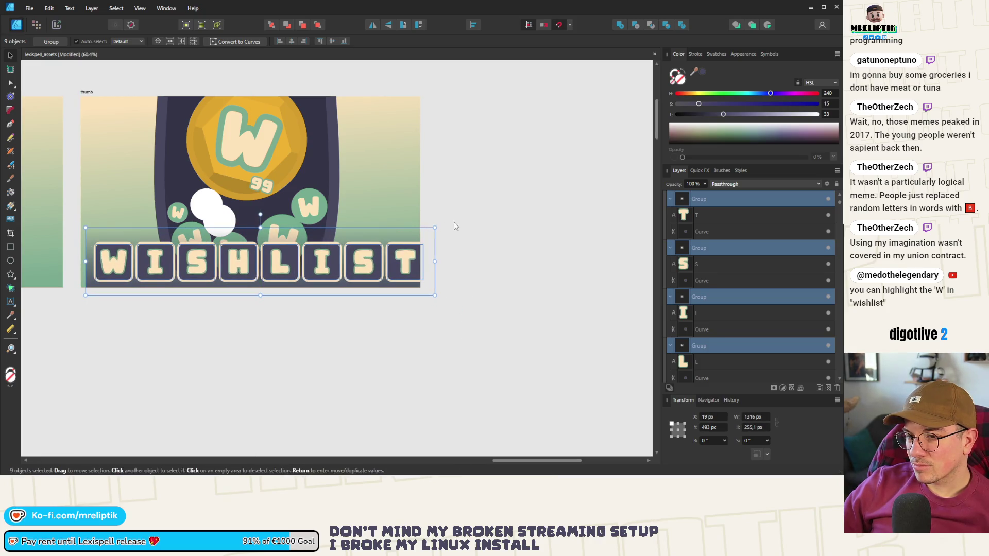
{"action": "mouse_move", "coordinate": [435, 227]}
{"action": "left_mouse_down"}
{"action": "mouse_move", "coordinate": [410, 240]}
{"action": "mouse_move", "coordinate": [423, 225]}
{"action": "mouse_move", "coordinate": [412, 227]}
{"action": "mouse_move", "coordinate": [435, 217]}
{"action": "mouse_move", "coordinate": [419, 214]}
{"action": "mouse_move", "coordinate": [397, 228]}
{"action": "mouse_move", "coordinate": [419, 230]}
{"action": "mouse_move", "coordinate": [400, 242]}
{"action": "mouse_move", "coordinate": [412, 227]}
{"action": "mouse_move", "coordinate": [385, 231]}
{"action": "mouse_move", "coordinate": [424, 224]}
{"action": "left_mouse_up"}
{"action": "left_click_drag", "start_coordinate": [387, 261], "coordinate": [381, 260]}
Resize the banner to 1332 × 212 px so it runs edge to edge beneath the tiles.
{"action": "left_click", "coordinate": [414, 269]}
{"action": "left_click_drag", "start_coordinate": [420, 294], "coordinate": [426, 287]}
{"action": "left_click_drag", "start_coordinate": [80, 259], "coordinate": [73, 258]}
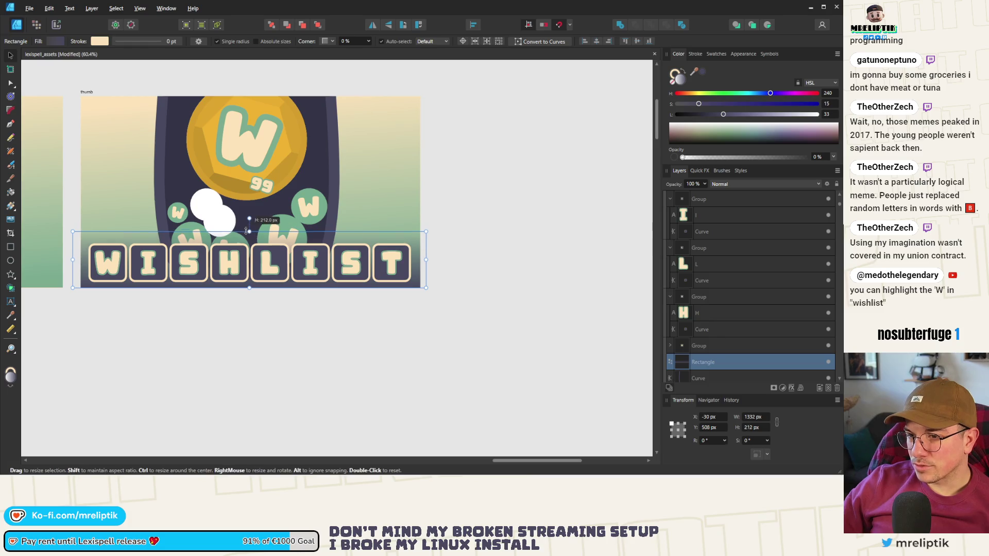
{"action": "left_click", "coordinate": [291, 318]}
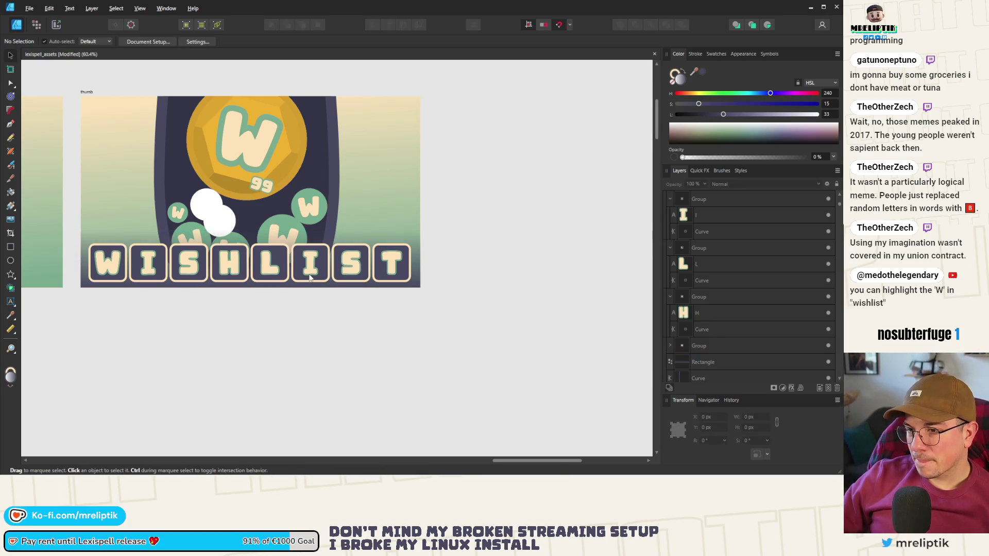
{"action": "scroll", "coordinate": [310, 279], "scroll_direction": "down", "scroll_amount": 2}
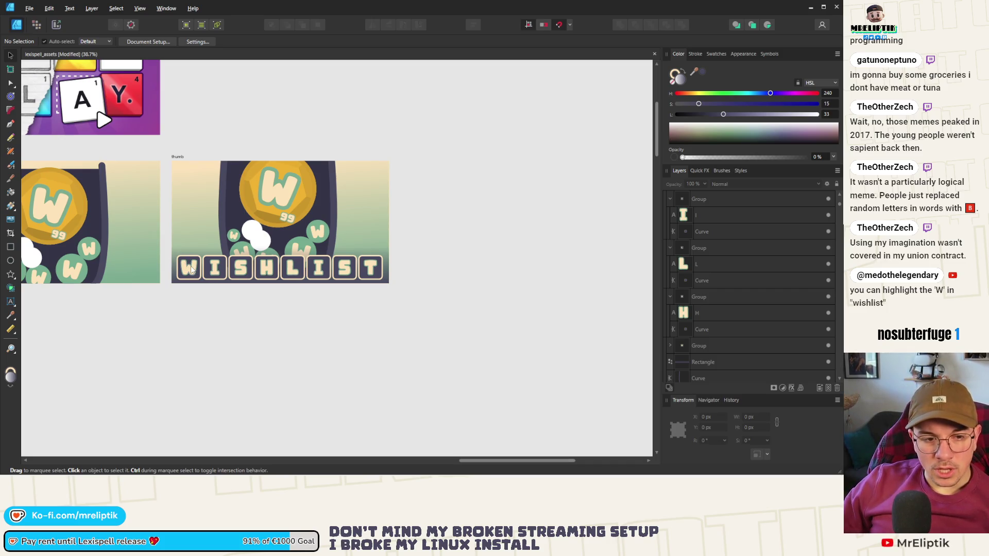
Recolour the coin's stroked outer-ring Ellipse with the eyedropped coin yellow, raised to Lightness 49.
{"action": "left_click", "coordinate": [245, 186]}
{"action": "scroll", "coordinate": [254, 223], "scroll_direction": "up", "scroll_amount": 2}
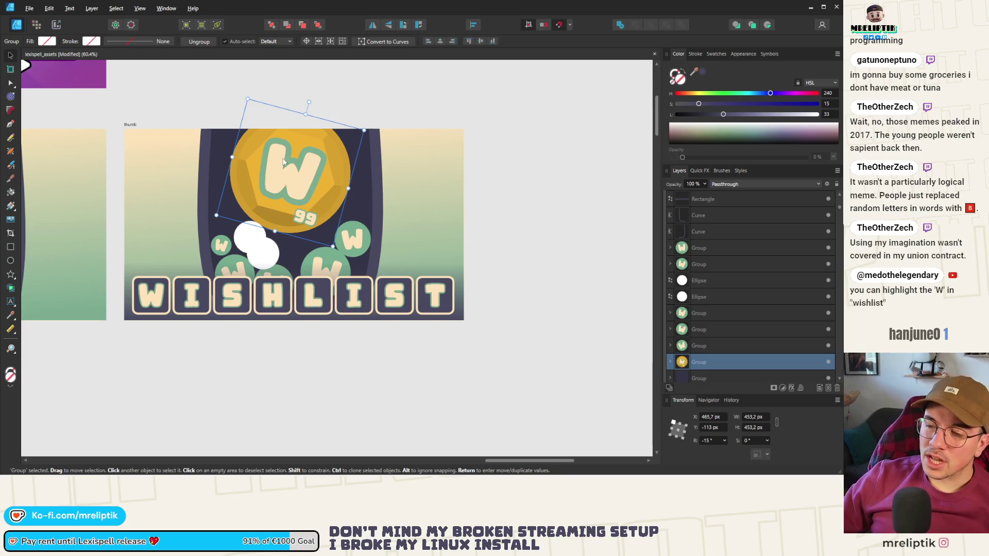
{"action": "scroll", "coordinate": [240, 161], "scroll_direction": "up", "scroll_amount": 3}
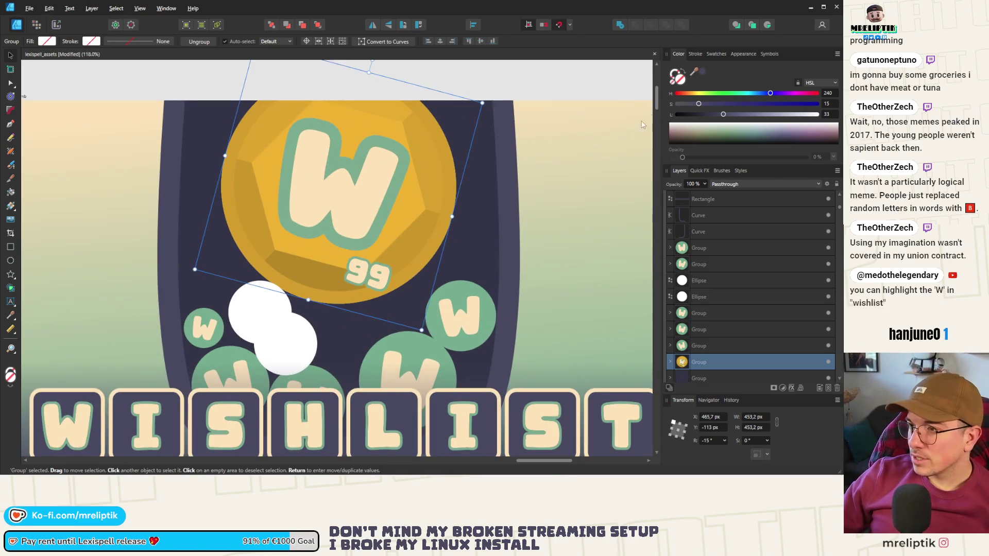
{"action": "scroll", "coordinate": [705, 336], "scroll_direction": "down", "scroll_amount": 5}
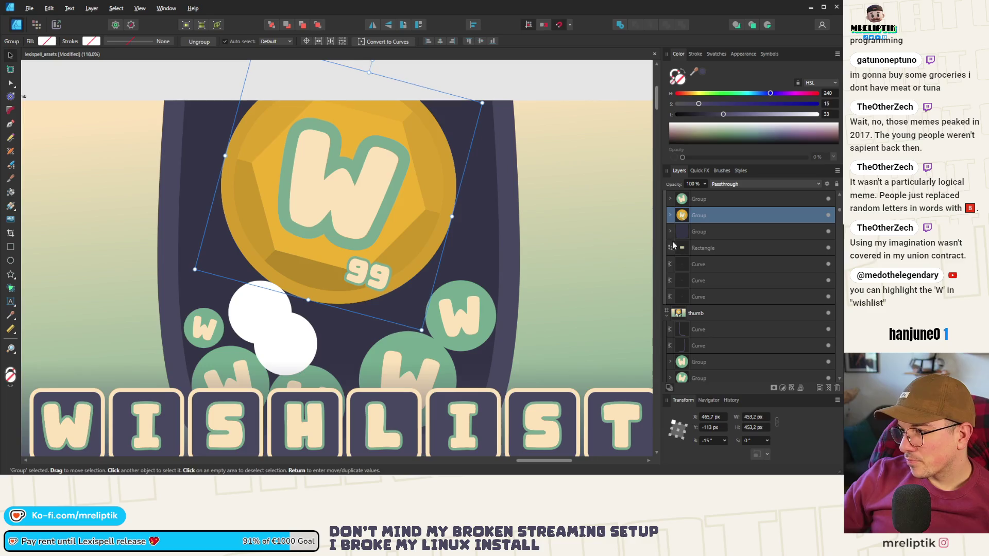
{"action": "left_click", "coordinate": [670, 216]}
{"action": "left_click", "coordinate": [700, 265]}
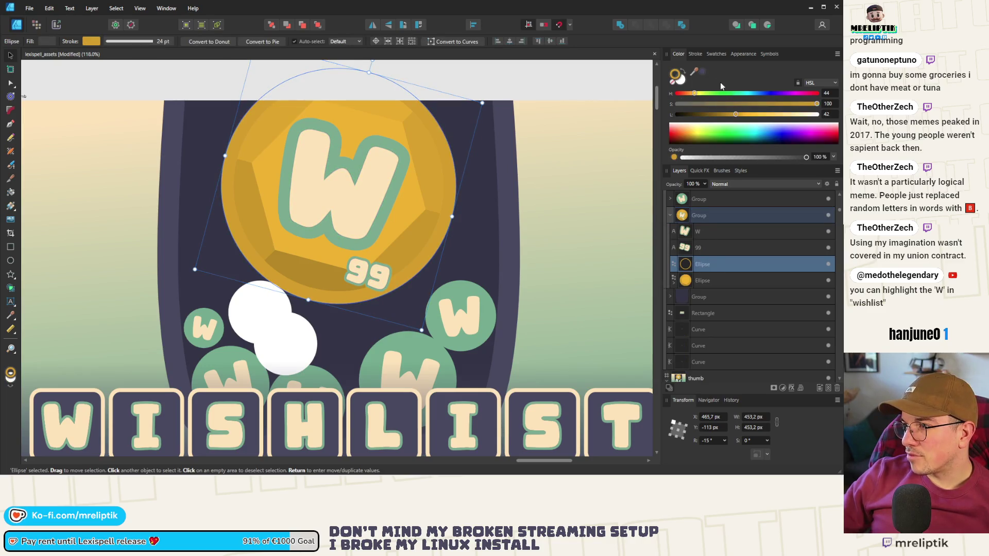
{"action": "mouse_move", "coordinate": [694, 75]}
{"action": "left_mouse_down"}
{"action": "mouse_move", "coordinate": [420, 144]}
{"action": "mouse_move", "coordinate": [353, 123]}
{"action": "left_mouse_up"}
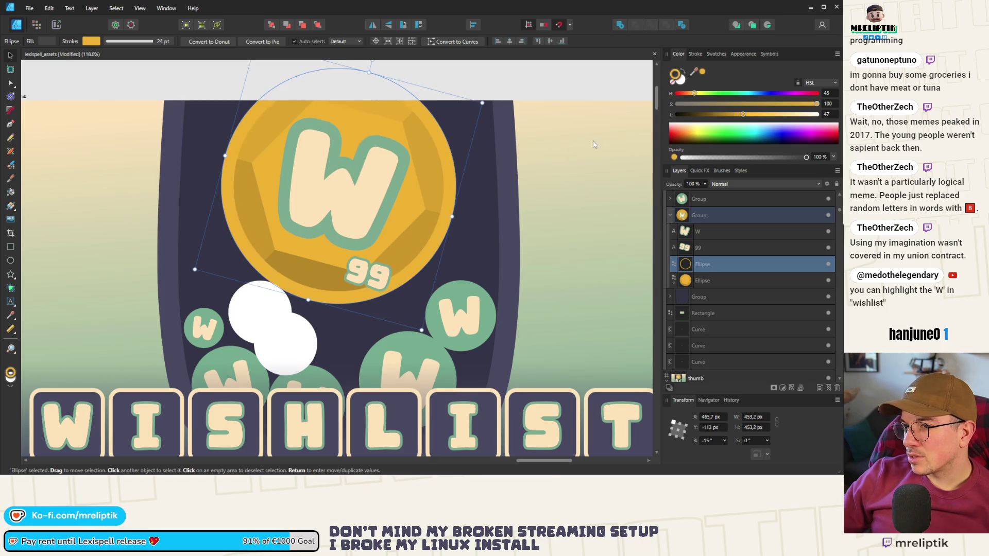
{"action": "mouse_move", "coordinate": [742, 118]}
{"action": "left_mouse_down"}
{"action": "mouse_move", "coordinate": [758, 117]}
{"action": "mouse_move", "coordinate": [737, 122]}
{"action": "left_mouse_up"}
{"action": "scroll", "coordinate": [177, 219], "scroll_direction": "down", "scroll_amount": 5}
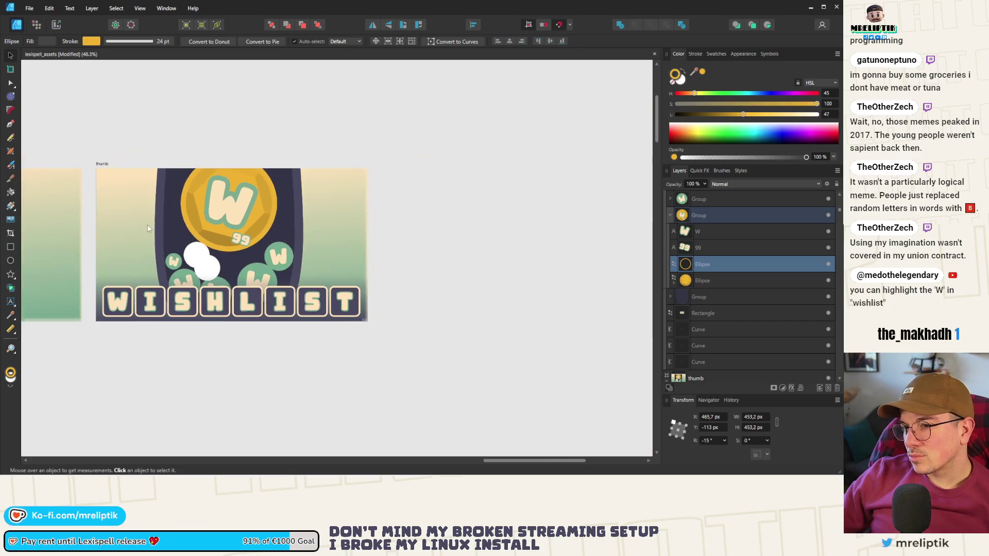
{"action": "key", "text": "Escape"}
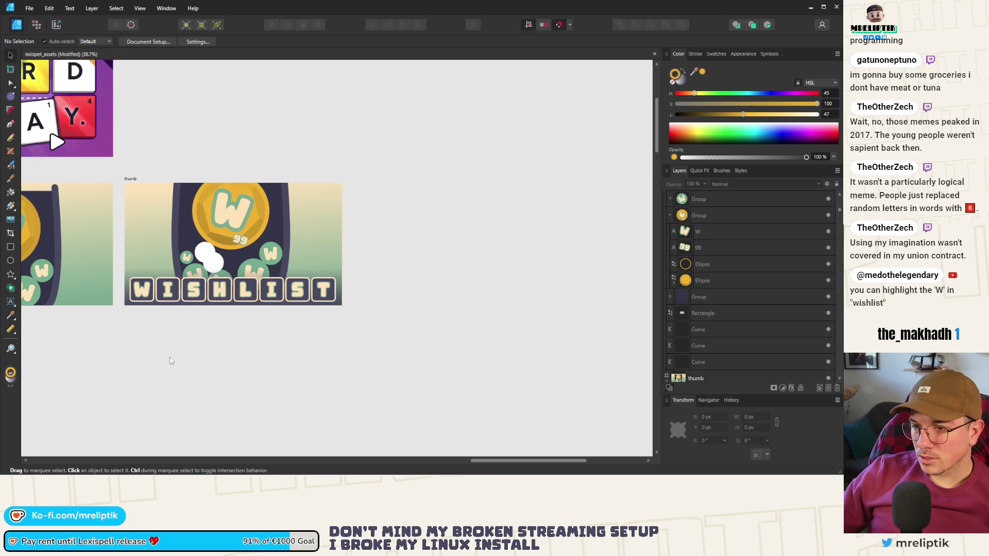
{"action": "key", "text": "alt+Tab"}
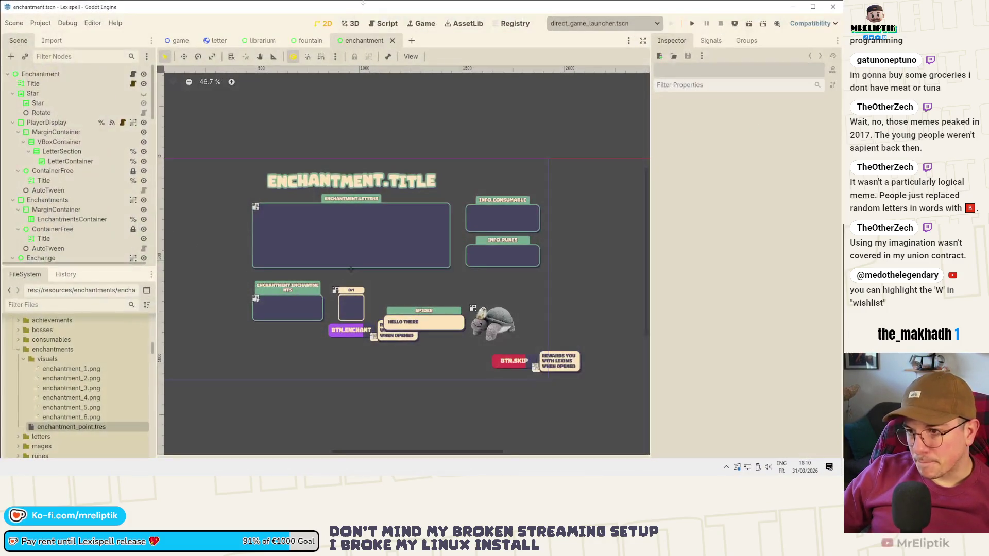
Open word/letter.tscn in Godot via a 'word' scene search, then return to the thumbnail artwork.
{"action": "key", "text": "ctrl+shift+o"}
{"action": "key", "text": "Return"}
{"action": "key", "text": "ctrl+shift+o"}
{"action": "type", "text": "word"}
{"action": "key", "text": "Return"}
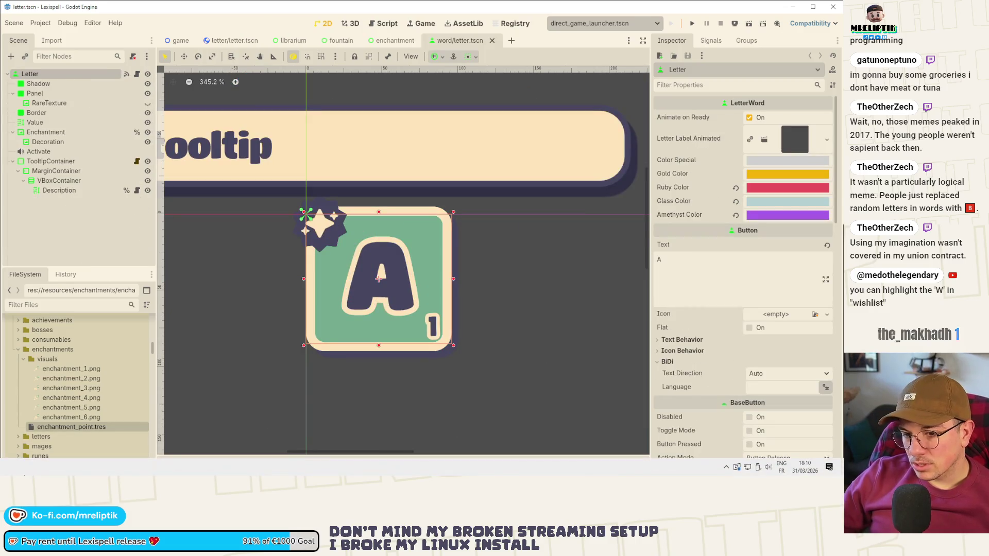
{"action": "left_click", "coordinate": [24, 467]}
{"action": "key", "text": "alt+Tab"}
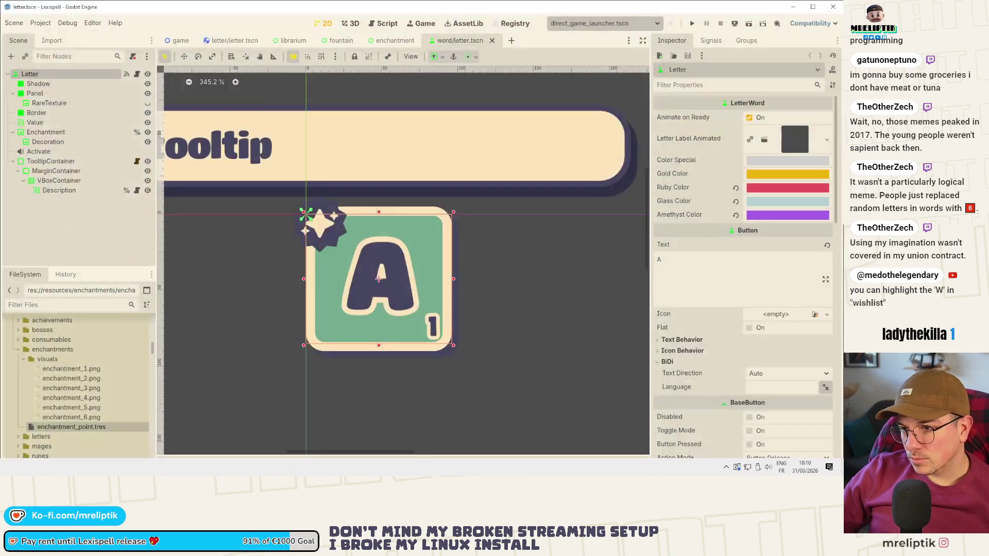
{"action": "key", "text": "alt+Tab"}
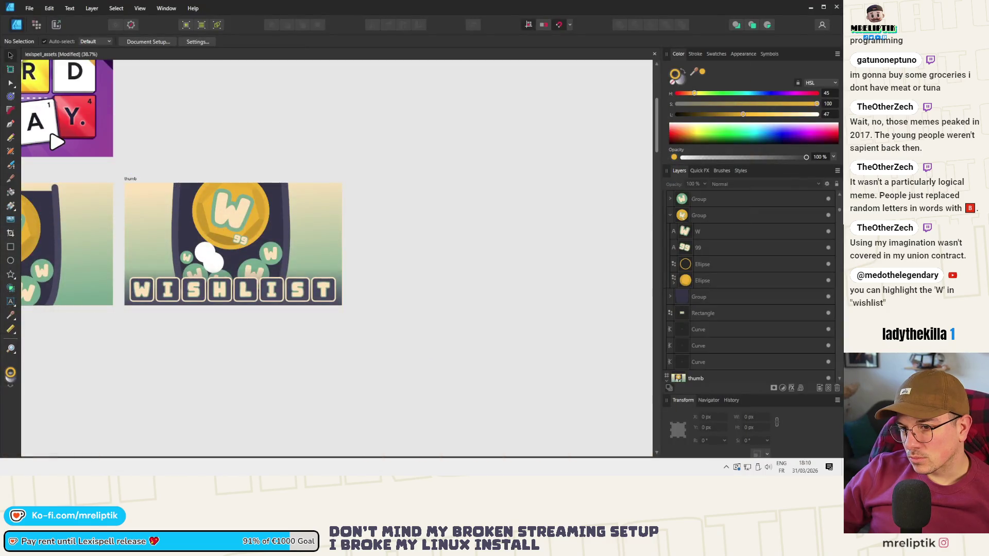
Select the W, I, S, second I, second S and T tiles, then narrow back to the W tile.
{"action": "scroll", "coordinate": [172, 270], "scroll_direction": "up", "scroll_amount": 2}
{"action": "left_click", "coordinate": [155, 259]}
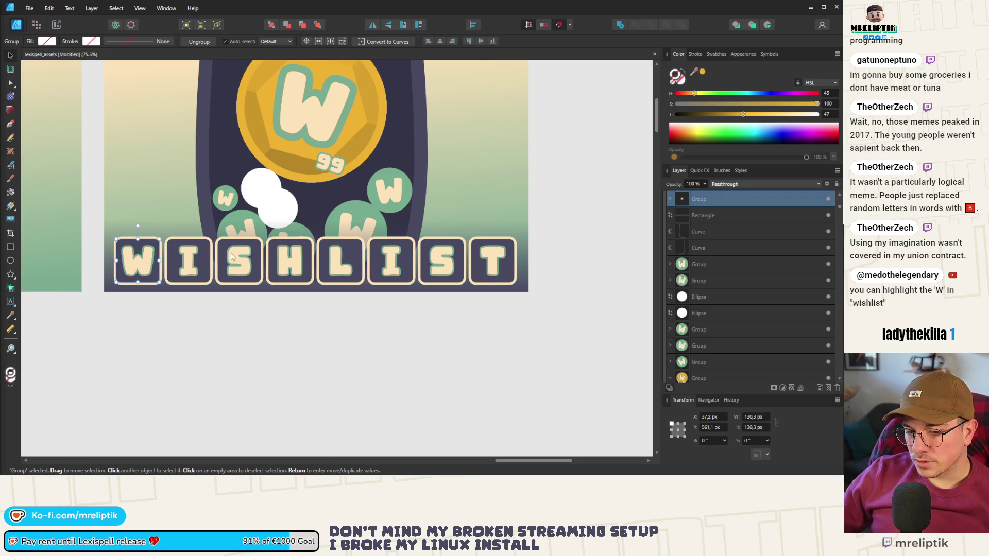
{"action": "left_click", "coordinate": [208, 265], "text": "shift"}
{"action": "left_click", "coordinate": [254, 259], "text": "shift"}
{"action": "left_click", "coordinate": [408, 249], "text": "shift"}
{"action": "left_click", "coordinate": [442, 246], "text": "shift"}
{"action": "left_click", "coordinate": [504, 244], "text": "shift"}
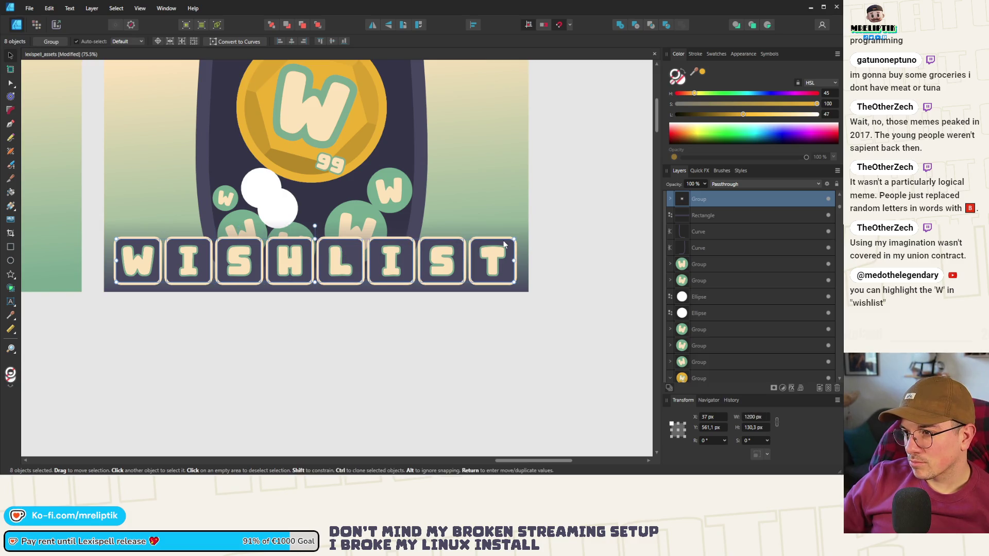
{"action": "left_click", "coordinate": [342, 347]}
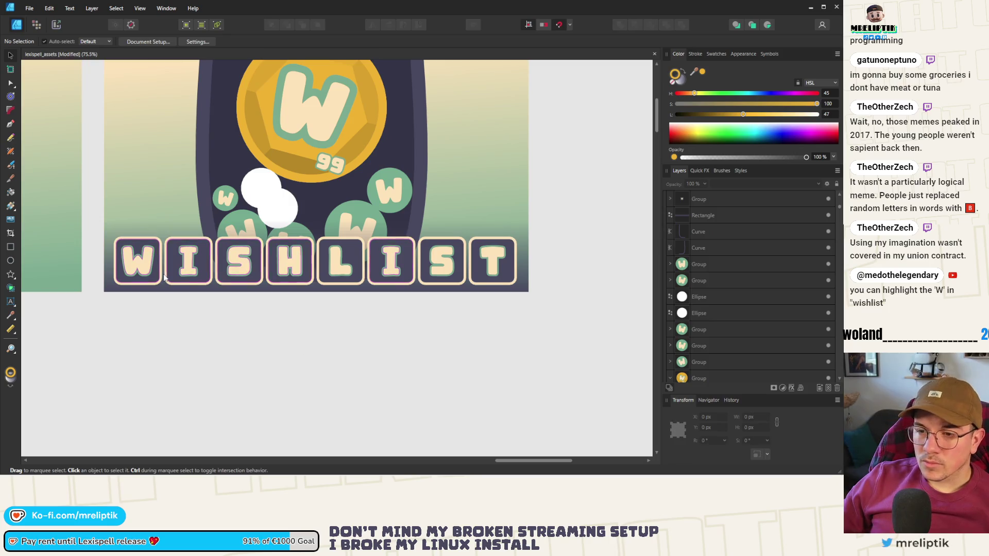
{"action": "left_click", "coordinate": [154, 244]}
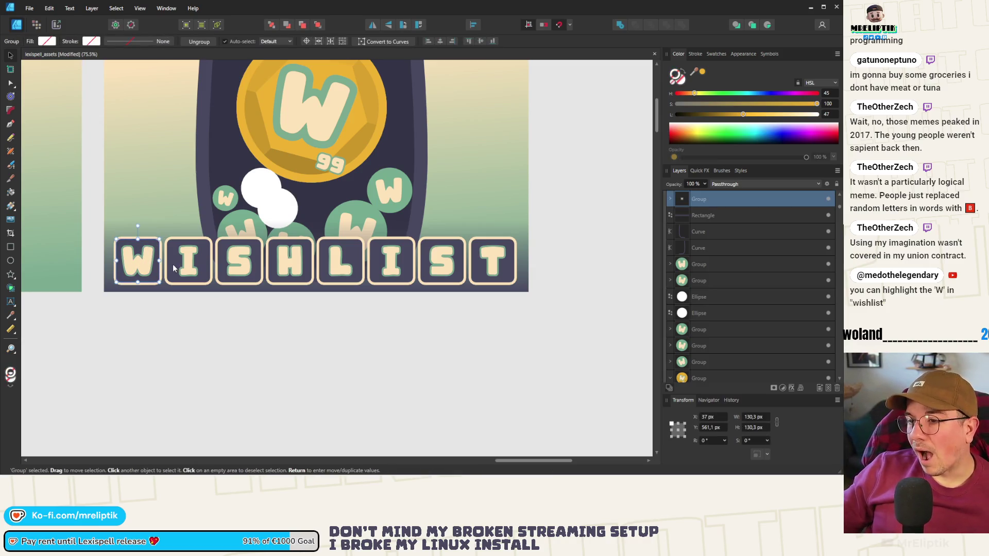
Multi-select the letter text of W, I, S, H, L, I and T, leaving out the second S.
{"action": "scroll", "coordinate": [174, 267], "scroll_direction": "down", "scroll_amount": 2}
{"action": "scroll", "coordinate": [168, 264], "scroll_direction": "up", "scroll_amount": 4}
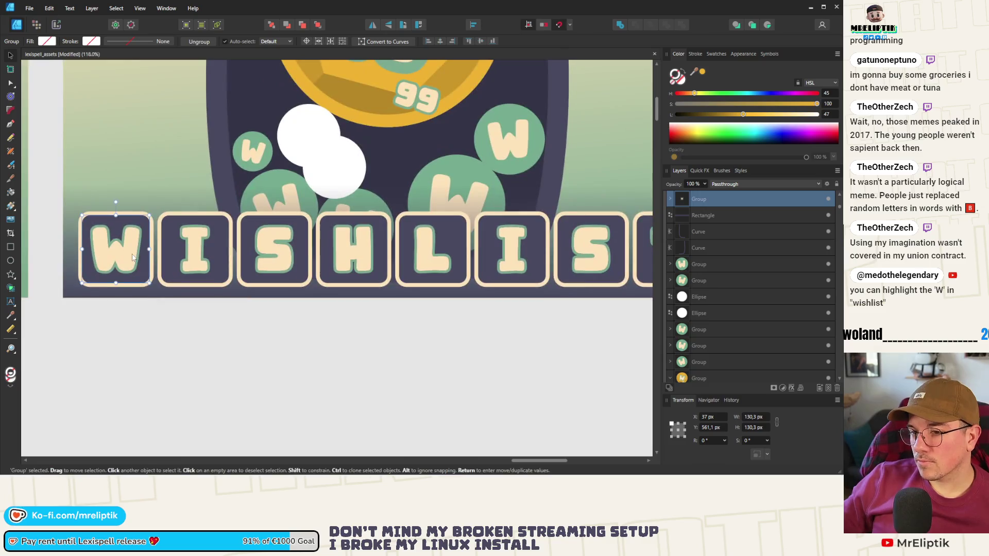
{"action": "double_click", "coordinate": [132, 253]}
{"action": "left_click", "coordinate": [215, 262], "text": "shift"}
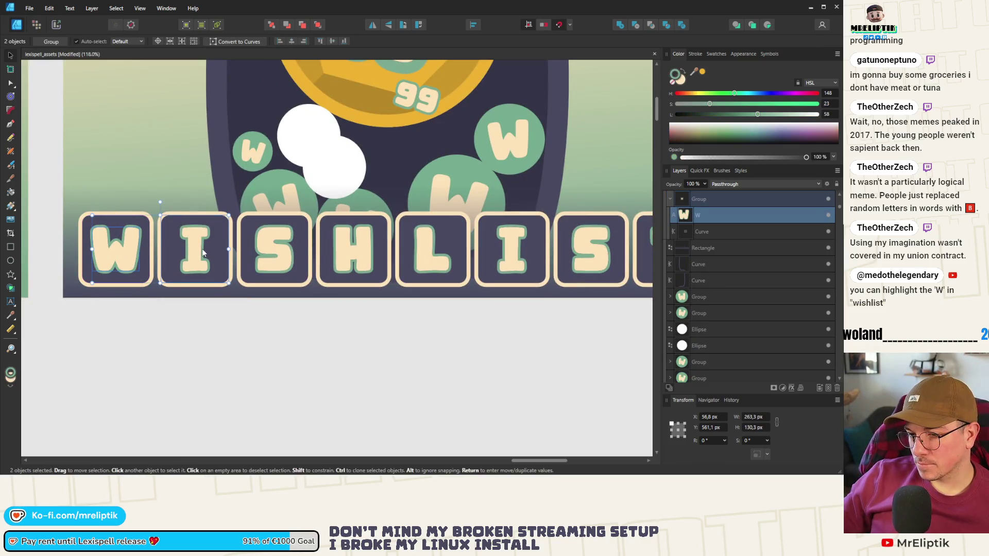
{"action": "double_click", "coordinate": [202, 249]}
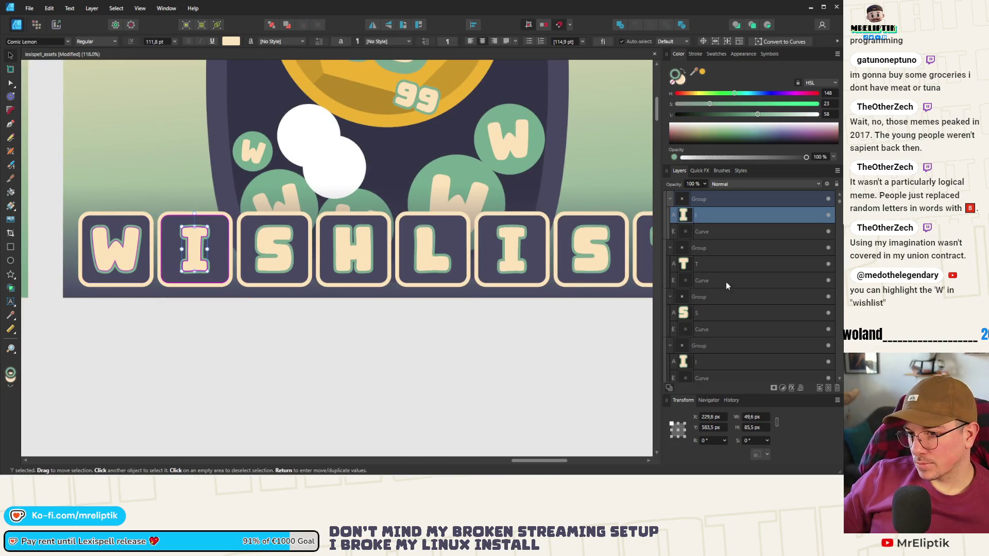
{"action": "left_click", "coordinate": [700, 266], "text": "ctrl"}
{"action": "left_click", "coordinate": [707, 313], "text": "ctrl"}
{"action": "left_click", "coordinate": [706, 263], "text": "ctrl"}
{"action": "left_click", "coordinate": [710, 221], "text": "ctrl"}
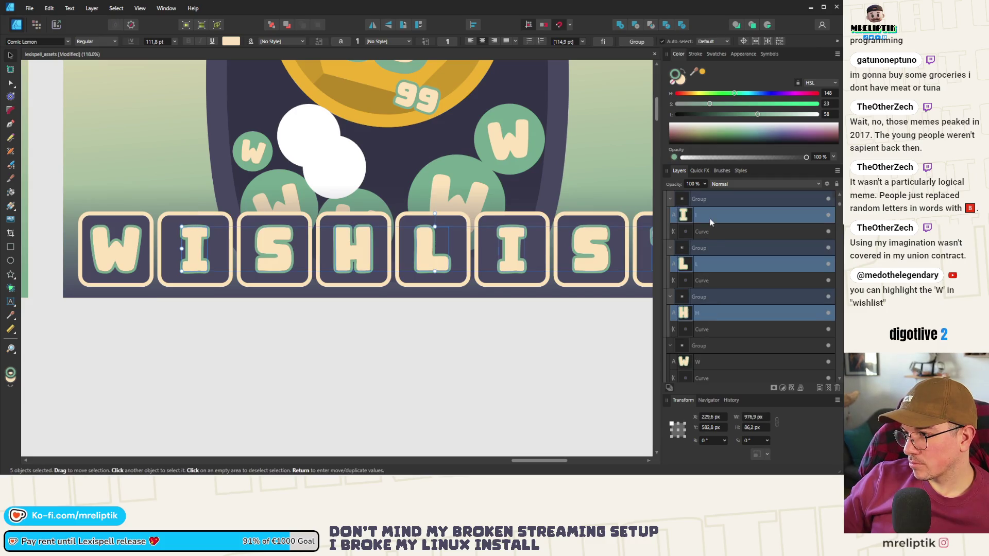
{"action": "scroll", "coordinate": [709, 294], "scroll_direction": "down", "scroll_amount": 1}
{"action": "left_click", "coordinate": [706, 313], "text": "ctrl"}
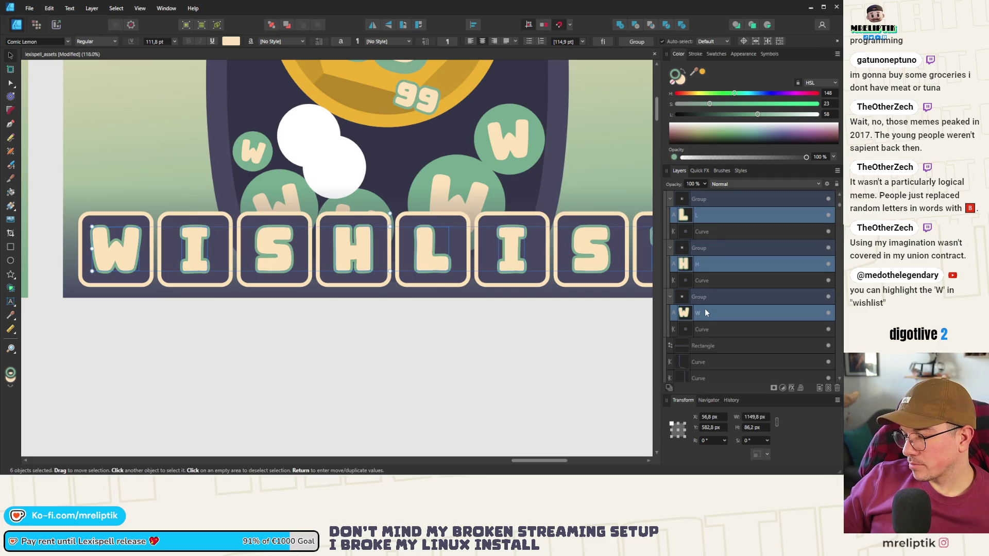
{"action": "scroll", "coordinate": [521, 324], "scroll_direction": "down", "scroll_amount": 1}
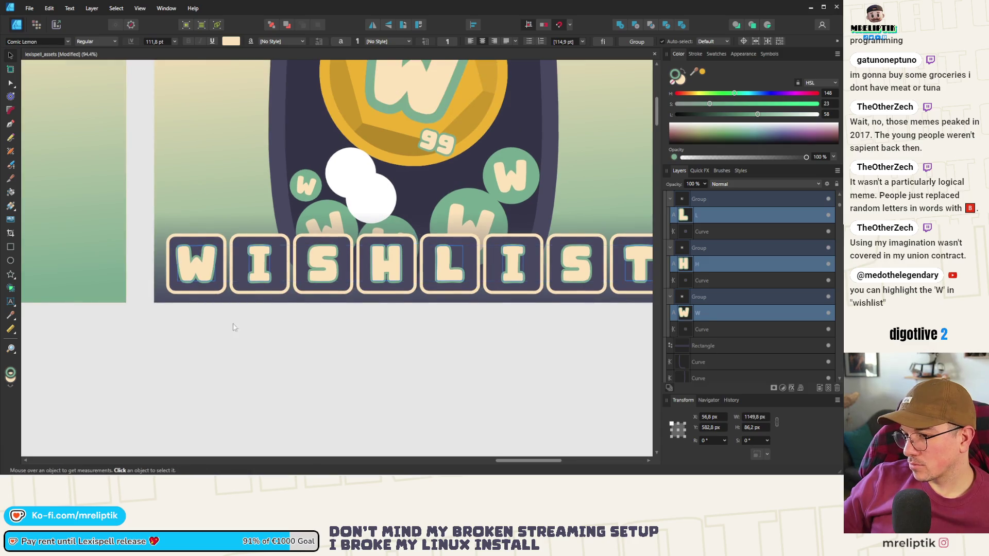
{"action": "scroll", "coordinate": [230, 323], "scroll_direction": "down", "scroll_amount": 1}
{"action": "scroll", "coordinate": [732, 298], "scroll_direction": "up", "scroll_amount": 5}
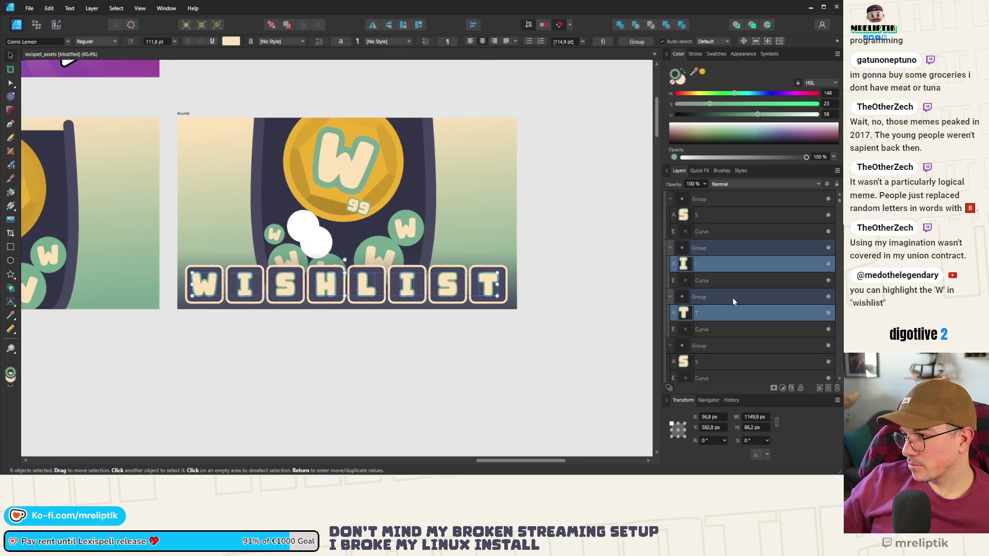
{"action": "left_click", "coordinate": [718, 233], "text": "ctrl"}
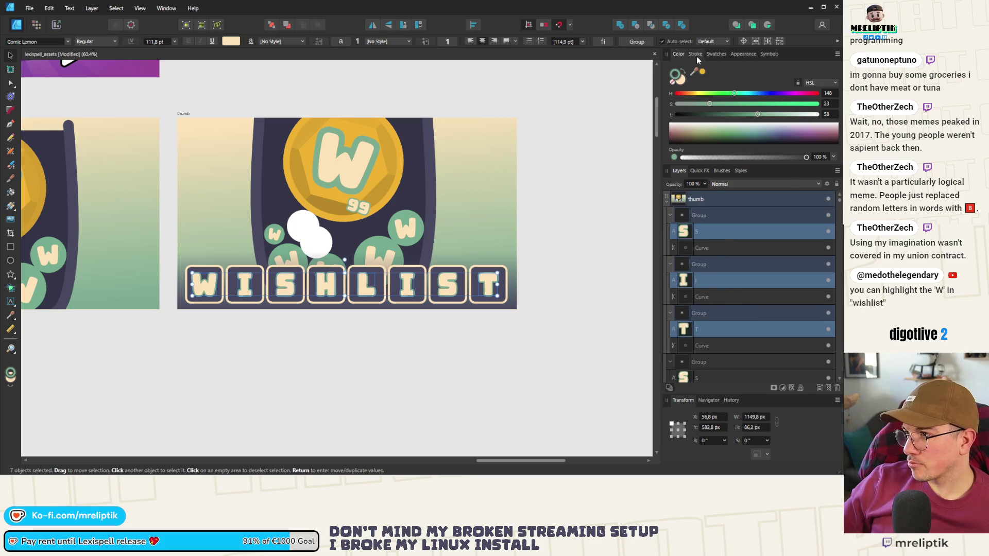
Colour the selected WISHLIST letters dark navy using the Color Picker on the artwork.
{"action": "mouse_move", "coordinate": [694, 74]}
{"action": "left_mouse_down"}
{"action": "mouse_move", "coordinate": [441, 194]}
{"action": "mouse_move", "coordinate": [419, 170]}
{"action": "mouse_move", "coordinate": [430, 171]}
{"action": "left_mouse_up"}
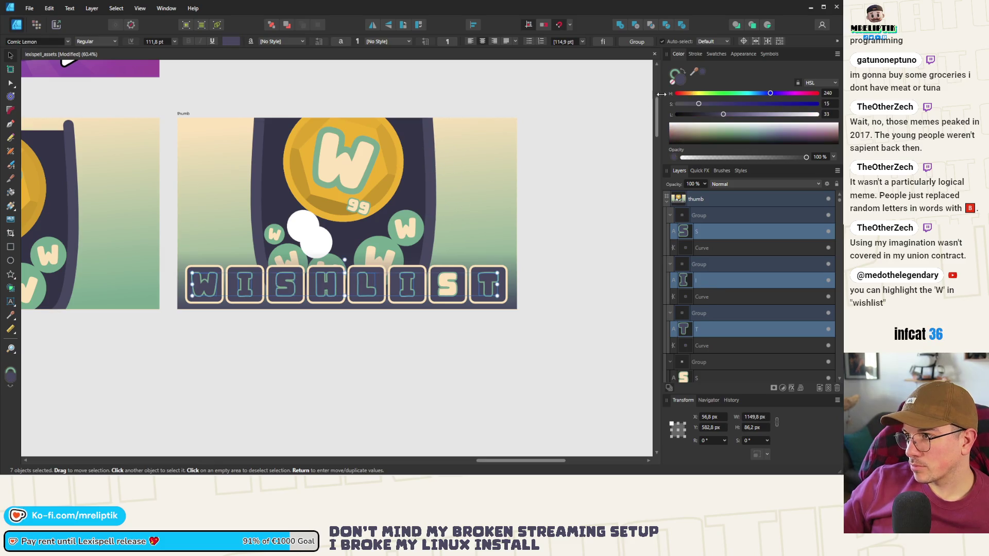
{"action": "left_click", "coordinate": [695, 54]}
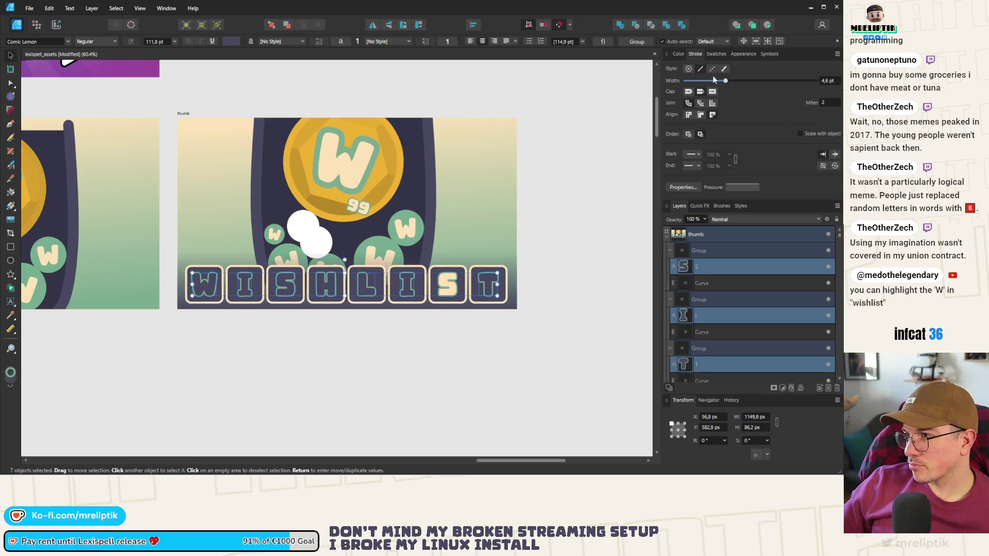
{"action": "left_click", "coordinate": [679, 54]}
{"action": "mouse_move", "coordinate": [694, 71]}
{"action": "left_mouse_down"}
{"action": "mouse_move", "coordinate": [516, 154]}
{"action": "mouse_move", "coordinate": [321, 177]}
{"action": "mouse_move", "coordinate": [316, 193]}
{"action": "left_mouse_up"}
{"action": "scroll", "coordinate": [204, 239], "scroll_direction": "down", "scroll_amount": 3}
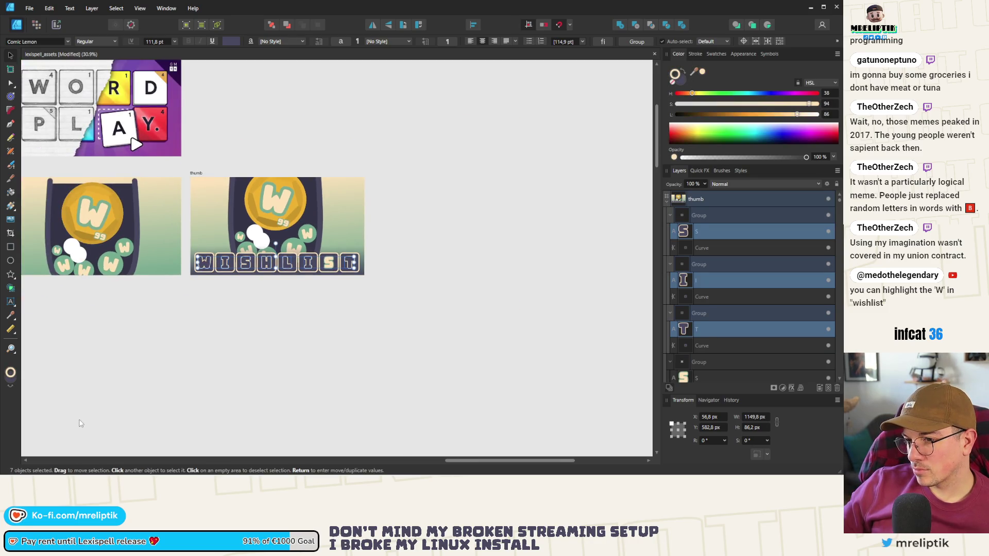
{"action": "key", "text": "alt+Tab"}
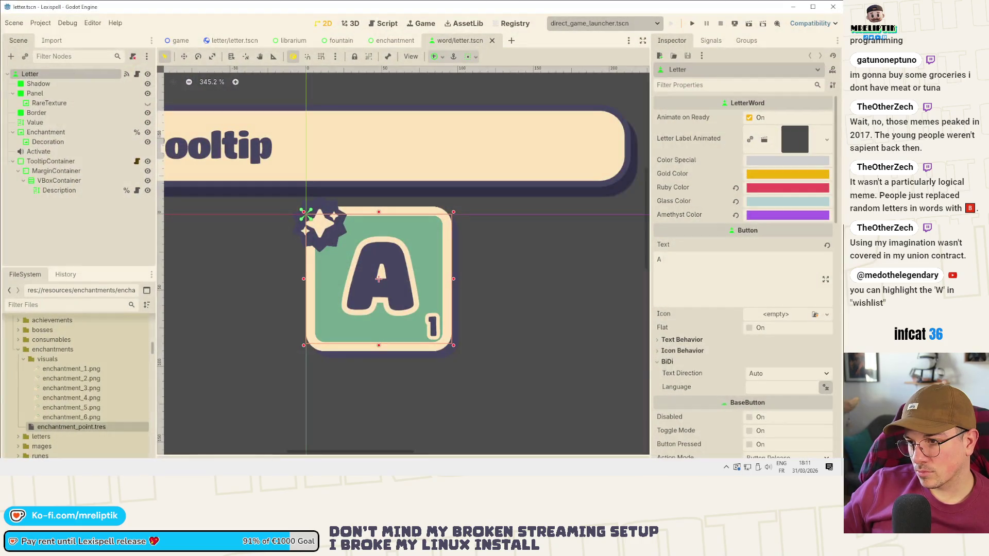
{"action": "key", "text": "alt+Tab"}
{"action": "scroll", "coordinate": [247, 247], "scroll_direction": "up", "scroll_amount": 5}
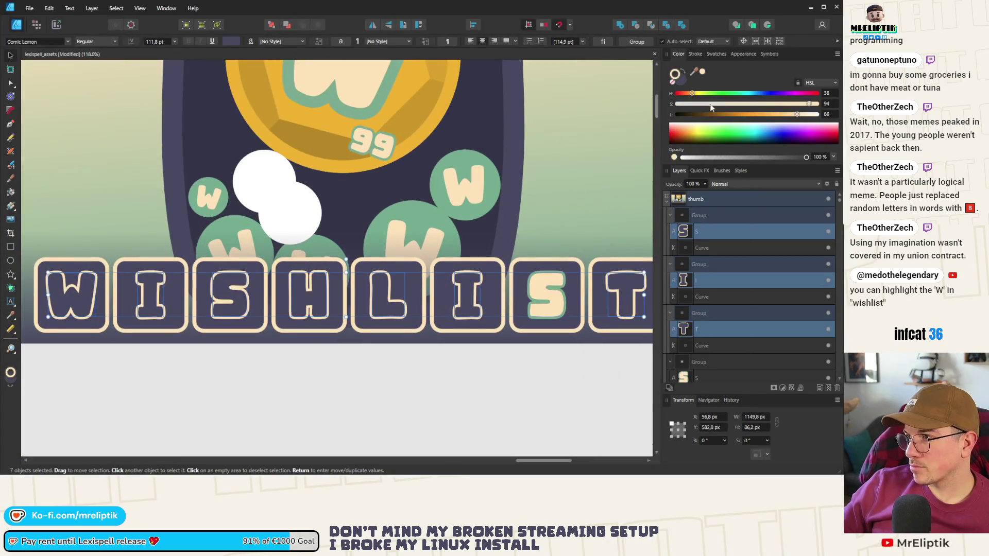
Give the selected letters a 6 pt outline.
{"action": "left_click", "coordinate": [702, 54]}
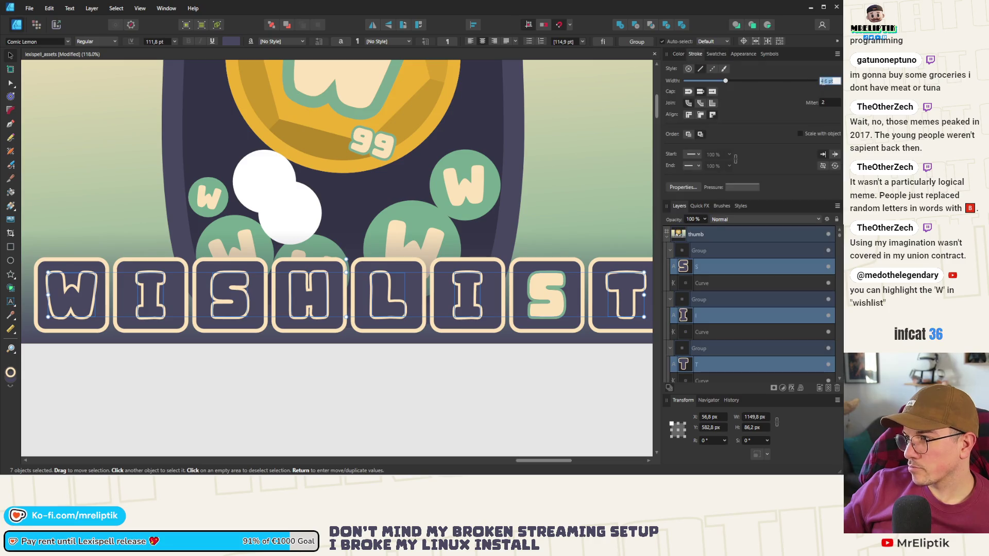
{"action": "type", "text": "6"}
{"action": "key", "text": "Return"}
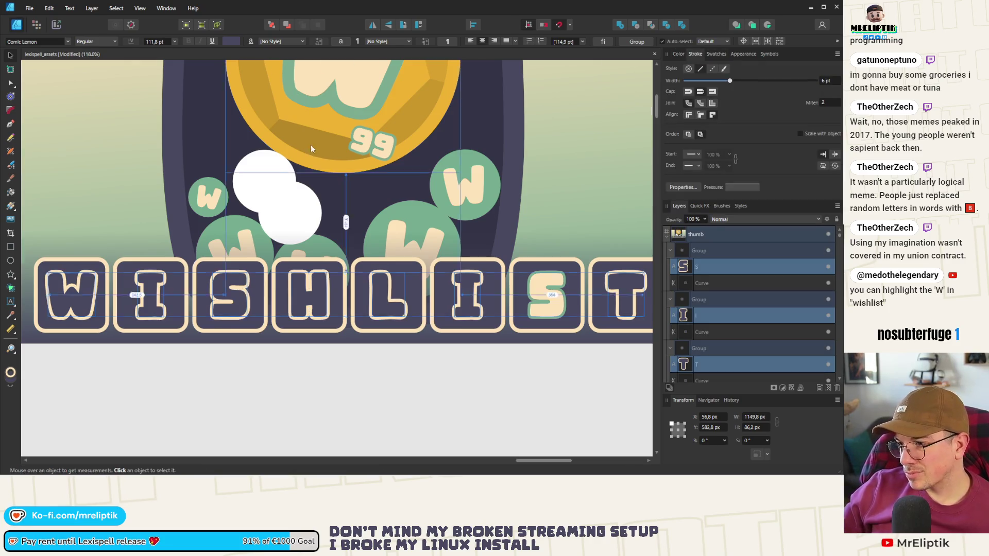
{"action": "scroll", "coordinate": [311, 149], "scroll_direction": "down", "scroll_amount": 3}
Give the second S letter a 6 pt outline and save the document.
{"action": "left_click", "coordinate": [430, 222]}
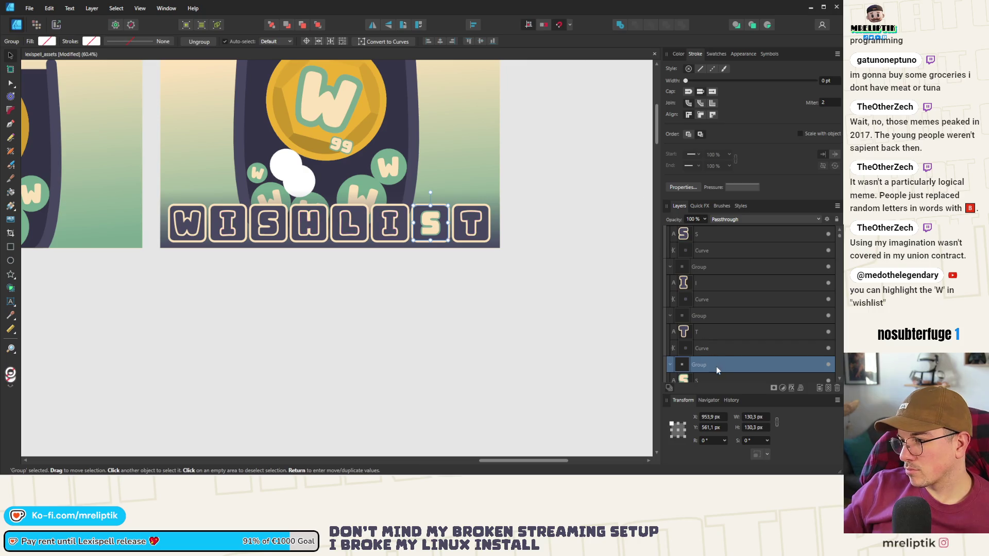
{"action": "left_click", "coordinate": [699, 379]}
{"action": "left_click", "coordinate": [678, 55]}
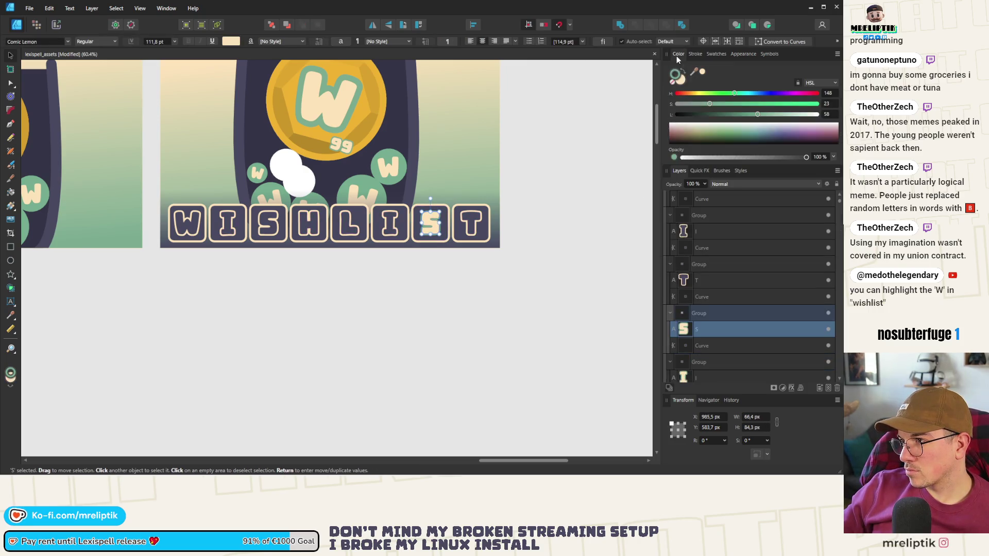
{"action": "left_click", "coordinate": [695, 54]}
{"action": "key", "text": "Return"}
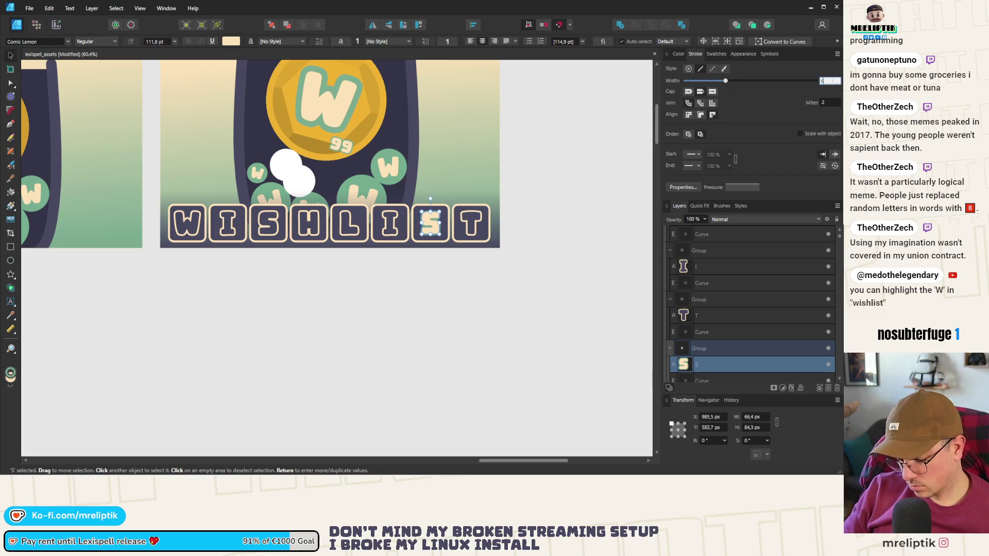
{"action": "type", "text": "6"}
{"action": "key", "text": "Return"}
{"action": "key", "text": "ctrl+s"}
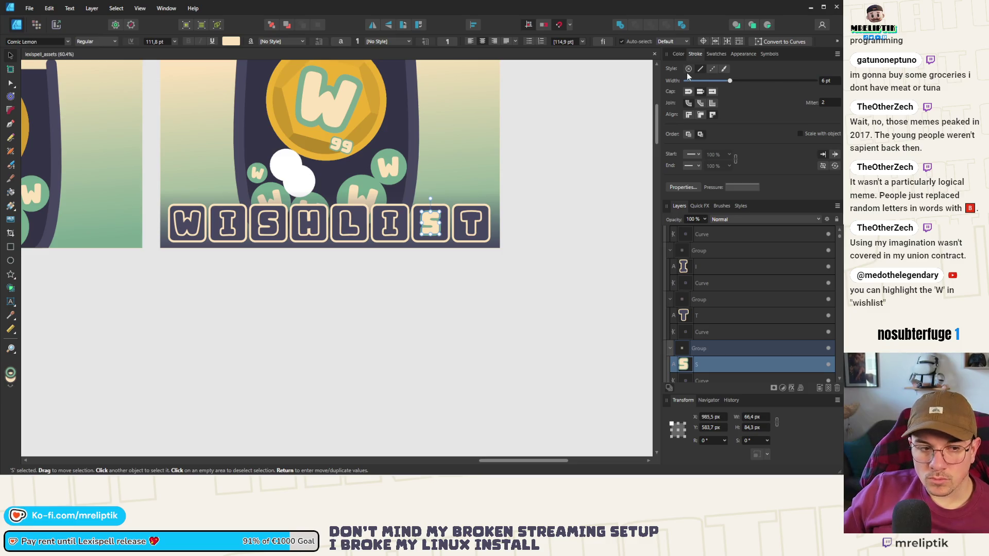
Set the second S letter's outline colour to cream by sampling from the artwork.
{"action": "left_click", "coordinate": [679, 54]}
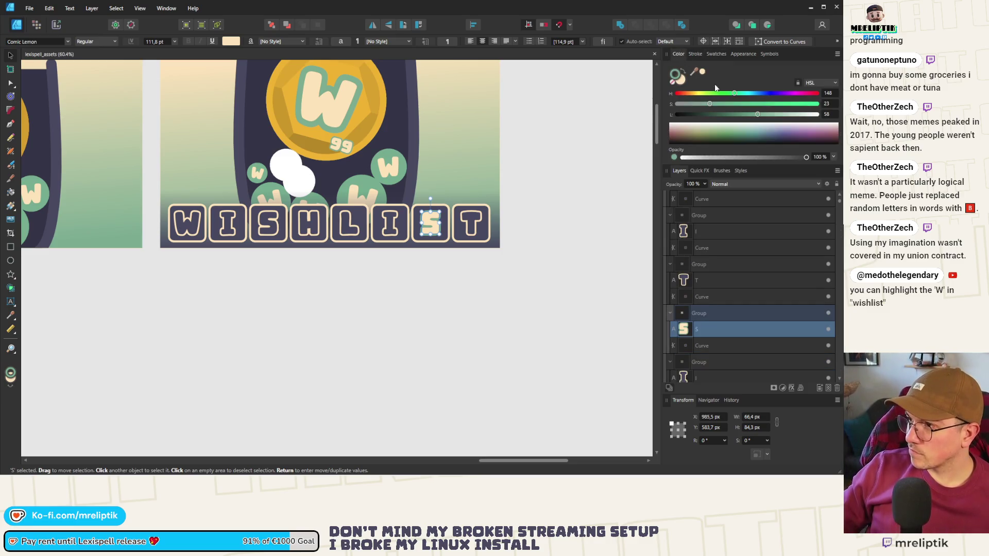
{"action": "left_click", "coordinate": [695, 76]}
{"action": "left_click", "coordinate": [675, 74]}
{"action": "left_click", "coordinate": [702, 71]}
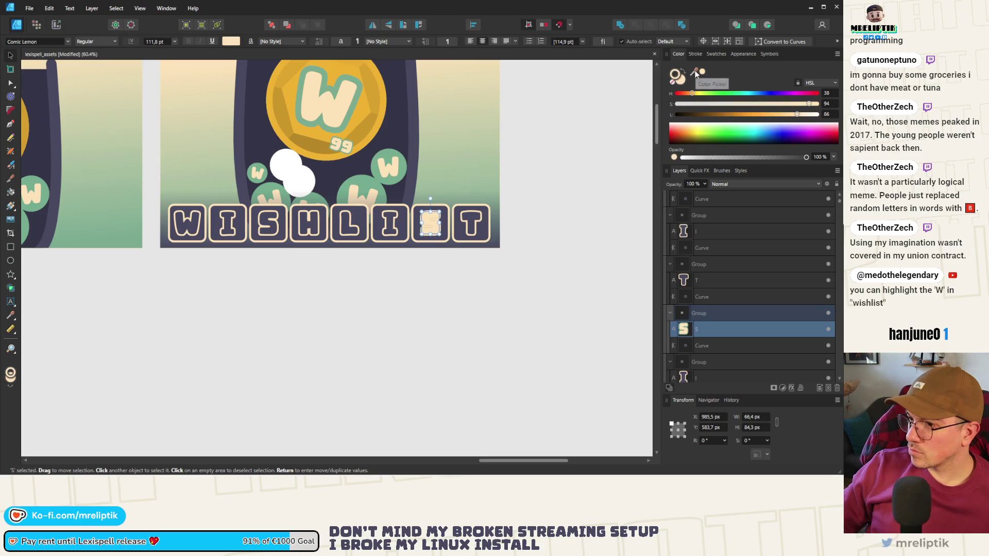
{"action": "mouse_move", "coordinate": [696, 75]}
{"action": "left_mouse_down"}
{"action": "mouse_move", "coordinate": [431, 133]}
{"action": "mouse_move", "coordinate": [412, 149]}
{"action": "left_mouse_up"}
{"action": "left_click", "coordinate": [563, 160]}
{"action": "left_click", "coordinate": [469, 212]}
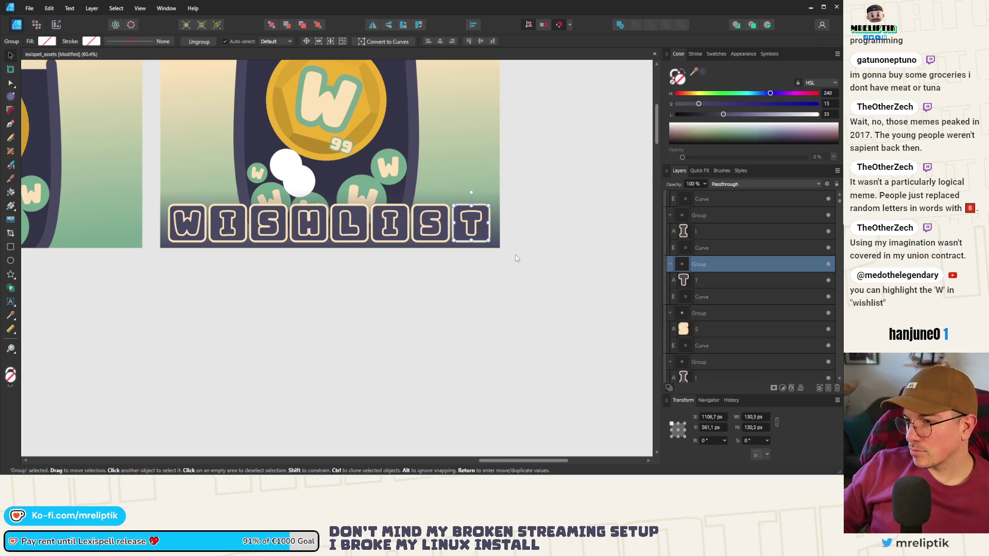
Shift-select the background Curve layers of the W, I, S, H, L, I and T tiles.
{"action": "left_click", "coordinate": [706, 313]}
{"action": "scroll", "coordinate": [709, 341], "scroll_direction": "down", "scroll_amount": 5}
{"action": "left_click", "coordinate": [714, 298]}
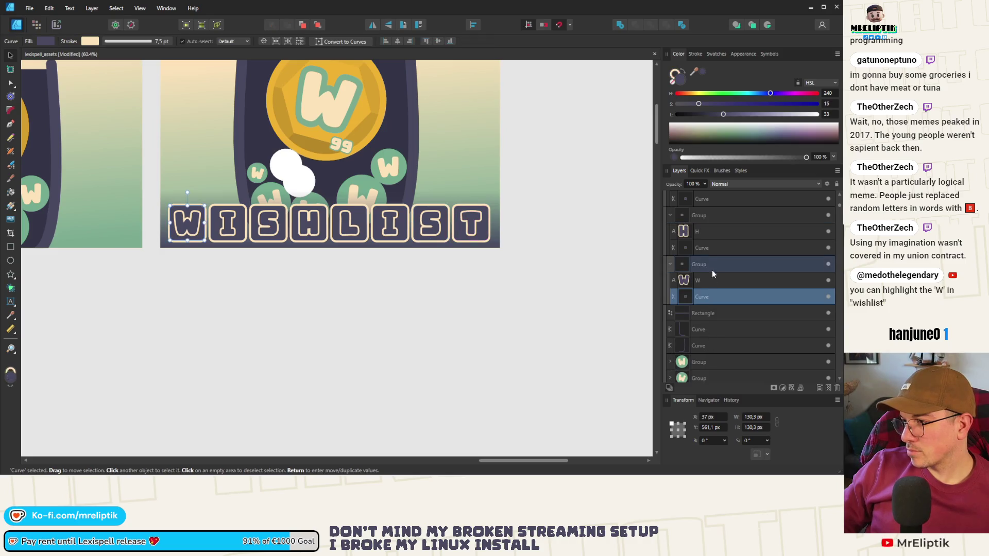
{"action": "left_click", "coordinate": [706, 247], "text": "ctrl"}
{"action": "scroll", "coordinate": [724, 286], "scroll_direction": "up", "scroll_amount": 3}
{"action": "left_click", "coordinate": [706, 247], "text": "ctrl"}
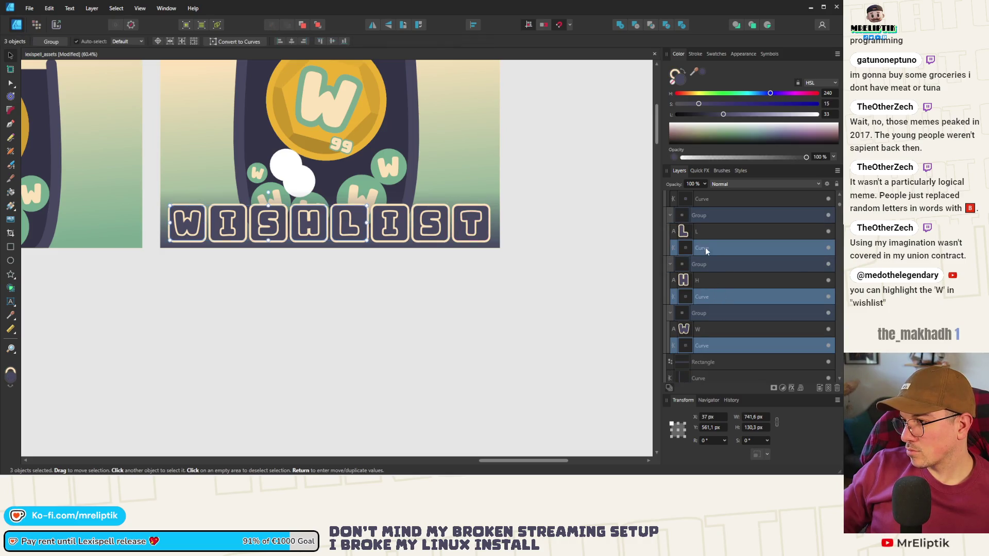
{"action": "left_click", "coordinate": [706, 198], "text": "ctrl"}
{"action": "scroll", "coordinate": [724, 271], "scroll_direction": "up", "scroll_amount": 9}
{"action": "left_click", "coordinate": [708, 249], "text": "ctrl"}
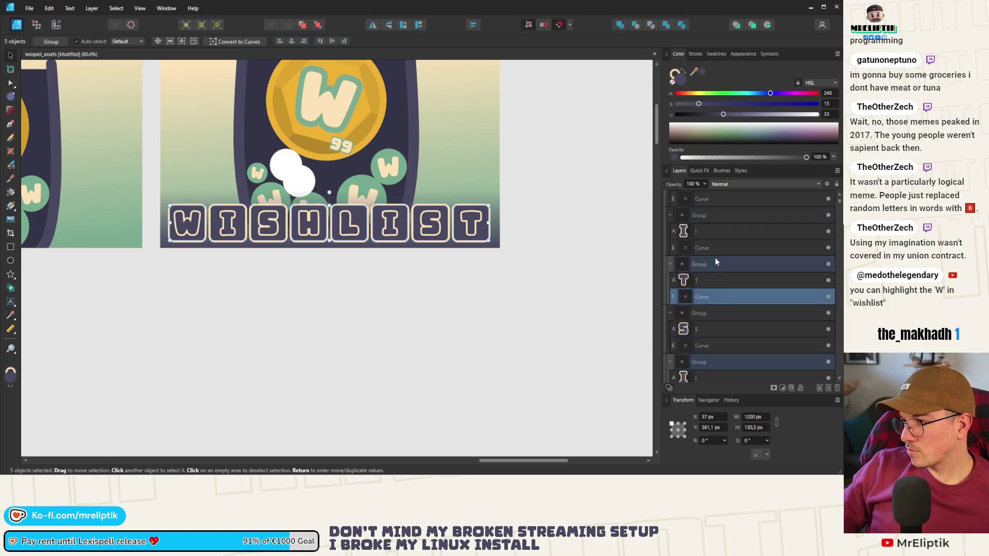
{"action": "scroll", "coordinate": [714, 265], "scroll_direction": "up", "scroll_amount": 6}
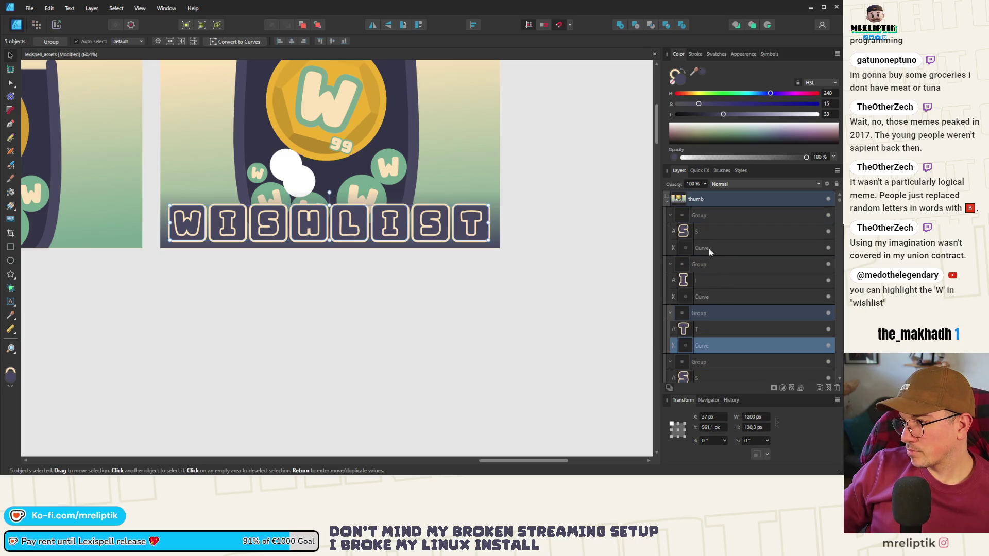
{"action": "left_click", "coordinate": [709, 248], "text": "ctrl"}
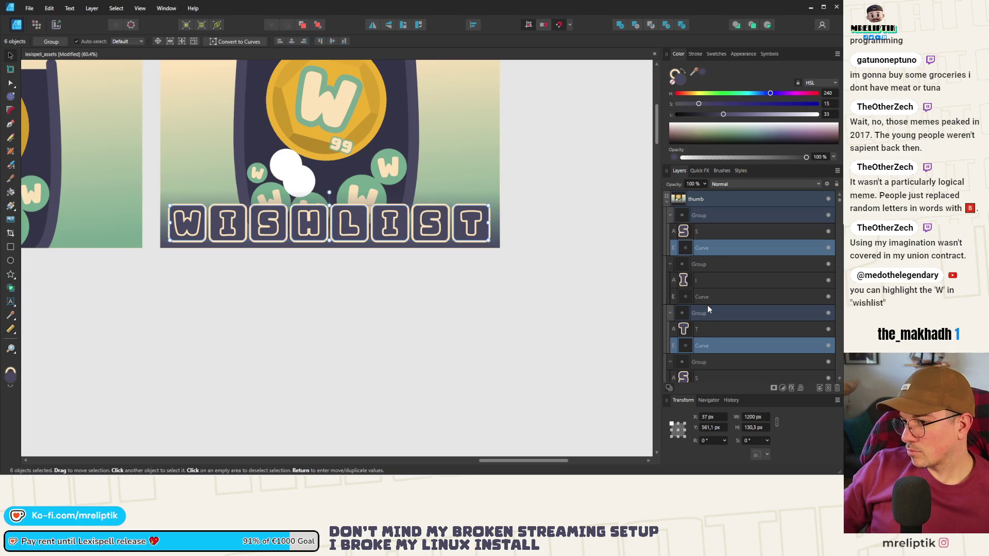
{"action": "scroll", "coordinate": [704, 325], "scroll_direction": "down", "scroll_amount": 3}
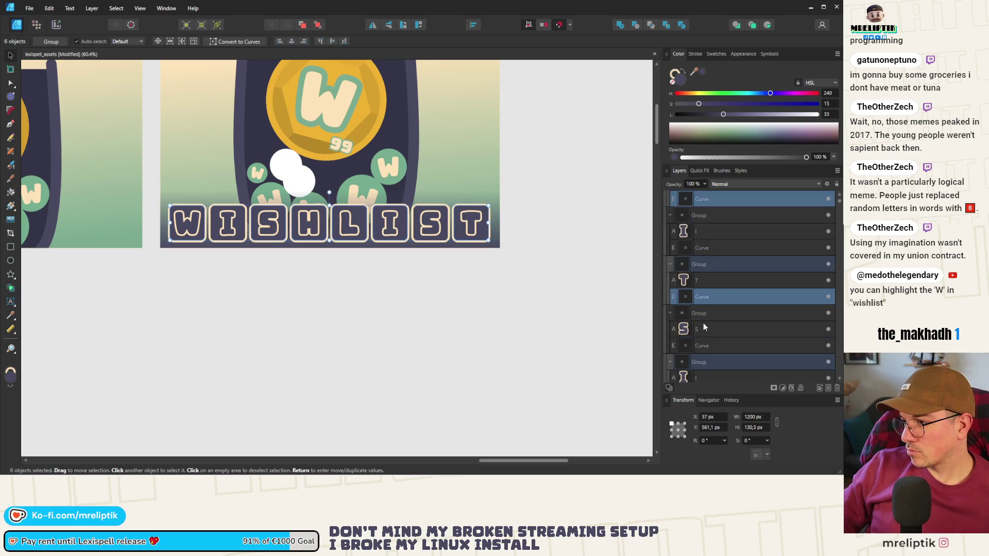
{"action": "scroll", "coordinate": [703, 323], "scroll_direction": "up", "scroll_amount": 3}
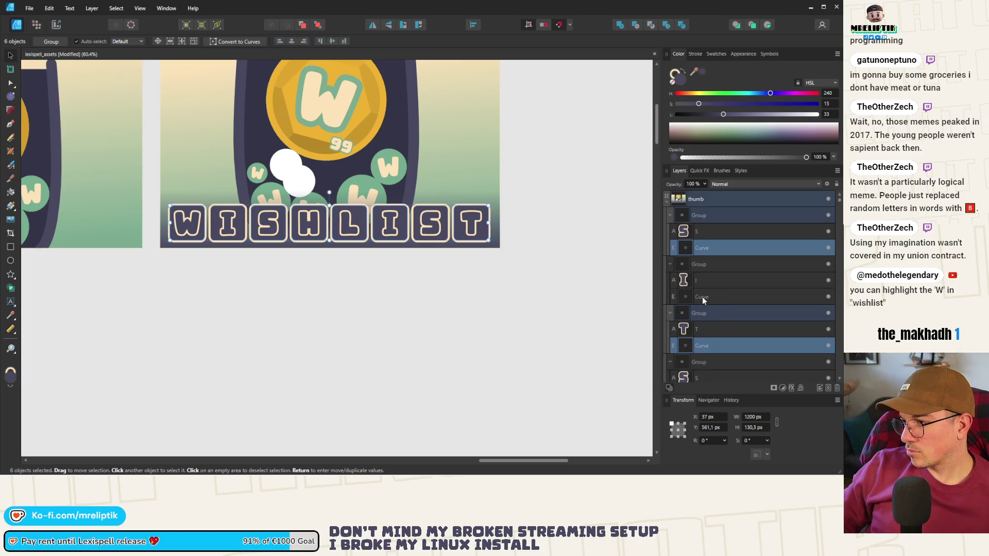
{"action": "left_click", "coordinate": [708, 301], "text": "ctrl"}
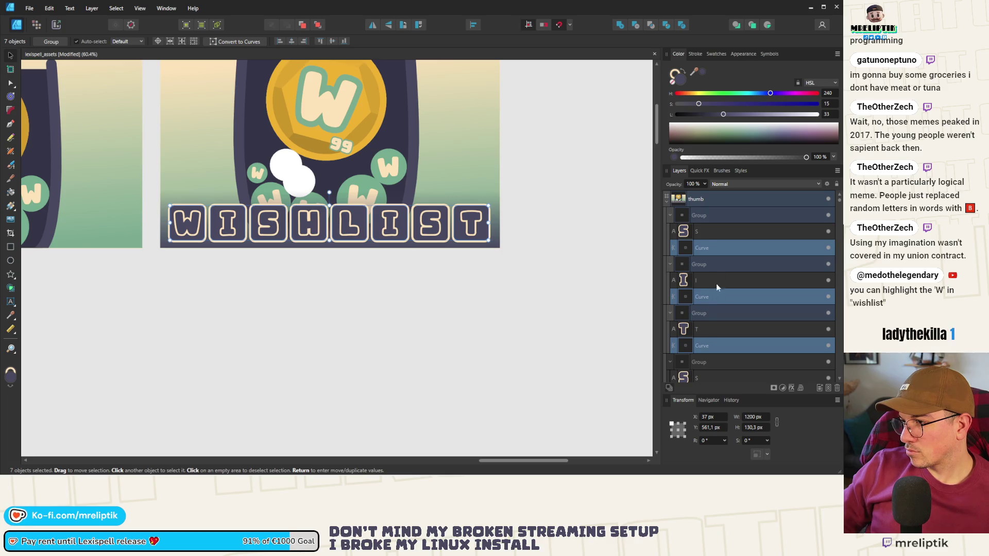
Fill the selected tiles with the bubbles' sage green via the Color Picker.
{"action": "mouse_move", "coordinate": [696, 72]}
{"action": "left_mouse_down"}
{"action": "mouse_move", "coordinate": [390, 189]}
{"action": "mouse_move", "coordinate": [359, 184]}
{"action": "left_mouse_up"}
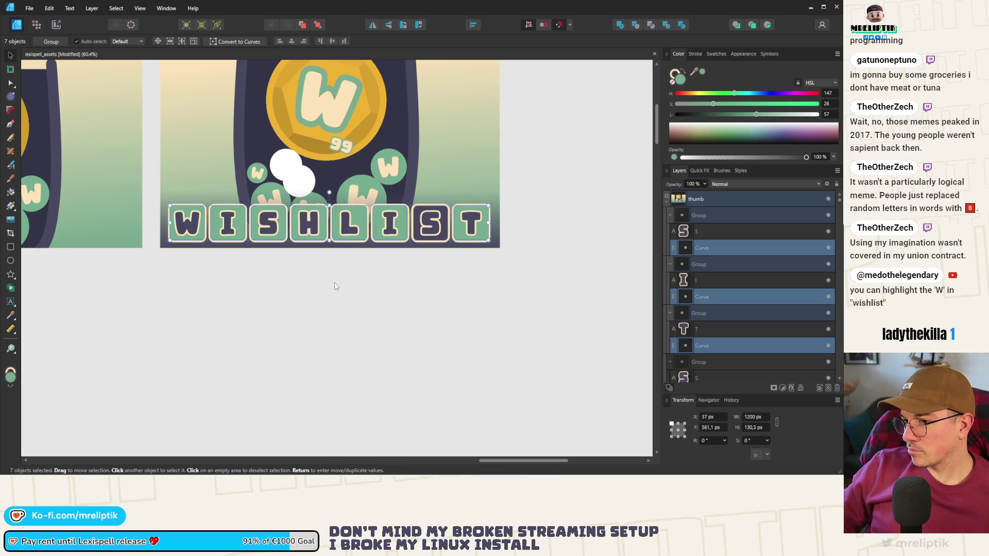
{"action": "left_click", "coordinate": [344, 295]}
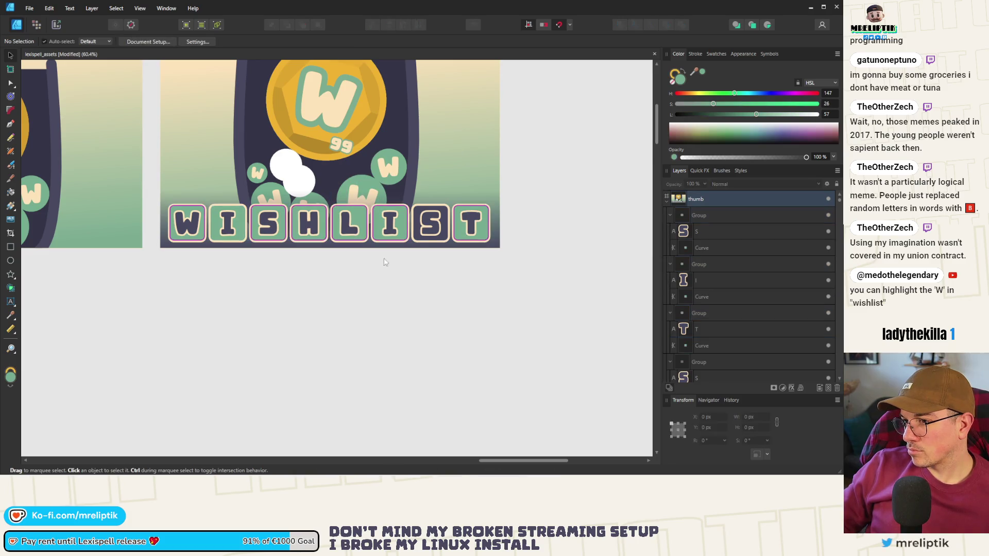
{"action": "left_click", "coordinate": [431, 223]}
Clear the selection and pick the L letter tile on the canvas.
{"action": "scroll", "coordinate": [707, 354], "scroll_direction": "down", "scroll_amount": 1}
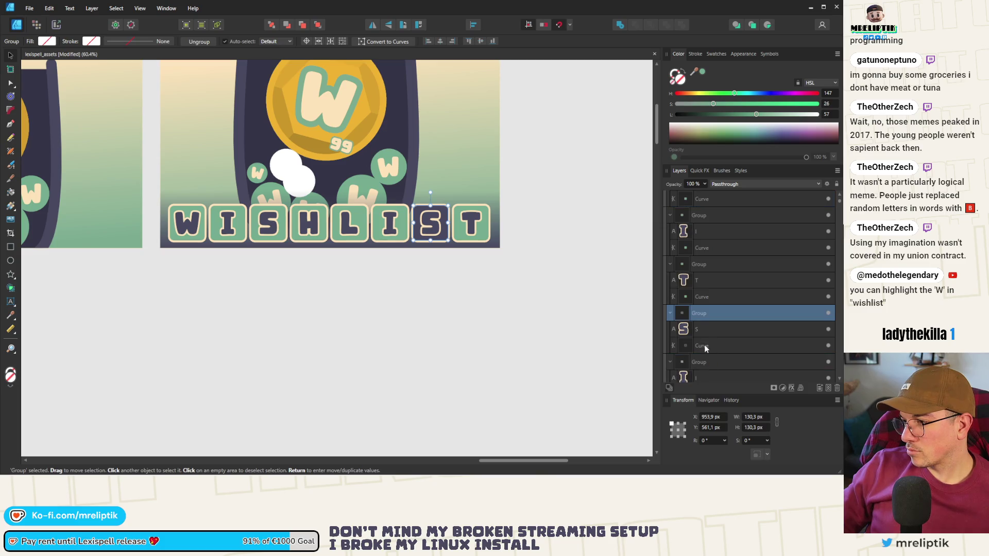
{"action": "left_click", "coordinate": [705, 346]}
{"action": "left_click", "coordinate": [569, 194]}
{"action": "scroll", "coordinate": [210, 238], "scroll_direction": "down", "scroll_amount": 5}
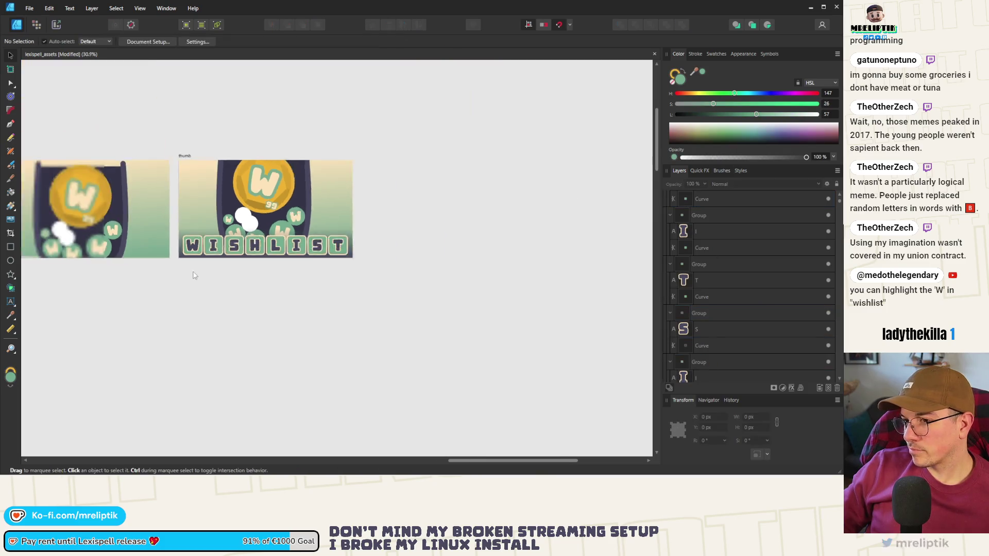
{"action": "scroll", "coordinate": [209, 239], "scroll_direction": "up", "scroll_amount": 5}
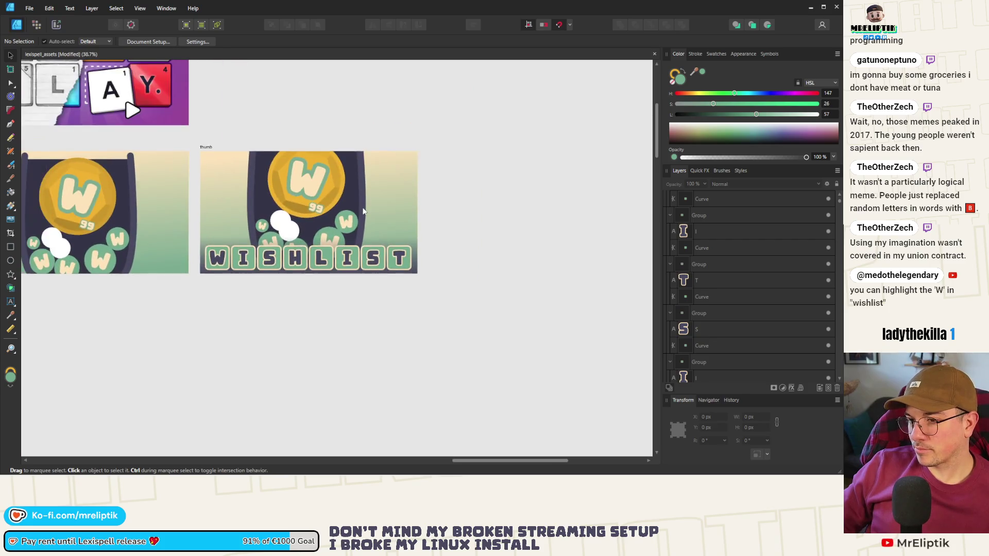
{"action": "scroll", "coordinate": [252, 282], "scroll_direction": "down", "scroll_amount": 2}
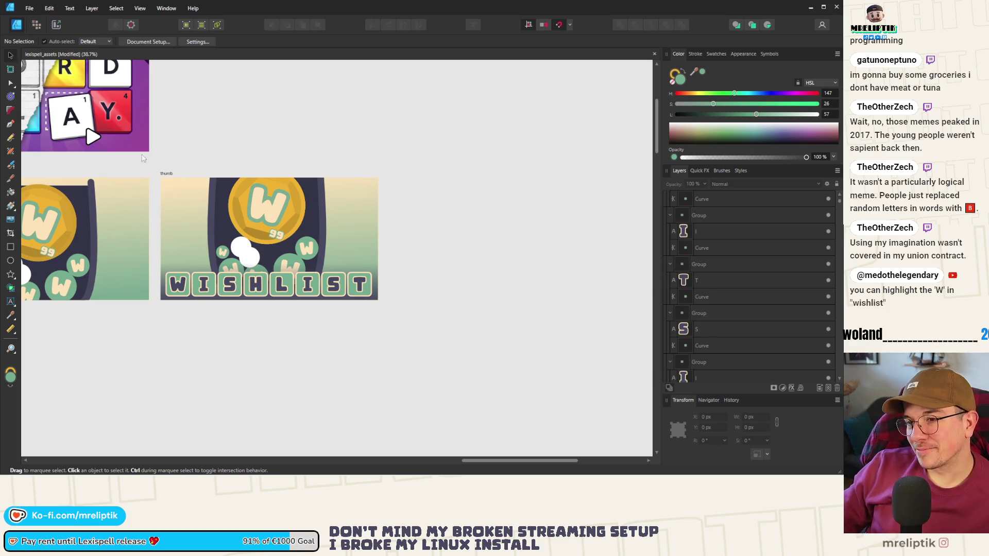
{"action": "left_click", "coordinate": [10, 83]}
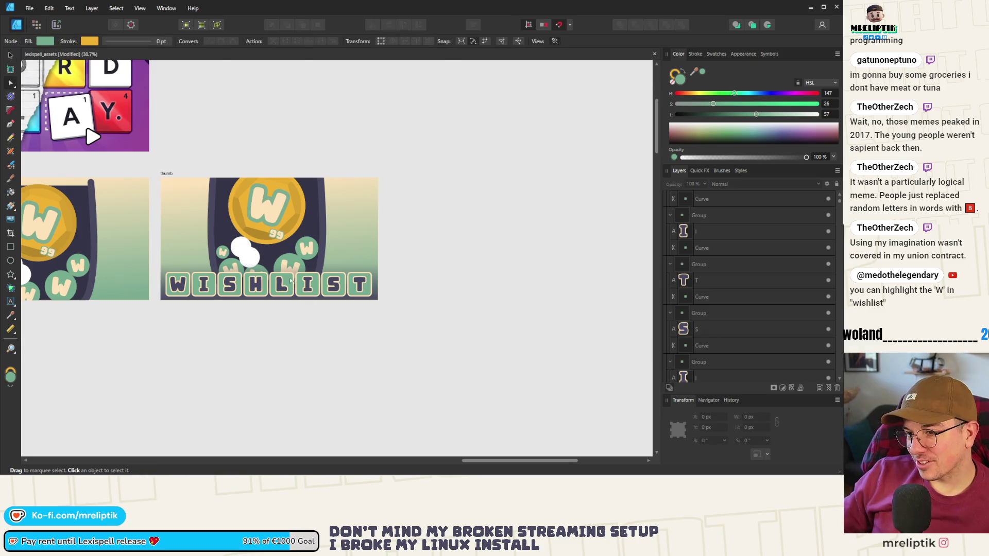
{"action": "left_click", "coordinate": [281, 284]}
Marquee-select the whole WISHLIST tile row and drop the extra object from the selection.
{"action": "left_click", "coordinate": [10, 55]}
{"action": "left_click_drag", "start_coordinate": [412, 261], "coordinate": [160, 332]}
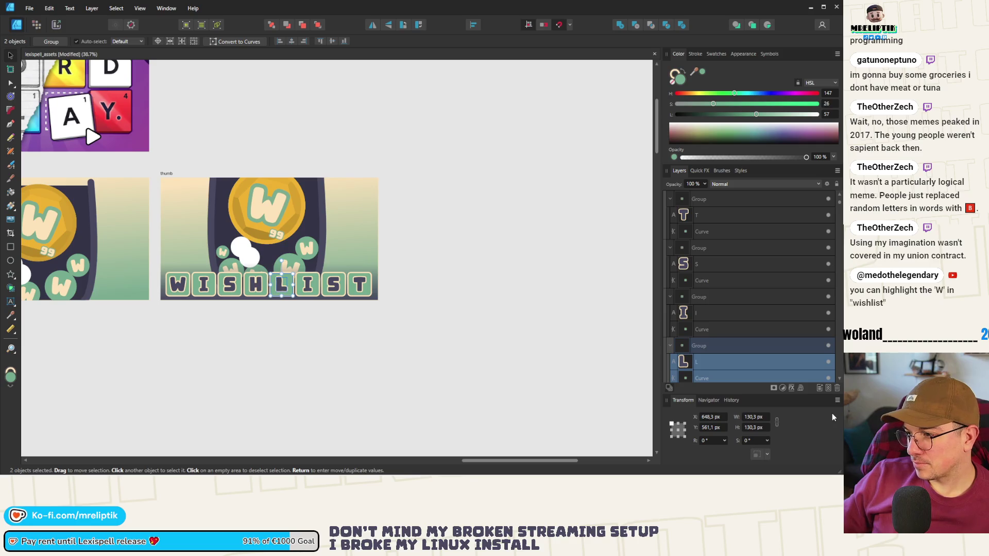
{"action": "left_click_drag", "start_coordinate": [421, 262], "coordinate": [149, 312]}
{"action": "left_click", "coordinate": [260, 268], "text": "shift"}
{"action": "scroll", "coordinate": [260, 268], "scroll_direction": "up", "scroll_amount": 4}
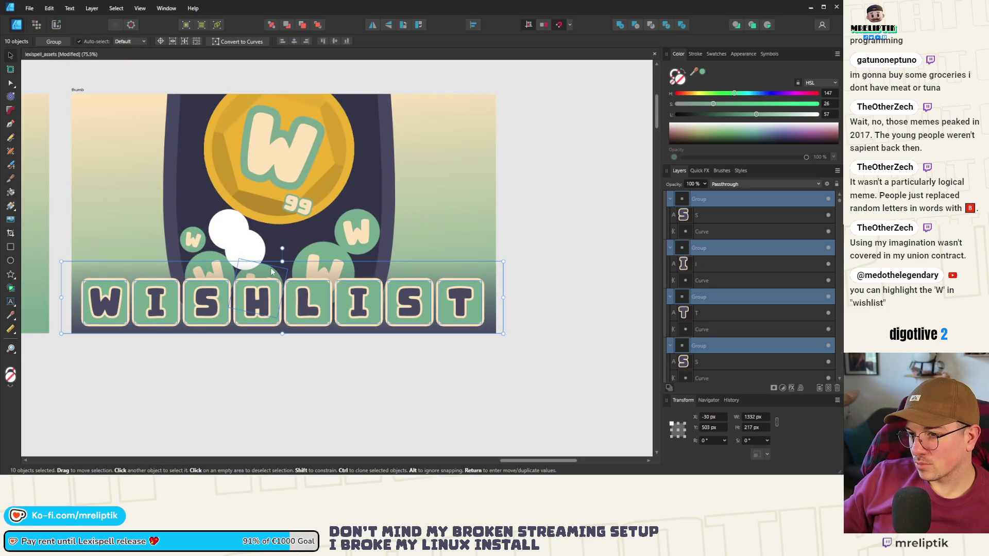
{"action": "scroll", "coordinate": [721, 293], "scroll_direction": "down", "scroll_amount": 5}
{"action": "scroll", "coordinate": [720, 288], "scroll_direction": "down", "scroll_amount": 3}
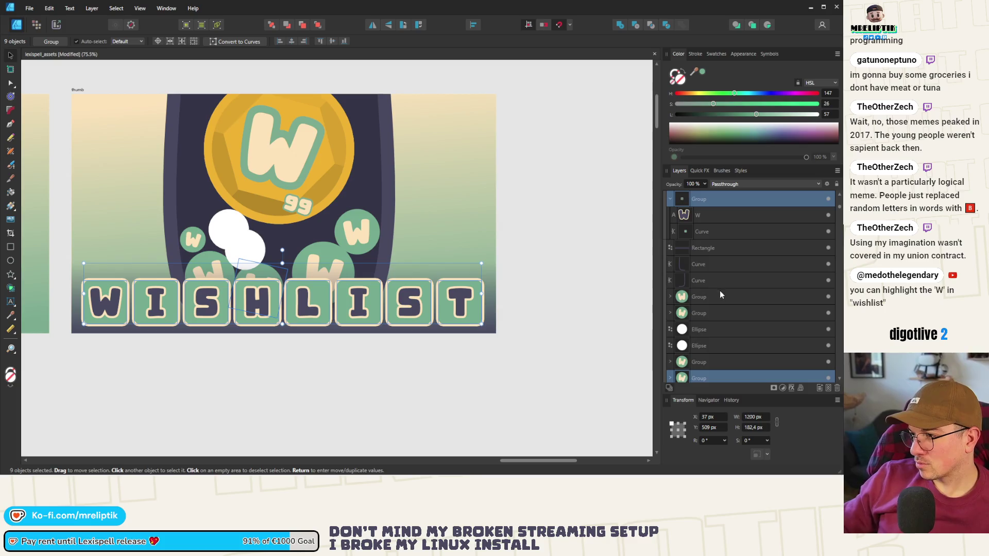
{"action": "left_click", "coordinate": [708, 364], "text": "shift"}
Scale the eight-tile row to 859 × 93.3 px and centre it along the thumbnail's bottom.
{"action": "left_click", "coordinate": [540, 334]}
{"action": "left_click_drag", "start_coordinate": [550, 277], "coordinate": [52, 372]}
{"action": "mouse_move", "coordinate": [482, 281]}
{"action": "left_mouse_down"}
{"action": "mouse_move", "coordinate": [304, 289]}
{"action": "mouse_move", "coordinate": [386, 278]}
{"action": "mouse_move", "coordinate": [307, 284]}
{"action": "mouse_move", "coordinate": [332, 292]}
{"action": "mouse_move", "coordinate": [322, 289]}
{"action": "left_mouse_up"}
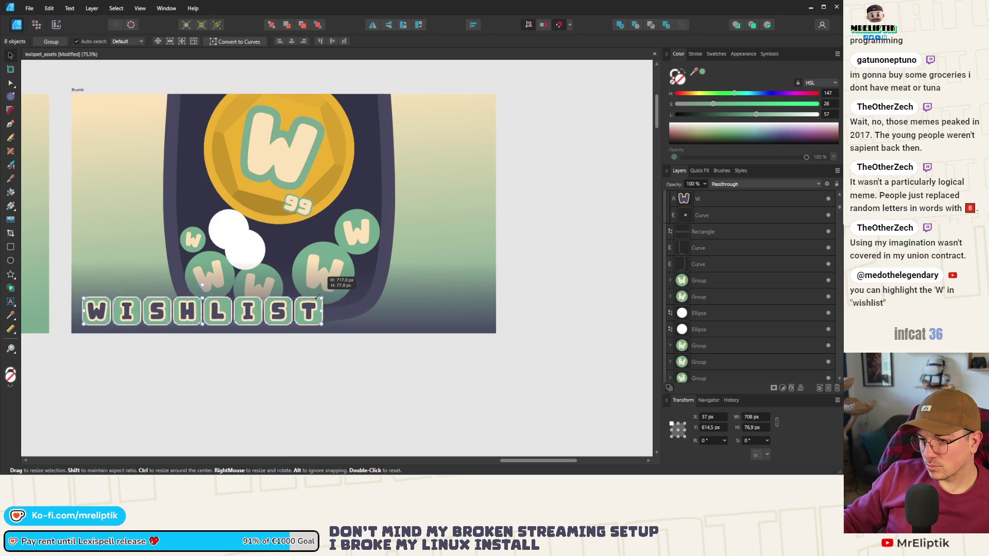
{"action": "left_click_drag", "start_coordinate": [250, 310], "coordinate": [340, 311]}
{"action": "mouse_move", "coordinate": [406, 298]}
{"action": "left_mouse_down"}
{"action": "mouse_move", "coordinate": [458, 270]}
{"action": "mouse_move", "coordinate": [452, 292]}
{"action": "left_mouse_up"}
{"action": "left_click_drag", "start_coordinate": [357, 316], "coordinate": [339, 316]}
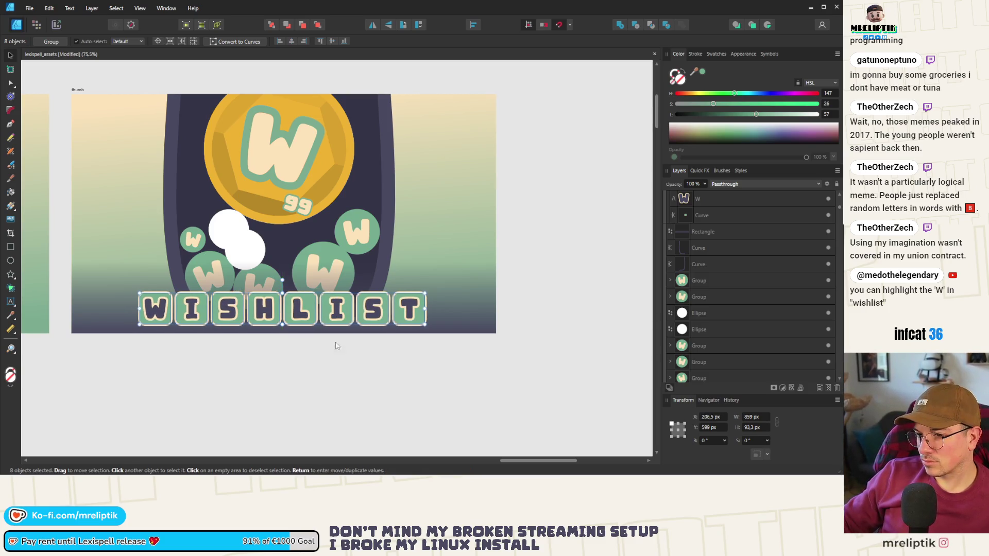
{"action": "key", "text": "ctrl+d"}
{"action": "scroll", "coordinate": [252, 288], "scroll_direction": "down", "scroll_amount": 4}
{"action": "scroll", "coordinate": [304, 292], "scroll_direction": "up", "scroll_amount": 4}
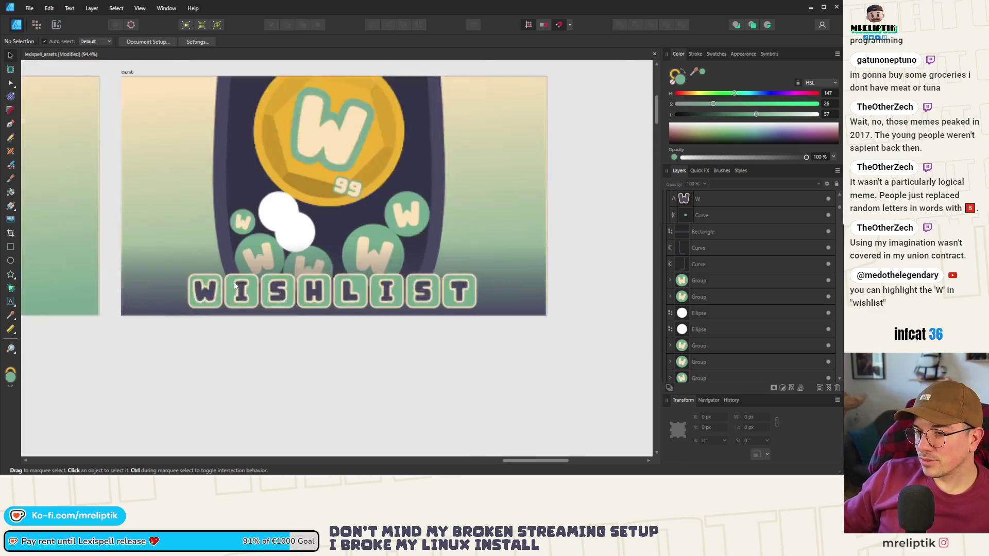
Enlarge the two white circles to 155.5 × 234.8 px and tilt them 33.7°.
{"action": "left_click", "coordinate": [198, 294], "text": "ctrl"}
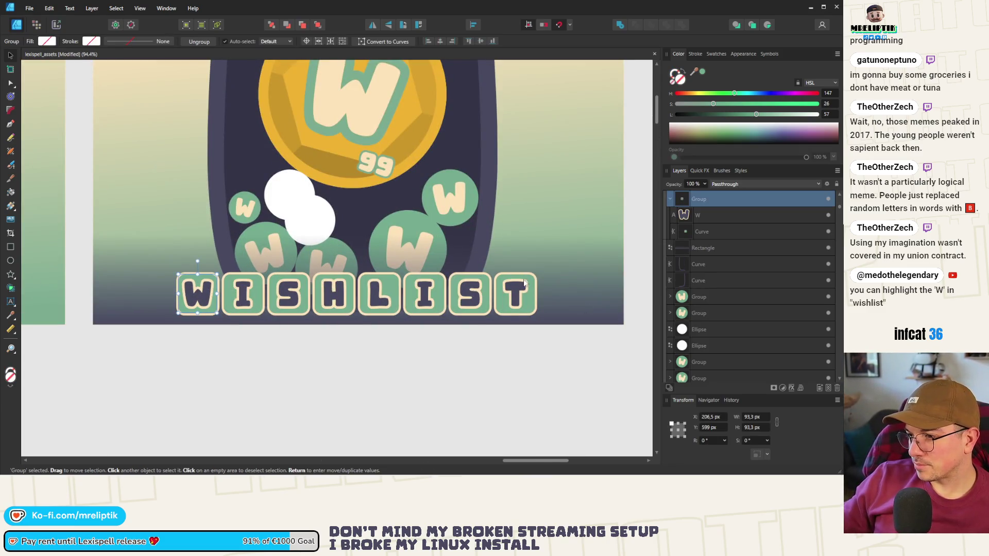
{"action": "scroll", "coordinate": [228, 284], "scroll_direction": "down", "scroll_amount": 3}
{"action": "left_click", "coordinate": [346, 322]}
{"action": "scroll", "coordinate": [380, 311], "scroll_direction": "down", "scroll_amount": 2}
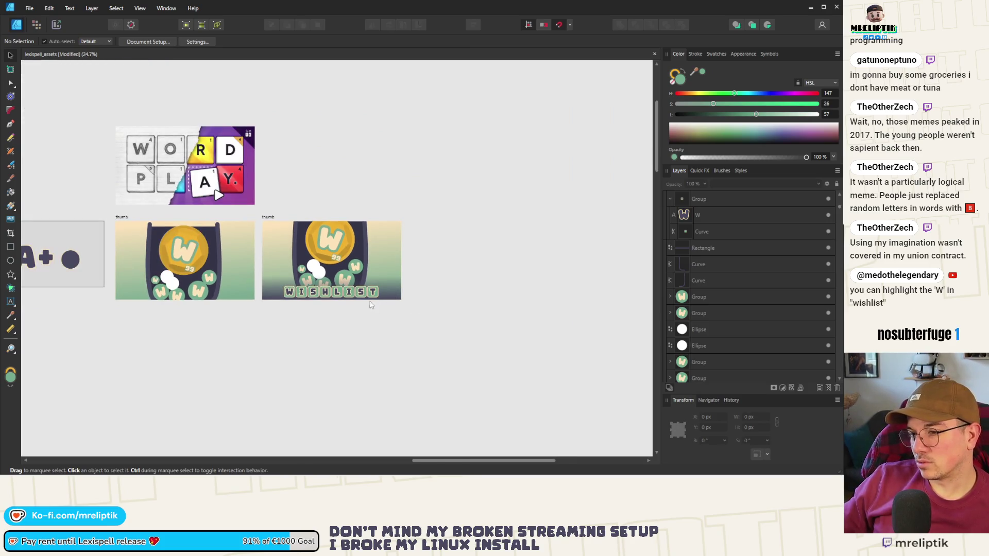
{"action": "scroll", "coordinate": [278, 280], "scroll_direction": "down", "scroll_amount": 2}
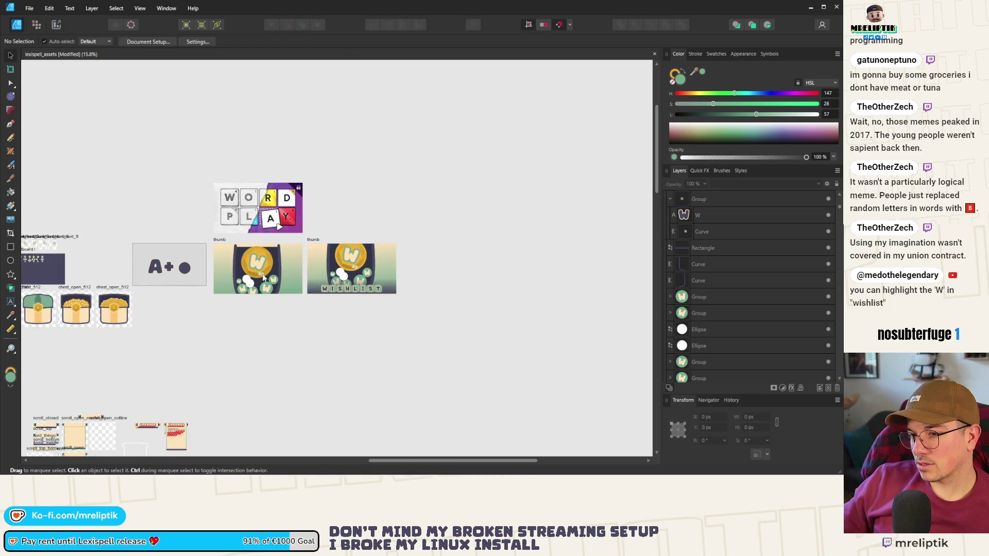
{"action": "scroll", "coordinate": [289, 323], "scroll_direction": "up", "scroll_amount": 2}
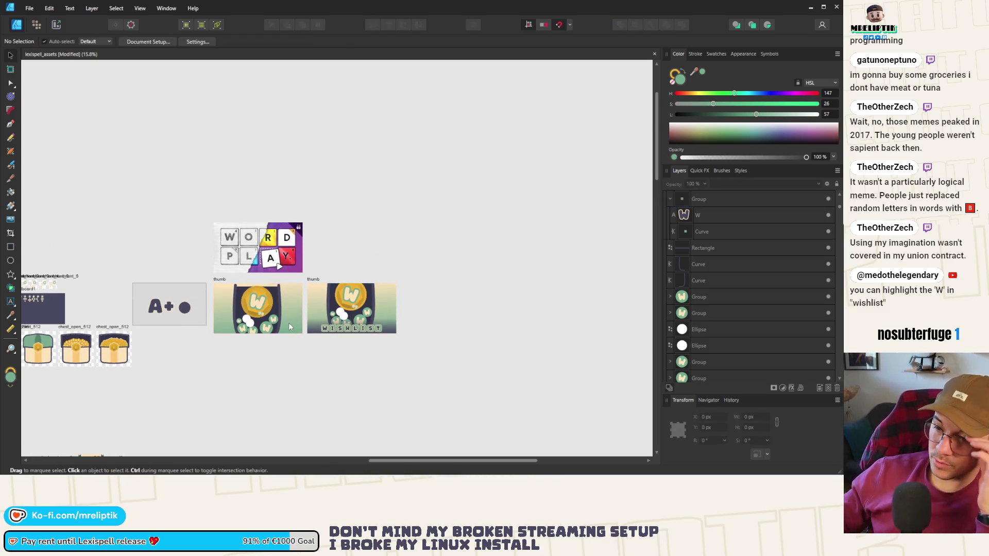
{"action": "scroll", "coordinate": [260, 323], "scroll_direction": "up", "scroll_amount": 9}
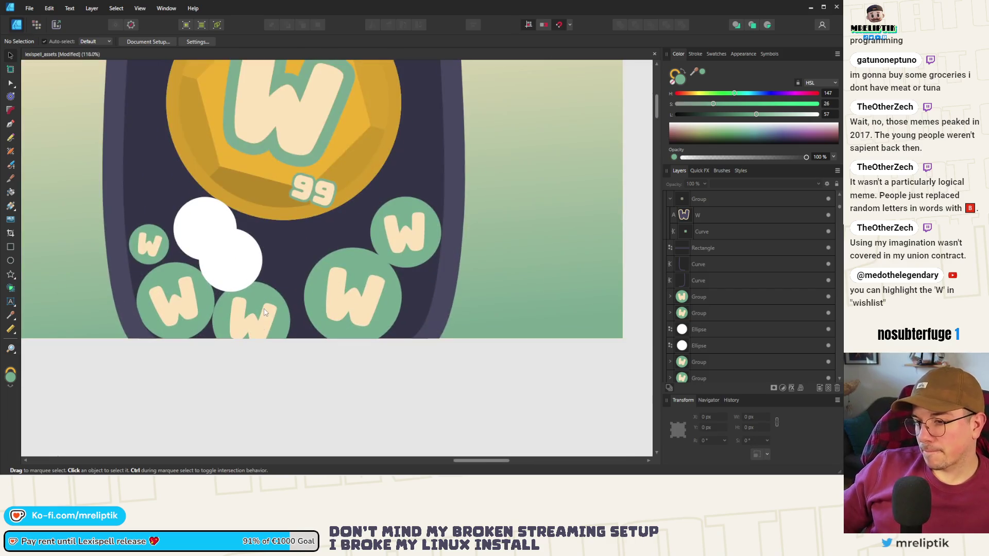
{"action": "left_click", "coordinate": [239, 268]}
{"action": "left_click", "coordinate": [198, 229], "text": "shift"}
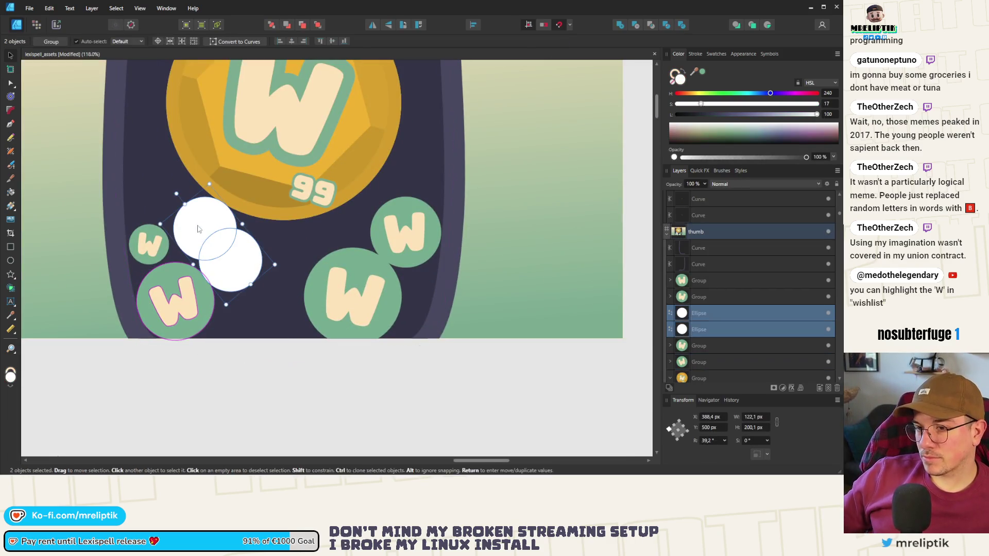
{"action": "left_click_drag", "start_coordinate": [198, 229], "coordinate": [263, 305]}
{"action": "left_click_drag", "start_coordinate": [189, 215], "coordinate": [221, 232]}
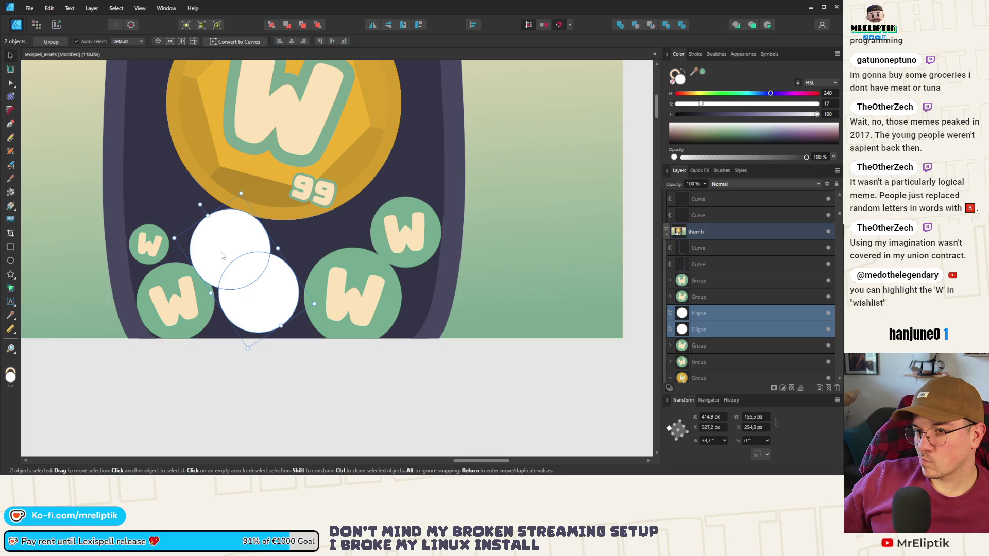
Shift the lower-left green W bubble down and to the right.
{"action": "left_click", "coordinate": [178, 277]}
{"action": "left_click_drag", "start_coordinate": [187, 304], "coordinate": [194, 313]}
{"action": "key", "text": "ctrl+d"}
{"action": "scroll", "coordinate": [194, 310], "scroll_direction": "down", "scroll_amount": 5}
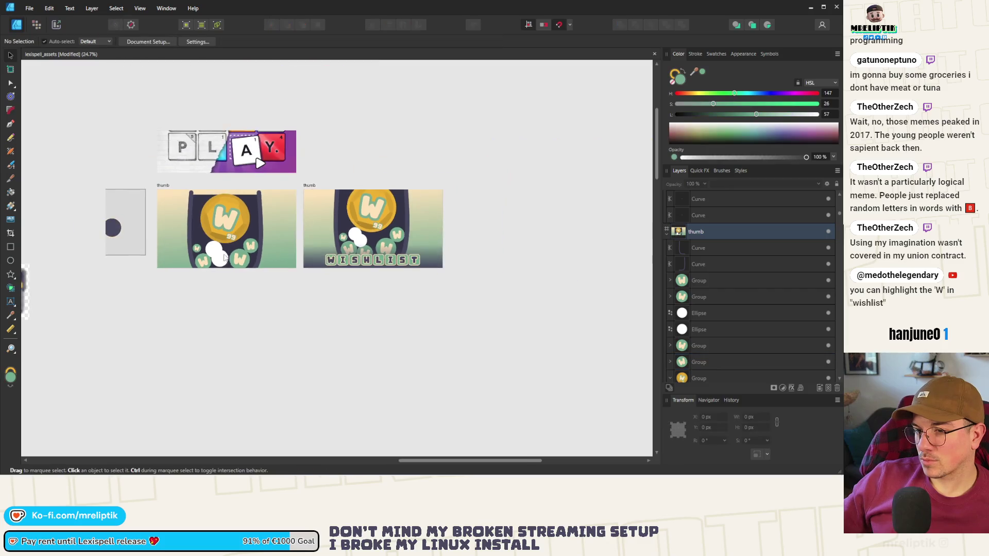
Change the small right bubble's W to I.
{"action": "scroll", "coordinate": [253, 233], "scroll_direction": "up", "scroll_amount": 3}
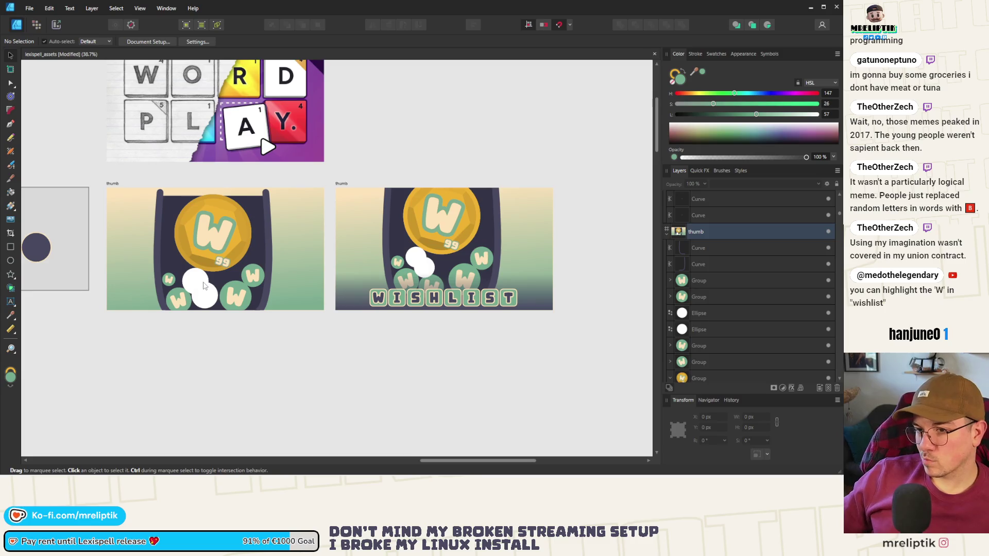
{"action": "left_click", "coordinate": [254, 277]}
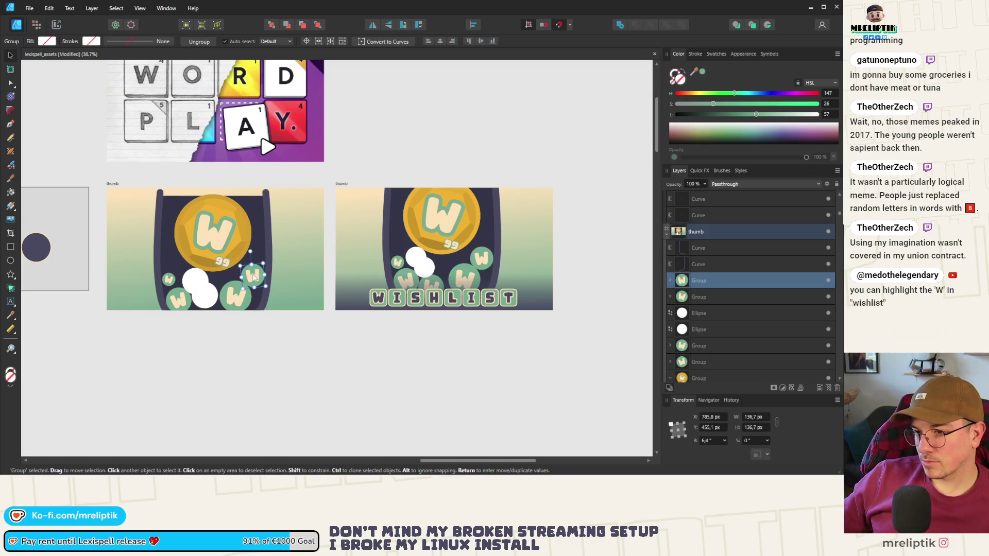
{"action": "double_click", "coordinate": [255, 281]}
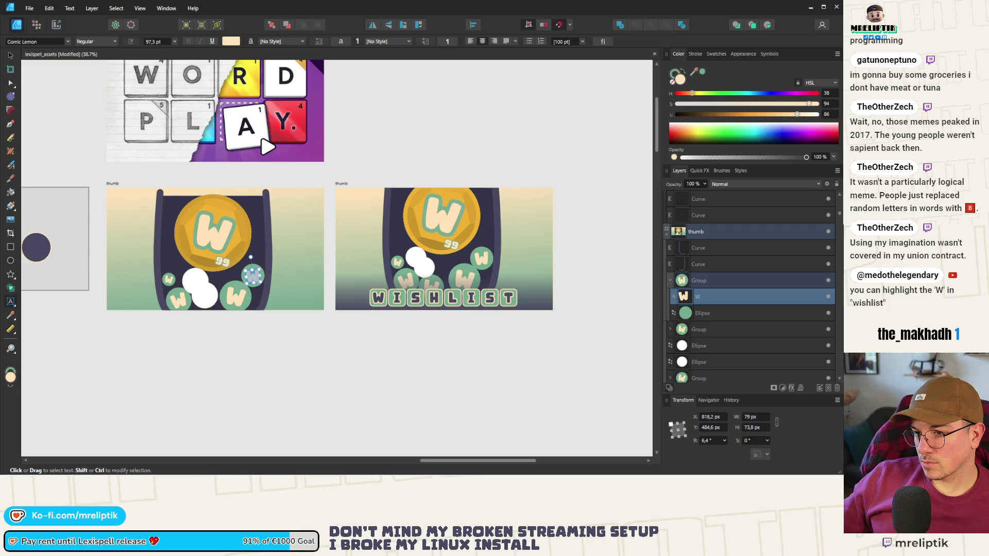
{"action": "key", "text": "BackSpace"}
{"action": "key", "text": "ctrl+z"}
{"action": "type", "text": "S"}
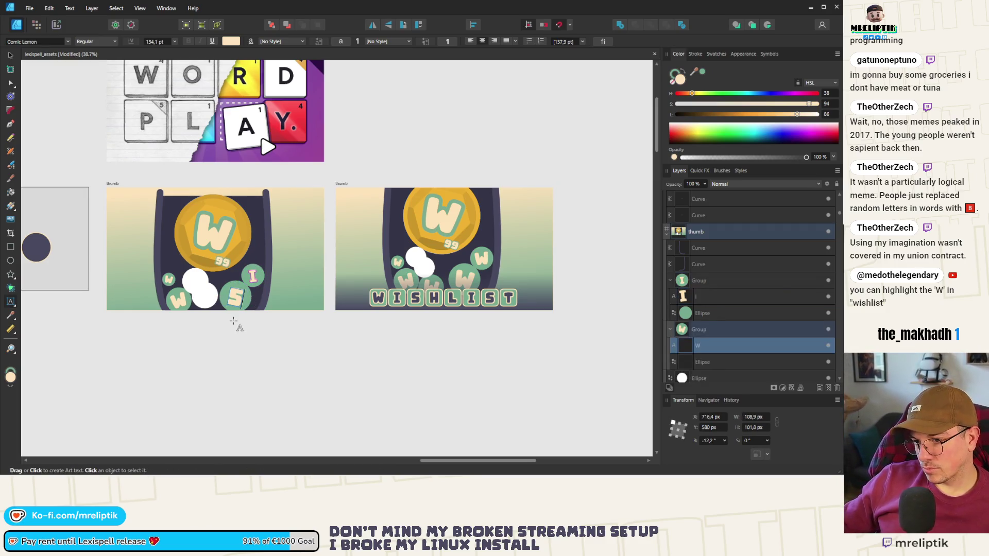
{"action": "left_click", "coordinate": [12, 58]}
{"action": "scroll", "coordinate": [290, 291], "scroll_direction": "up", "scroll_amount": 3}
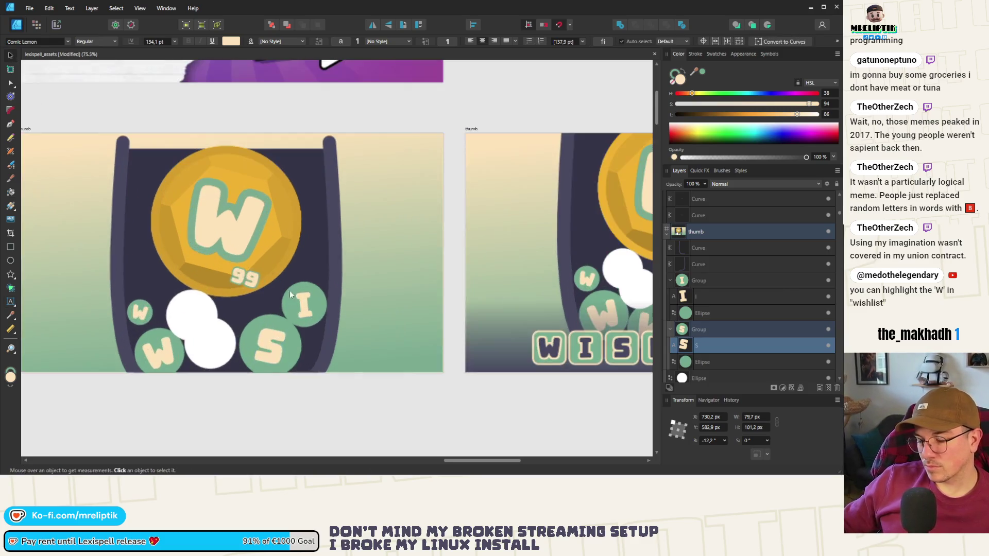
{"action": "left_click", "coordinate": [308, 309]}
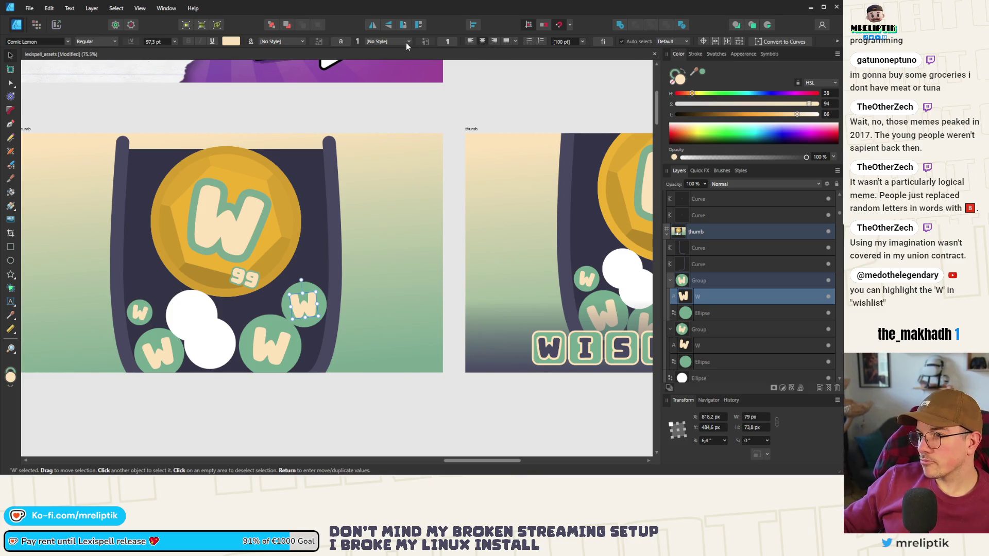
{"action": "double_click", "coordinate": [306, 308]}
{"action": "type", "text": "I"}
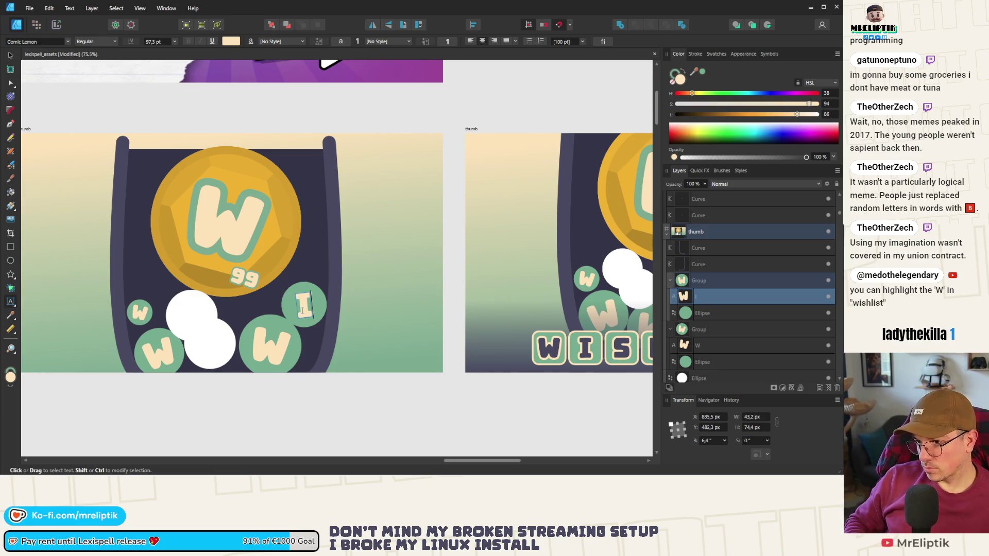
Reletter the middle, bottom-left and upper-left bubbles as S, H and L.
{"action": "double_click", "coordinate": [270, 346]}
{"action": "type", "text": "S"}
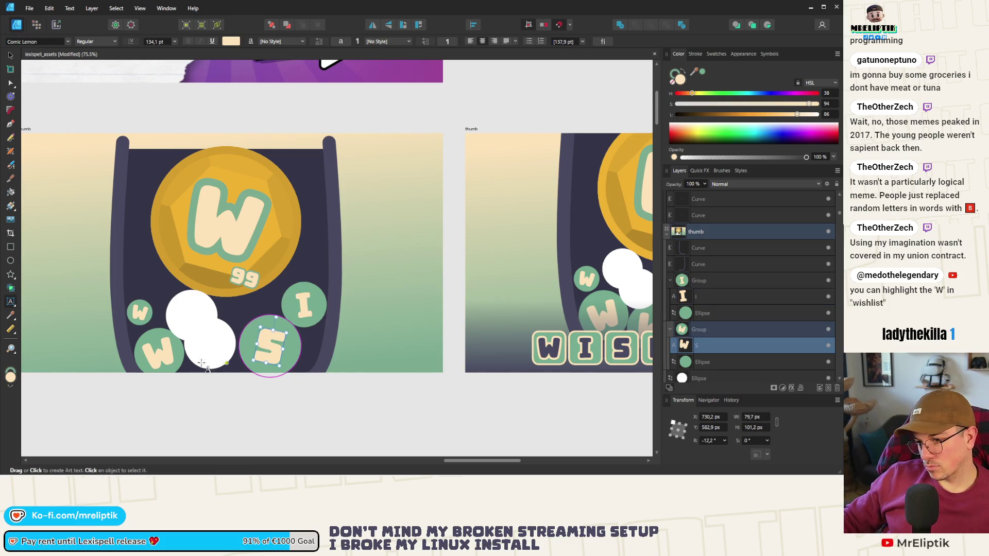
{"action": "double_click", "coordinate": [157, 354]}
{"action": "type", "text": "H"}
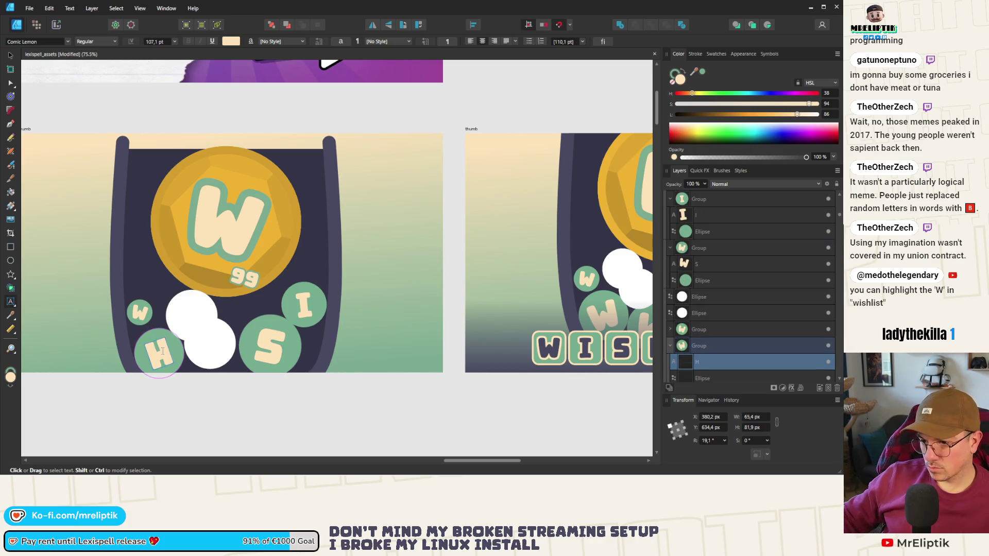
{"action": "double_click", "coordinate": [138, 312]}
{"action": "type", "text": "L"}
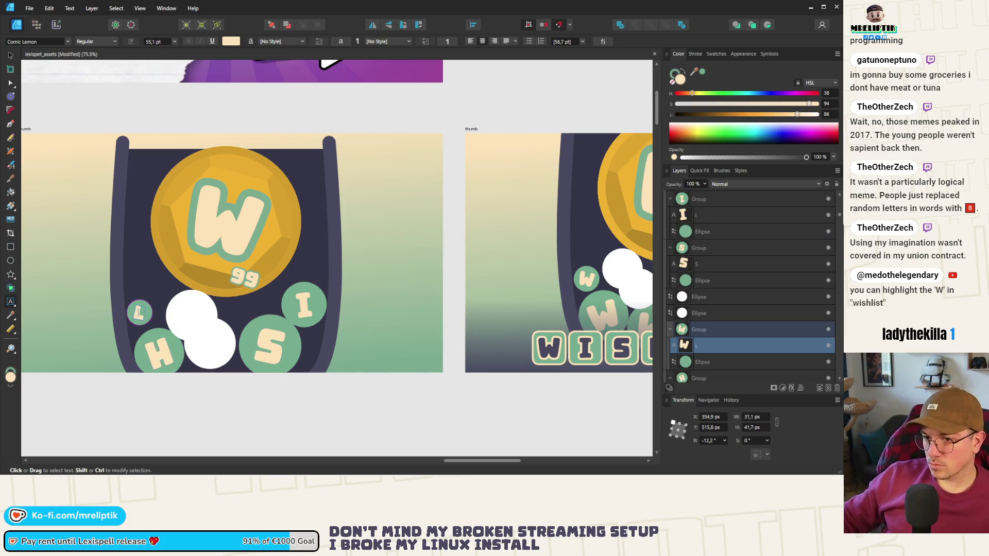
{"action": "left_click", "coordinate": [10, 55]}
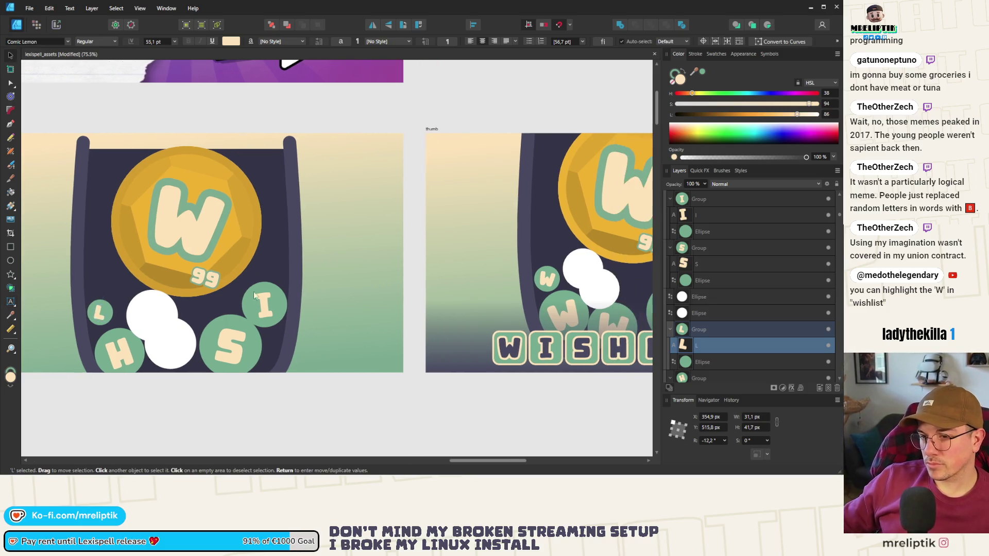
{"action": "left_click", "coordinate": [291, 415]}
{"action": "scroll", "coordinate": [338, 370], "scroll_direction": "down", "scroll_amount": 3}
{"action": "scroll", "coordinate": [261, 348], "scroll_direction": "up", "scroll_amount": 3}
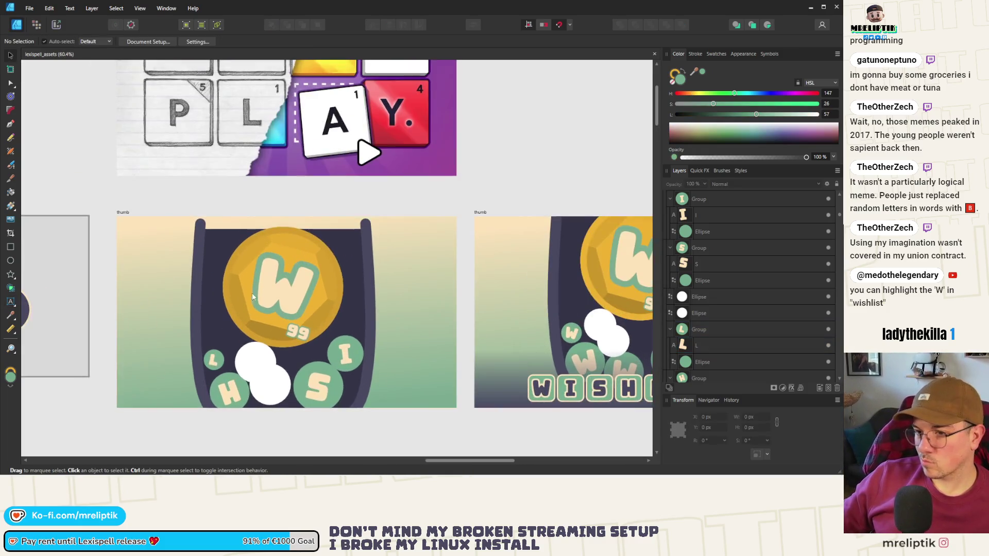
{"action": "scroll", "coordinate": [260, 348], "scroll_direction": "down", "scroll_amount": 1}
Duplicate the lettered-bubble thumb artboard, placing the copy below it.
{"action": "left_click", "coordinate": [261, 348]}
{"action": "scroll", "coordinate": [247, 335], "scroll_direction": "down", "scroll_amount": 2}
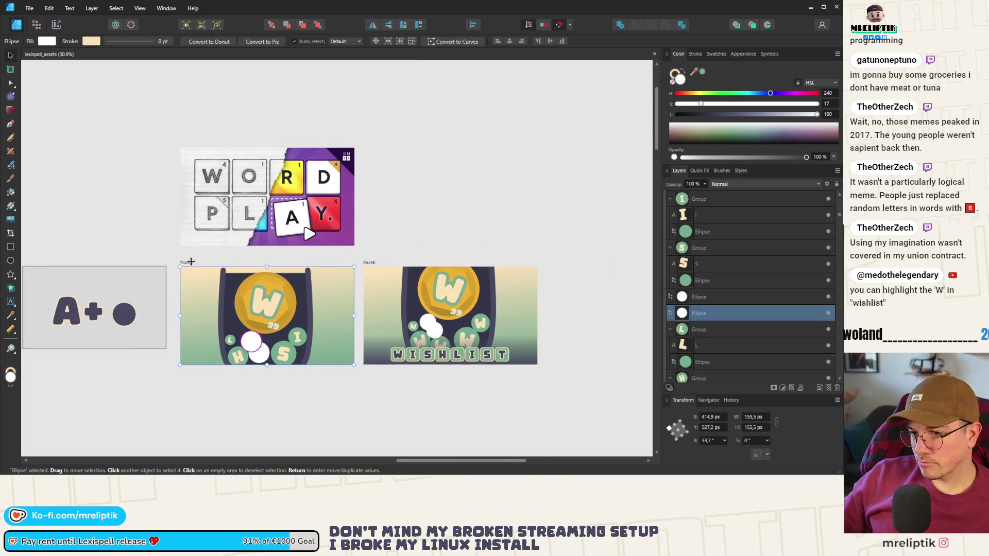
{"action": "scroll", "coordinate": [190, 262], "scroll_direction": "down", "scroll_amount": 2}
{"action": "left_click_drag", "start_coordinate": [191, 262], "coordinate": [201, 334]}
{"action": "left_click", "coordinate": [195, 261]}
{"action": "scroll", "coordinate": [232, 381], "scroll_direction": "up", "scroll_amount": 5}
Move both white circles on the new thumbnail to the artboard's left edge.
{"action": "left_click", "coordinate": [252, 370]}
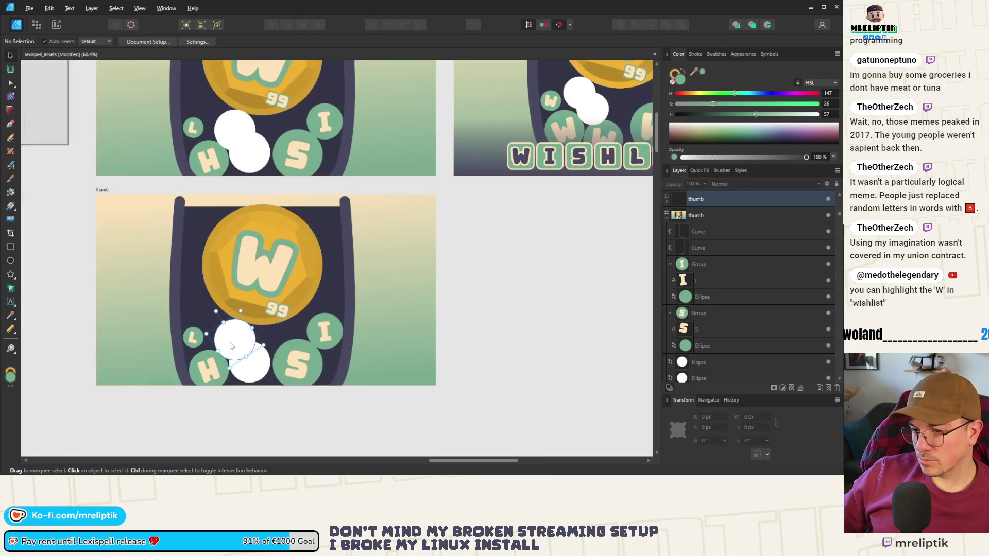
{"action": "left_click", "coordinate": [252, 370], "text": "shift"}
{"action": "left_click_drag", "start_coordinate": [253, 370], "coordinate": [150, 278]}
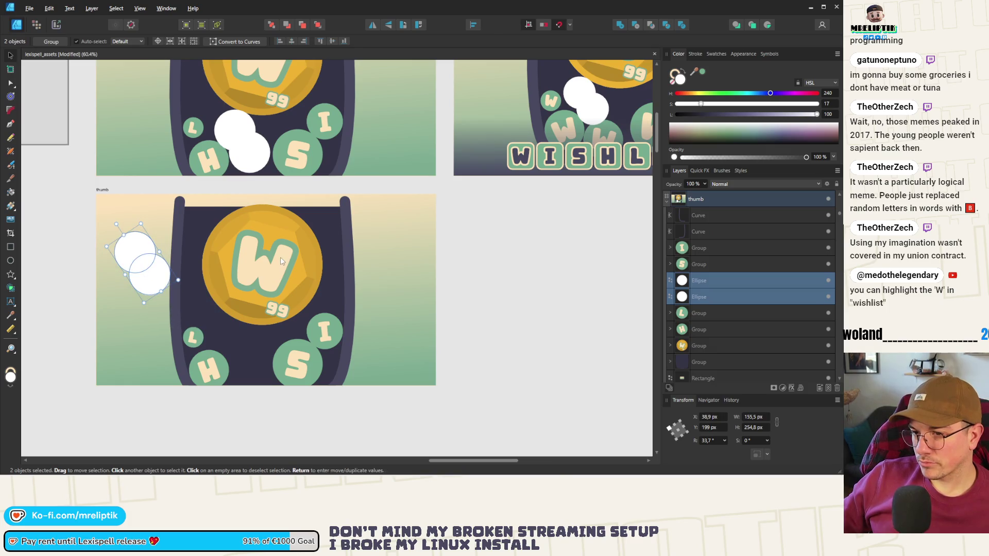
Delete the S bubble and shift the gold coin down and right in the pocket.
{"action": "left_click", "coordinate": [280, 258]}
{"action": "left_click", "coordinate": [303, 357]}
{"action": "key", "text": "Delete"}
{"action": "left_click", "coordinate": [324, 328]}
{"action": "left_click_drag", "start_coordinate": [326, 295], "coordinate": [334, 190]}
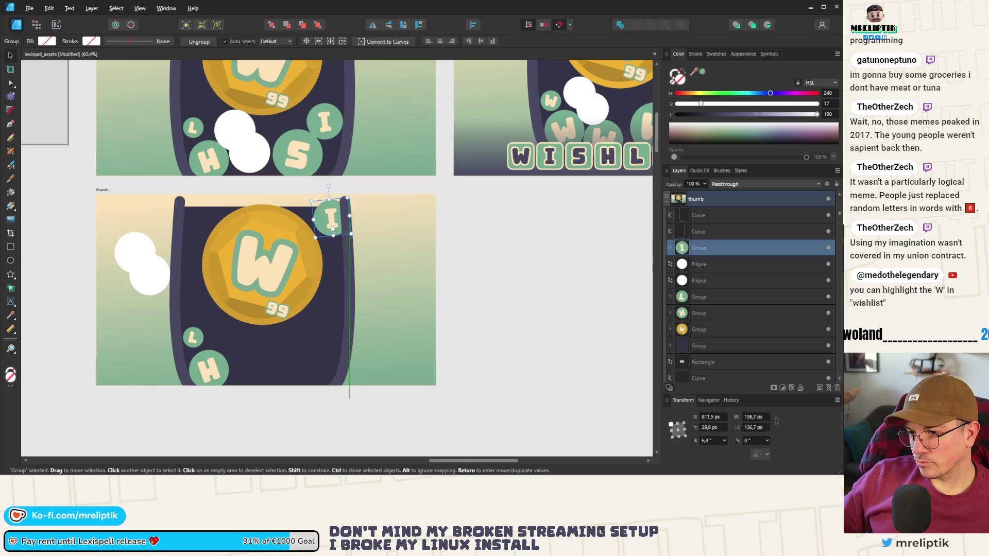
{"action": "left_click", "coordinate": [297, 276]}
{"action": "mouse_move", "coordinate": [298, 276]}
{"action": "left_mouse_down"}
{"action": "mouse_move", "coordinate": [295, 301]}
{"action": "mouse_move", "coordinate": [275, 303]}
{"action": "left_mouse_up"}
Place the I bubble at the pocket's bottom centre, enlarged to about 153 px.
{"action": "mouse_move", "coordinate": [330, 219]}
{"action": "left_mouse_down"}
{"action": "mouse_move", "coordinate": [316, 385]}
{"action": "mouse_move", "coordinate": [320, 366]}
{"action": "left_mouse_up"}
{"action": "scroll", "coordinate": [336, 338], "scroll_direction": "up", "scroll_amount": 3}
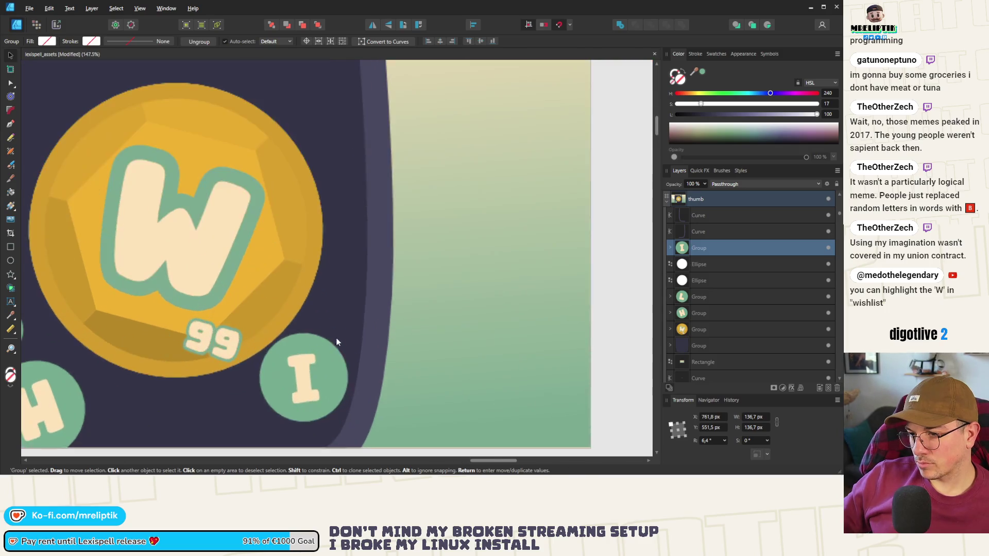
{"action": "mouse_move", "coordinate": [343, 329]}
{"action": "left_mouse_down"}
{"action": "mouse_move", "coordinate": [361, 320]}
{"action": "mouse_move", "coordinate": [322, 357]}
{"action": "left_mouse_up"}
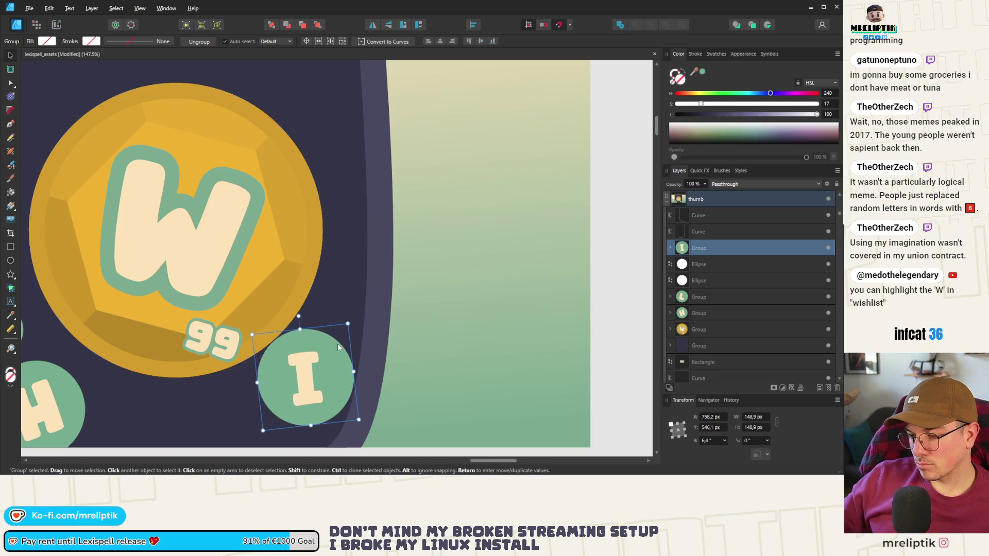
{"action": "left_click_drag", "start_coordinate": [352, 324], "coordinate": [355, 320]}
{"action": "scroll", "coordinate": [342, 345], "scroll_direction": "down", "scroll_amount": 5}
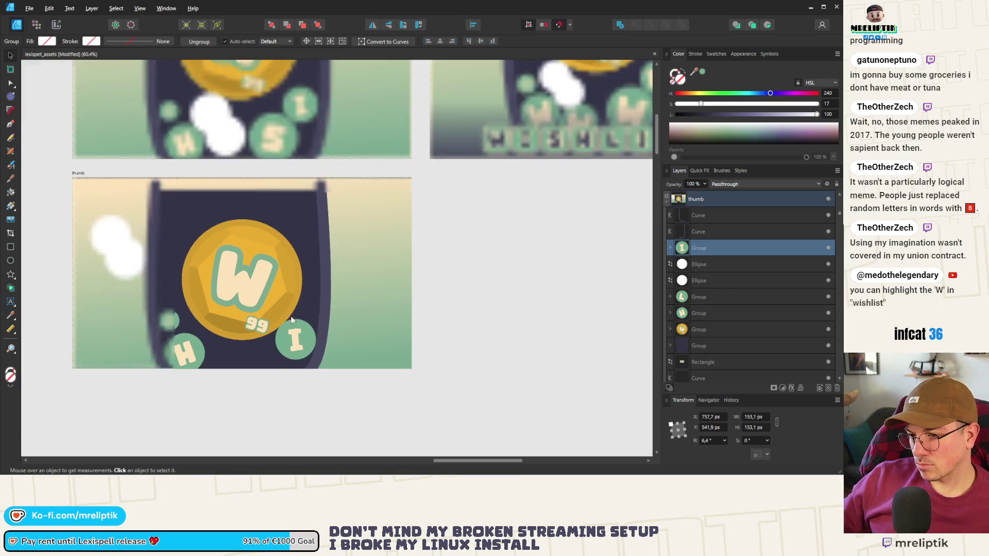
{"action": "left_click", "coordinate": [192, 352]}
{"action": "scroll", "coordinate": [193, 353], "scroll_direction": "up", "scroll_amount": 5}
Add a copy of the H bubble shrunk to about 110 px, relettered S and tilted -16°.
{"action": "mouse_move", "coordinate": [189, 352]}
{"action": "left_mouse_down", "text": "ctrl"}
{"action": "mouse_move", "coordinate": [347, 351]}
{"action": "mouse_move", "coordinate": [378, 367]}
{"action": "left_mouse_up", "text": "ctrl"}
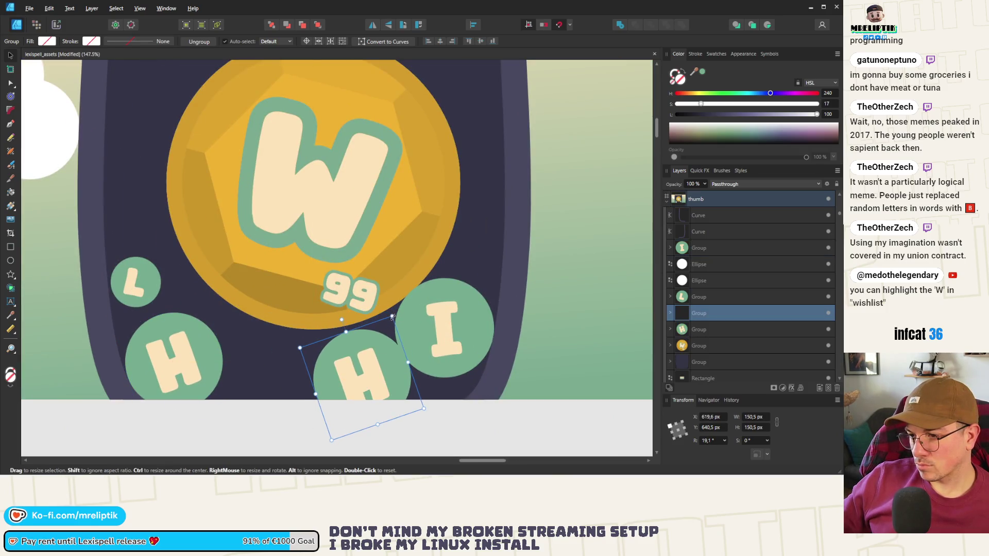
{"action": "left_click_drag", "start_coordinate": [392, 316], "coordinate": [376, 349]}
{"action": "double_click", "coordinate": [352, 396]}
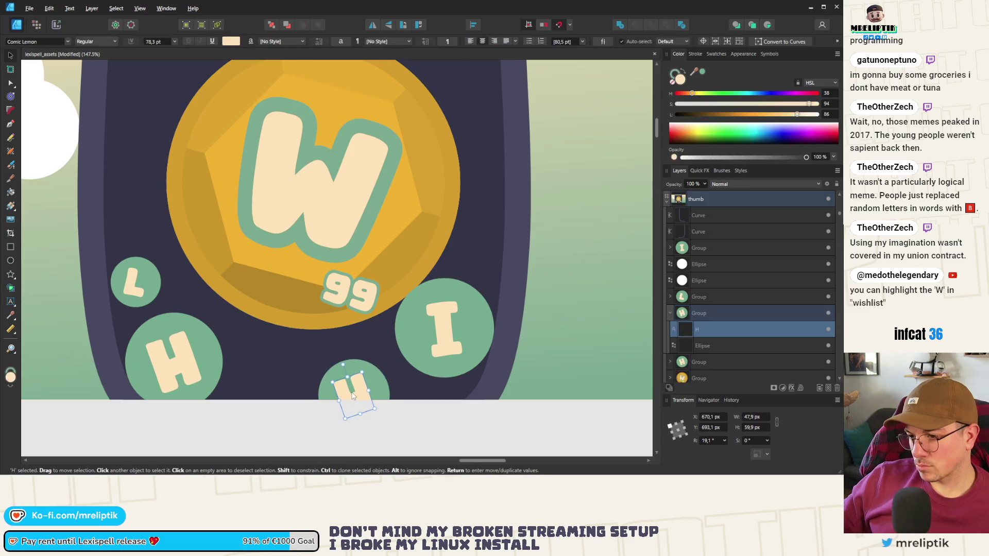
{"action": "double_click", "coordinate": [359, 384]}
{"action": "type", "text": "S"}
{"action": "key", "text": "Escape"}
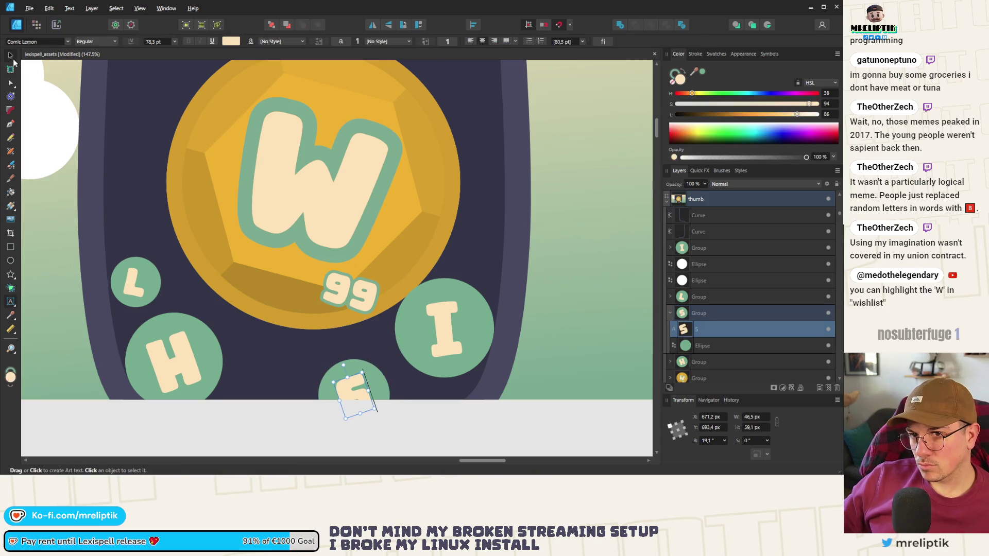
{"action": "left_click", "coordinate": [288, 422]}
{"action": "left_click", "coordinate": [375, 364]}
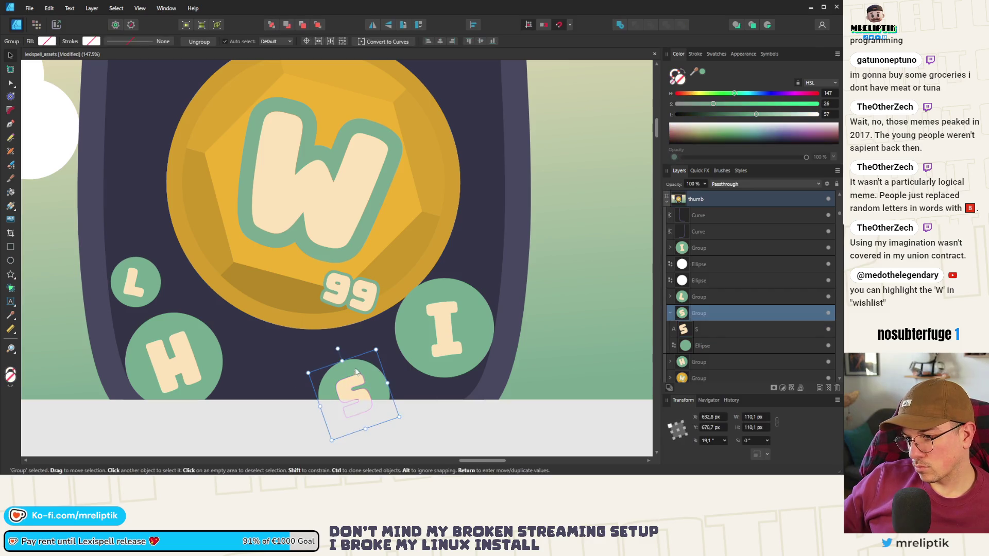
{"action": "left_click_drag", "start_coordinate": [368, 349], "coordinate": [374, 350]}
{"action": "left_click_drag", "start_coordinate": [363, 387], "coordinate": [389, 375]}
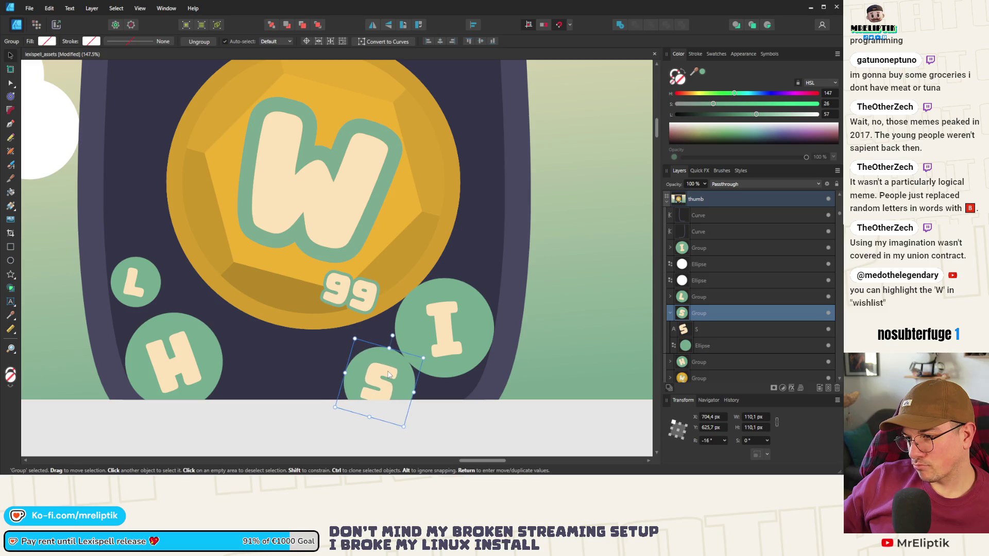
Clone the L bubble below the coin, reletter it I and nudge it slightly right.
{"action": "mouse_move", "coordinate": [137, 285]}
{"action": "left_mouse_down", "text": "ctrl"}
{"action": "mouse_move", "coordinate": [363, 288]}
{"action": "mouse_move", "coordinate": [306, 366]}
{"action": "left_mouse_up", "text": "ctrl"}
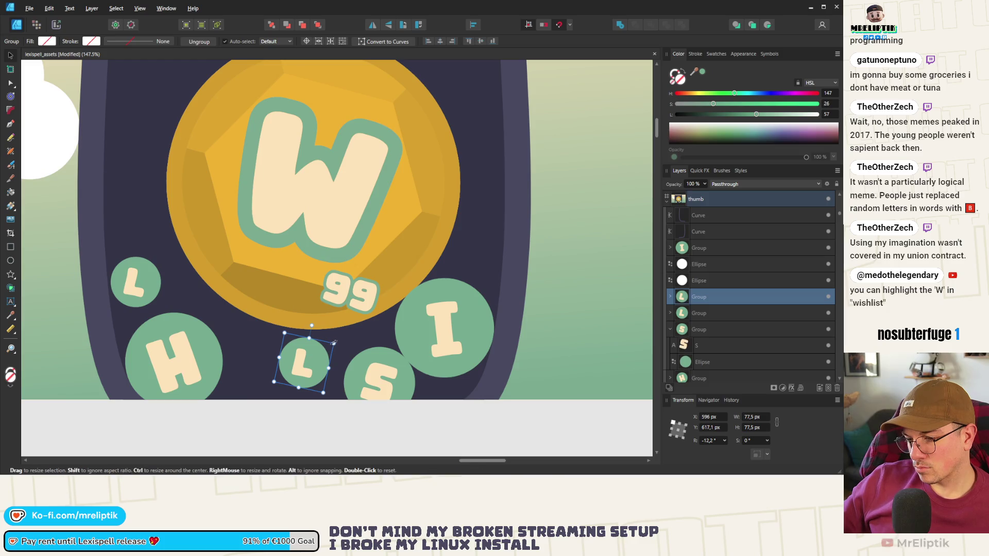
{"action": "double_click", "coordinate": [305, 365]}
{"action": "type", "text": "I"}
{"action": "key", "text": "Escape"}
{"action": "key", "text": "v"}
{"action": "mouse_move", "coordinate": [320, 361]}
{"action": "left_mouse_down"}
{"action": "mouse_move", "coordinate": [347, 352]}
{"action": "mouse_move", "coordinate": [313, 368]}
{"action": "mouse_move", "coordinate": [326, 366]}
{"action": "left_mouse_up"}
{"action": "key", "text": "ctrl+z"}
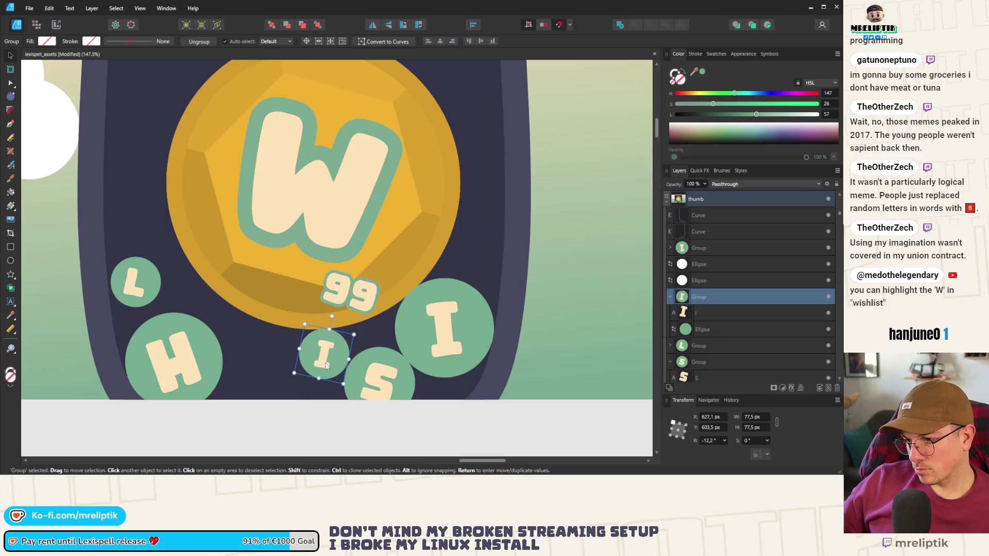
{"action": "scroll", "coordinate": [327, 366], "scroll_direction": "up", "scroll_amount": 5}
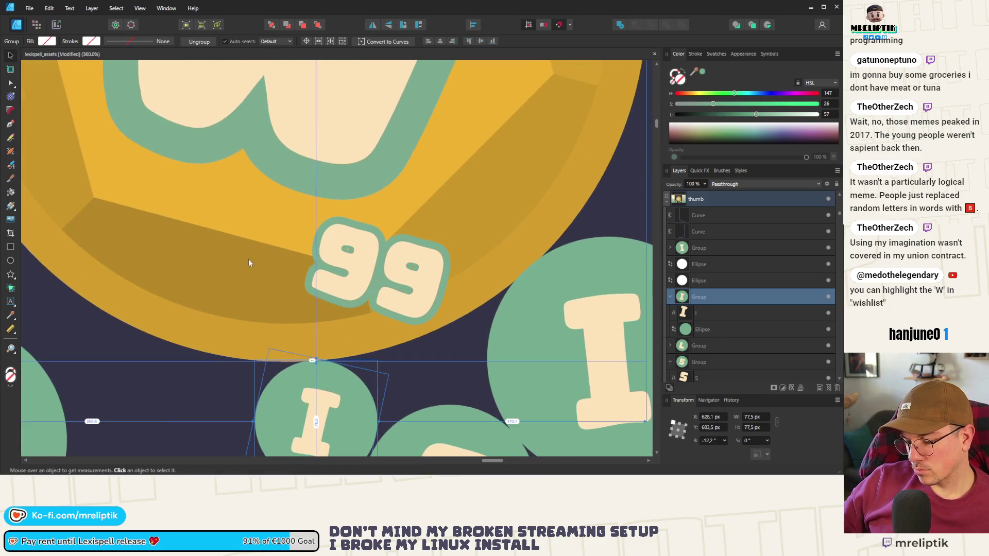
{"action": "key", "text": "Right"}
{"action": "key", "text": "Right"}
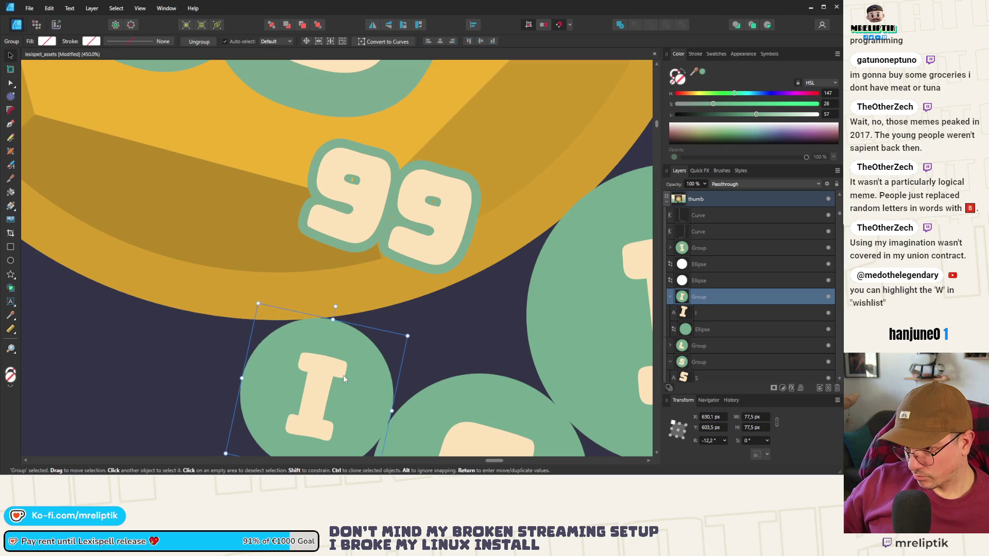
{"action": "scroll", "coordinate": [300, 340], "scroll_direction": "down", "scroll_amount": 7}
{"action": "scroll", "coordinate": [288, 345], "scroll_direction": "down", "scroll_amount": 7}
{"action": "key", "text": "Escape"}
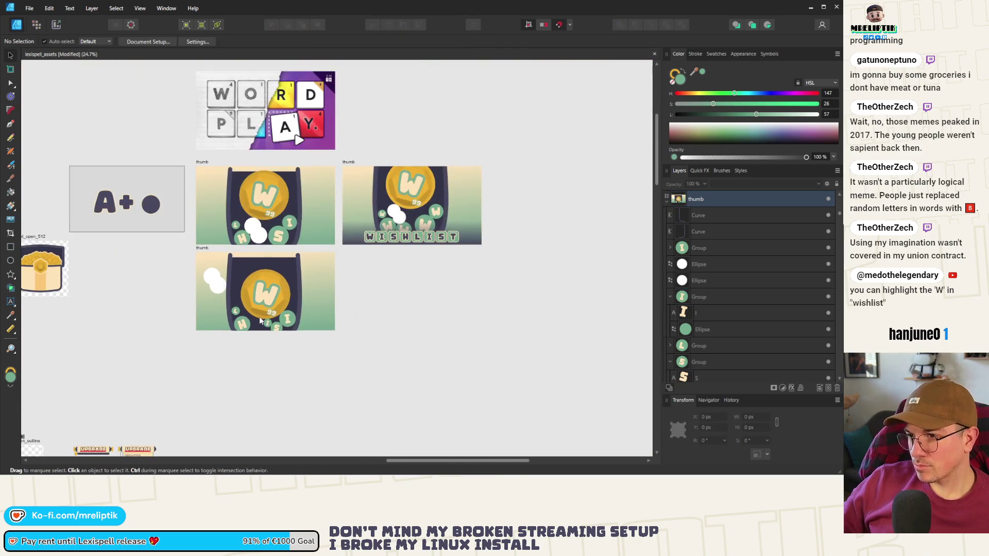
{"action": "scroll", "coordinate": [261, 261], "scroll_direction": "up", "scroll_amount": 4}
Sample the third coin's yellow outline ring colour and inspect the first coin's ring.
{"action": "left_click", "coordinate": [282, 287]}
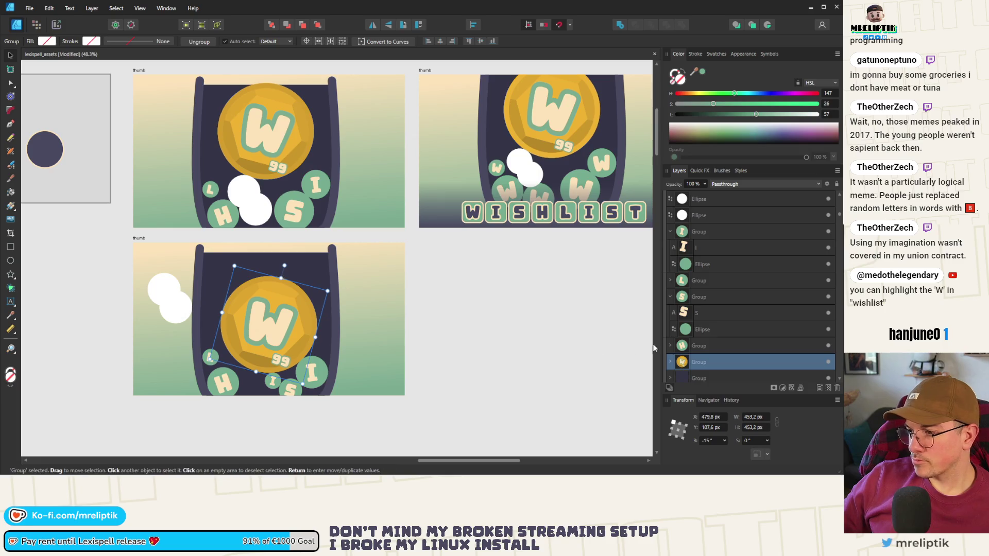
{"action": "left_click", "coordinate": [671, 264]}
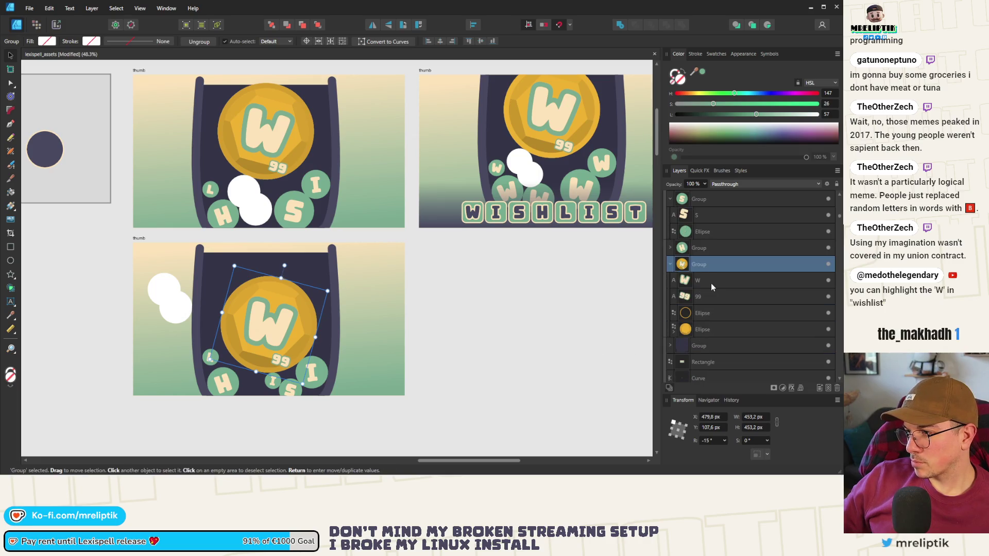
{"action": "left_click", "coordinate": [707, 315]}
{"action": "left_click_drag", "start_coordinate": [695, 72], "coordinate": [513, 88]}
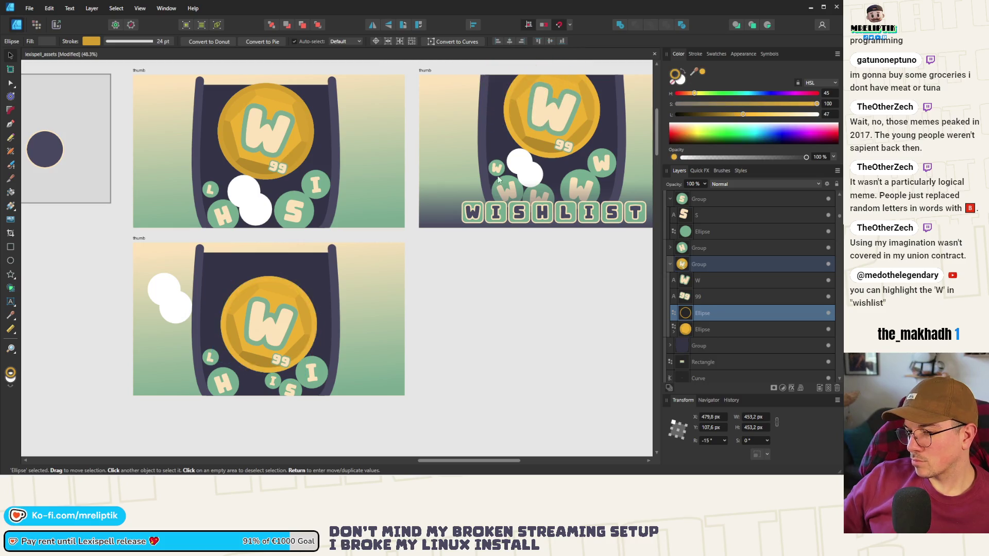
{"action": "key", "text": "ctrl+d"}
{"action": "left_click", "coordinate": [259, 86]}
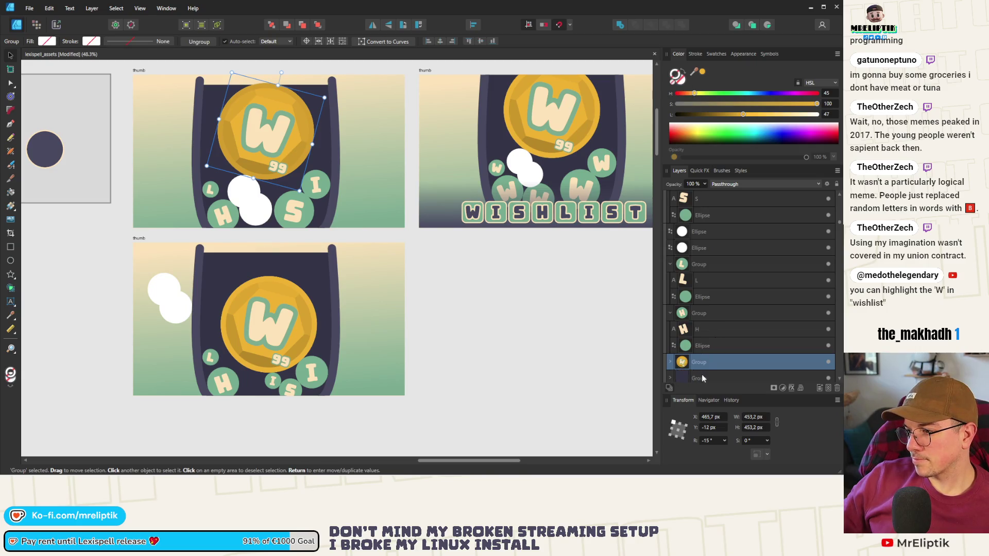
{"action": "scroll", "coordinate": [709, 368], "scroll_direction": "down", "scroll_amount": 3}
{"action": "left_click", "coordinate": [670, 216]}
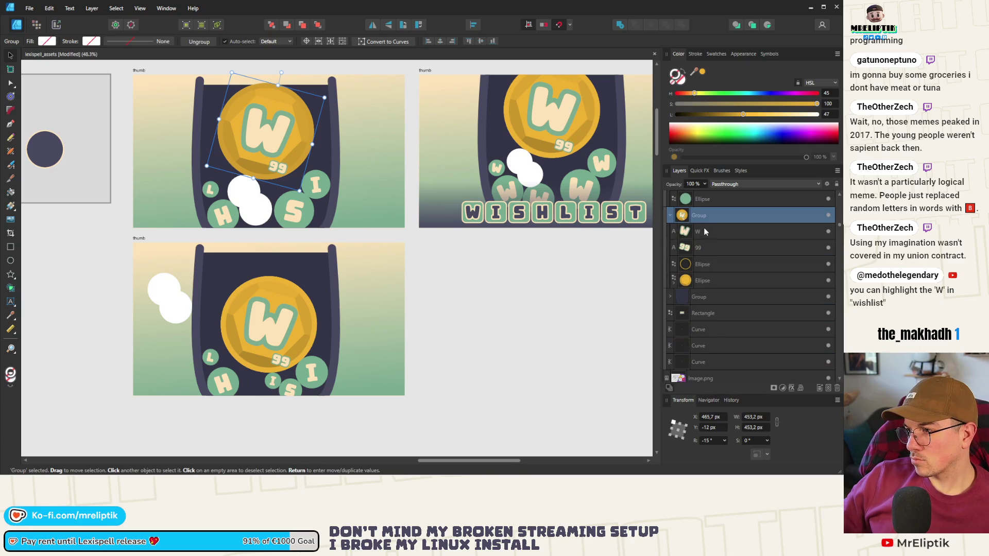
{"action": "left_click", "coordinate": [709, 259]}
{"action": "key", "text": "Escape"}
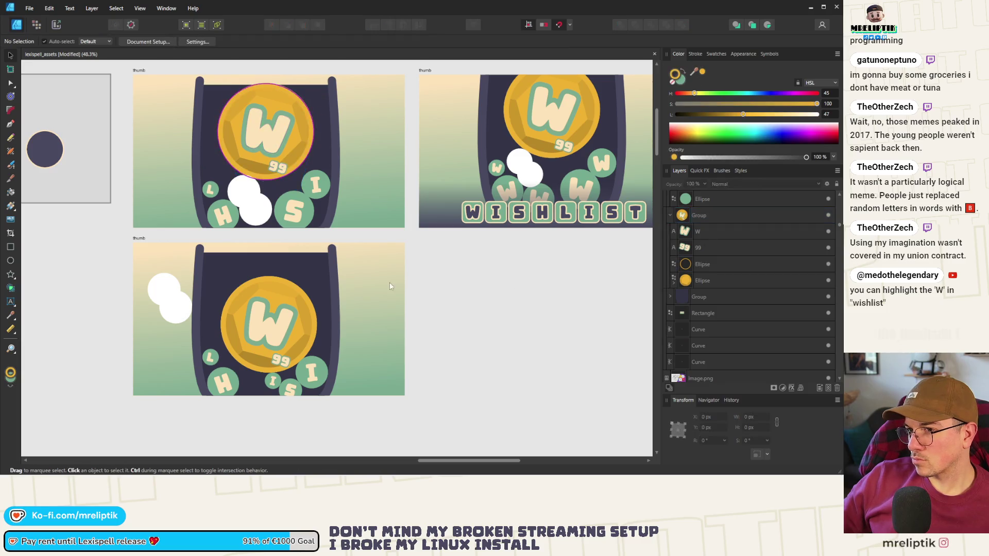
{"action": "scroll", "coordinate": [254, 307], "scroll_direction": "down", "scroll_amount": 3}
{"action": "scroll", "coordinate": [255, 308], "scroll_direction": "up", "scroll_amount": 3}
Move both white circles onto the pouch's top-left rim and rotate them.
{"action": "left_click", "coordinate": [161, 232]}
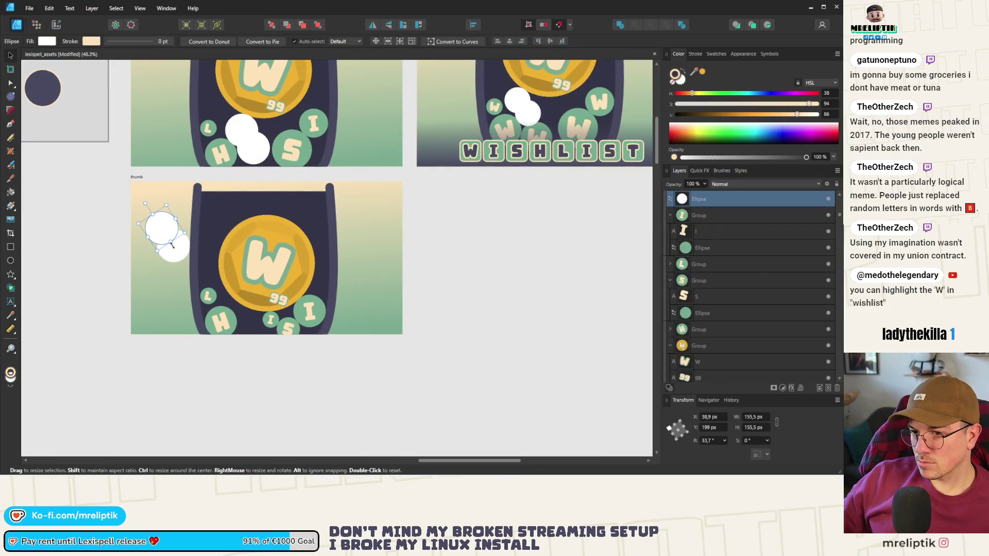
{"action": "left_click", "coordinate": [178, 255], "text": "shift"}
{"action": "left_click_drag", "start_coordinate": [178, 255], "coordinate": [223, 230]}
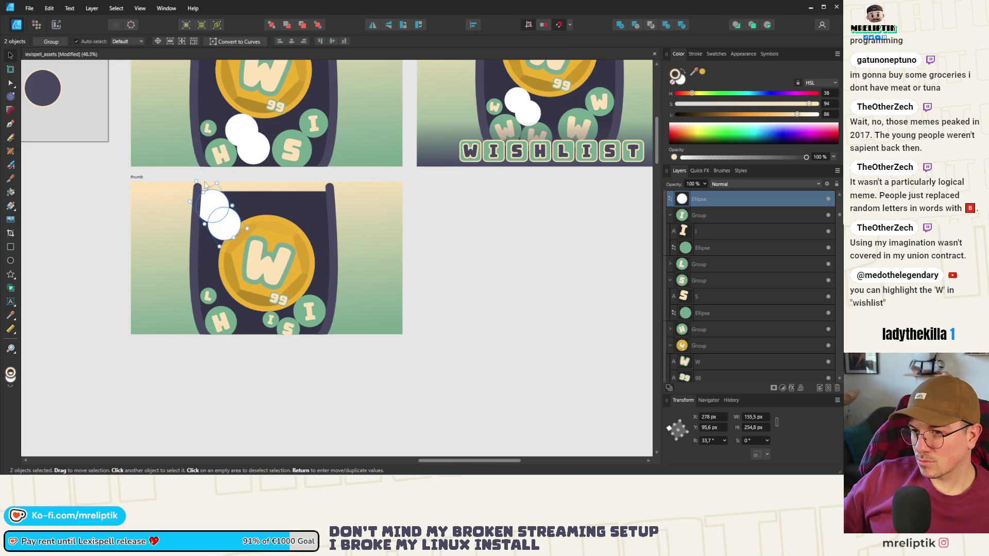
{"action": "mouse_move", "coordinate": [193, 181]}
{"action": "left_mouse_down"}
{"action": "mouse_move", "coordinate": [249, 180]}
{"action": "mouse_move", "coordinate": [230, 206]}
{"action": "left_mouse_up"}
{"action": "left_click", "coordinate": [463, 230]}
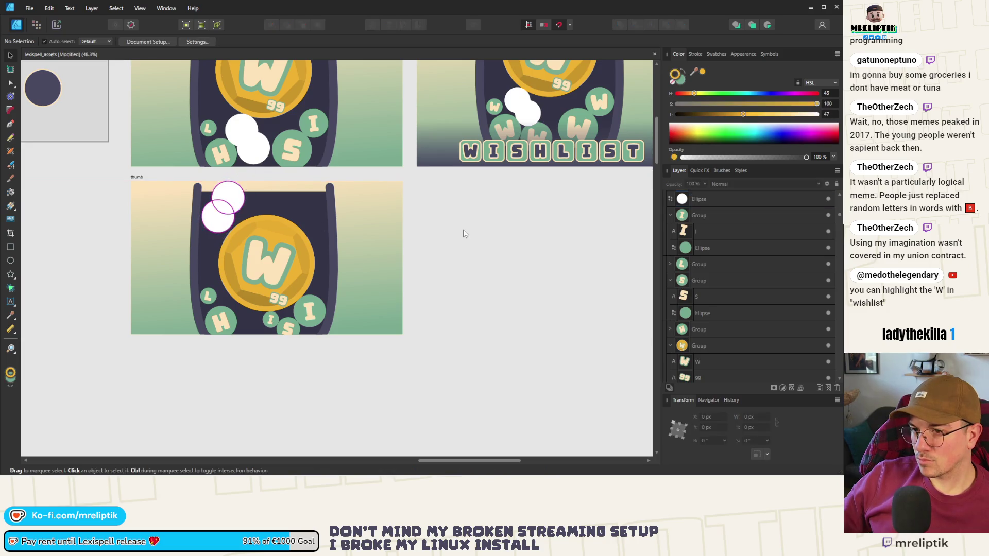
{"action": "scroll", "coordinate": [249, 330], "scroll_direction": "down", "scroll_amount": 1}
{"action": "scroll", "coordinate": [248, 330], "scroll_direction": "up", "scroll_amount": 2}
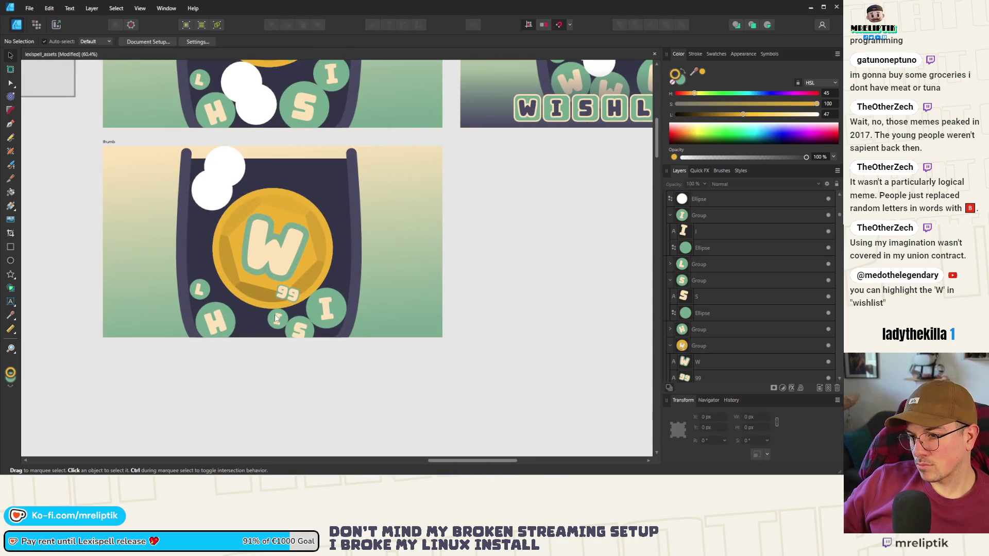
{"action": "scroll", "coordinate": [226, 312], "scroll_direction": "up", "scroll_amount": 2}
Shift the L bubble slightly right, up against the coin's lower-left edge.
{"action": "left_click", "coordinate": [200, 285]}
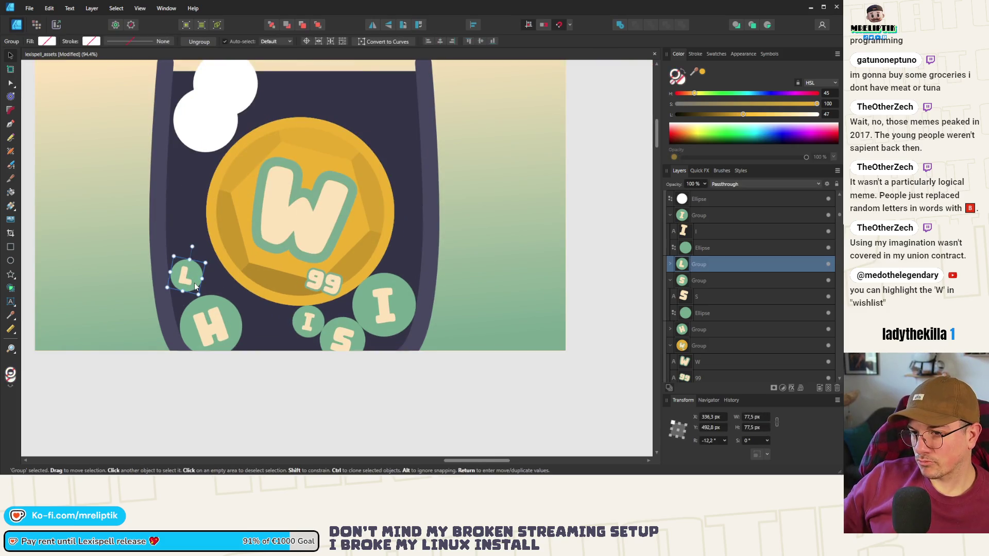
{"action": "mouse_move", "coordinate": [200, 285]}
{"action": "left_mouse_down"}
{"action": "mouse_move", "coordinate": [260, 316]}
{"action": "mouse_move", "coordinate": [223, 276]}
{"action": "mouse_move", "coordinate": [212, 286]}
{"action": "mouse_move", "coordinate": [221, 287]}
{"action": "left_mouse_up"}
{"action": "scroll", "coordinate": [216, 283], "scroll_direction": "up", "scroll_amount": 5}
{"action": "scroll", "coordinate": [221, 289], "scroll_direction": "down", "scroll_amount": 7}
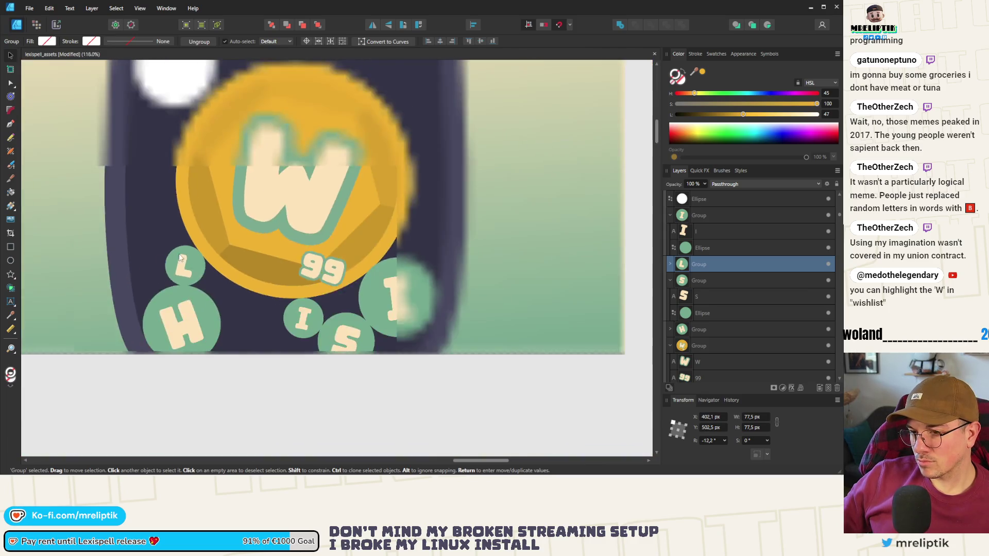
{"action": "left_click", "coordinate": [253, 369]}
{"action": "scroll", "coordinate": [253, 368], "scroll_direction": "down", "scroll_amount": 4}
{"action": "scroll", "coordinate": [219, 243], "scroll_direction": "up", "scroll_amount": 4}
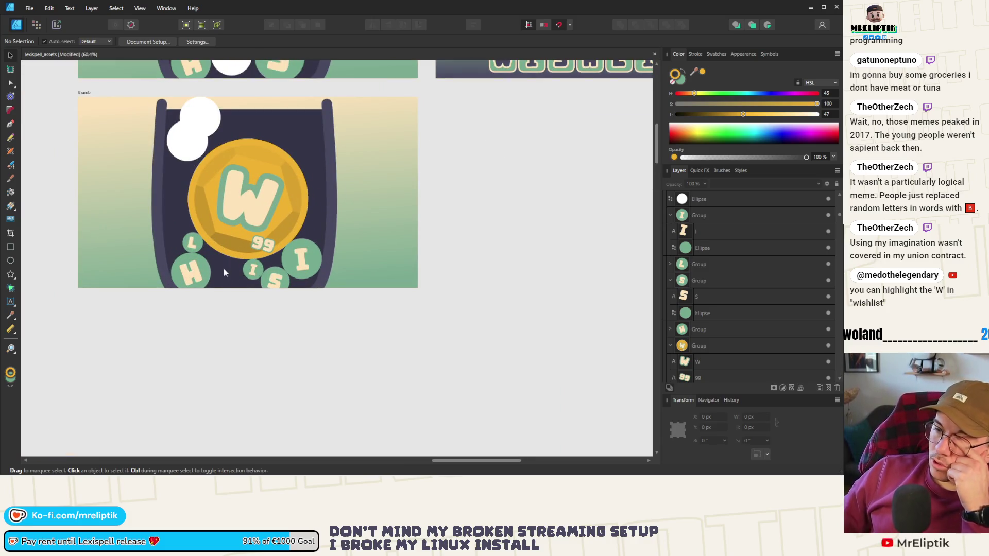
Move the white rounded square, white hexagon and their two borders to the right.
{"action": "left_click", "coordinate": [12, 248]}
{"action": "scroll", "coordinate": [136, 268], "scroll_direction": "down", "scroll_amount": 12}
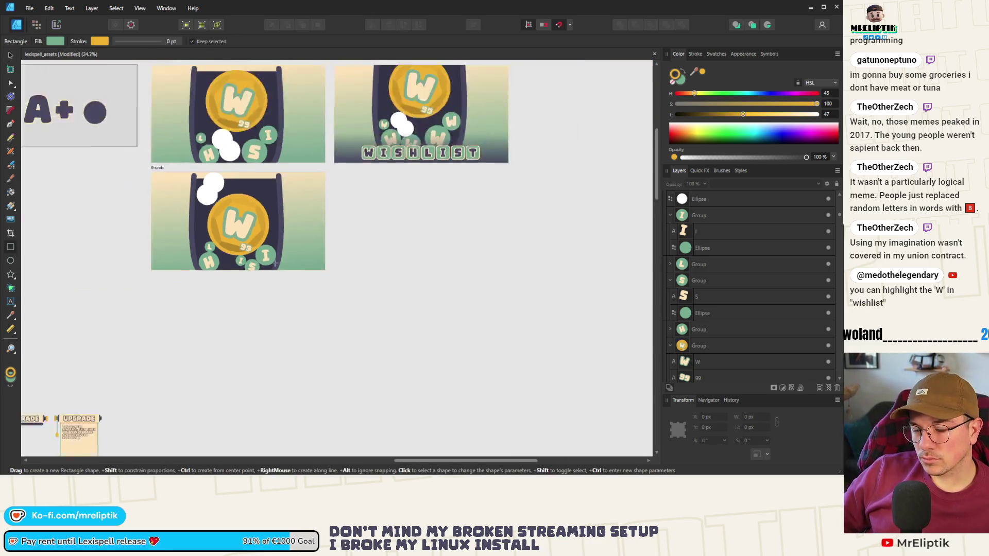
{"action": "scroll", "coordinate": [135, 268], "scroll_direction": "up", "scroll_amount": 8}
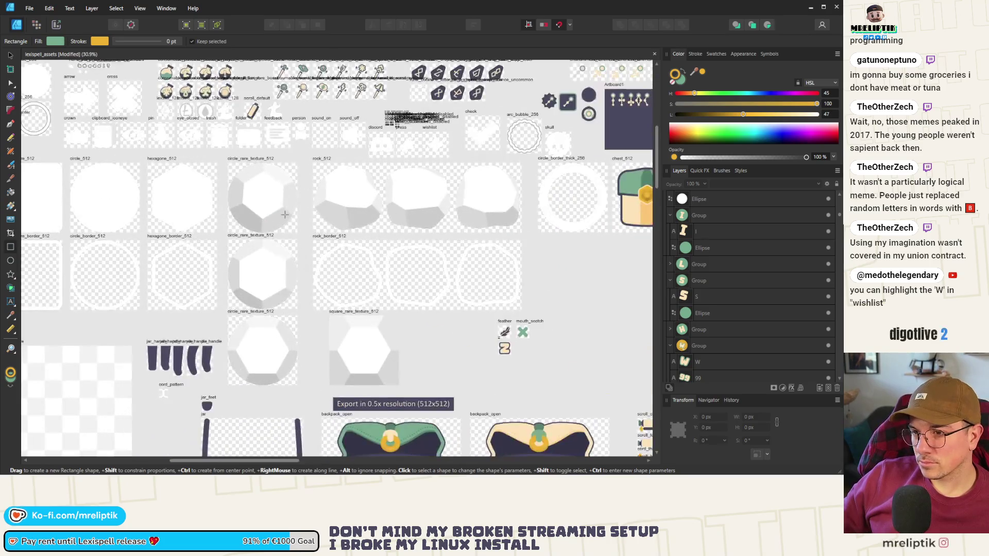
{"action": "left_click", "coordinate": [10, 55]}
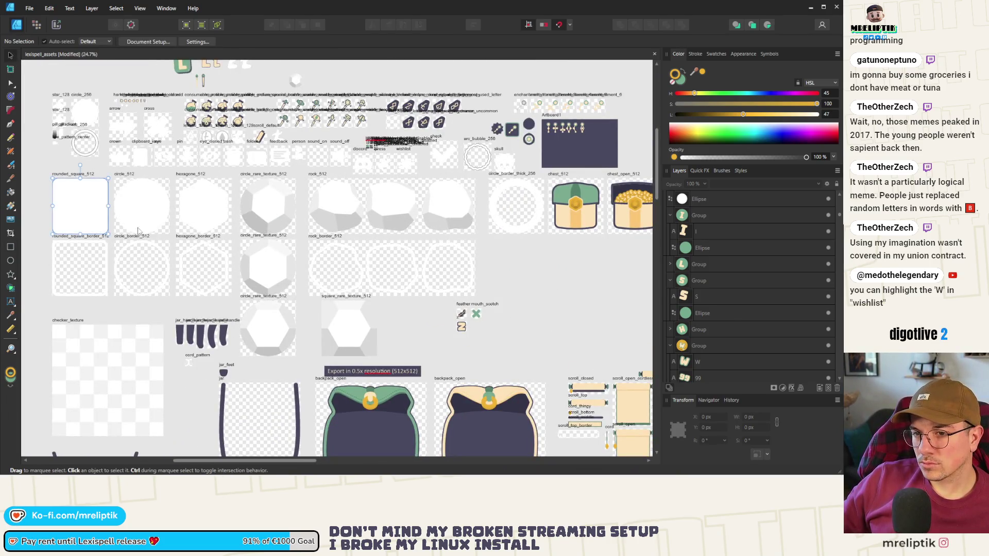
{"action": "left_click", "coordinate": [203, 207]}
{"action": "left_click", "coordinate": [69, 208], "text": "shift"}
{"action": "left_click", "coordinate": [107, 251], "text": "shift"}
{"action": "left_click", "coordinate": [202, 250], "text": "shift"}
{"action": "scroll", "coordinate": [124, 212], "scroll_direction": "down", "scroll_amount": 5}
{"action": "mouse_move", "coordinate": [157, 213]}
{"action": "left_mouse_down"}
{"action": "mouse_move", "coordinate": [395, 262]}
{"action": "mouse_move", "coordinate": [525, 258]}
{"action": "left_mouse_up"}
{"action": "left_click", "coordinate": [545, 232]}
Resize the white rounded square to 256 px.
{"action": "scroll", "coordinate": [443, 260], "scroll_direction": "up", "scroll_amount": 3}
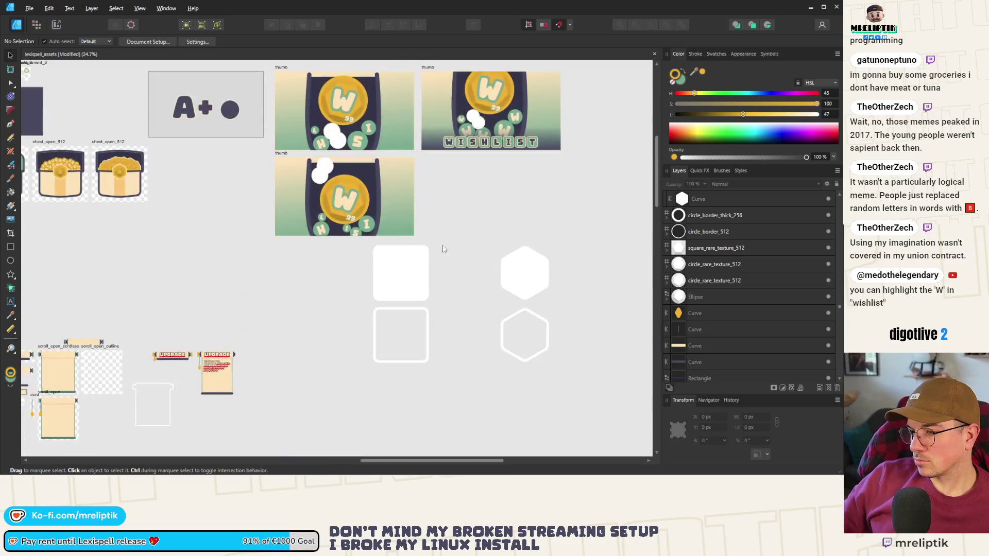
{"action": "scroll", "coordinate": [360, 247], "scroll_direction": "down", "scroll_amount": 3}
{"action": "scroll", "coordinate": [295, 241], "scroll_direction": "up", "scroll_amount": 4}
{"action": "left_click", "coordinate": [295, 241]}
{"action": "mouse_move", "coordinate": [311, 223]}
{"action": "left_mouse_down"}
{"action": "mouse_move", "coordinate": [277, 255]}
{"action": "mouse_move", "coordinate": [215, 249]}
{"action": "left_mouse_up"}
{"action": "scroll", "coordinate": [361, 213], "scroll_direction": "down", "scroll_amount": 5}
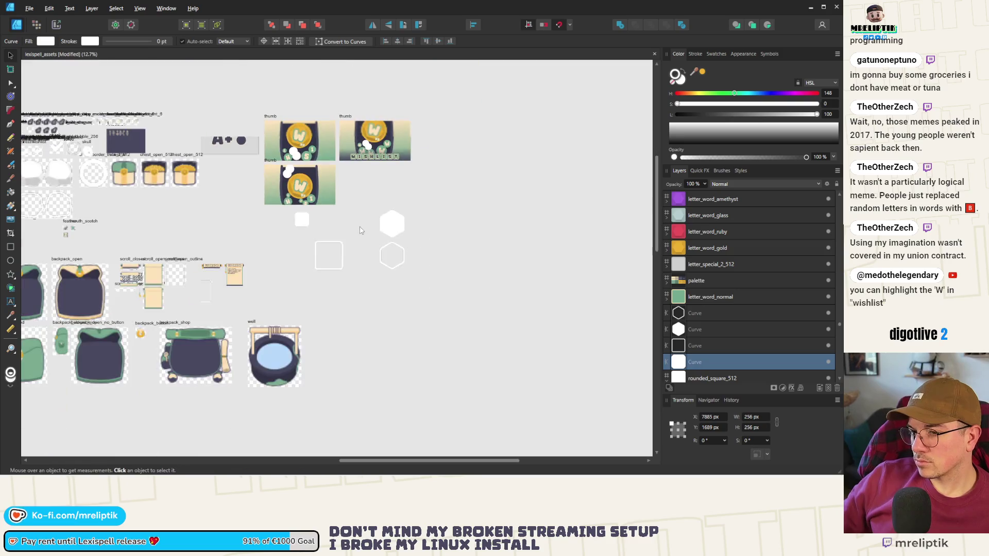
{"action": "scroll", "coordinate": [355, 213], "scroll_direction": "up", "scroll_amount": 5}
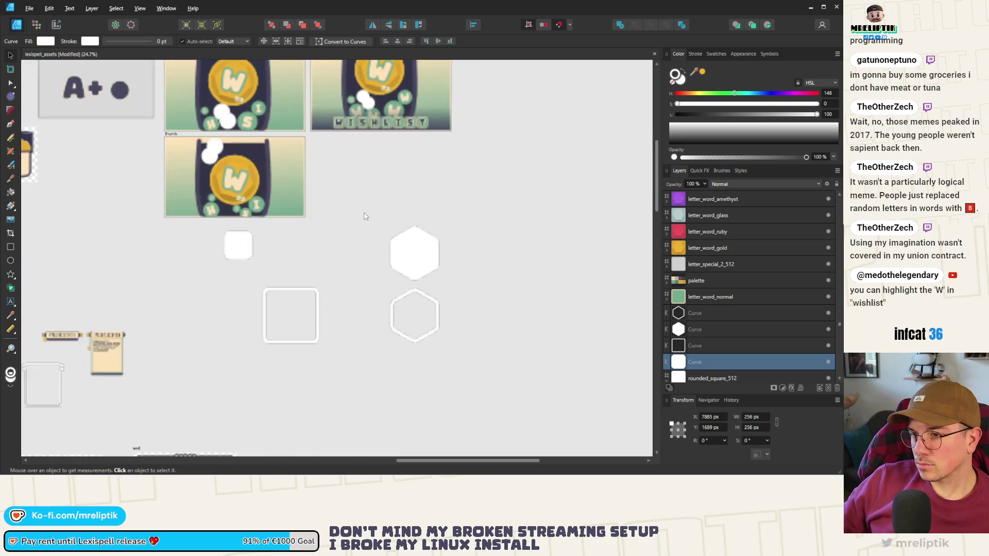
Turn the square's stroke grey and fill it with a grey sampled from the canvas.
{"action": "left_click_drag", "start_coordinate": [769, 118], "coordinate": [781, 119]}
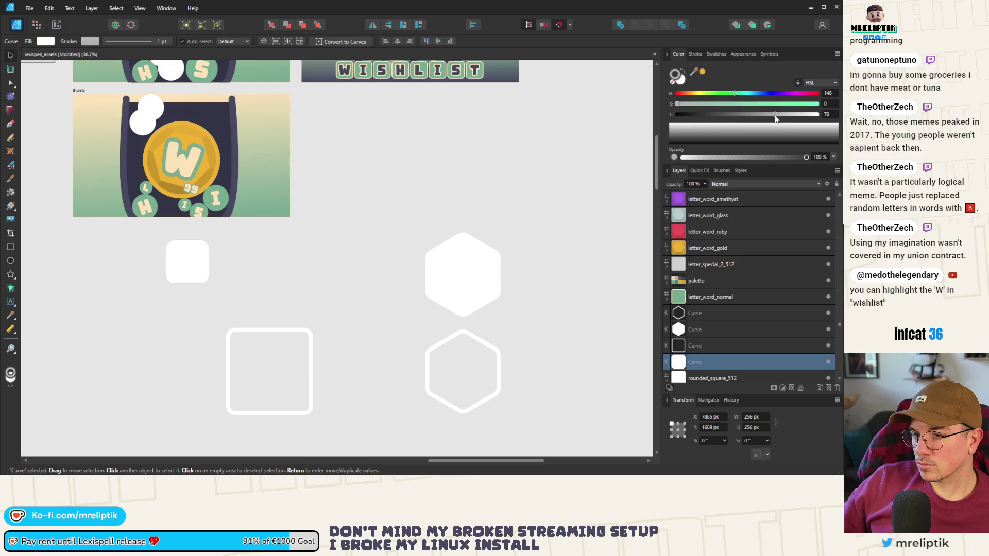
{"action": "left_click", "coordinate": [681, 82]}
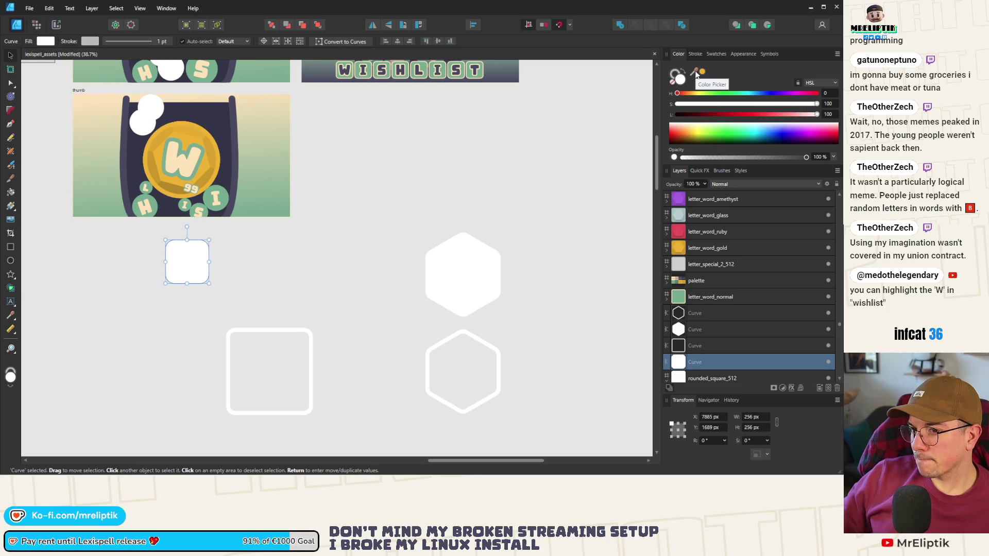
{"action": "left_click_drag", "start_coordinate": [694, 64], "coordinate": [676, 69]}
{"action": "left_click", "coordinate": [426, 161]}
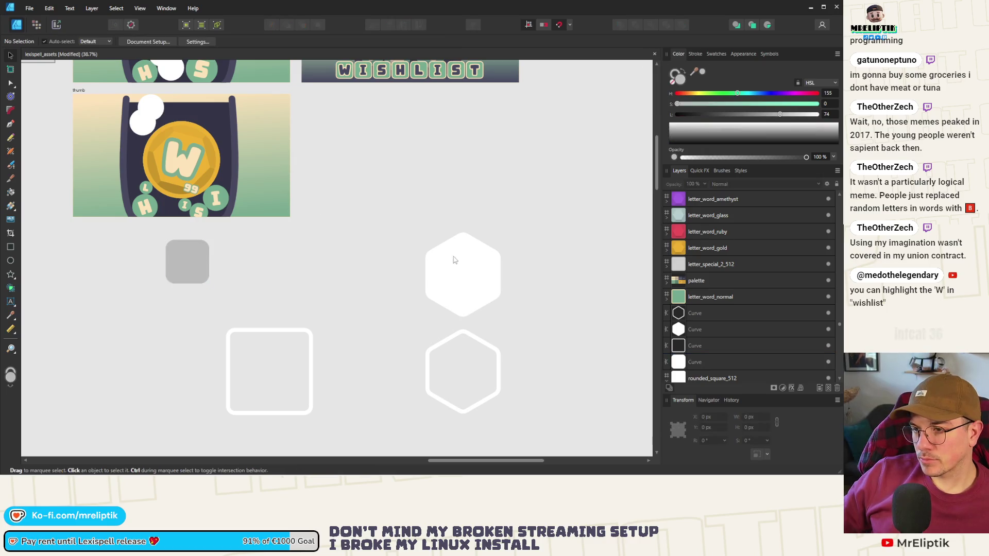
Move the white hexagon next to the square and fill it with the same grey.
{"action": "left_click", "coordinate": [456, 260]}
{"action": "left_click_drag", "start_coordinate": [456, 260], "coordinate": [328, 240]}
{"action": "left_click", "coordinate": [702, 72]}
{"action": "left_click", "coordinate": [481, 187]}
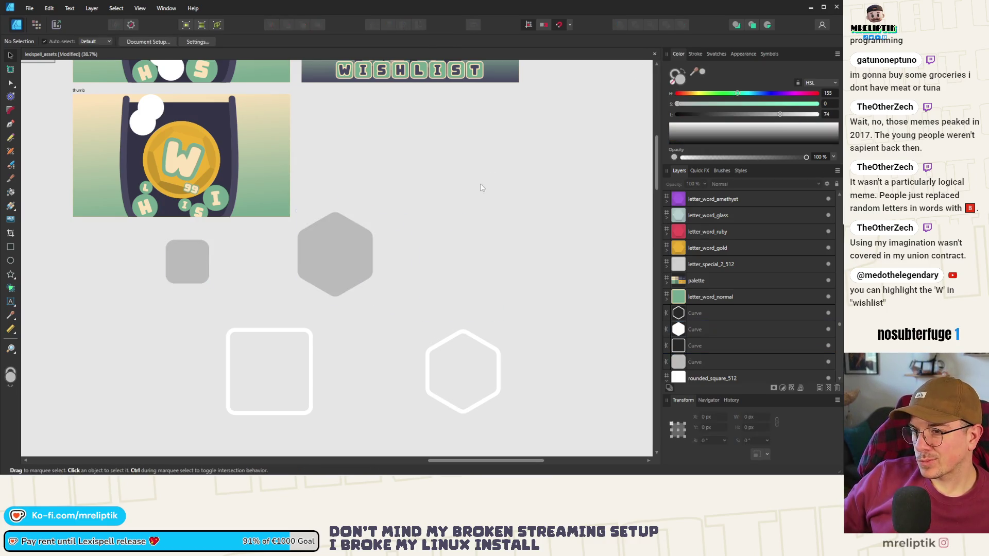
Raise both shapes' grey to lightness 80, then select the I letter in its bubble.
{"action": "left_click", "coordinate": [305, 260]}
{"action": "left_click", "coordinate": [192, 267], "text": "shift"}
{"action": "scroll", "coordinate": [174, 246], "scroll_direction": "up", "scroll_amount": 3}
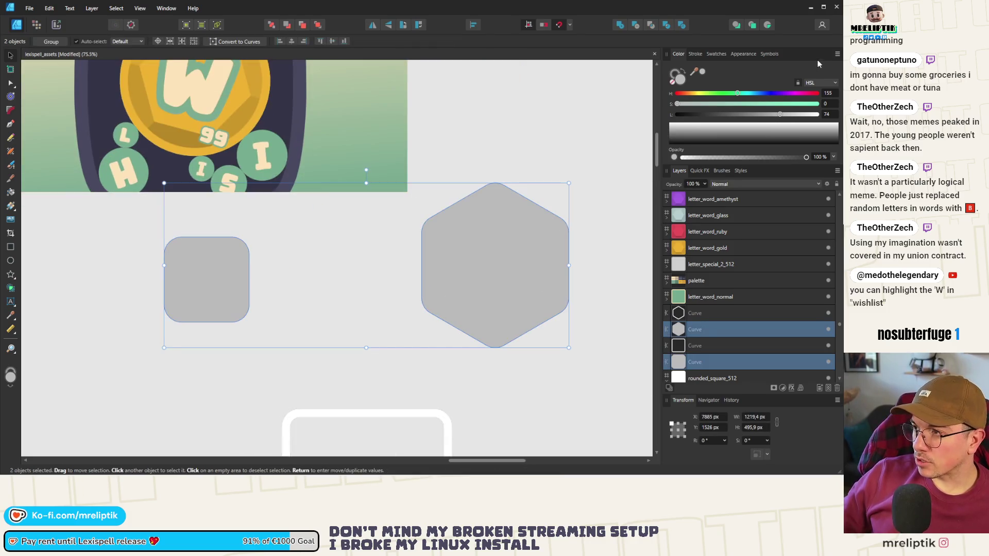
{"action": "left_click", "coordinate": [781, 130]}
{"action": "left_click", "coordinate": [474, 128]}
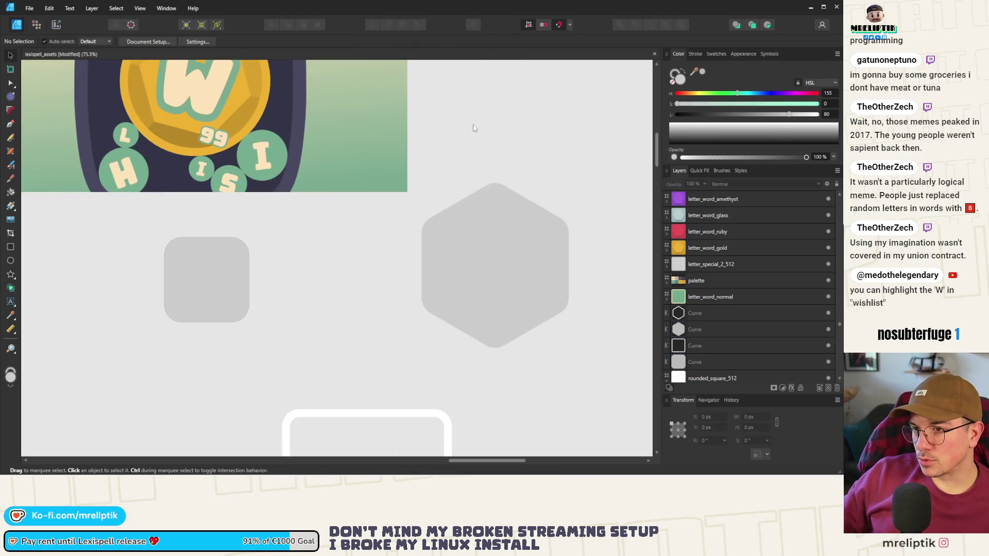
{"action": "left_click", "coordinate": [267, 160]}
{"action": "left_click", "coordinate": [267, 160]}
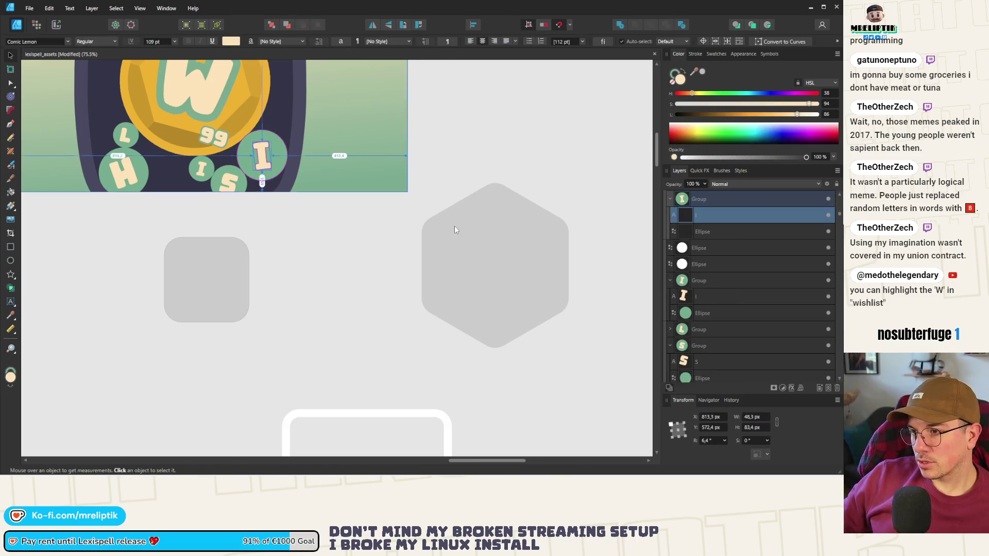
Paste a copy of the I letter and centre it upright inside the hexagon.
{"action": "key", "text": "ctrl+v"}
{"action": "mouse_move", "coordinate": [335, 248]}
{"action": "left_mouse_down"}
{"action": "mouse_move", "coordinate": [471, 257]}
{"action": "mouse_move", "coordinate": [486, 250]}
{"action": "mouse_move", "coordinate": [498, 208]}
{"action": "mouse_move", "coordinate": [513, 196]}
{"action": "mouse_move", "coordinate": [508, 212]}
{"action": "mouse_move", "coordinate": [493, 201]}
{"action": "left_mouse_up"}
{"action": "mouse_move", "coordinate": [491, 244]}
{"action": "left_mouse_down"}
{"action": "mouse_move", "coordinate": [497, 256]}
{"action": "mouse_move", "coordinate": [522, 220]}
{"action": "left_mouse_up"}
{"action": "left_click", "coordinate": [542, 227], "text": "shift"}
{"action": "mouse_move", "coordinate": [564, 186]}
{"action": "left_mouse_down"}
{"action": "mouse_move", "coordinate": [456, 285]}
{"action": "mouse_move", "coordinate": [471, 283]}
{"action": "left_mouse_up"}
{"action": "key", "text": "ctrl+z"}
Convert the hexagon and the rounded square to curves.
{"action": "key", "text": "a"}
{"action": "right_click", "coordinate": [487, 200]}
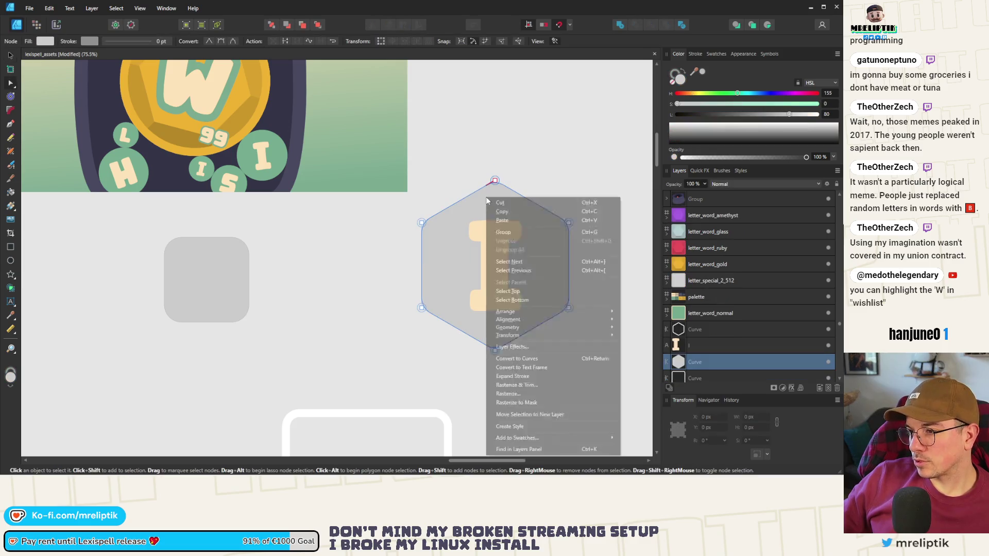
{"action": "left_click", "coordinate": [517, 358]}
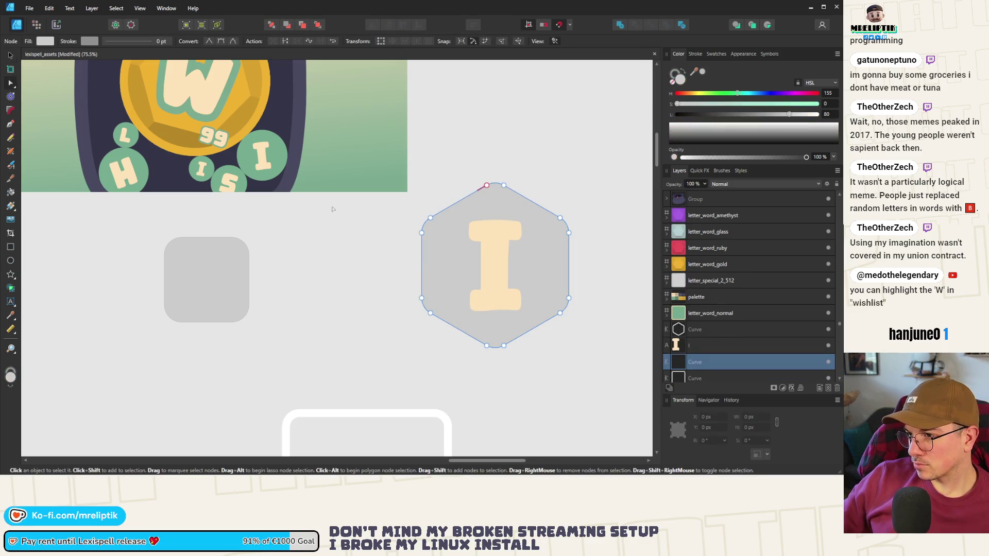
{"action": "left_click", "coordinate": [211, 253]}
{"action": "right_click", "coordinate": [211, 252]}
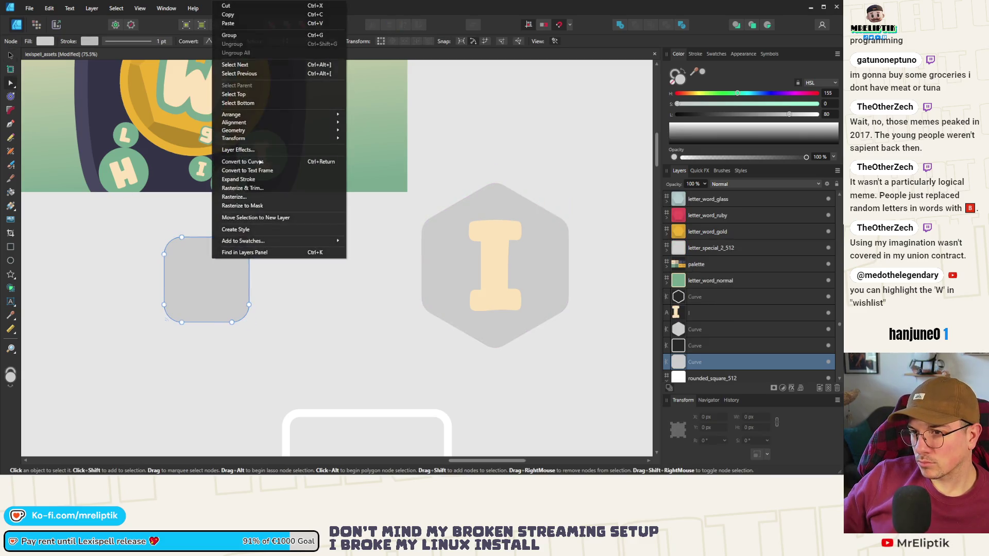
{"action": "left_click", "coordinate": [260, 162]}
{"action": "left_click", "coordinate": [9, 56]}
Shrink the I and hexagon together and move the tile onto the thumbnail.
{"action": "left_click", "coordinate": [494, 258]}
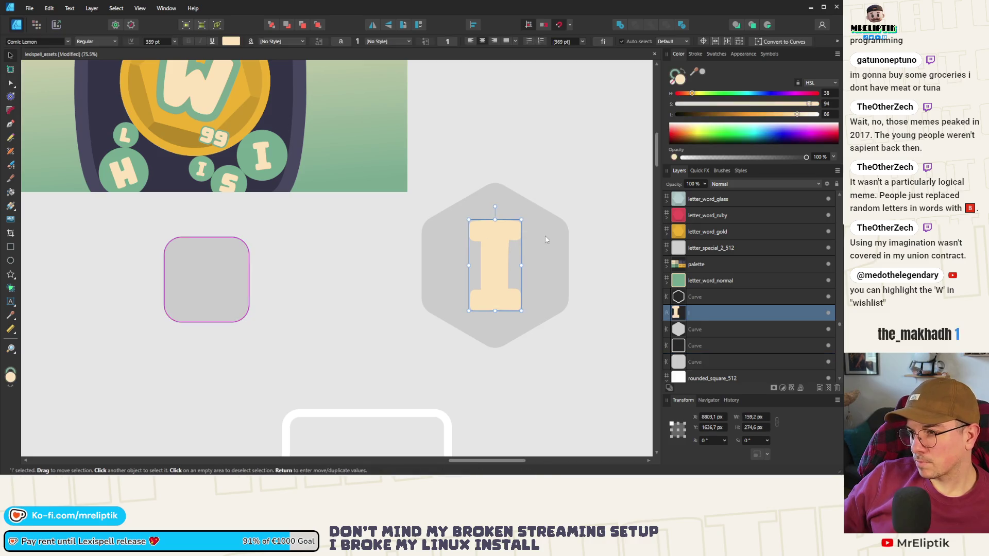
{"action": "left_click", "coordinate": [546, 236], "text": "shift"}
{"action": "mouse_move", "coordinate": [541, 204]}
{"action": "left_mouse_down"}
{"action": "mouse_move", "coordinate": [456, 296]}
{"action": "mouse_move", "coordinate": [372, 259]}
{"action": "left_mouse_up"}
{"action": "scroll", "coordinate": [383, 239], "scroll_direction": "up", "scroll_amount": 2}
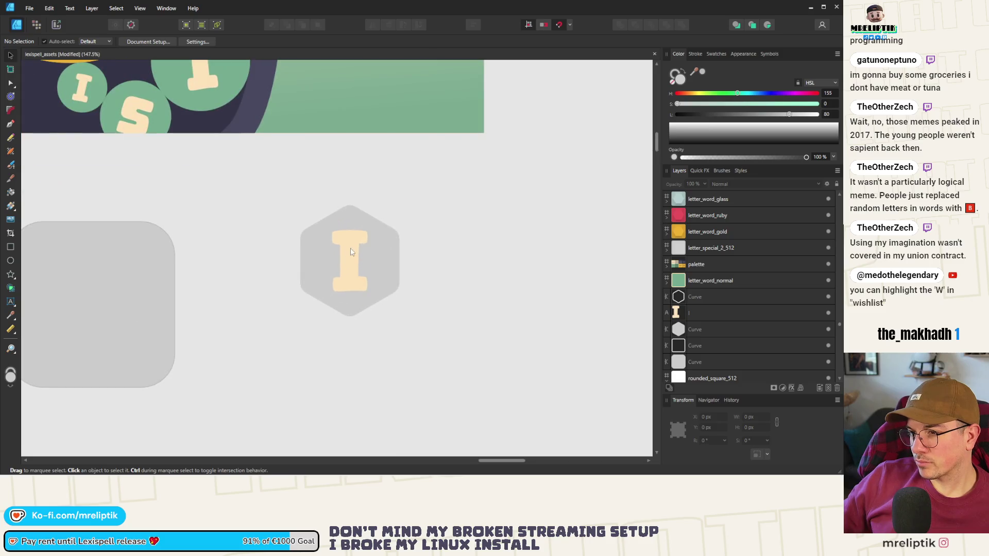
{"action": "scroll", "coordinate": [398, 256], "scroll_direction": "down", "scroll_amount": 2}
{"action": "left_click_drag", "start_coordinate": [379, 247], "coordinate": [215, 166]}
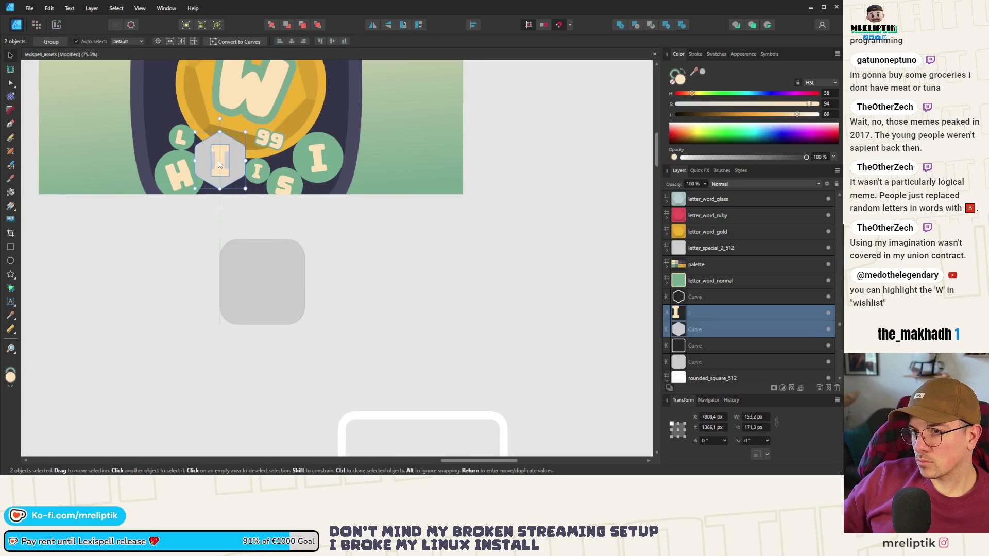
Scale the I hexagon tile to bubble size, tilt it -20°, and nudge it among the bubbles.
{"action": "scroll", "coordinate": [320, 282], "scroll_direction": "up", "scroll_amount": 5}
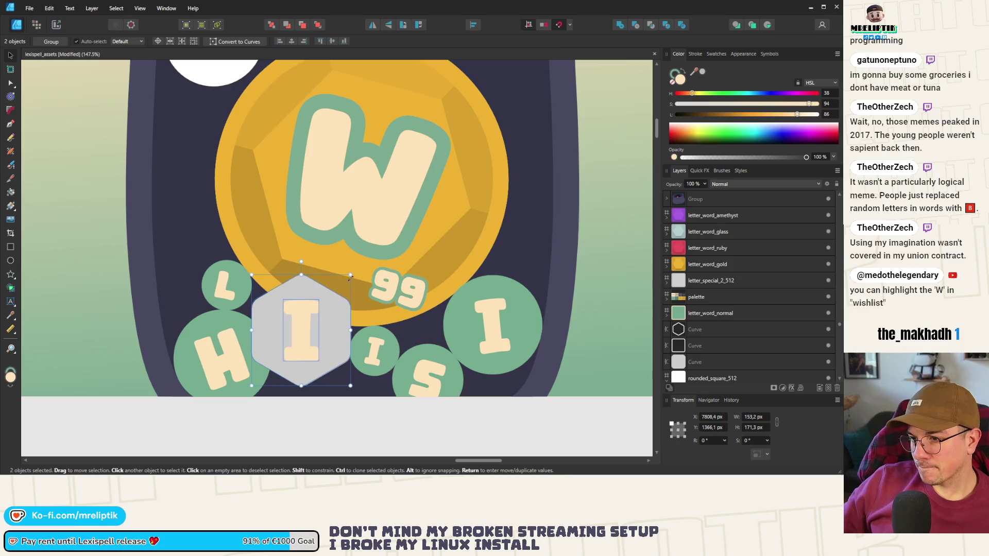
{"action": "mouse_move", "coordinate": [350, 275]}
{"action": "left_mouse_down"}
{"action": "mouse_move", "coordinate": [330, 298]}
{"action": "mouse_move", "coordinate": [335, 334]}
{"action": "left_mouse_up"}
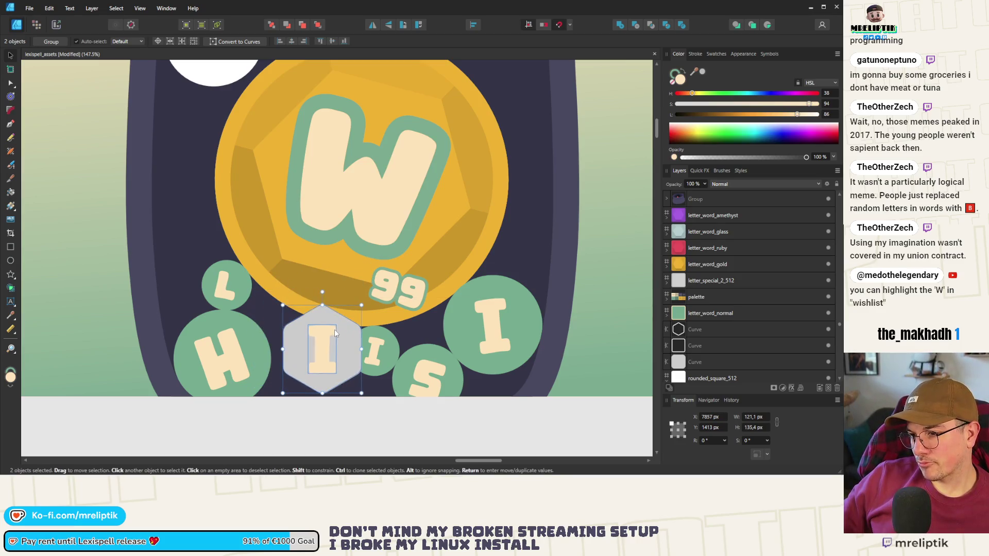
{"action": "left_click_drag", "start_coordinate": [322, 291], "coordinate": [302, 295]}
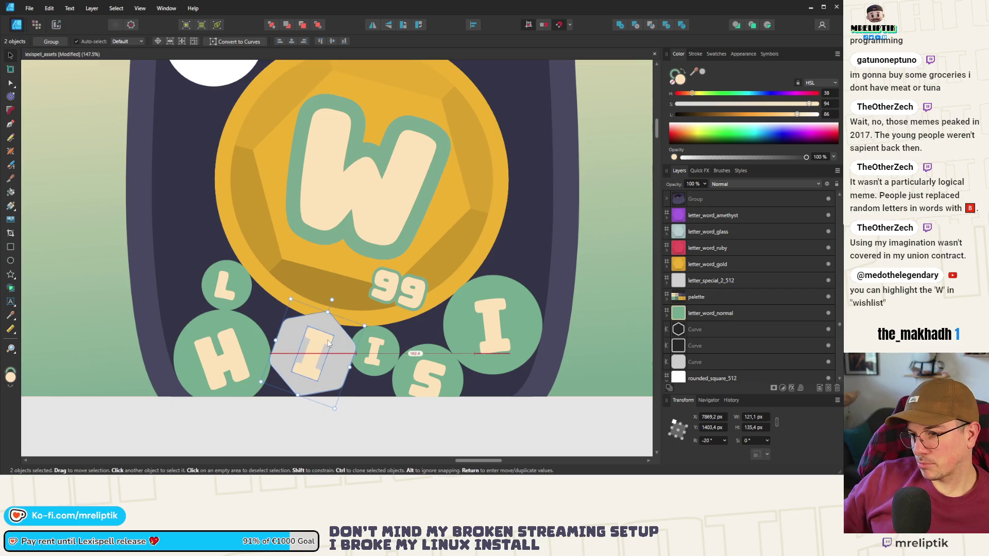
{"action": "mouse_move", "coordinate": [320, 349]}
{"action": "left_mouse_down"}
{"action": "mouse_move", "coordinate": [325, 357]}
{"action": "mouse_move", "coordinate": [330, 348]}
{"action": "left_mouse_up"}
Move the green I bubble up to the jar's upper right.
{"action": "scroll", "coordinate": [326, 354], "scroll_direction": "up", "scroll_amount": 3}
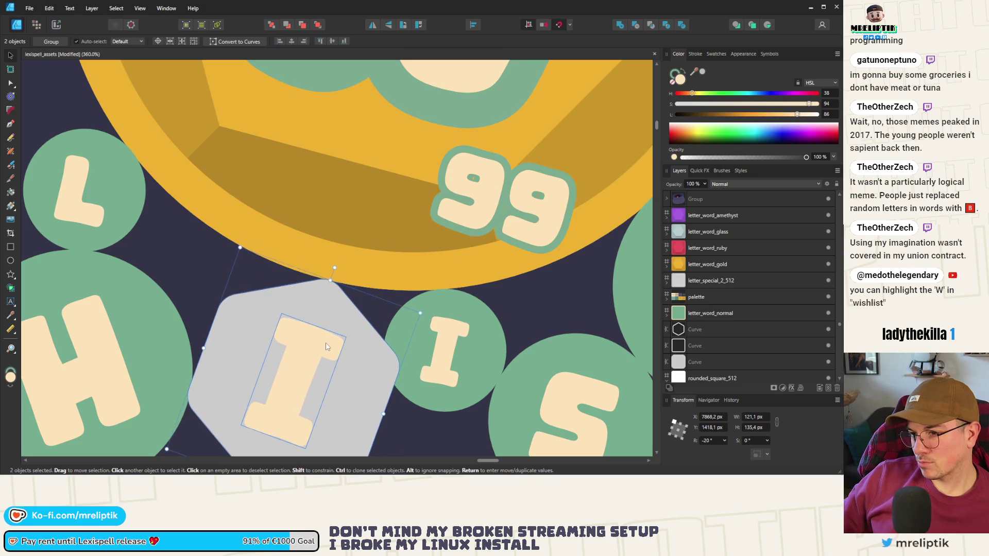
{"action": "scroll", "coordinate": [332, 340], "scroll_direction": "down", "scroll_amount": 5}
{"action": "left_click", "coordinate": [336, 321]}
{"action": "mouse_move", "coordinate": [335, 328]}
{"action": "left_mouse_down"}
{"action": "mouse_move", "coordinate": [217, 225]}
{"action": "mouse_move", "coordinate": [396, 119]}
{"action": "mouse_move", "coordinate": [407, 128]}
{"action": "mouse_move", "coordinate": [405, 84]}
{"action": "mouse_move", "coordinate": [411, 112]}
{"action": "mouse_move", "coordinate": [383, 103]}
{"action": "mouse_move", "coordinate": [398, 79]}
{"action": "left_mouse_up"}
{"action": "scroll", "coordinate": [336, 103], "scroll_direction": "down", "scroll_amount": 5, "text": "ctrl"}
{"action": "left_click", "coordinate": [334, 247]}
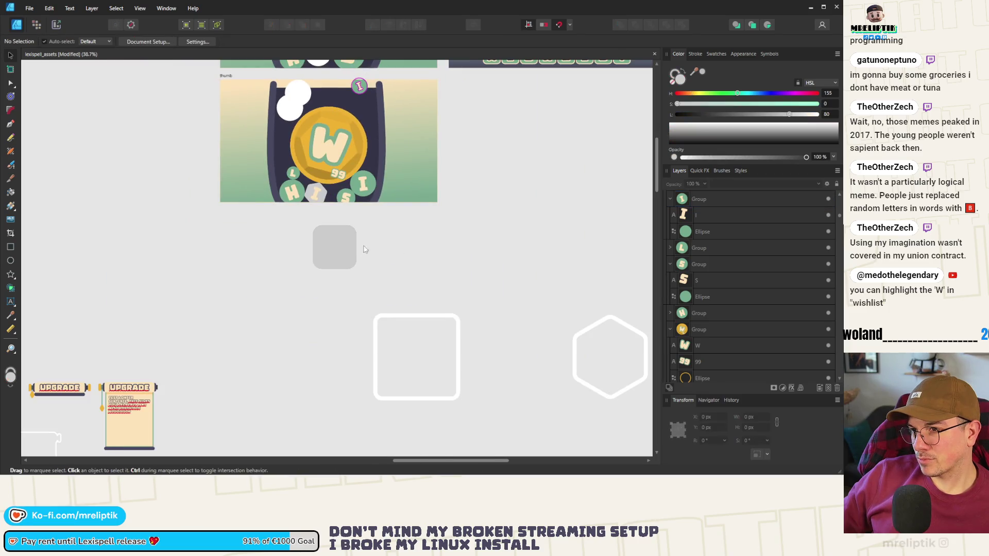
Select the white square outline and pan across toward the letter swatches.
{"action": "left_click", "coordinate": [412, 319]}
{"action": "scroll", "coordinate": [382, 273], "scroll_direction": "down", "scroll_amount": 3, "text": "ctrl"}
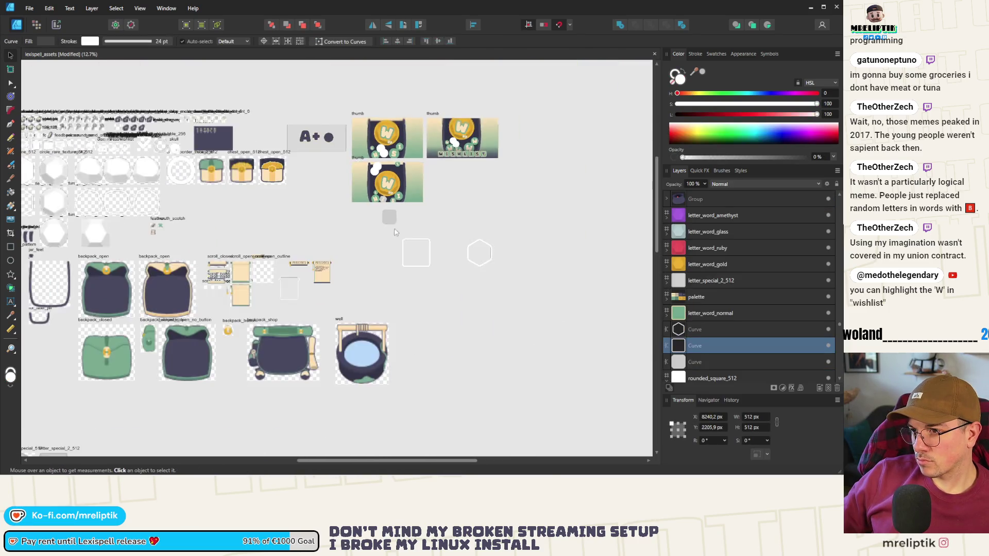
{"action": "scroll", "coordinate": [464, 241], "scroll_direction": "up", "scroll_amount": 2, "text": "ctrl"}
{"action": "scroll", "coordinate": [466, 241], "scroll_direction": "down", "scroll_amount": 2, "text": "ctrl"}
{"action": "scroll", "coordinate": [385, 163], "scroll_direction": "up", "scroll_amount": 2}
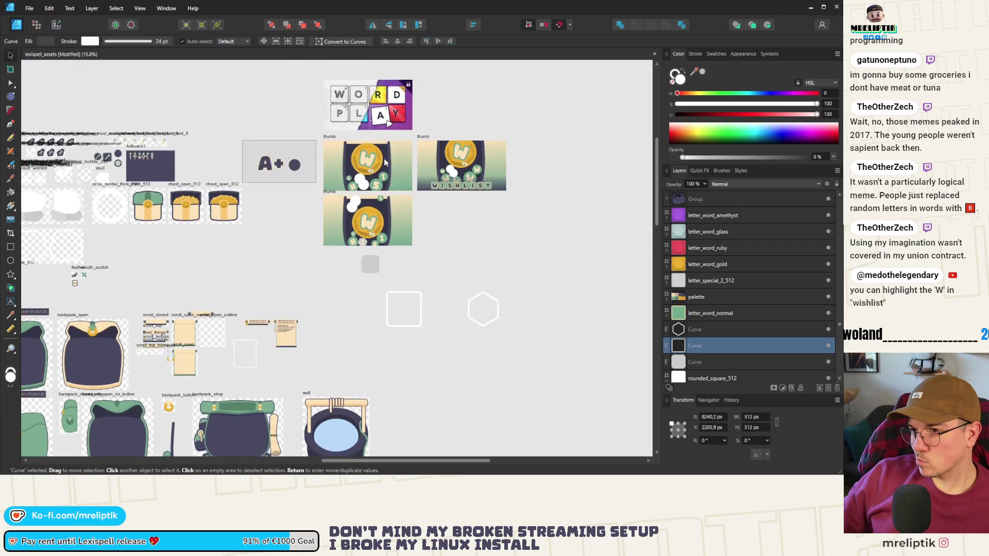
{"action": "scroll", "coordinate": [358, 188], "scroll_direction": "up", "scroll_amount": 2}
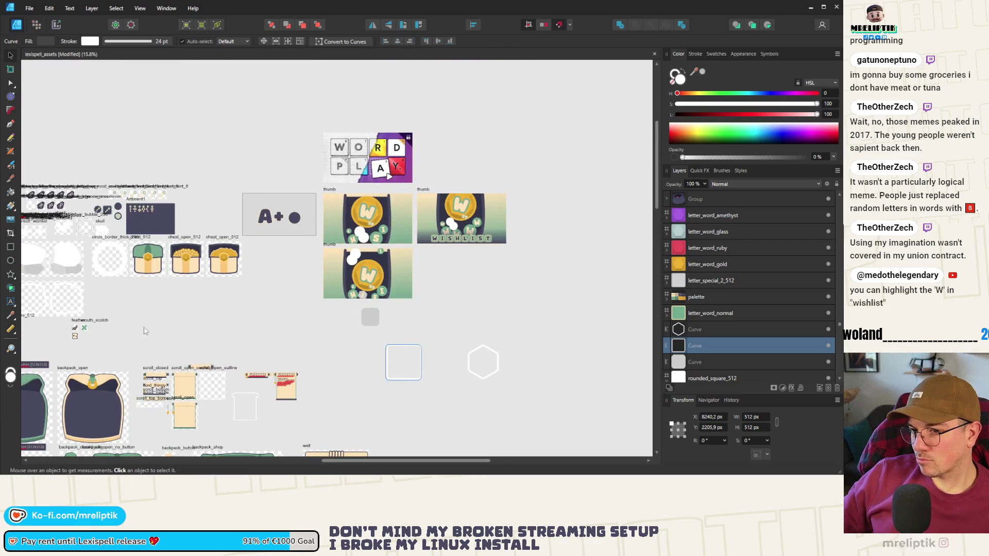
{"action": "scroll", "coordinate": [366, 247], "scroll_direction": "down", "scroll_amount": 6}
{"action": "scroll", "coordinate": [479, 158], "scroll_direction": "left", "scroll_amount": 10}
{"action": "scroll", "coordinate": [479, 158], "scroll_direction": "down", "scroll_amount": 9}
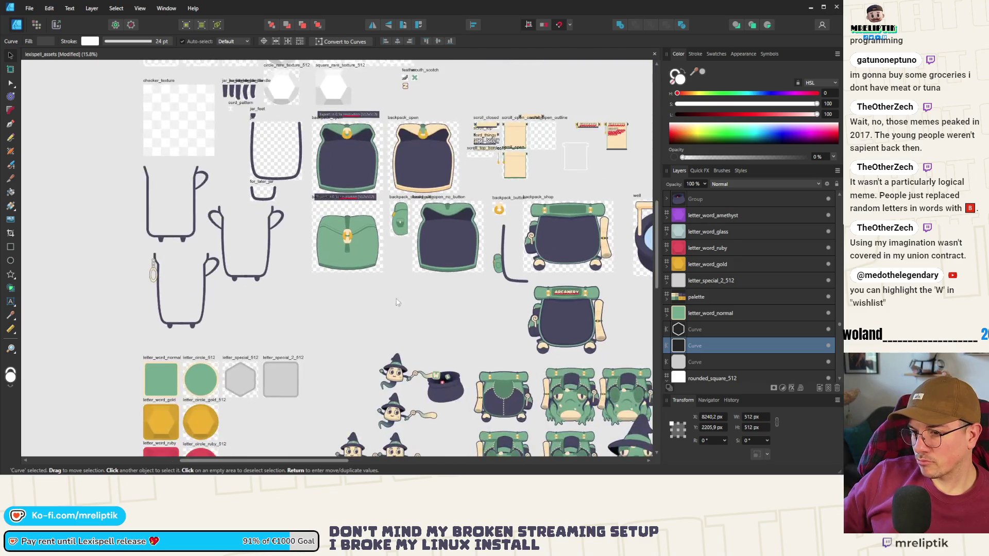
Try selecting and moving the red ring and grey tiles, undoing those edits.
{"action": "left_click", "coordinate": [181, 334]}
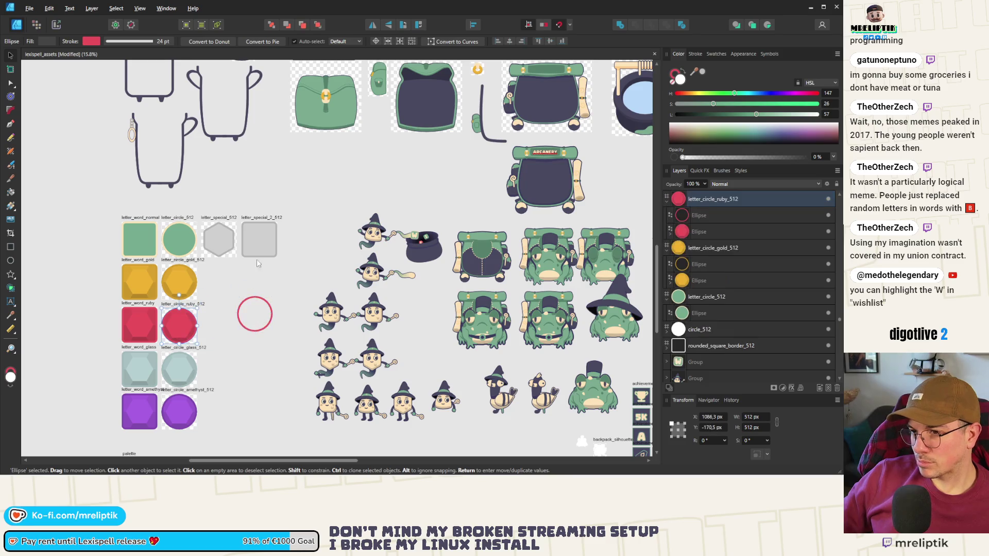
{"action": "left_click", "coordinate": [259, 239]}
{"action": "scroll", "coordinate": [206, 260], "scroll_direction": "down", "scroll_amount": 3}
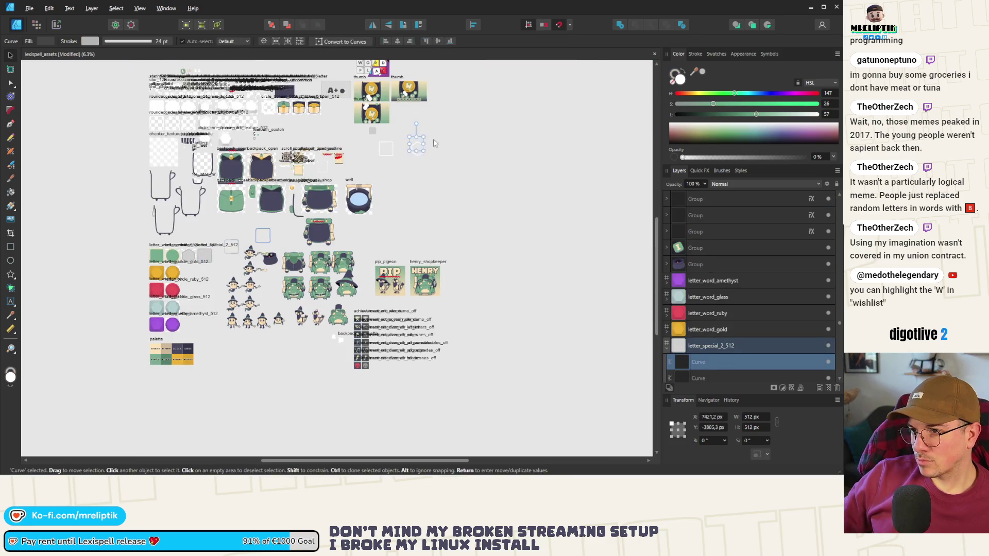
{"action": "key", "text": "ctrl+z"}
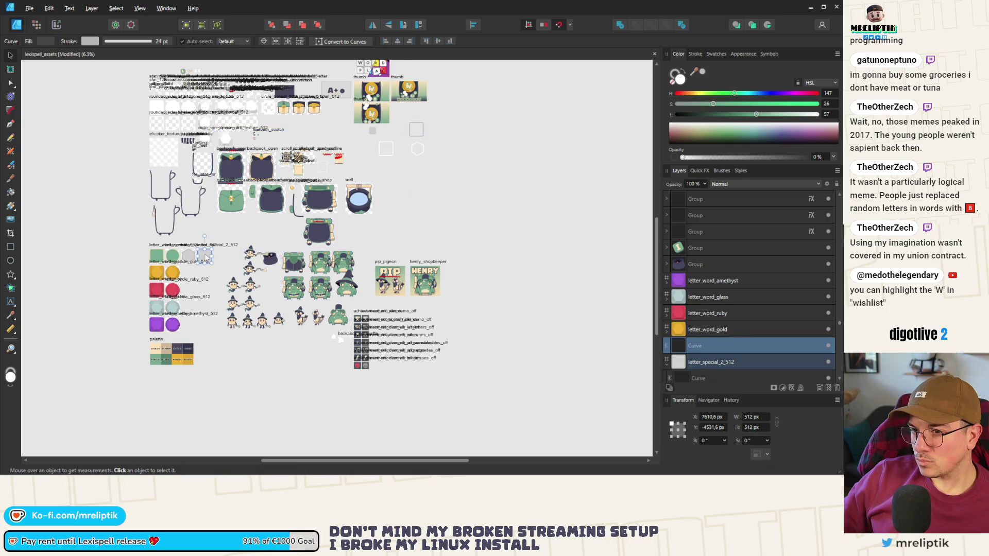
{"action": "scroll", "coordinate": [706, 379], "scroll_direction": "down", "scroll_amount": 2}
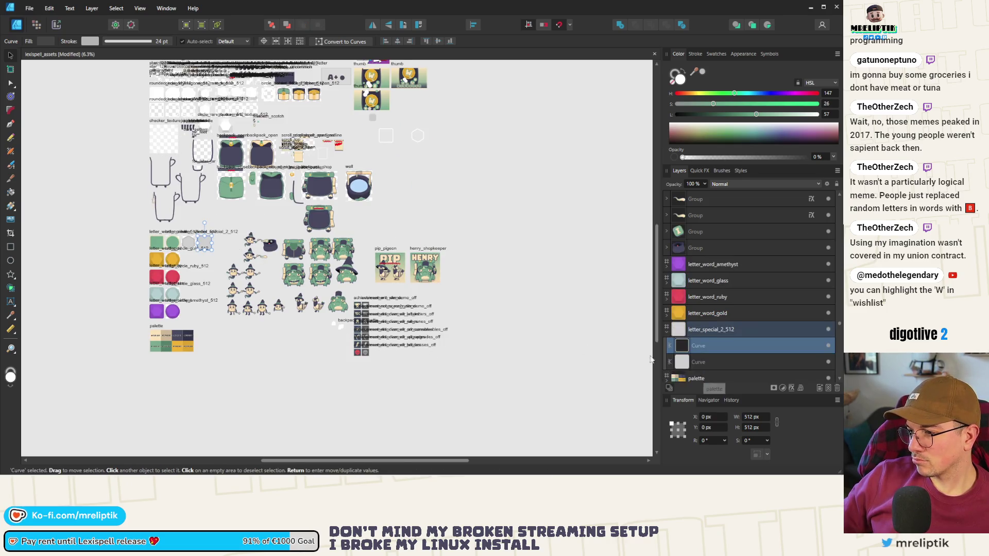
{"action": "left_click", "coordinate": [721, 345]}
{"action": "left_click_drag", "start_coordinate": [204, 242], "coordinate": [244, 222]}
{"action": "key", "text": "ctrl+z"}
{"action": "key", "text": "ctrl+z"}
{"action": "key", "text": "ctrl+z"}
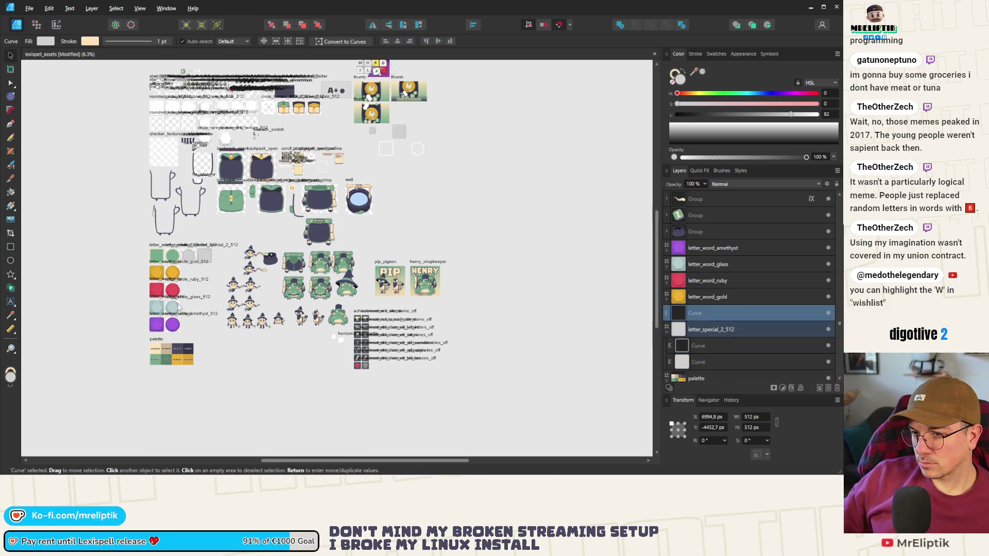
{"action": "scroll", "coordinate": [170, 371], "scroll_direction": "up", "scroll_amount": 5}
Select the ruby circle swatch and copy it out onto open canvas.
{"action": "mouse_move", "coordinate": [233, 250]}
{"action": "left_mouse_down"}
{"action": "mouse_move", "coordinate": [190, 297]}
{"action": "mouse_move", "coordinate": [155, 363]}
{"action": "left_mouse_up"}
{"action": "mouse_move", "coordinate": [223, 263]}
{"action": "left_mouse_down"}
{"action": "mouse_move", "coordinate": [155, 315]}
{"action": "mouse_move", "coordinate": [272, 282]}
{"action": "left_mouse_up"}
{"action": "left_click_drag", "start_coordinate": [228, 370], "coordinate": [154, 423]}
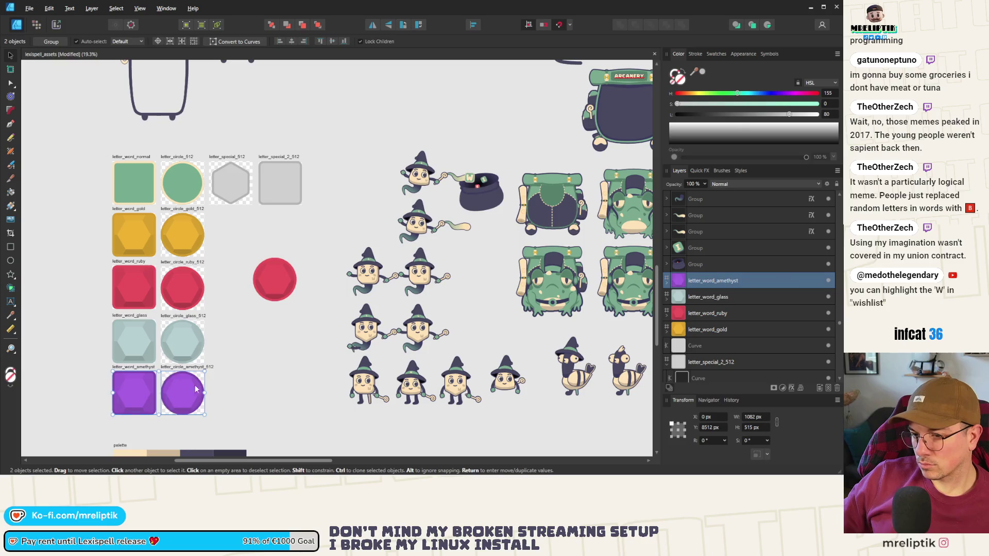
Copy the amethyst circle below the ruby copy and select both circle copies.
{"action": "left_click_drag", "start_coordinate": [182, 392], "coordinate": [269, 353]}
{"action": "key", "text": "ctrl+z"}
{"action": "mouse_move", "coordinate": [208, 375]}
{"action": "left_mouse_down"}
{"action": "mouse_move", "coordinate": [155, 420]}
{"action": "mouse_move", "coordinate": [172, 412]}
{"action": "mouse_move", "coordinate": [158, 428]}
{"action": "left_mouse_up"}
{"action": "left_click_drag", "start_coordinate": [183, 393], "coordinate": [283, 344]}
{"action": "left_click_drag", "start_coordinate": [327, 249], "coordinate": [225, 416]}
{"action": "scroll", "coordinate": [187, 384], "scroll_direction": "down", "scroll_amount": 5}
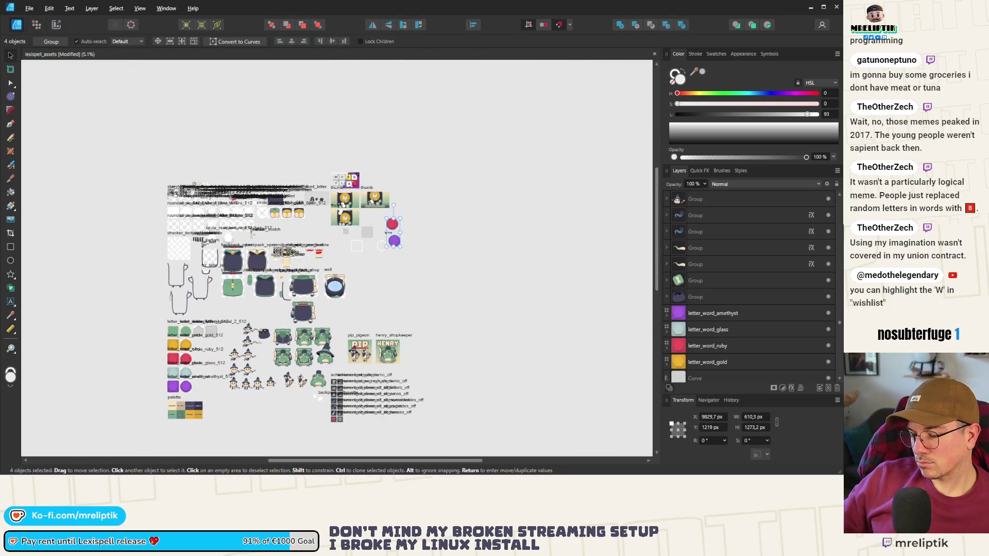
{"action": "scroll", "coordinate": [388, 233], "scroll_direction": "up", "scroll_amount": 7}
{"action": "left_click", "coordinate": [367, 304]}
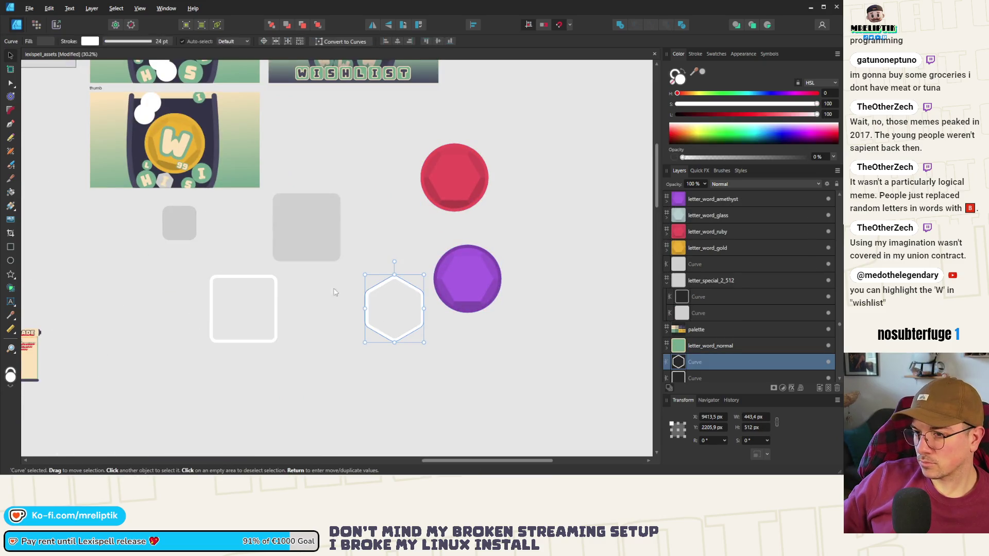
Delete the hexagon and square outlines and top-align the large grey square with the small one.
{"action": "left_click", "coordinate": [273, 281], "text": "shift"}
{"action": "key", "text": "Delete"}
{"action": "scroll", "coordinate": [282, 274], "scroll_direction": "up", "scroll_amount": 2}
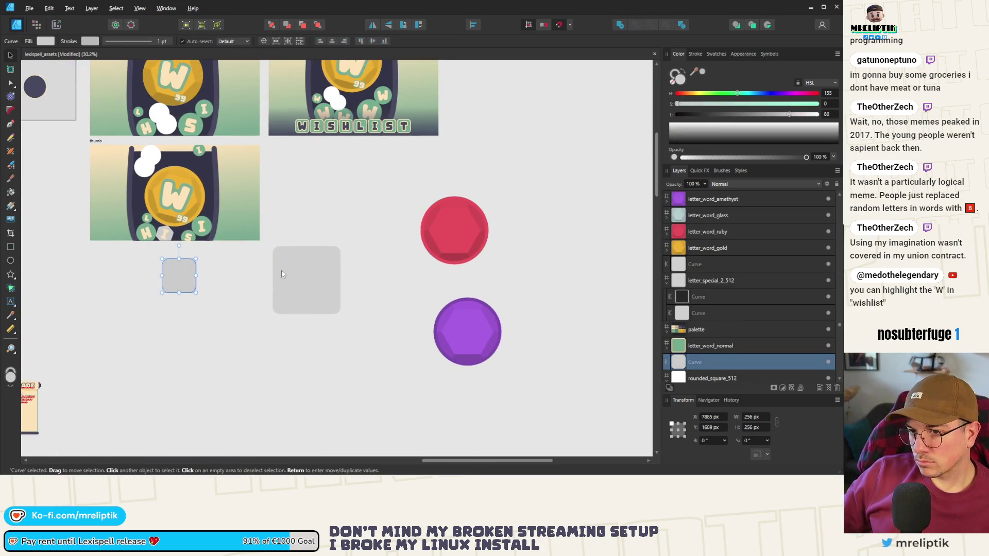
{"action": "scroll", "coordinate": [281, 274], "scroll_direction": "up", "scroll_amount": 1}
{"action": "scroll", "coordinate": [281, 274], "scroll_direction": "up", "scroll_amount": 2}
{"action": "left_click", "coordinate": [381, 335]}
{"action": "left_click_drag", "start_coordinate": [381, 335], "coordinate": [298, 354]}
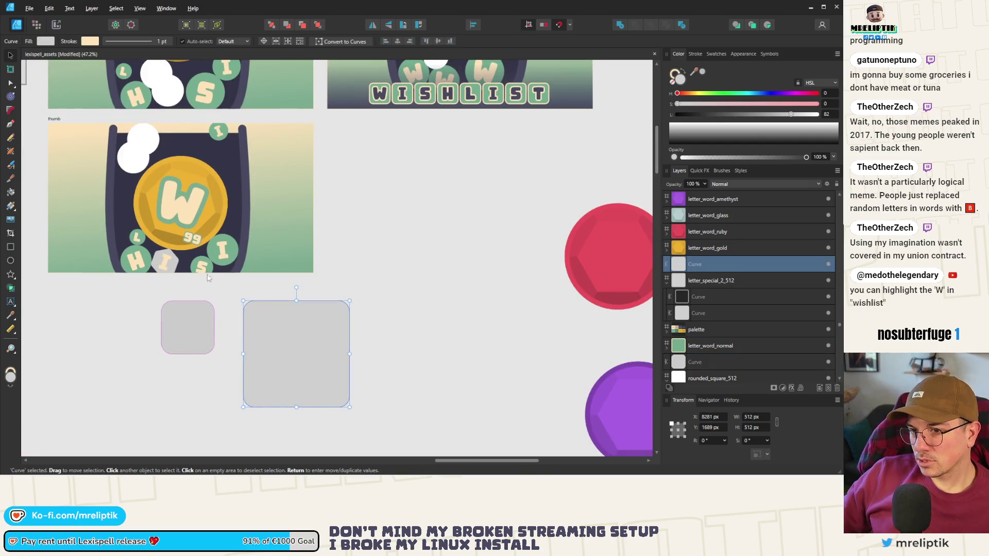
Fill the hexagon tile behind the I with the card's grey using the eyedropper.
{"action": "left_click", "coordinate": [161, 259]}
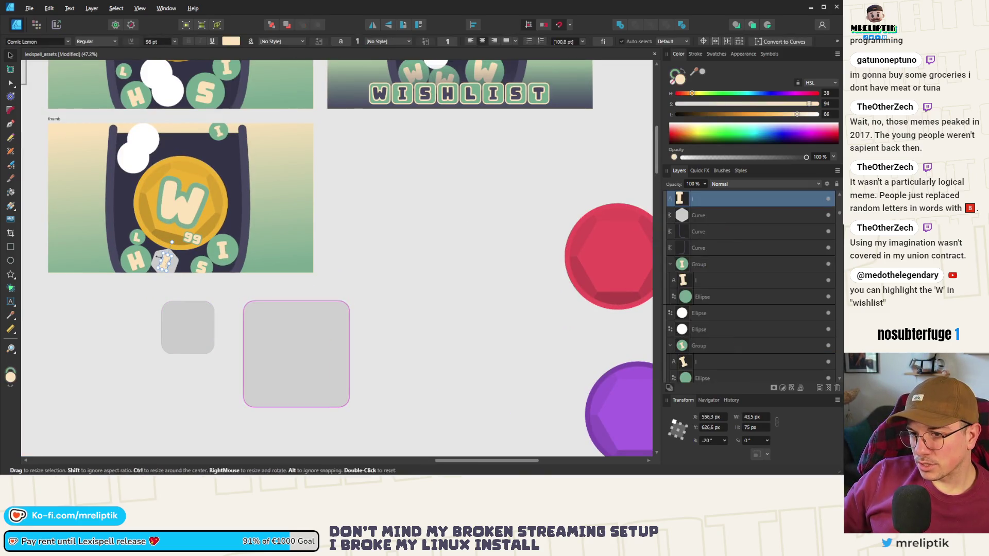
{"action": "left_click", "coordinate": [153, 255]}
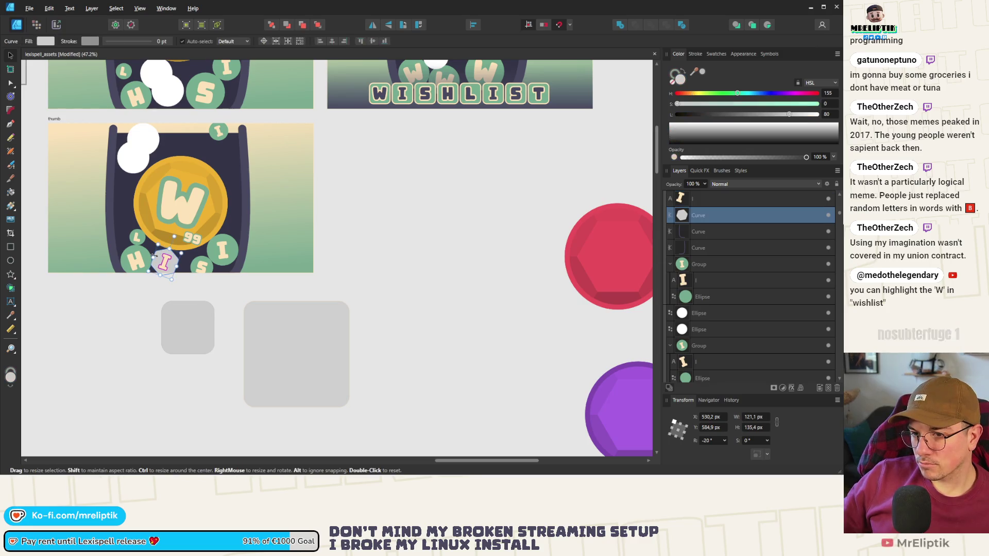
{"action": "scroll", "coordinate": [154, 255], "scroll_direction": "up", "scroll_amount": 3}
{"action": "mouse_move", "coordinate": [692, 76]}
{"action": "left_mouse_down"}
{"action": "mouse_move", "coordinate": [407, 379]}
{"action": "mouse_move", "coordinate": [376, 390]}
{"action": "left_mouse_up"}
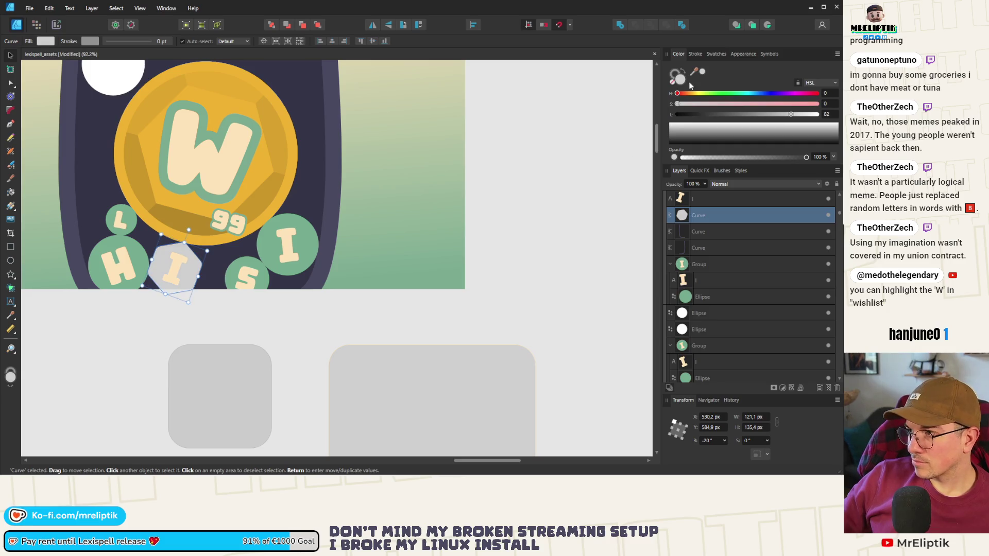
{"action": "scroll", "coordinate": [306, 232], "scroll_direction": "down", "scroll_amount": 3}
Move the ruby gem onto the right edge of the third thumbnail.
{"action": "mouse_move", "coordinate": [361, 315]}
{"action": "left_mouse_down"}
{"action": "mouse_move", "coordinate": [283, 252]}
{"action": "mouse_move", "coordinate": [338, 307]}
{"action": "mouse_move", "coordinate": [333, 252]}
{"action": "mouse_move", "coordinate": [354, 323]}
{"action": "mouse_move", "coordinate": [428, 239]}
{"action": "mouse_move", "coordinate": [438, 215]}
{"action": "mouse_move", "coordinate": [398, 217]}
{"action": "mouse_move", "coordinate": [443, 217]}
{"action": "mouse_move", "coordinate": [336, 390]}
{"action": "mouse_move", "coordinate": [337, 214]}
{"action": "mouse_move", "coordinate": [334, 293]}
{"action": "mouse_move", "coordinate": [332, 251]}
{"action": "mouse_move", "coordinate": [363, 299]}
{"action": "mouse_move", "coordinate": [363, 319]}
{"action": "mouse_move", "coordinate": [356, 268]}
{"action": "mouse_move", "coordinate": [335, 347]}
{"action": "left_mouse_up"}
{"action": "left_click", "coordinate": [439, 236]}
{"action": "left_click", "coordinate": [200, 291]}
{"action": "scroll", "coordinate": [200, 291], "scroll_direction": "down", "scroll_amount": 4}
{"action": "mouse_move", "coordinate": [469, 239]}
{"action": "left_mouse_down"}
{"action": "mouse_move", "coordinate": [376, 296]}
{"action": "mouse_move", "coordinate": [385, 276]}
{"action": "mouse_move", "coordinate": [230, 249]}
{"action": "left_mouse_up"}
{"action": "scroll", "coordinate": [253, 234], "scroll_direction": "up", "scroll_amount": 5}
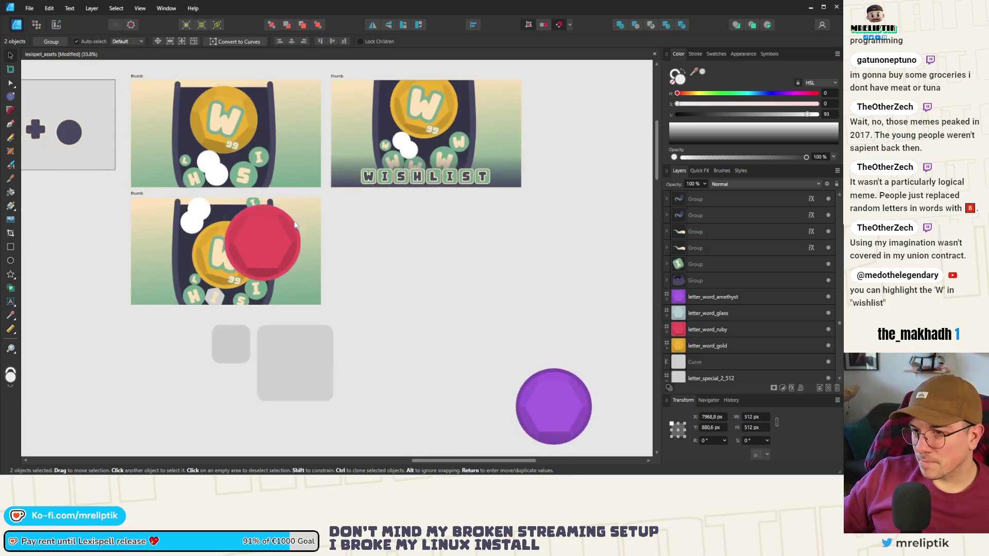
Select the gem's outline and red fill circles, undoing trial resizes.
{"action": "mouse_move", "coordinate": [303, 186]}
{"action": "left_mouse_down"}
{"action": "mouse_move", "coordinate": [218, 242]}
{"action": "mouse_move", "coordinate": [207, 283]}
{"action": "mouse_move", "coordinate": [161, 332]}
{"action": "left_mouse_up"}
{"action": "key", "text": "ctrl+z"}
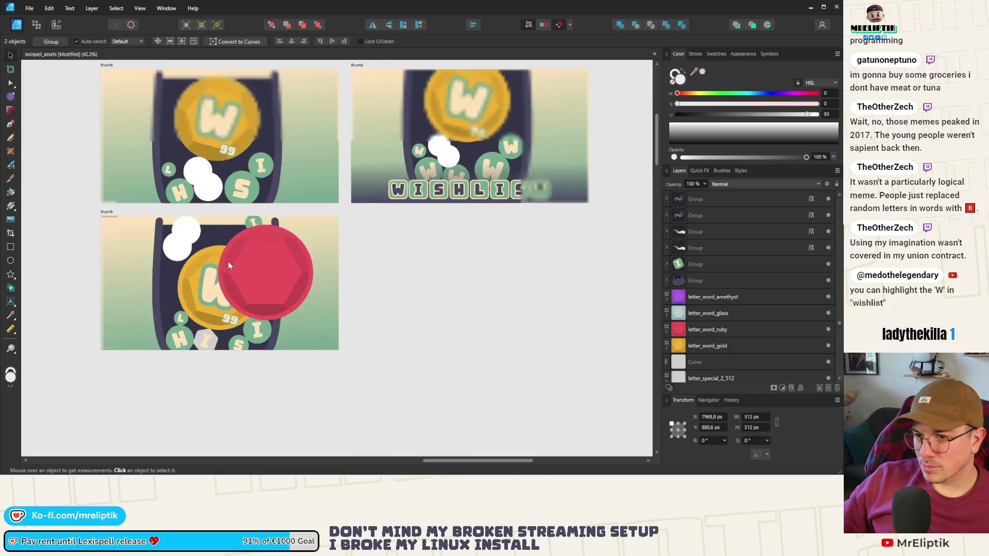
{"action": "scroll", "coordinate": [228, 262], "scroll_direction": "down", "scroll_amount": 2}
{"action": "scroll", "coordinate": [319, 252], "scroll_direction": "up", "scroll_amount": 2}
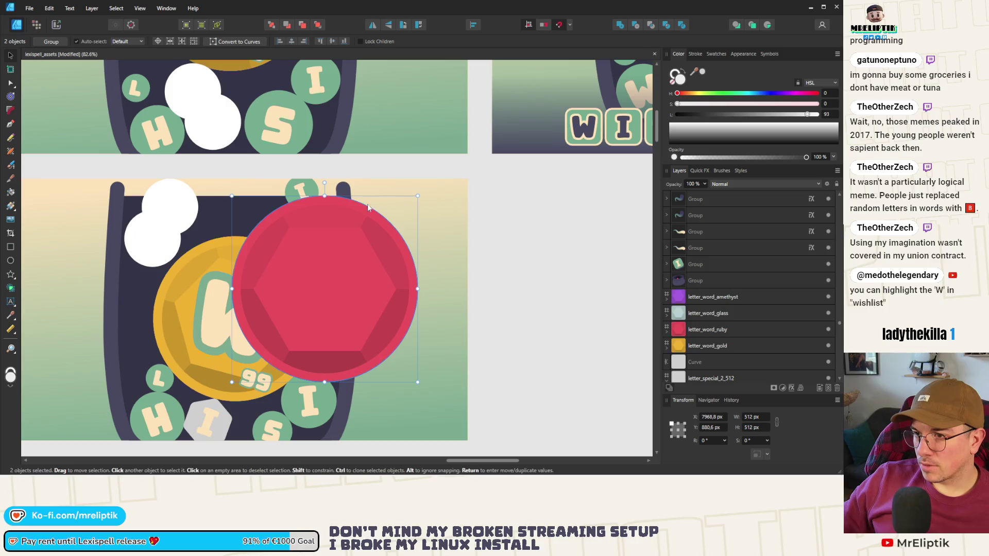
{"action": "double_click", "coordinate": [351, 210]}
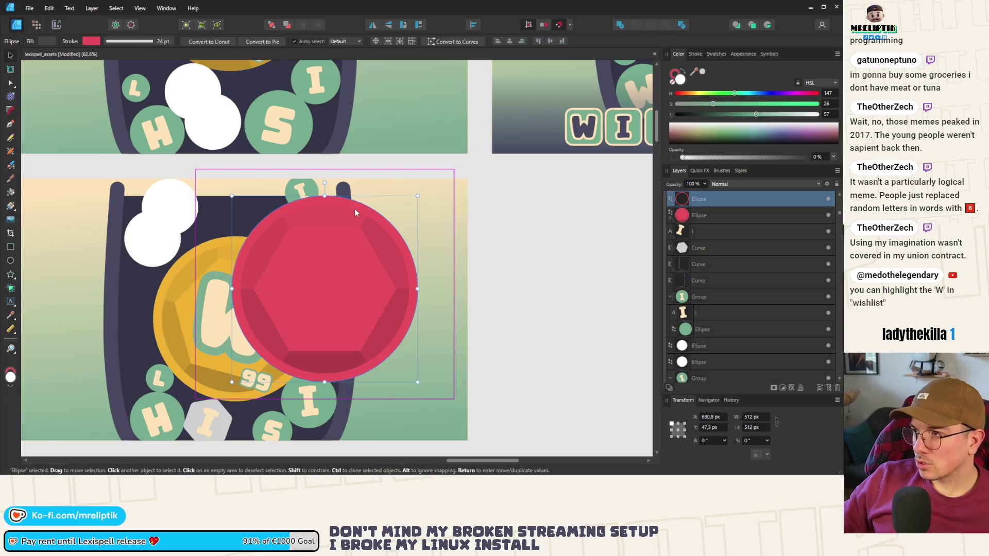
{"action": "left_click_drag", "start_coordinate": [707, 215], "coordinate": [707, 205]}
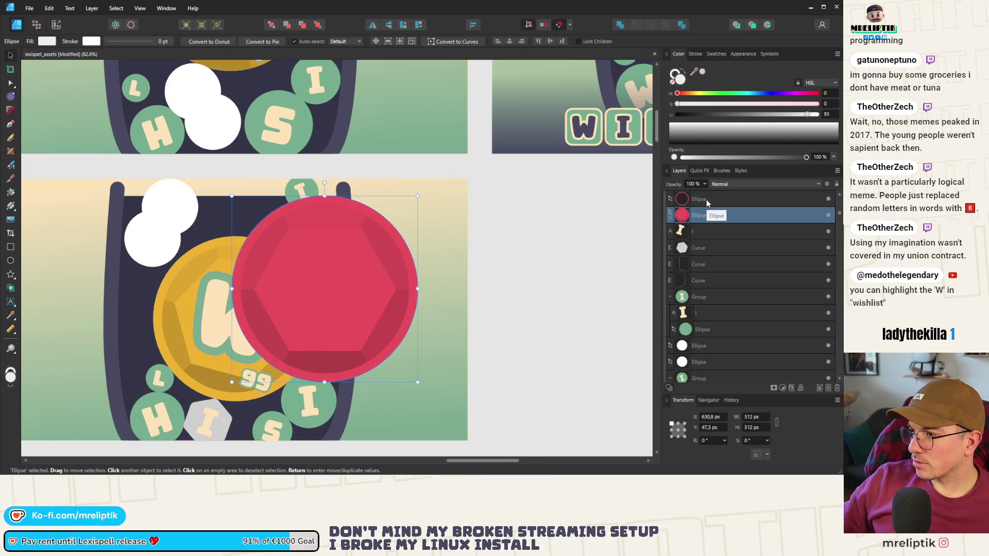
{"action": "left_click", "coordinate": [671, 221]}
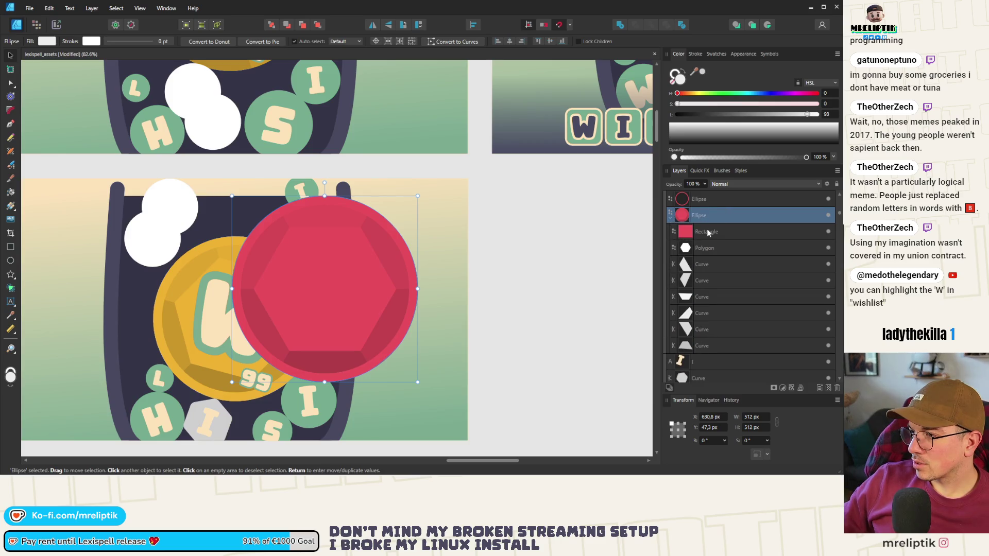
{"action": "scroll", "coordinate": [409, 219], "scroll_direction": "down", "scroll_amount": 2}
{"action": "mouse_move", "coordinate": [403, 213]}
{"action": "left_mouse_down"}
{"action": "mouse_move", "coordinate": [328, 281]}
{"action": "mouse_move", "coordinate": [320, 302]}
{"action": "mouse_move", "coordinate": [363, 259]}
{"action": "left_mouse_up"}
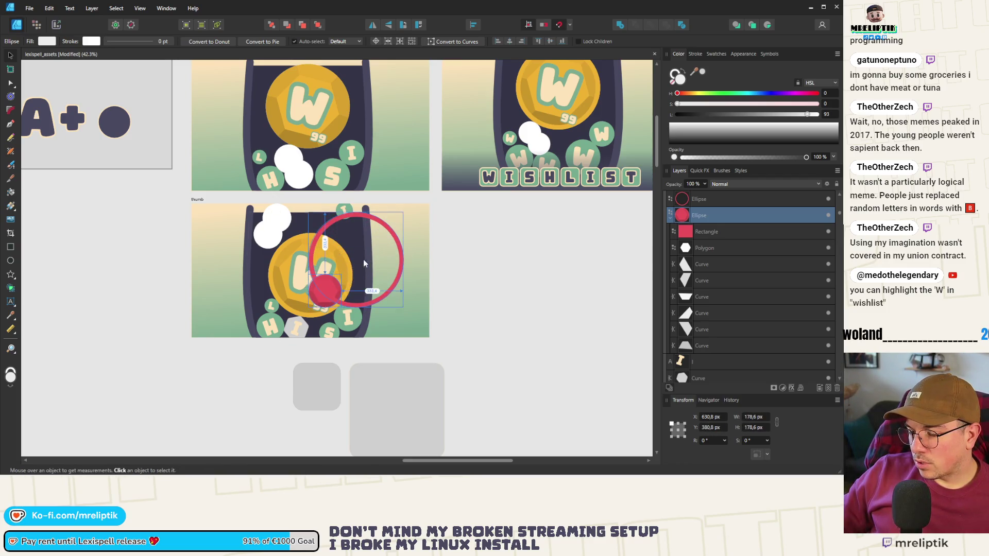
{"action": "key", "text": "ctrl+z"}
Group the two ruby gem circles with Ctrl+G.
{"action": "left_click", "coordinate": [384, 221], "text": "shift"}
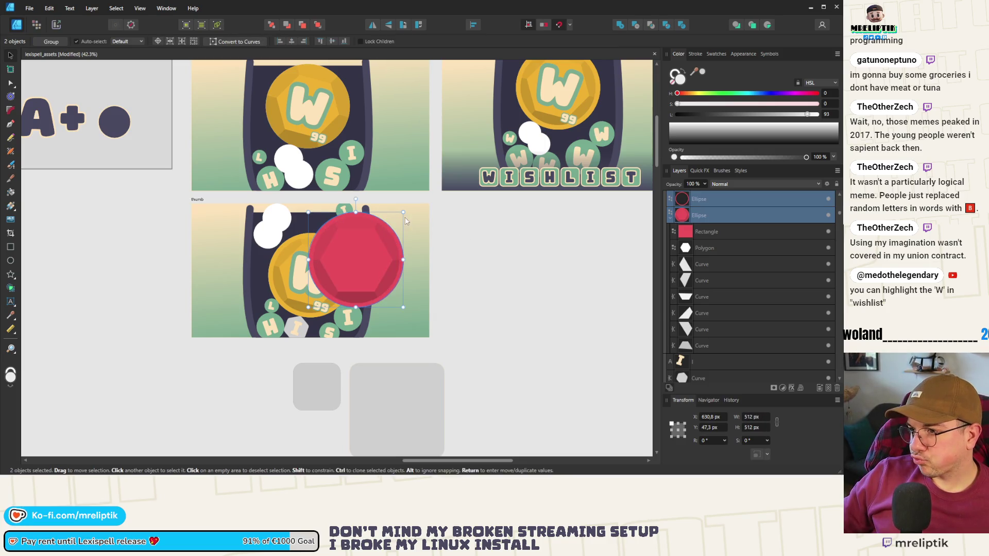
{"action": "scroll", "coordinate": [686, 261], "scroll_direction": "up", "scroll_amount": 3}
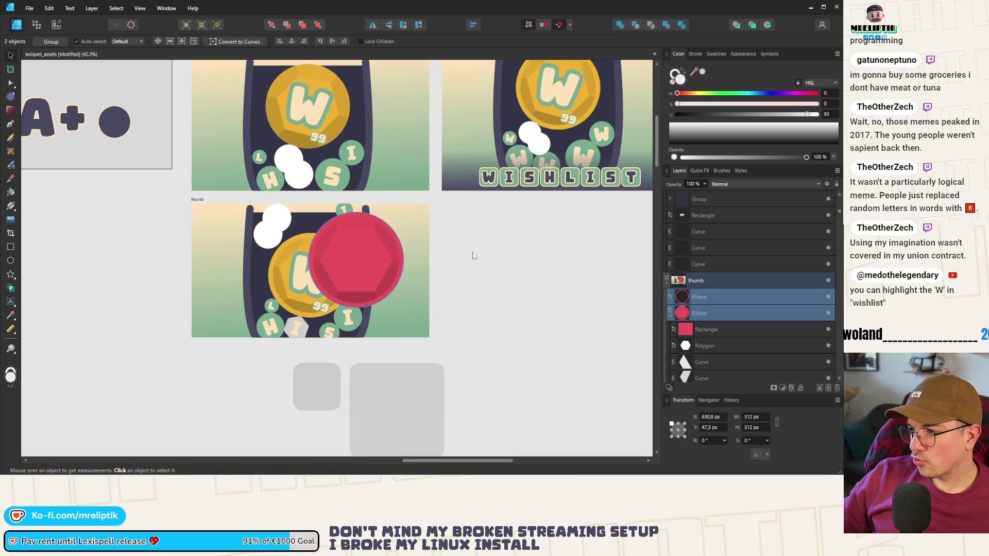
{"action": "key", "text": "ctrl+g"}
{"action": "left_click_drag", "start_coordinate": [403, 211], "coordinate": [338, 276]}
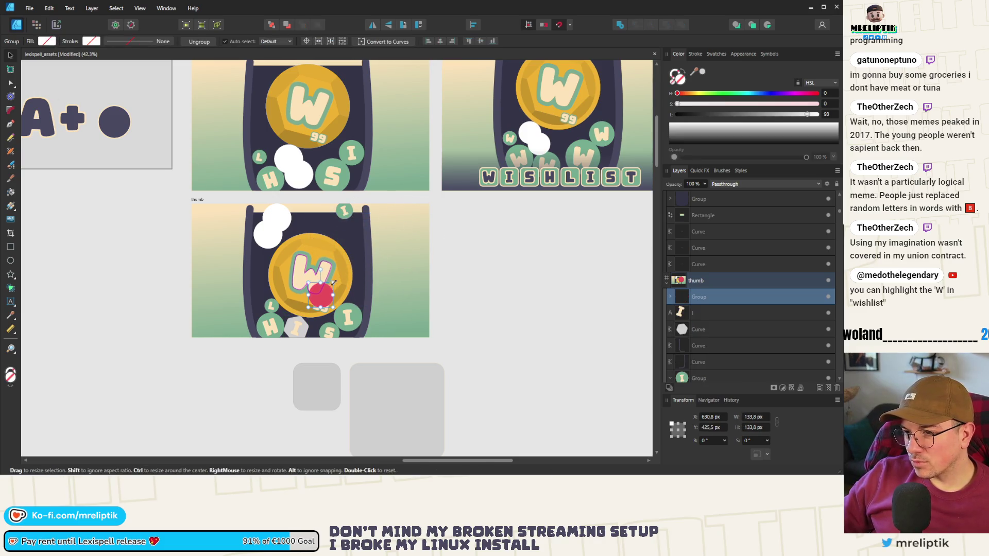
{"action": "key", "text": "ctrl+z"}
{"action": "scroll", "coordinate": [342, 275], "scroll_direction": "up", "scroll_amount": 3}
{"action": "left_click_drag", "start_coordinate": [528, 81], "coordinate": [343, 276]}
{"action": "key", "text": "ctrl+z"}
Tick Scale with object in the outline circle's Stroke settings and reselect the gem group.
{"action": "double_click", "coordinate": [452, 109]}
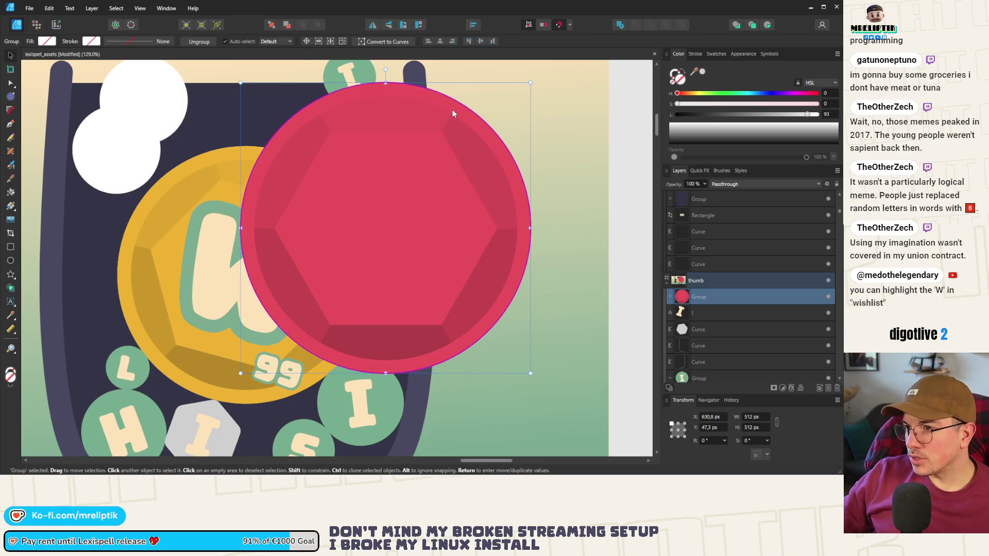
{"action": "left_click", "coordinate": [695, 54]}
{"action": "left_click", "coordinate": [801, 134]}
{"action": "scroll", "coordinate": [340, 215], "scroll_direction": "down", "scroll_amount": 5}
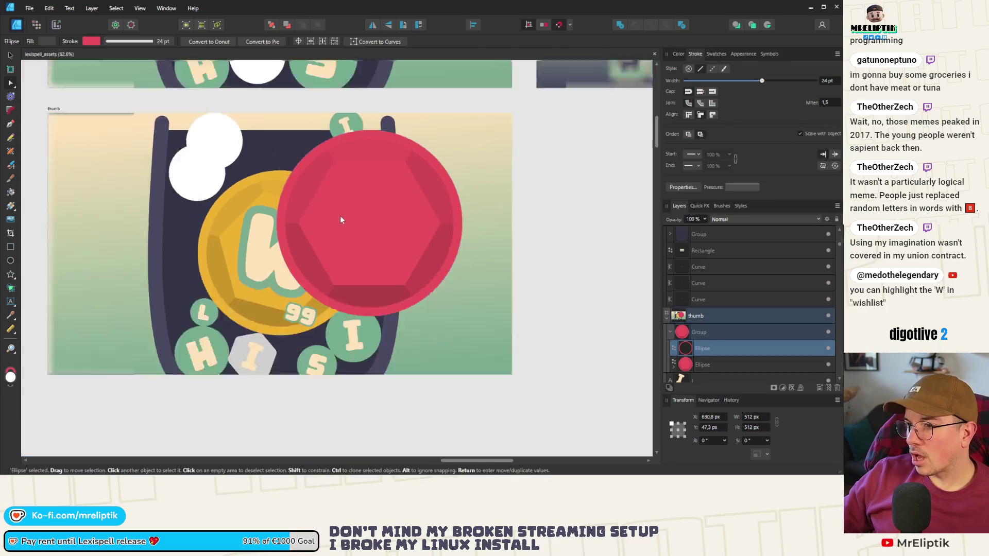
{"action": "left_click_drag", "start_coordinate": [403, 175], "coordinate": [355, 227]}
{"action": "key", "text": "ctrl+z"}
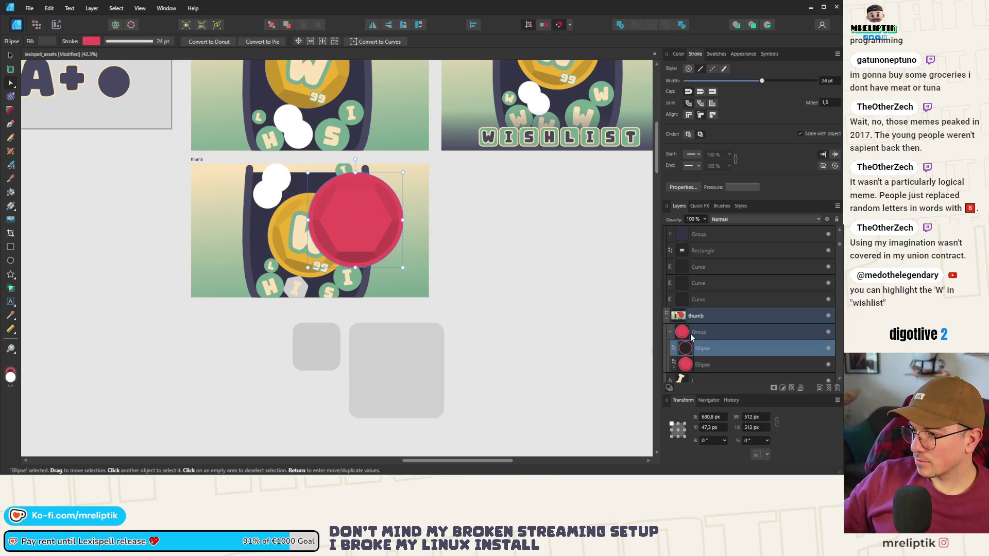
{"action": "left_click", "coordinate": [692, 334]}
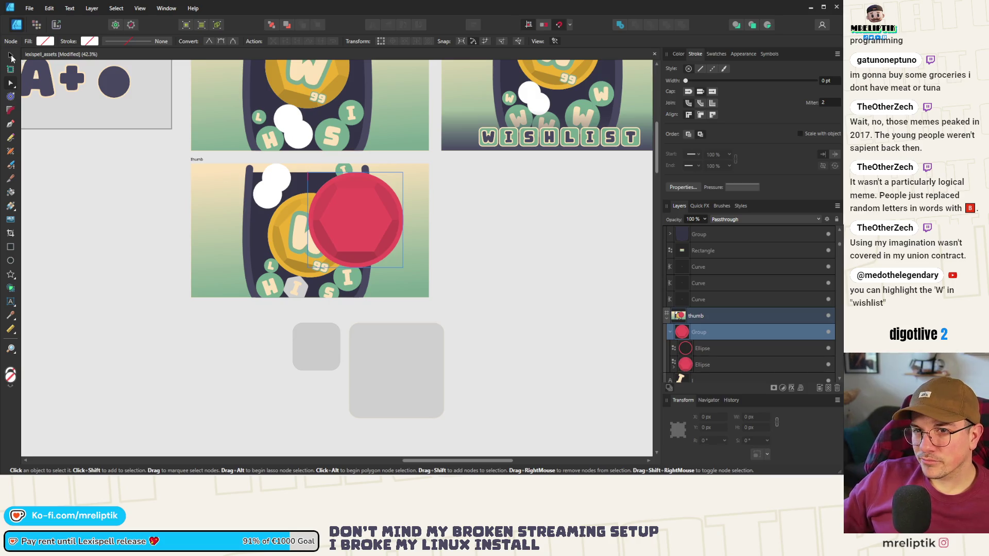
Shrink the ruby gem into a small badge near the thumbnail top and shift the green I bubble left.
{"action": "left_click", "coordinate": [11, 56]}
{"action": "scroll", "coordinate": [363, 197], "scroll_direction": "up", "scroll_amount": 3}
{"action": "mouse_move", "coordinate": [429, 161]}
{"action": "left_mouse_down"}
{"action": "mouse_move", "coordinate": [389, 219]}
{"action": "mouse_move", "coordinate": [328, 256]}
{"action": "mouse_move", "coordinate": [287, 249]}
{"action": "mouse_move", "coordinate": [297, 265]}
{"action": "left_mouse_up"}
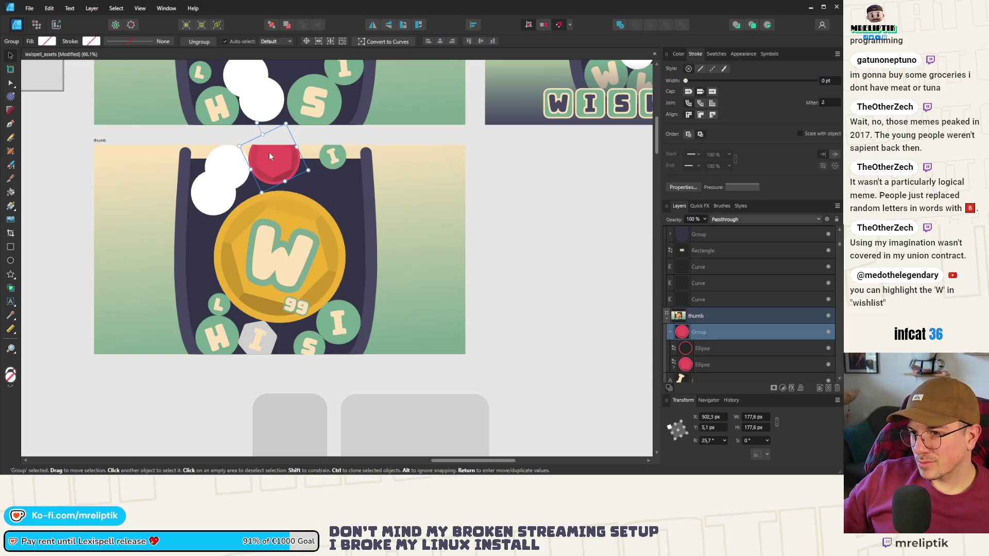
{"action": "mouse_move", "coordinate": [294, 119]}
{"action": "left_mouse_down"}
{"action": "mouse_move", "coordinate": [270, 145]}
{"action": "mouse_move", "coordinate": [280, 167]}
{"action": "left_mouse_up"}
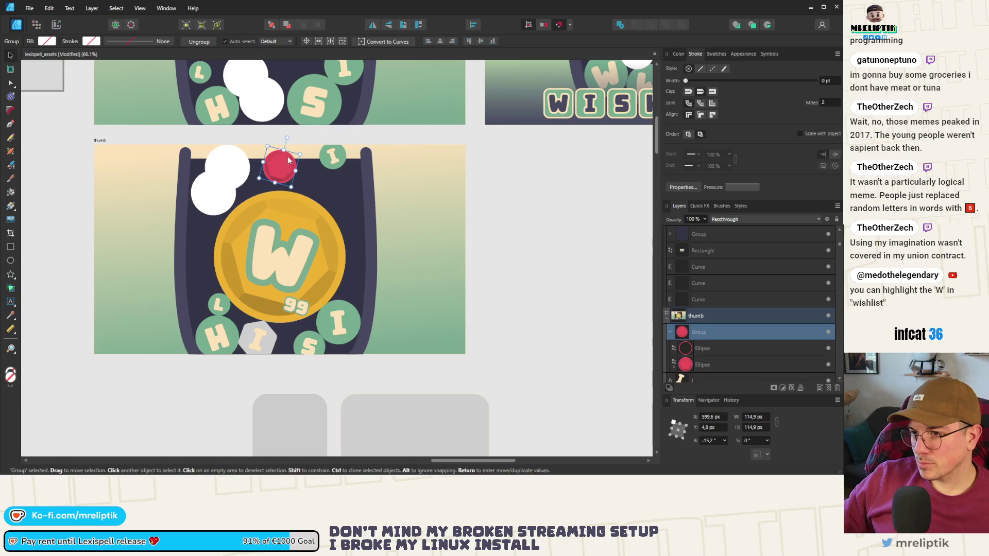
{"action": "scroll", "coordinate": [334, 163], "scroll_direction": "up", "scroll_amount": 3}
{"action": "mouse_move", "coordinate": [334, 166]}
{"action": "left_mouse_down"}
{"action": "mouse_move", "coordinate": [245, 188]}
{"action": "mouse_move", "coordinate": [246, 177]}
{"action": "left_mouse_up"}
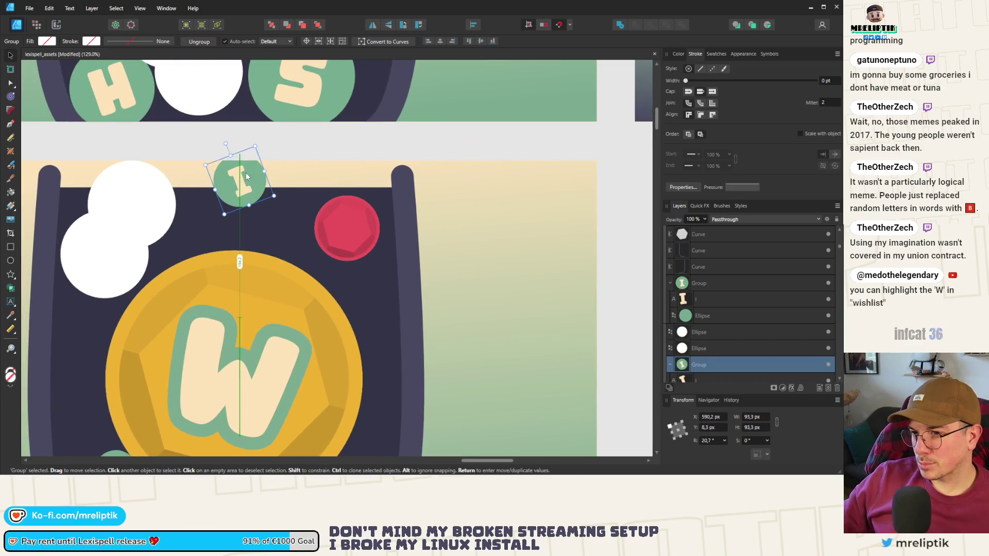
Copy the W letter from the gold coin, undoing the mistaken pastes.
{"action": "left_click", "coordinate": [360, 219]}
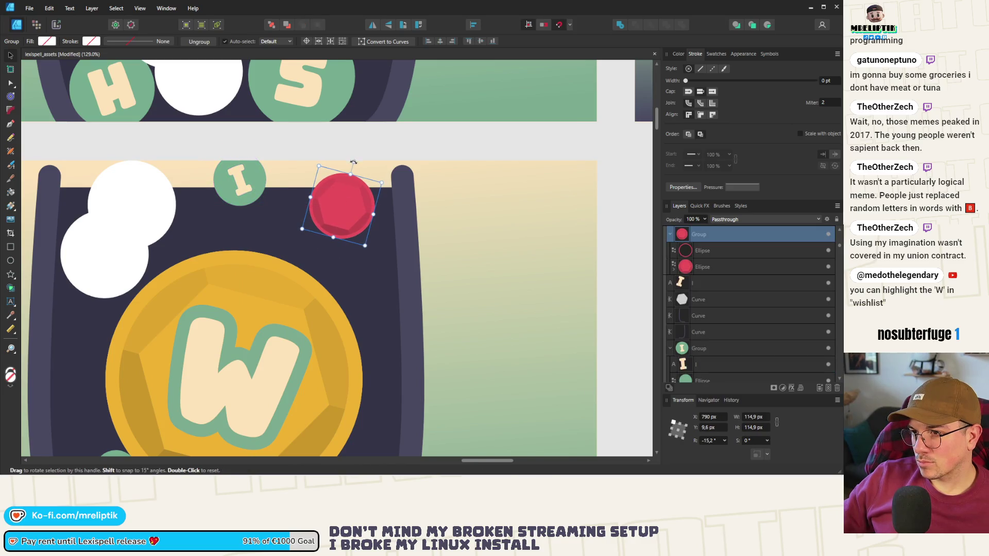
{"action": "left_click", "coordinate": [245, 205]}
{"action": "left_click", "coordinate": [259, 355]}
{"action": "double_click", "coordinate": [265, 382]}
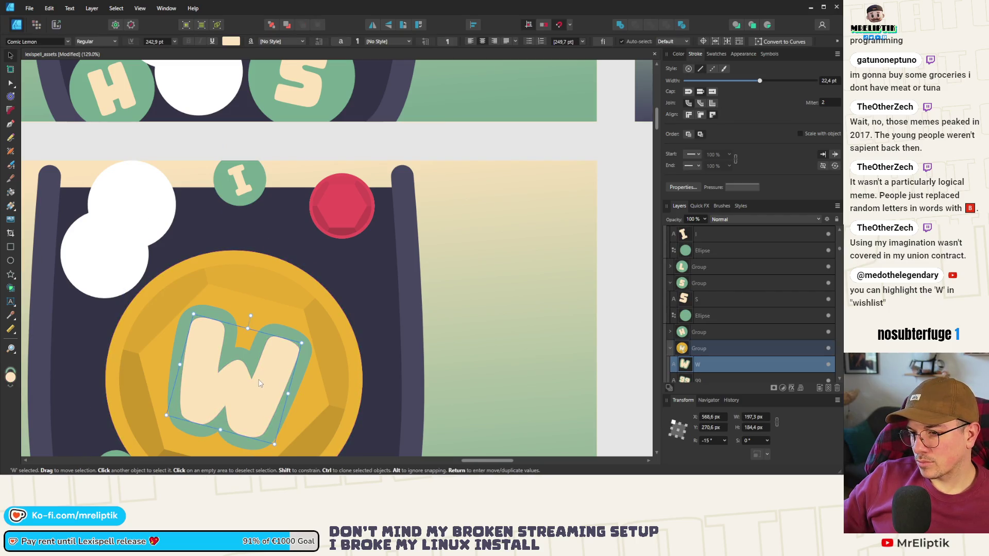
{"action": "key", "text": "a"}
{"action": "key", "text": "ctrl+v"}
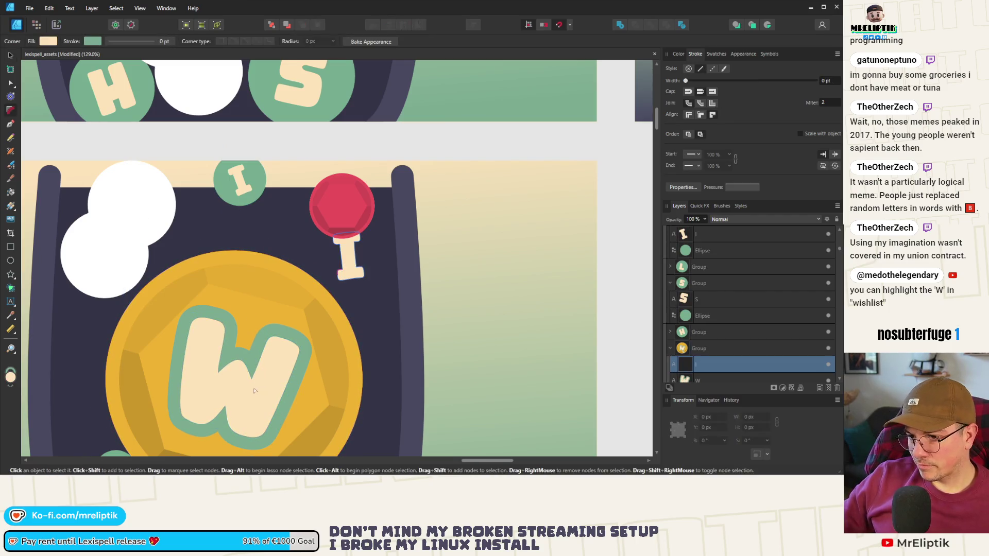
{"action": "key", "text": "ctrl+z"}
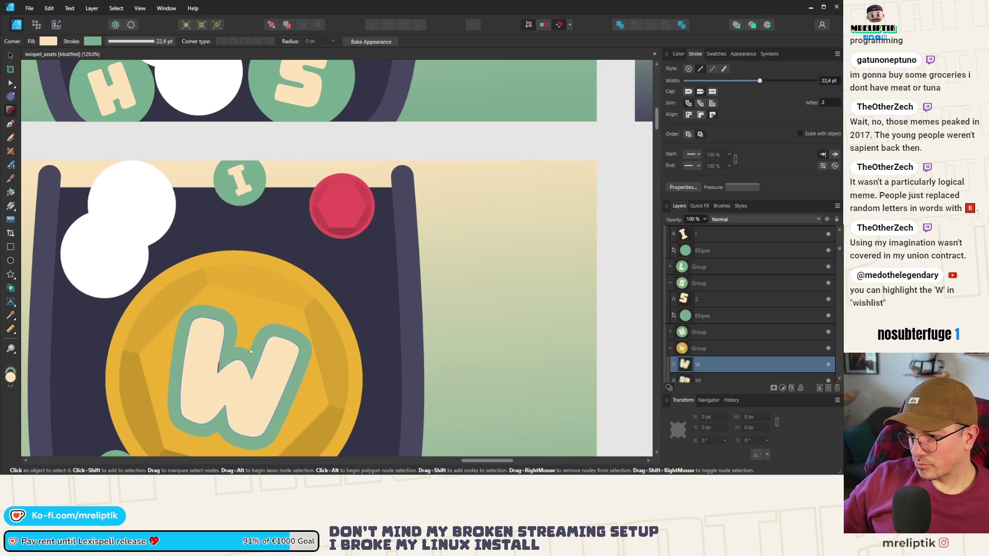
{"action": "key", "text": "v"}
{"action": "key", "text": "ctrl+z"}
{"action": "key", "text": "ctrl+z"}
{"action": "key", "text": "ctrl+z"}
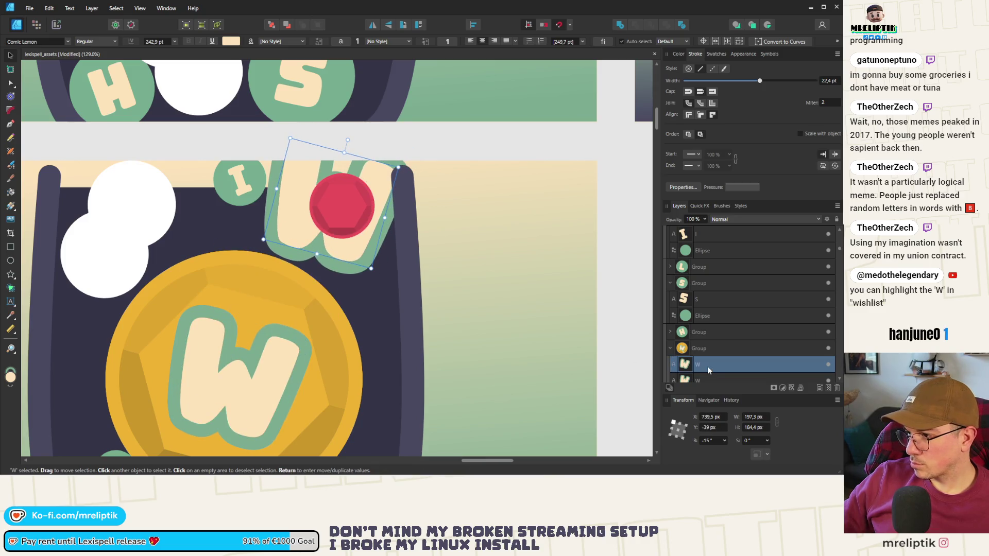
{"action": "key", "text": "ctrl+z"}
Paste the W into the gem group above both circles and shrink it to about 31 × 29 px.
{"action": "left_click", "coordinate": [344, 199]}
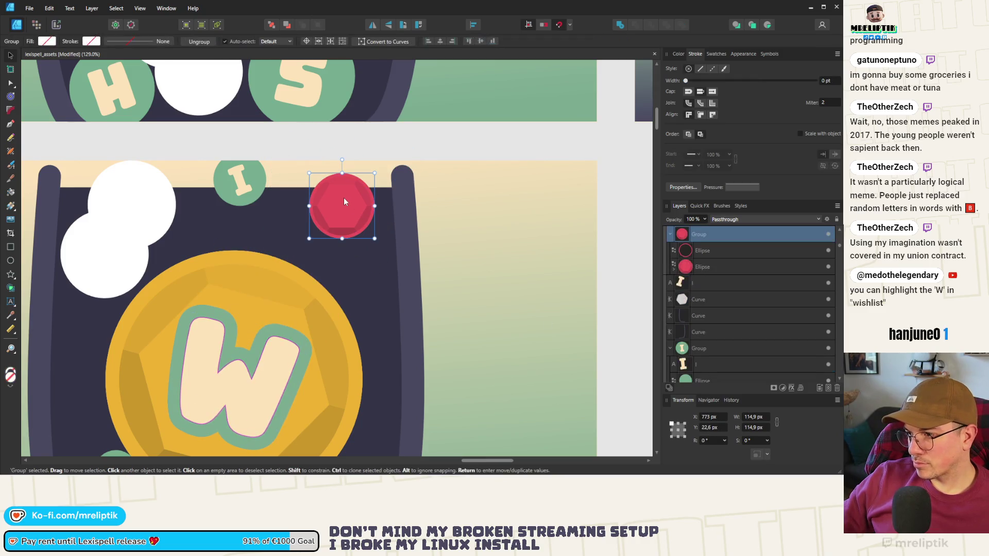
{"action": "key", "text": "ctrl+v"}
{"action": "scroll", "coordinate": [710, 260], "scroll_direction": "up", "scroll_amount": 1}
{"action": "left_click_drag", "start_coordinate": [709, 261], "coordinate": [708, 298]}
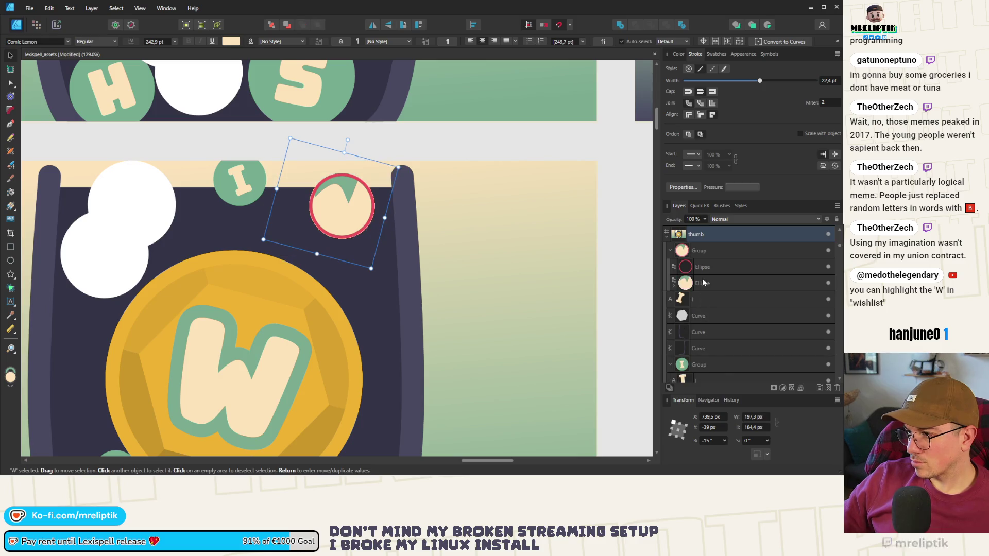
{"action": "key", "text": "ctrl+z"}
{"action": "left_click_drag", "start_coordinate": [707, 287], "coordinate": [703, 316]}
{"action": "mouse_move", "coordinate": [398, 167]}
{"action": "left_mouse_down"}
{"action": "mouse_move", "coordinate": [335, 193]}
{"action": "mouse_move", "coordinate": [305, 220]}
{"action": "mouse_move", "coordinate": [284, 227]}
{"action": "mouse_move", "coordinate": [278, 212]}
{"action": "mouse_move", "coordinate": [343, 207]}
{"action": "left_mouse_up"}
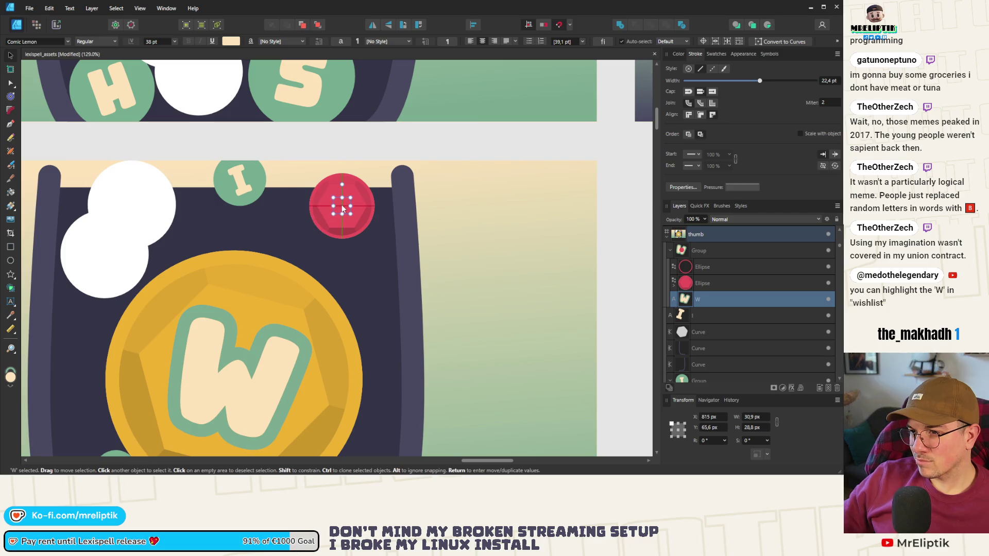
{"action": "left_click", "coordinate": [319, 26]}
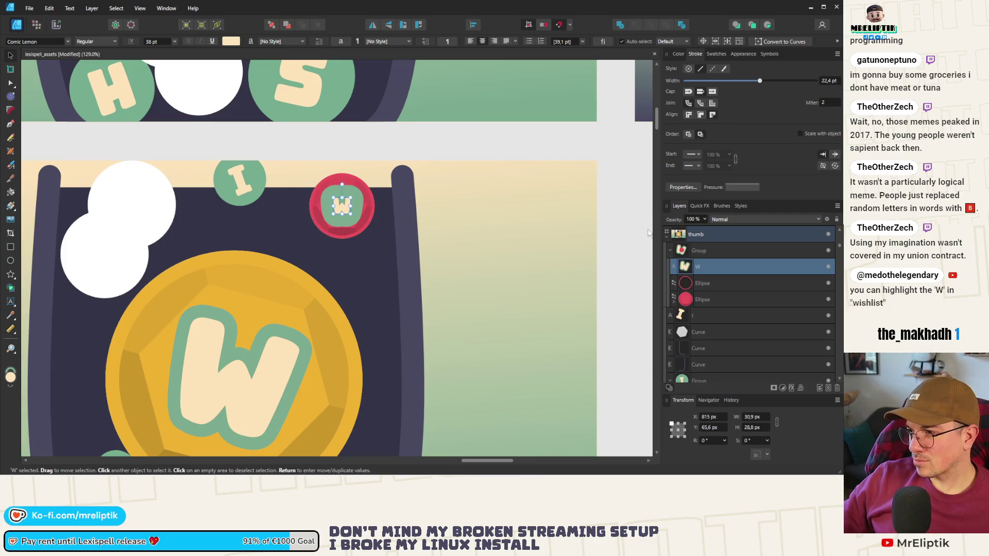
{"action": "scroll", "coordinate": [401, 211], "scroll_direction": "up", "scroll_amount": 3}
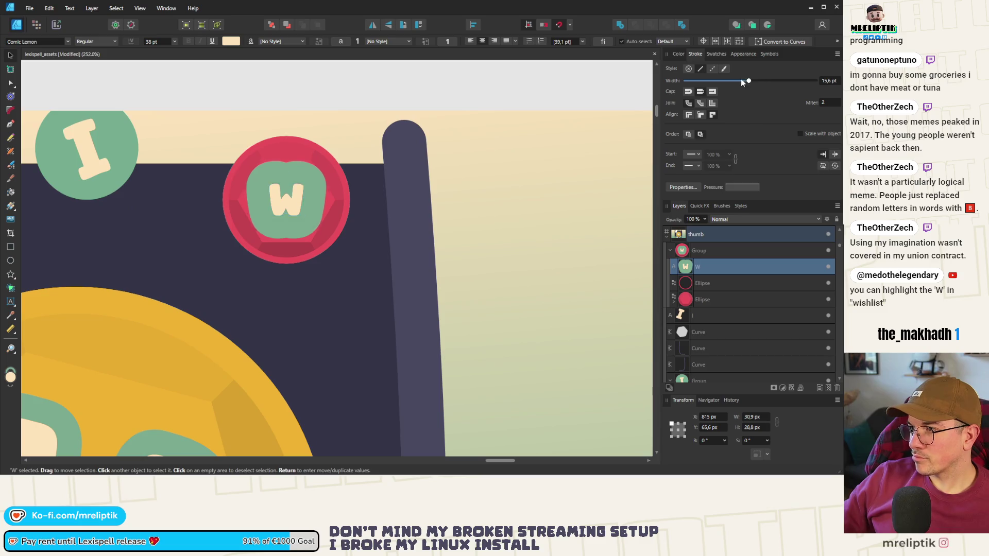